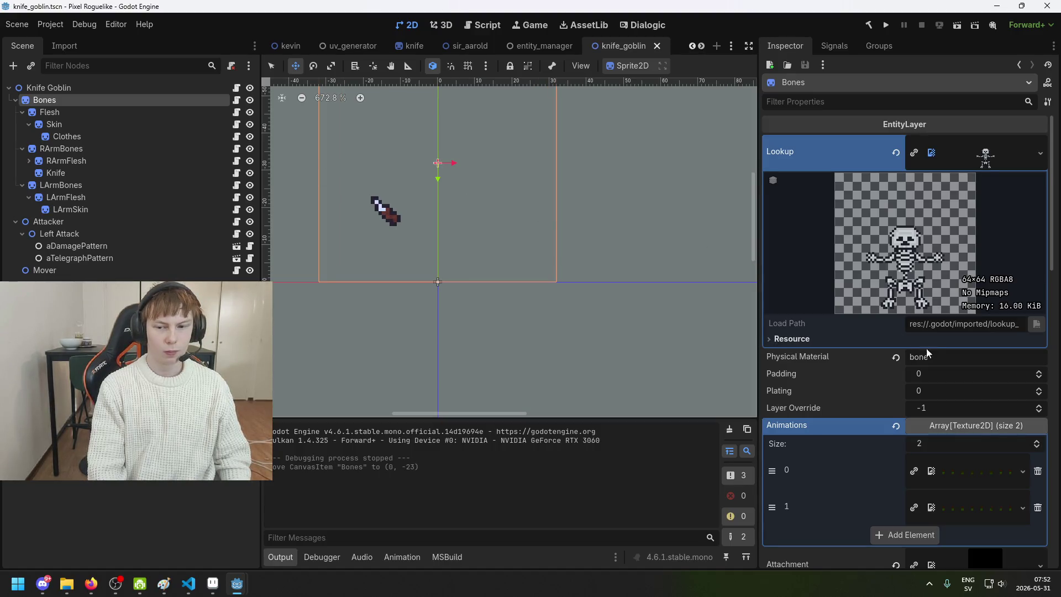
- Review the Bones shader parameters (Frames 8, Lookup Size 64×64) and save the knife_goblin scene
{"action": "scroll", "coordinate": [947, 427], "scroll_direction": "down", "scroll_amount": 5}
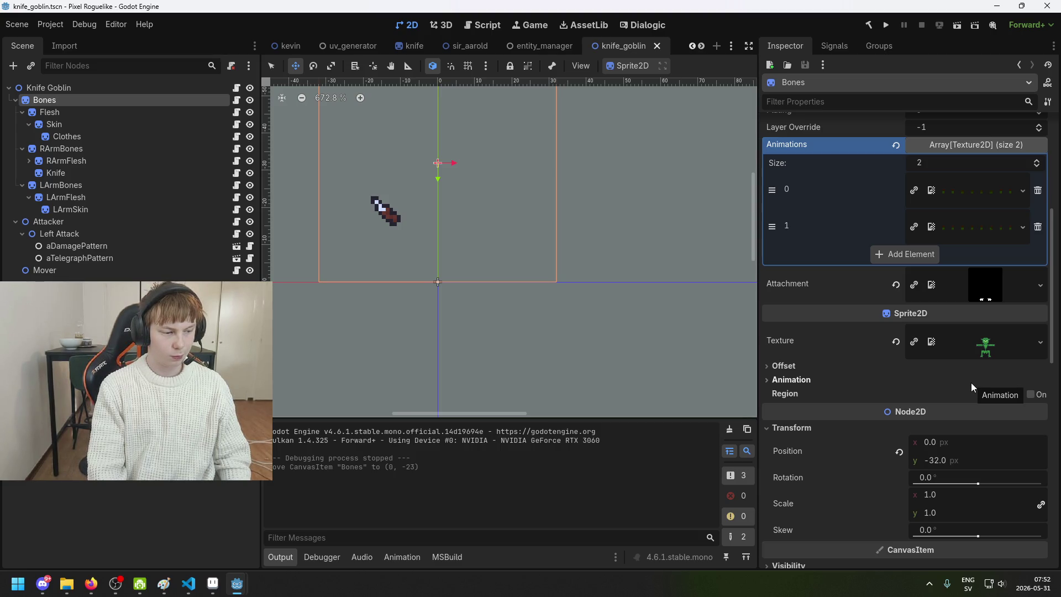
{"action": "scroll", "coordinate": [974, 382], "scroll_direction": "up", "scroll_amount": 4}
{"action": "scroll", "coordinate": [979, 338], "scroll_direction": "down", "scroll_amount": 5}
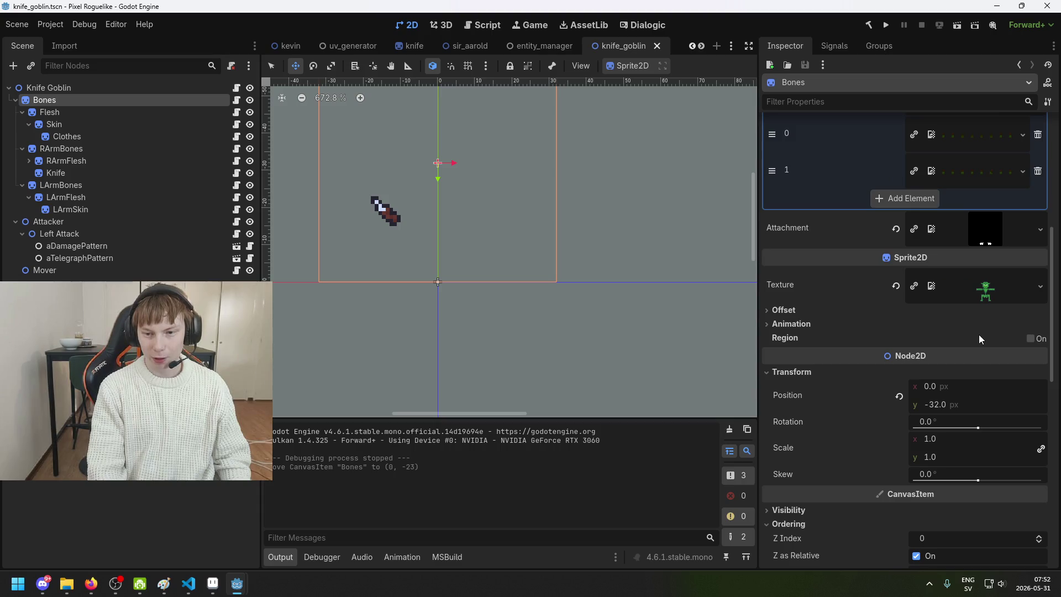
{"action": "scroll", "coordinate": [992, 287], "scroll_direction": "down", "scroll_amount": 5}
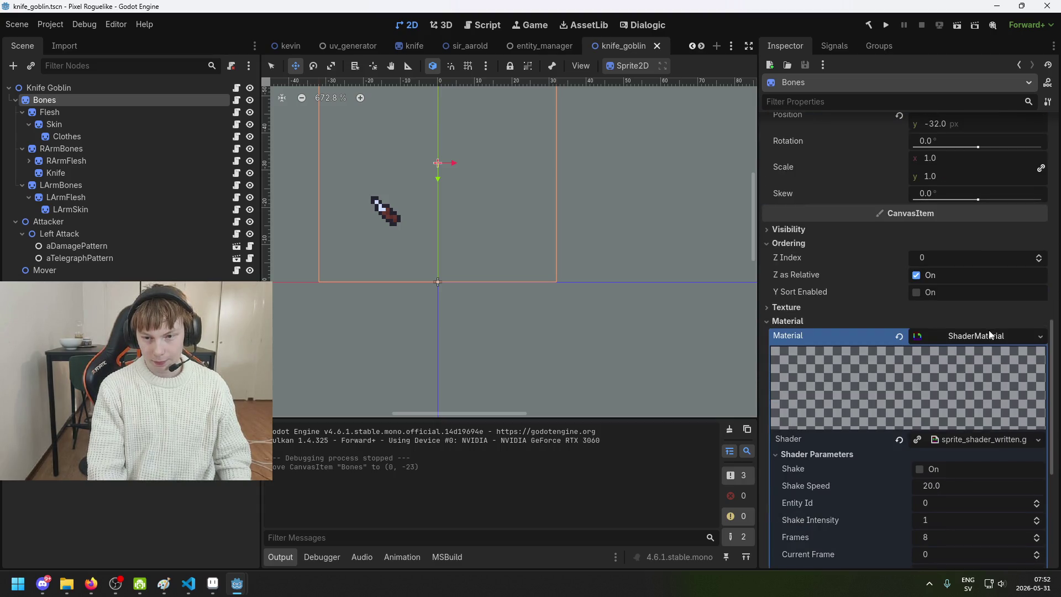
{"action": "scroll", "coordinate": [989, 335], "scroll_direction": "down", "scroll_amount": 1}
{"action": "scroll", "coordinate": [992, 386], "scroll_direction": "down", "scroll_amount": 1}
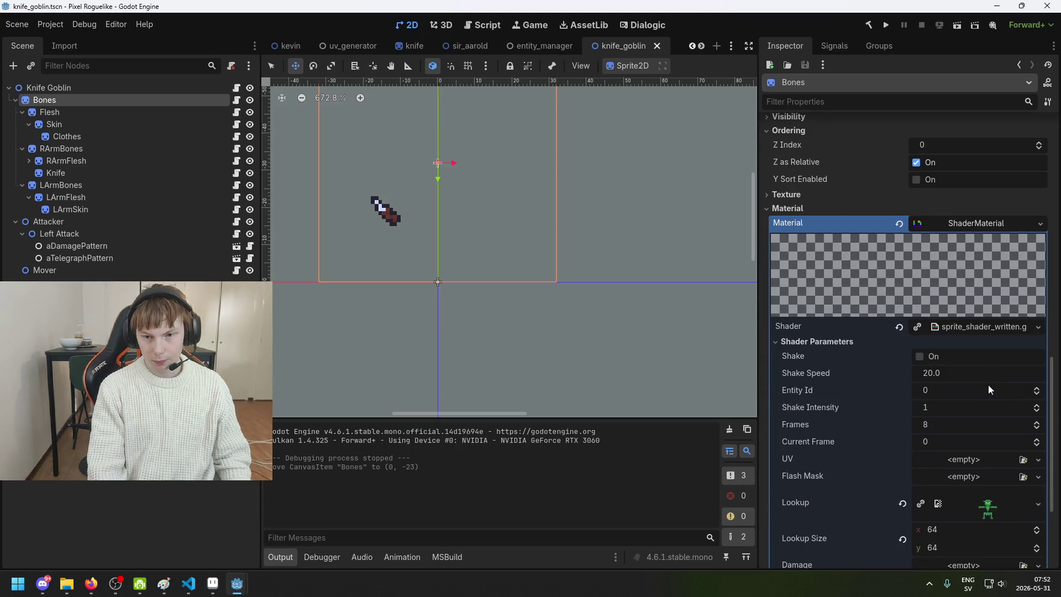
{"action": "left_click_drag", "start_coordinate": [399, 279], "coordinate": [507, 332]}
{"action": "key", "text": "ctrl+s"}
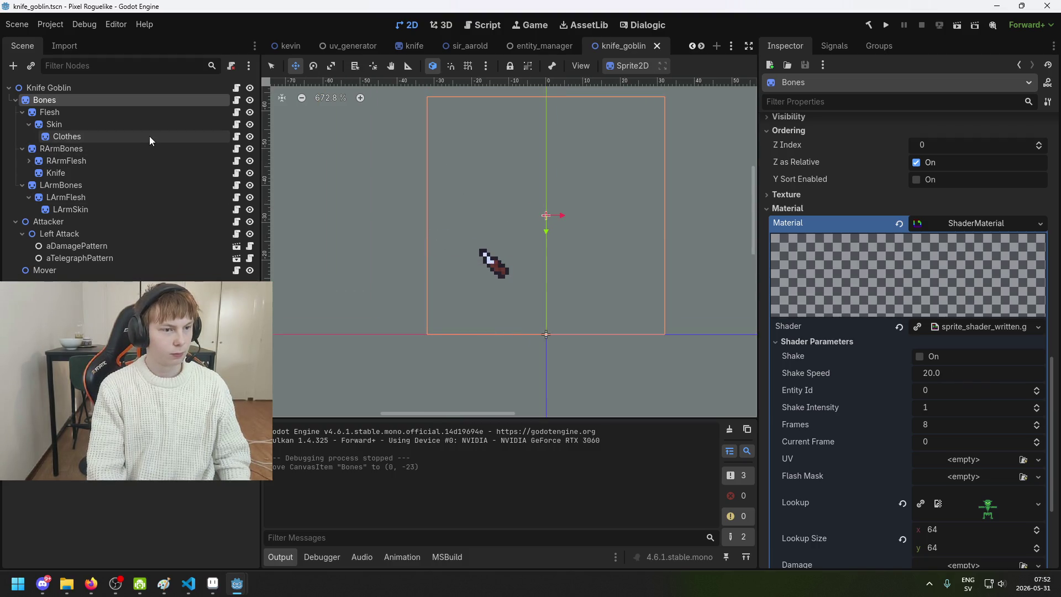
{"action": "left_click", "coordinate": [134, 117]}
{"action": "left_click", "coordinate": [134, 125]}
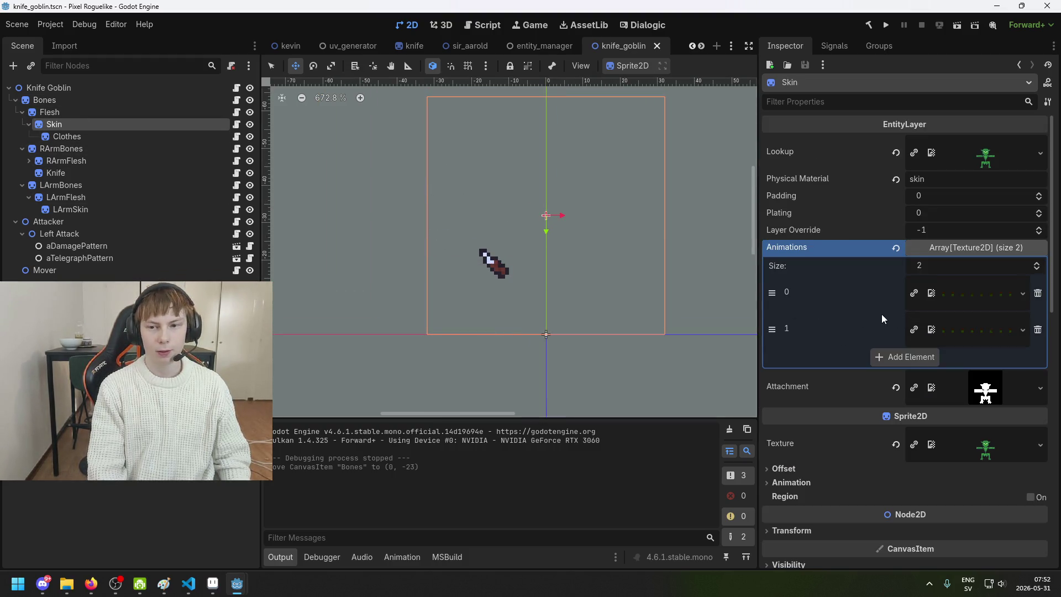
{"action": "left_click", "coordinate": [976, 292]}
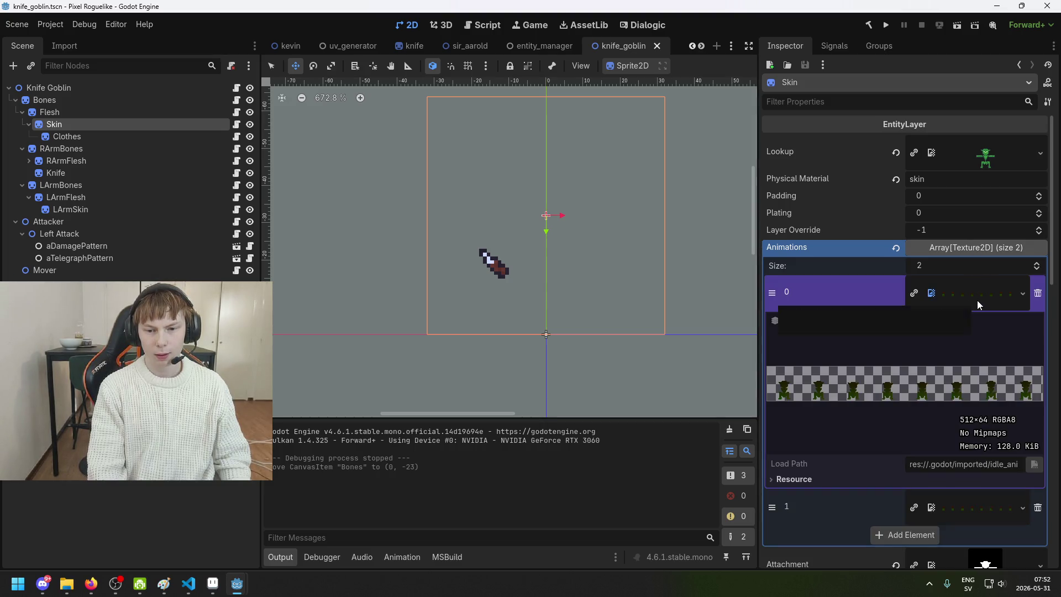
{"action": "left_click", "coordinate": [977, 300]}
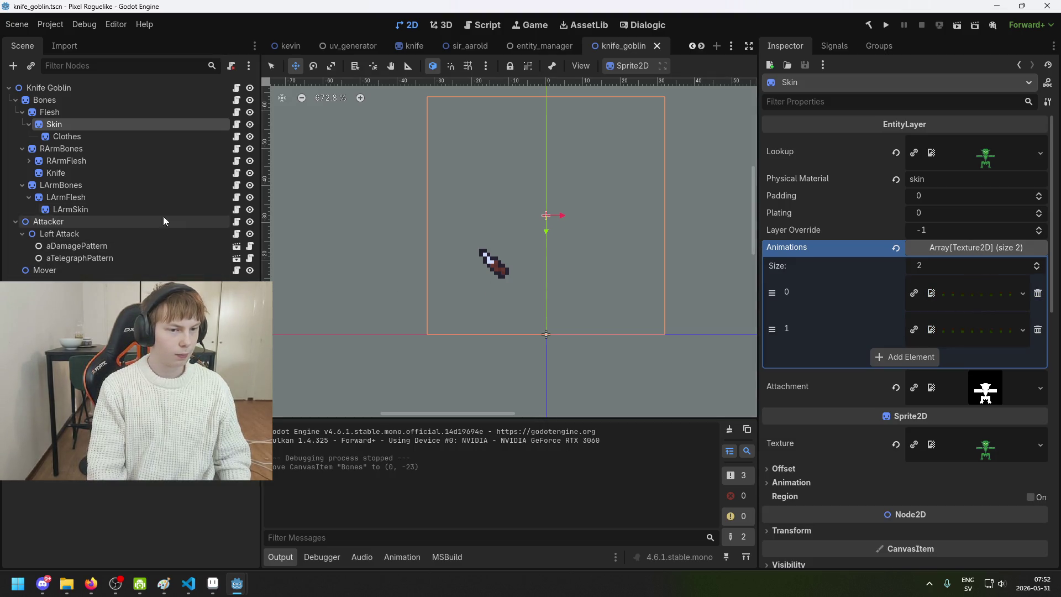
{"action": "left_click", "coordinate": [153, 136]}
{"action": "left_click", "coordinate": [154, 123]}
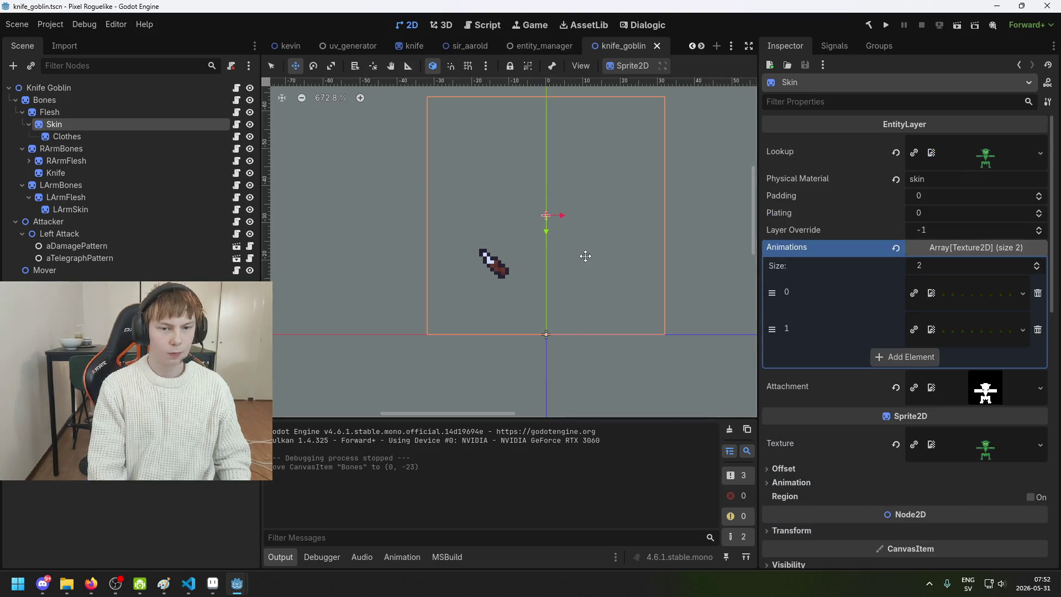
{"action": "left_click_drag", "start_coordinate": [576, 256], "coordinate": [536, 281]}
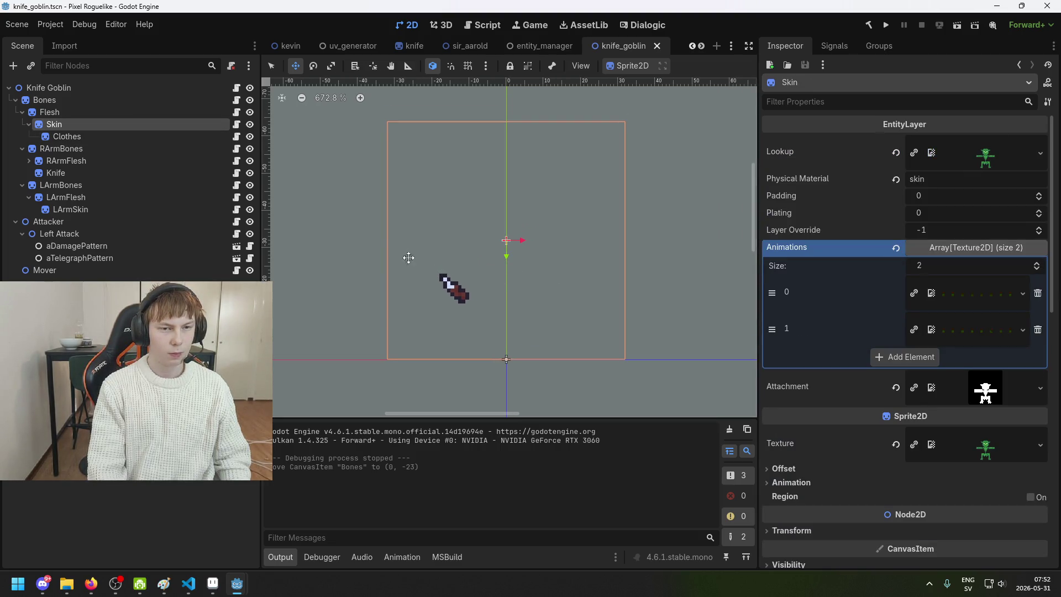
{"action": "left_click", "coordinate": [114, 98]}
{"action": "left_click", "coordinate": [120, 112]}
{"action": "left_click", "coordinate": [118, 125]}
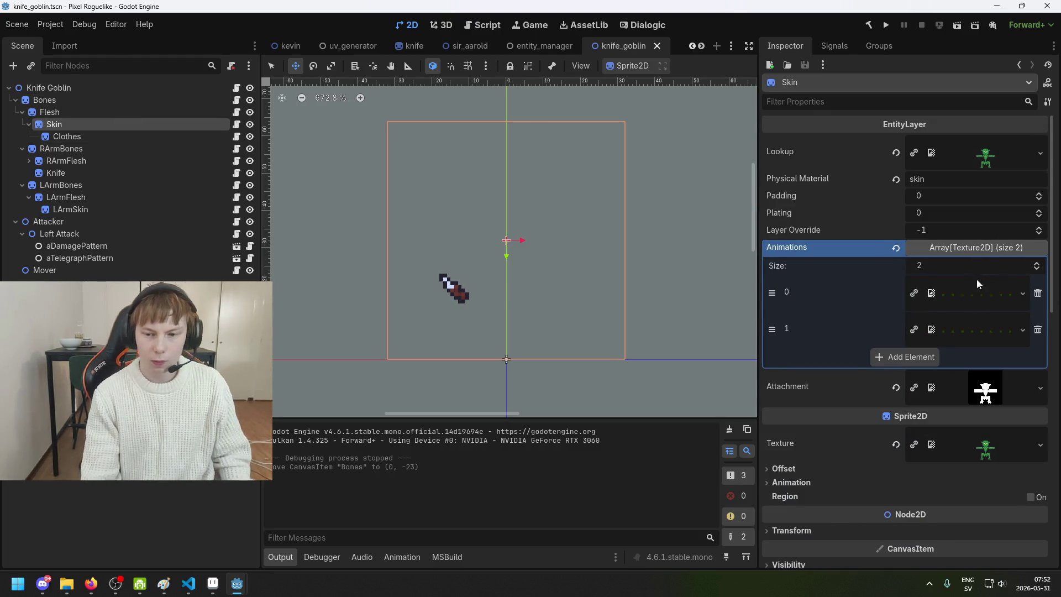
{"action": "scroll", "coordinate": [935, 379], "scroll_direction": "down", "scroll_amount": 3}
{"action": "scroll", "coordinate": [933, 386], "scroll_direction": "down", "scroll_amount": 5}
{"action": "scroll", "coordinate": [977, 349], "scroll_direction": "down", "scroll_amount": 2}
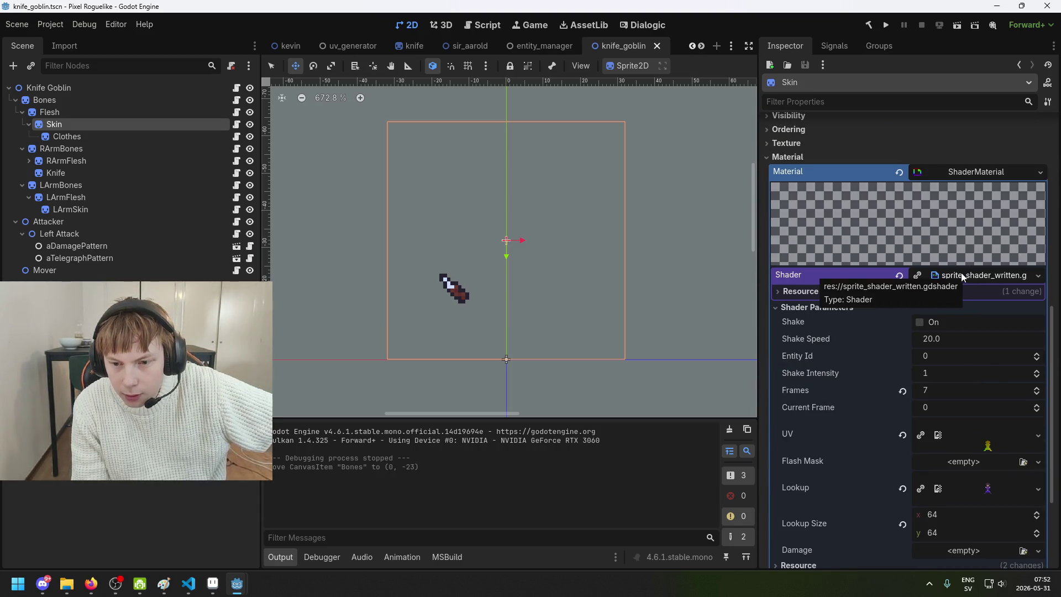
{"action": "scroll", "coordinate": [987, 381], "scroll_direction": "down", "scroll_amount": 2}
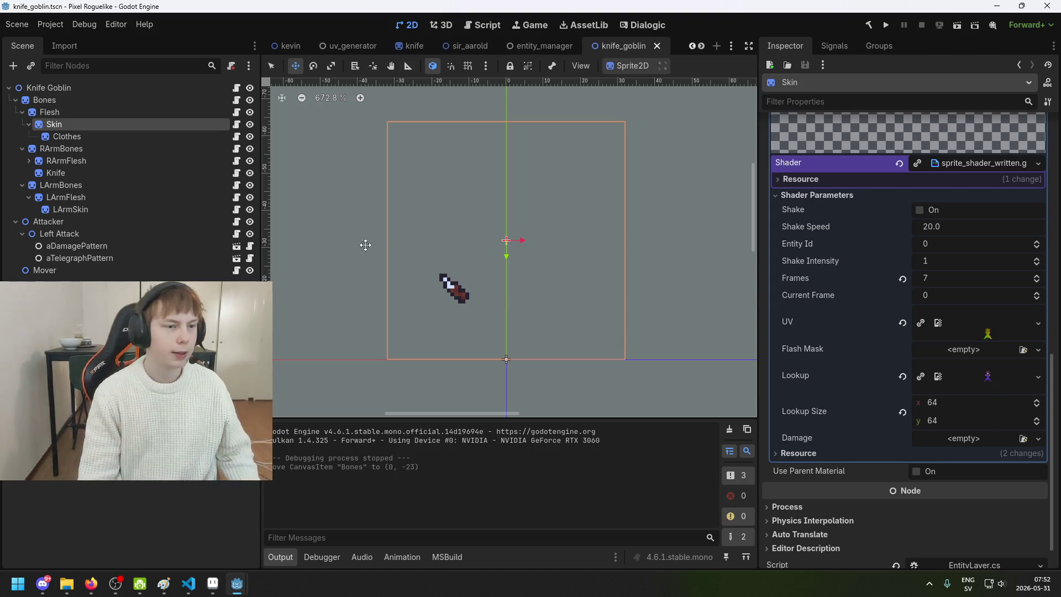
{"action": "left_click", "coordinate": [101, 99]}
{"action": "left_click", "coordinate": [94, 136], "text": "shift"}
{"action": "left_click", "coordinate": [113, 102]}
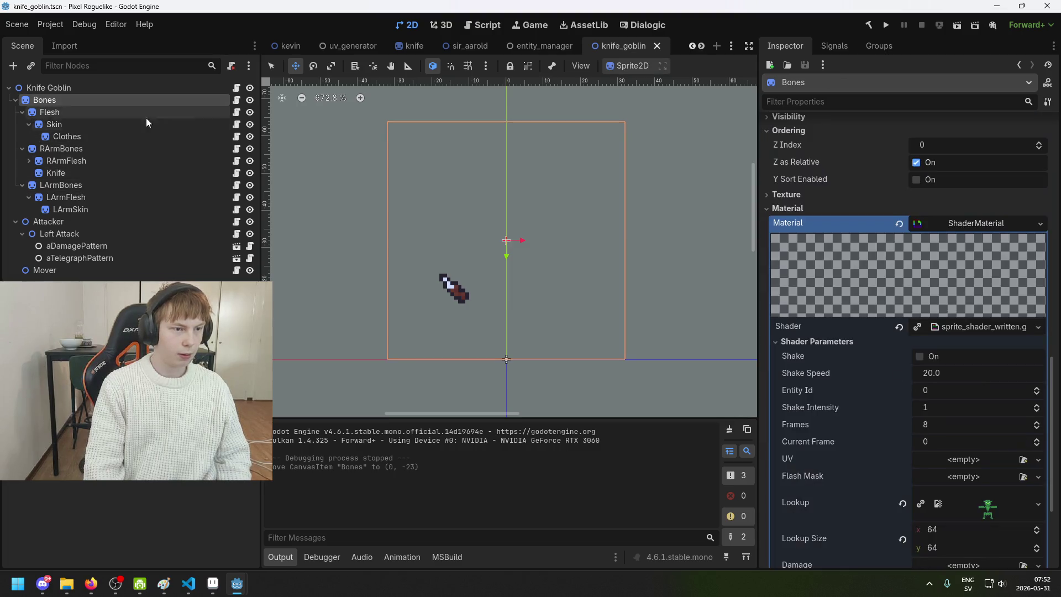
- Inspect the Bones layer's Shader resource and ShaderMaterial details in the Inspector
{"action": "scroll", "coordinate": [937, 317], "scroll_direction": "down", "scroll_amount": 3}
{"action": "scroll", "coordinate": [939, 261], "scroll_direction": "up", "scroll_amount": 3}
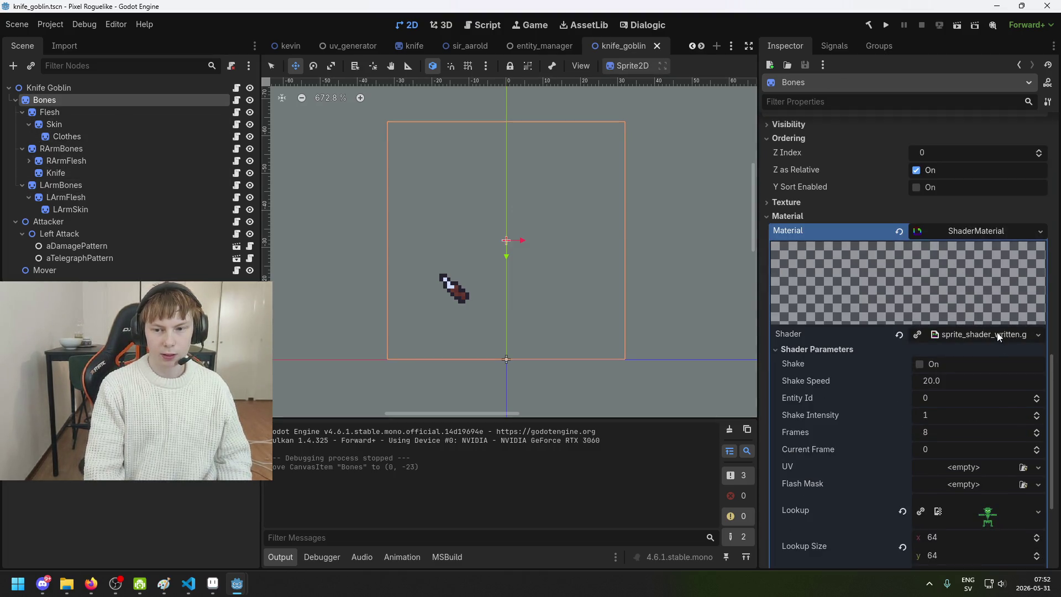
{"action": "left_click", "coordinate": [997, 333]}
{"action": "scroll", "coordinate": [1001, 354], "scroll_direction": "down", "scroll_amount": 3}
{"action": "scroll", "coordinate": [980, 235], "scroll_direction": "up", "scroll_amount": 1}
{"action": "scroll", "coordinate": [975, 214], "scroll_direction": "up", "scroll_amount": 1}
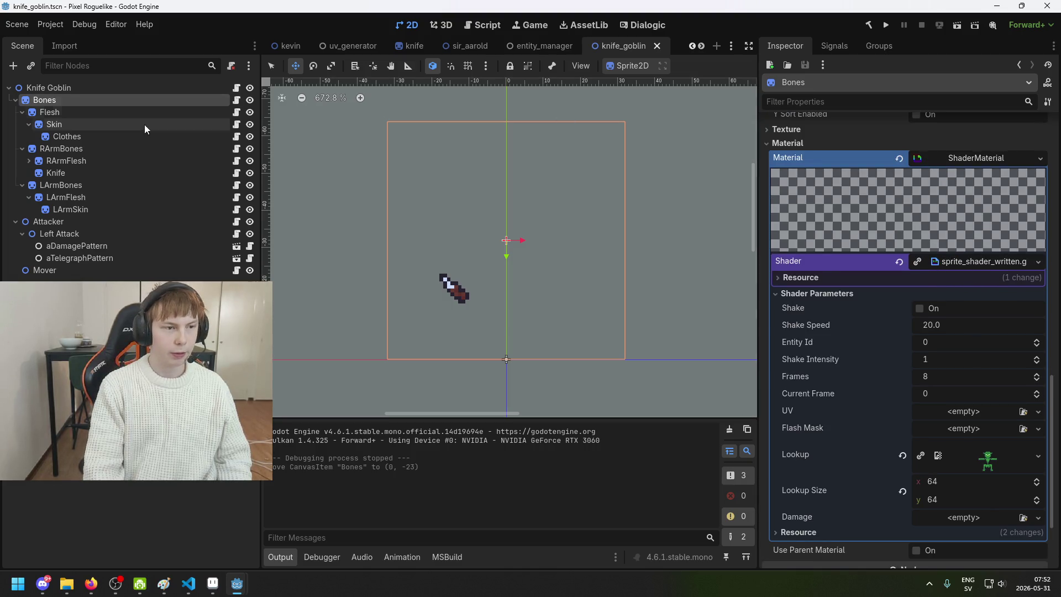
{"action": "left_click", "coordinate": [976, 158]}
{"action": "left_click", "coordinate": [975, 423]}
{"action": "scroll", "coordinate": [976, 426], "scroll_direction": "down", "scroll_amount": 5}
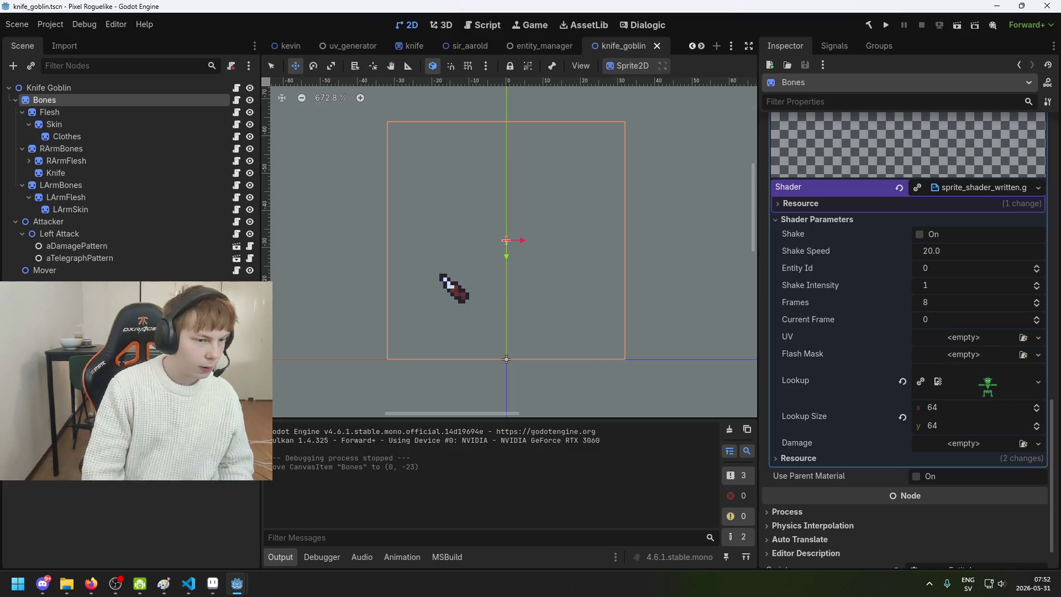
- Show the FileSystem dock and scroll to the lookup_*.png texture files
{"action": "left_click", "coordinate": [33, 453]}
{"action": "scroll", "coordinate": [130, 525], "scroll_direction": "down", "scroll_amount": 10}
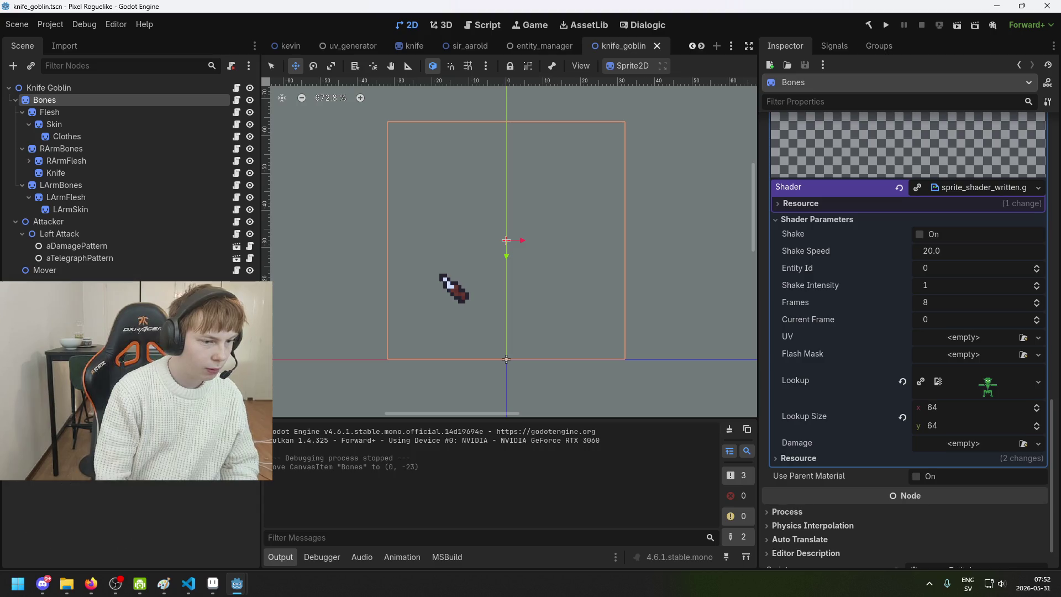
{"action": "scroll", "coordinate": [130, 525], "scroll_direction": "up", "scroll_amount": 3}
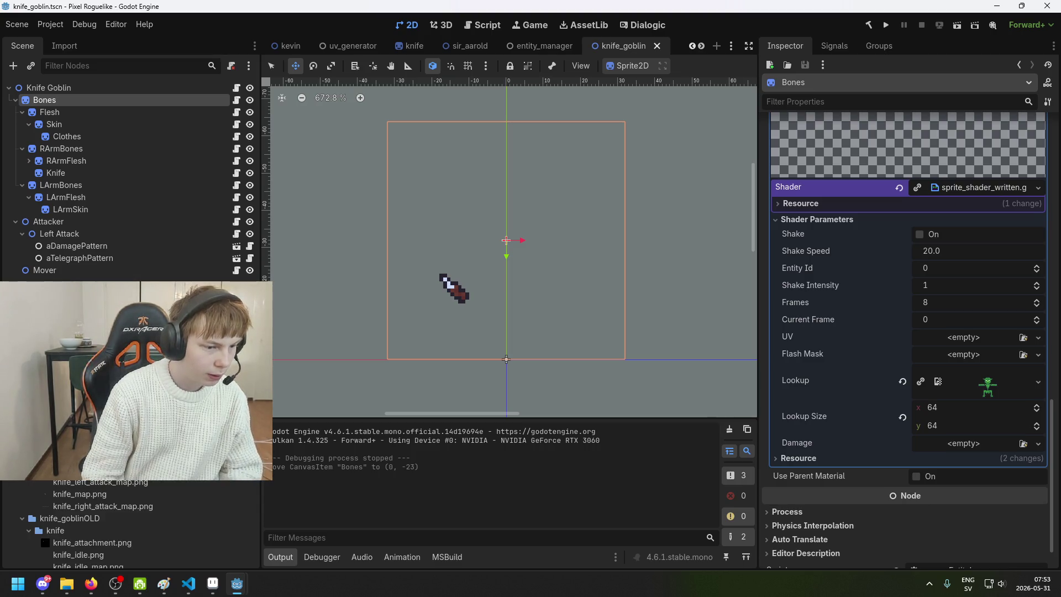
{"action": "scroll", "coordinate": [148, 495], "scroll_direction": "down", "scroll_amount": 5}
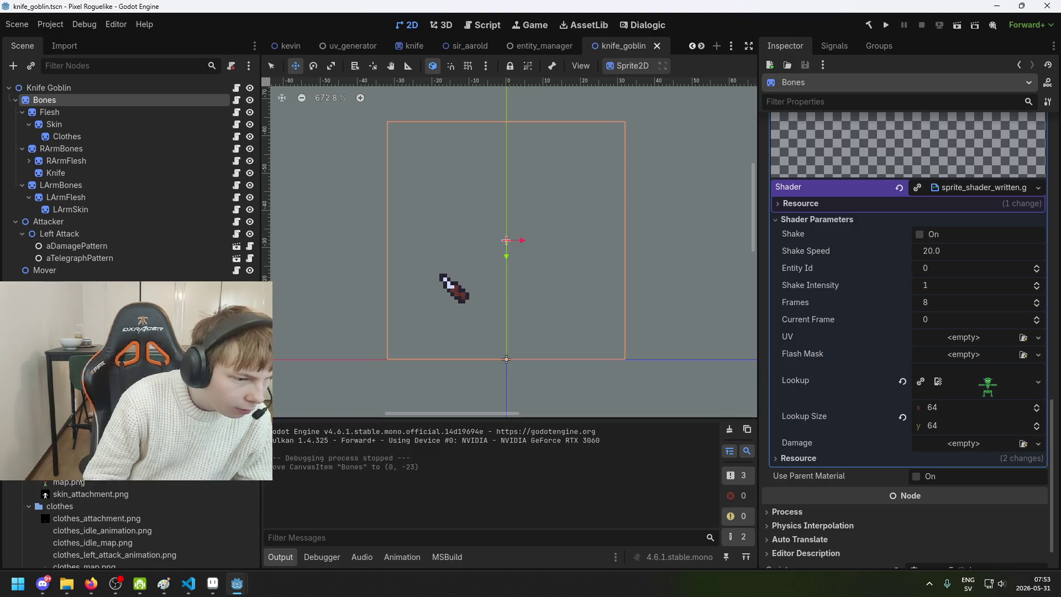
{"action": "scroll", "coordinate": [130, 525], "scroll_direction": "up", "scroll_amount": 2}
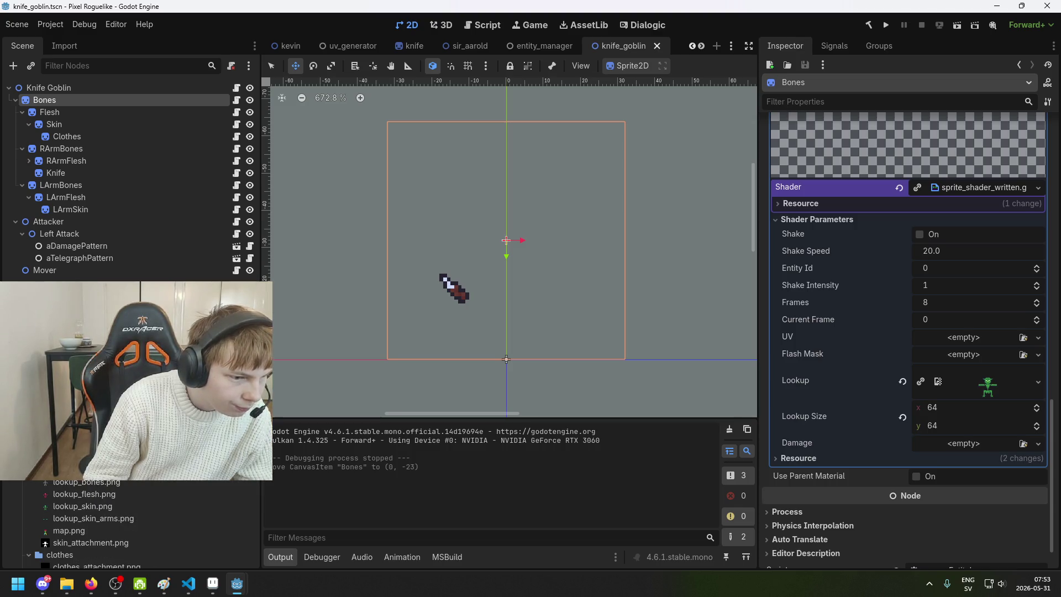
- Assign idle_animation.png to the Bones shader's UV parameter
{"action": "mouse_move", "coordinate": [82, 470]}
{"action": "left_mouse_down"}
{"action": "mouse_move", "coordinate": [553, 386]}
{"action": "mouse_move", "coordinate": [966, 362]}
{"action": "mouse_move", "coordinate": [971, 340]}
{"action": "left_mouse_up"}
{"action": "scroll", "coordinate": [476, 198], "scroll_direction": "up", "scroll_amount": 3}
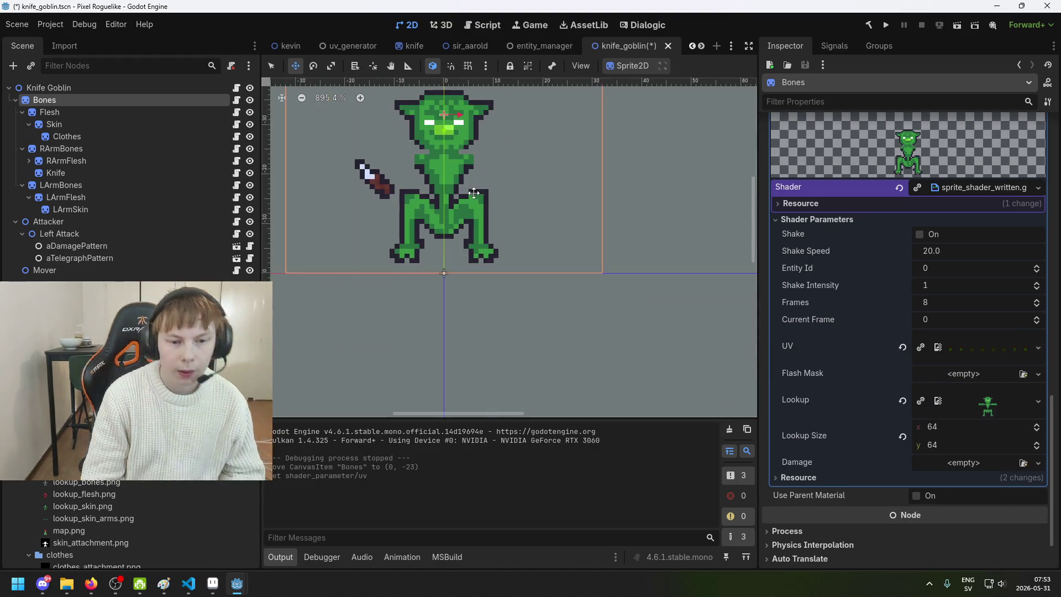
{"action": "scroll", "coordinate": [477, 197], "scroll_direction": "up", "scroll_amount": 14}
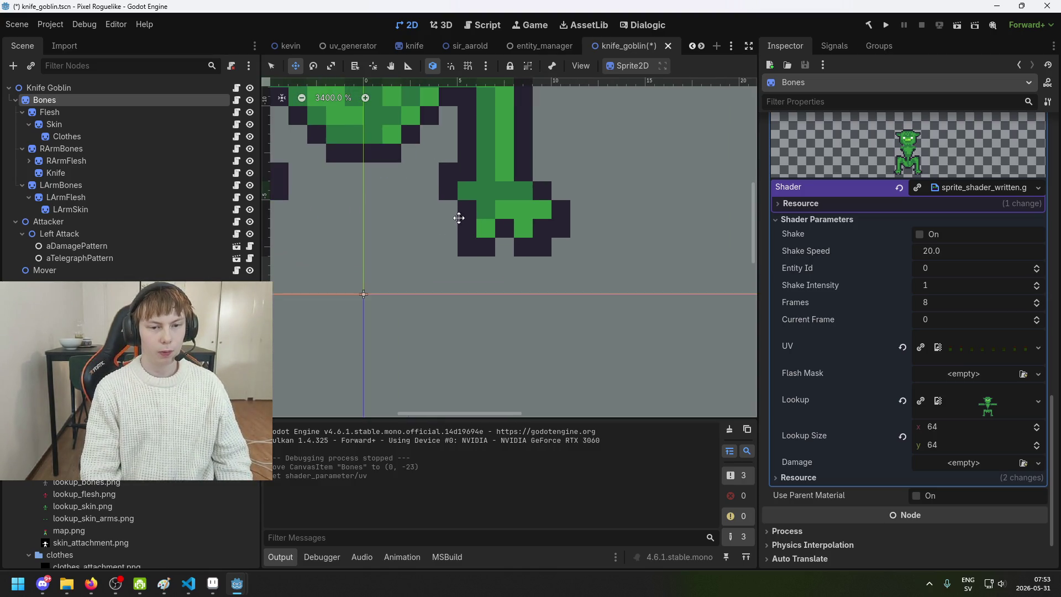
{"action": "scroll", "coordinate": [456, 236], "scroll_direction": "left", "scroll_amount": 5}
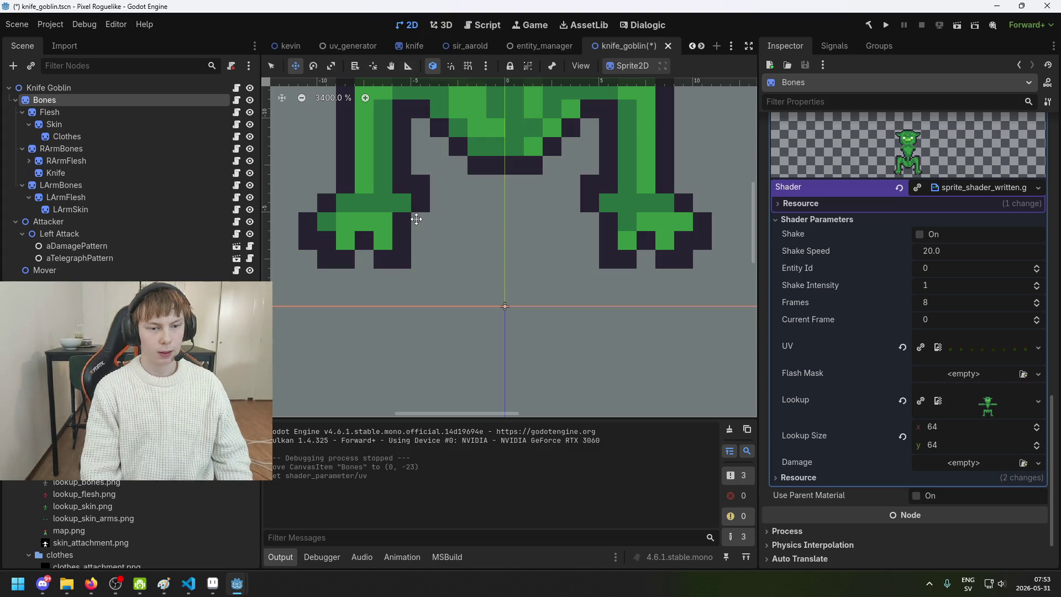
{"action": "scroll", "coordinate": [407, 310], "scroll_direction": "up", "scroll_amount": 7}
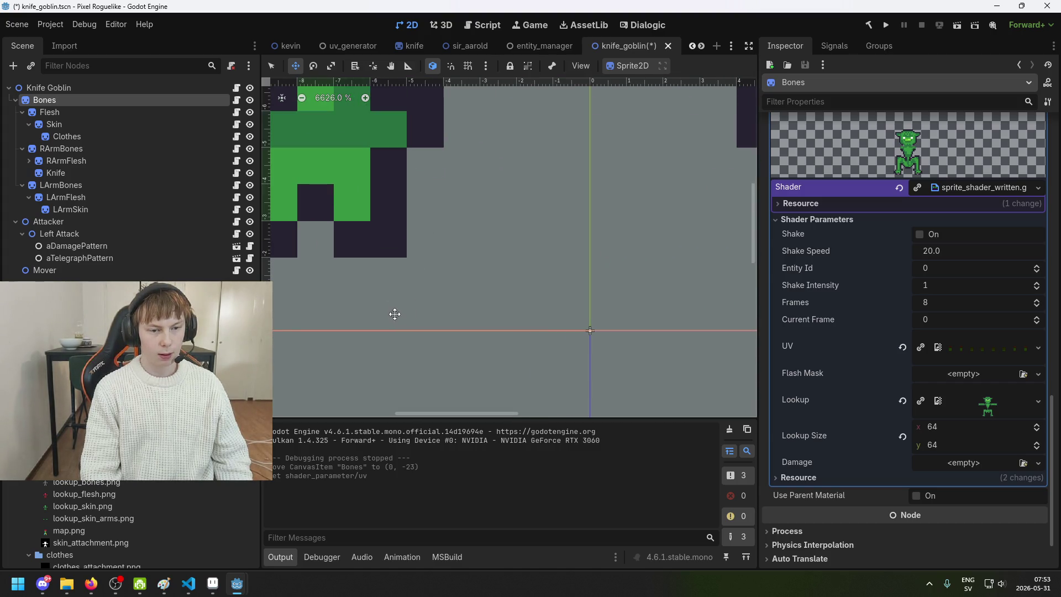
{"action": "scroll", "coordinate": [438, 184], "scroll_direction": "down", "scroll_amount": 5}
{"action": "scroll", "coordinate": [438, 183], "scroll_direction": "down", "scroll_amount": 1}
- Check the shader parameters, including Lookup Size 64×64, and save knife_goblin
{"action": "scroll", "coordinate": [497, 193], "scroll_direction": "right", "scroll_amount": 2}
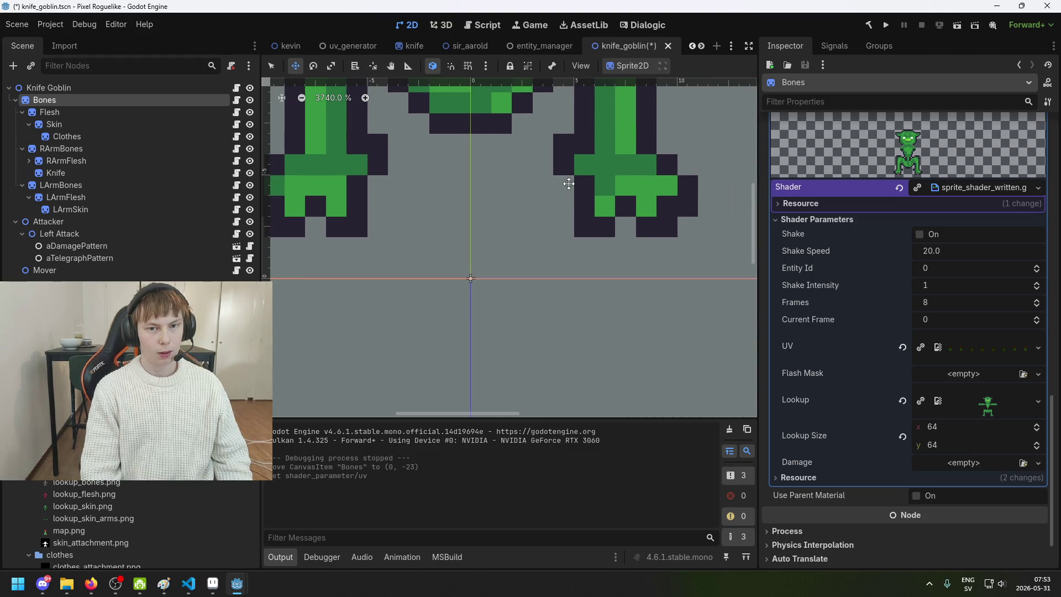
{"action": "scroll", "coordinate": [568, 183], "scroll_direction": "up", "scroll_amount": 3}
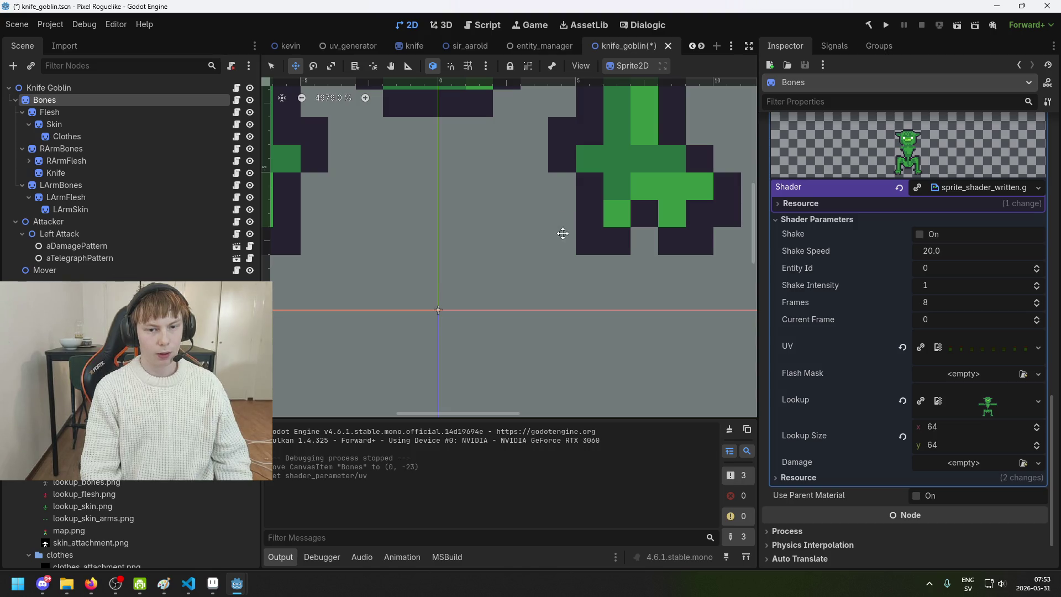
{"action": "scroll", "coordinate": [561, 302], "scroll_direction": "down", "scroll_amount": 3}
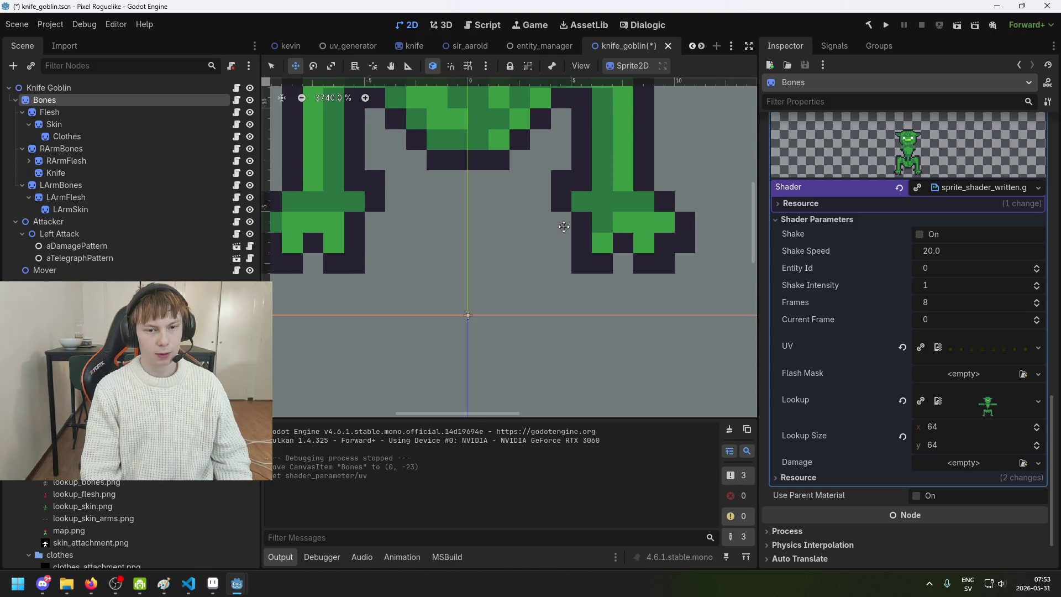
{"action": "scroll", "coordinate": [569, 227], "scroll_direction": "down", "scroll_amount": 3}
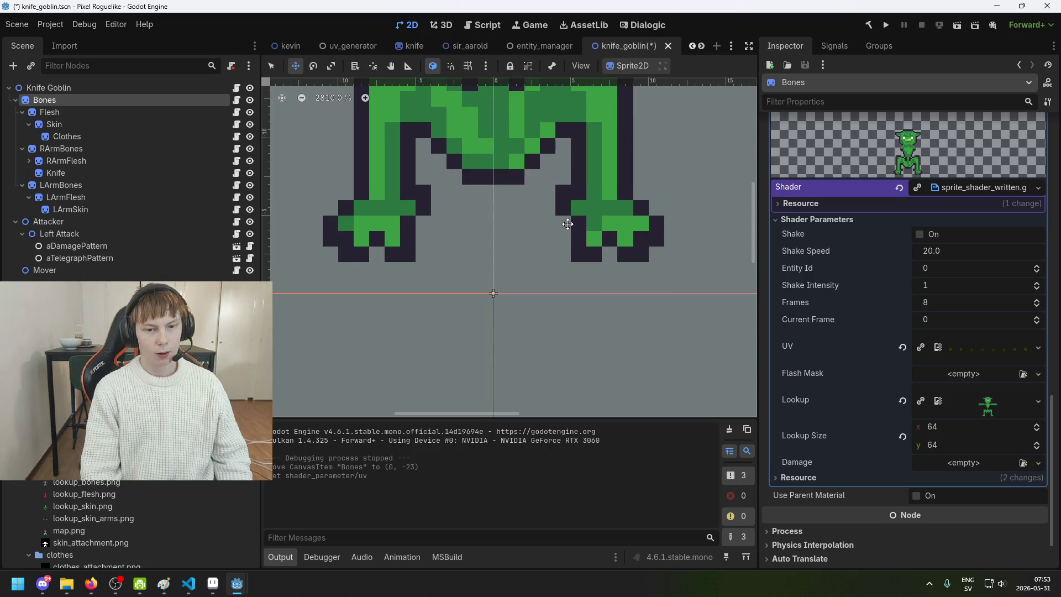
{"action": "scroll", "coordinate": [568, 223], "scroll_direction": "up", "scroll_amount": 8}
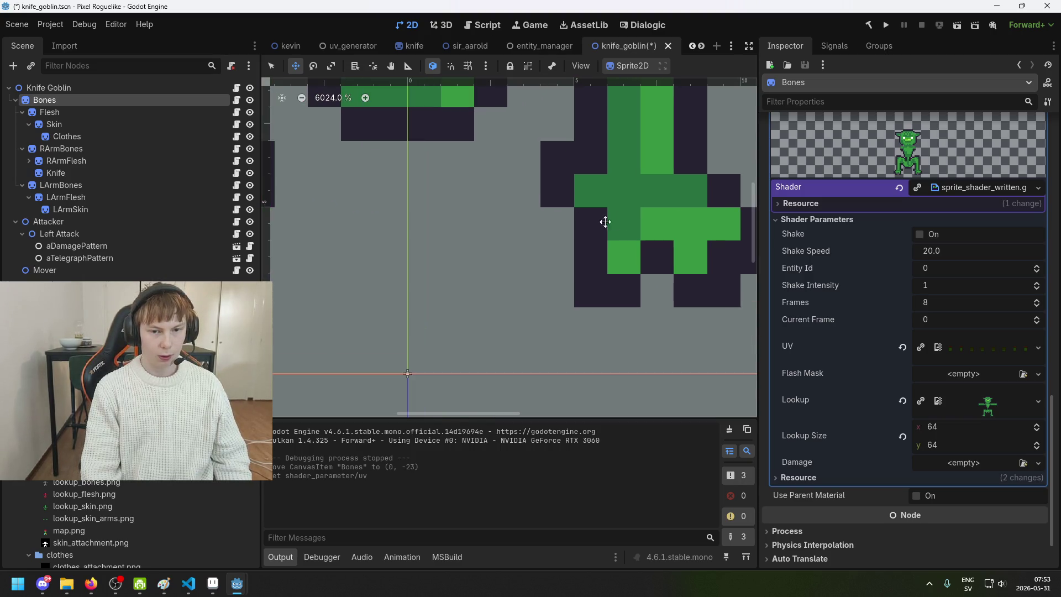
{"action": "scroll", "coordinate": [614, 223], "scroll_direction": "down", "scroll_amount": 10}
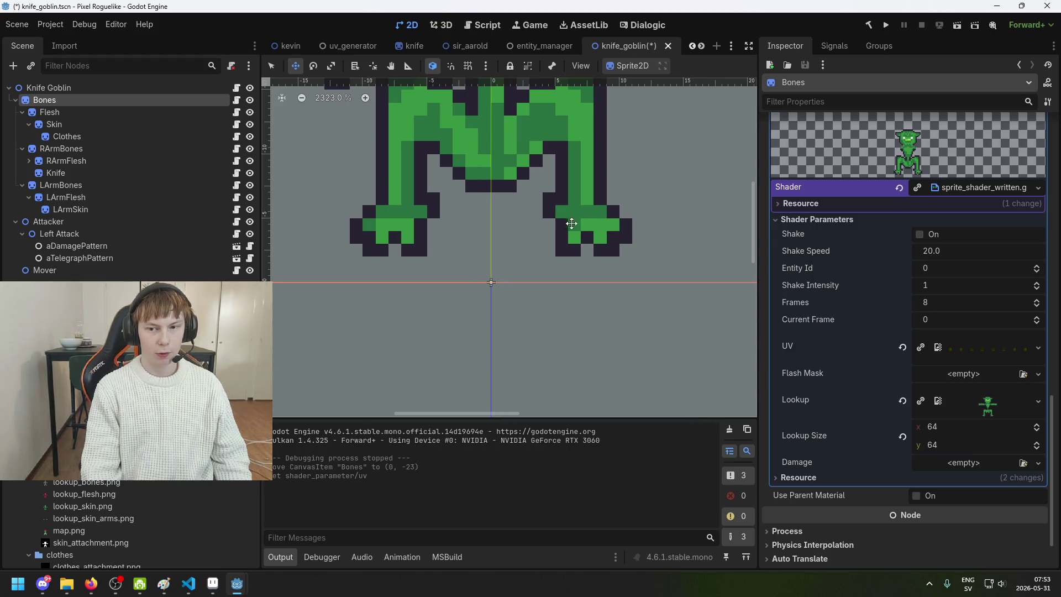
{"action": "key", "text": "ctrl+s"}
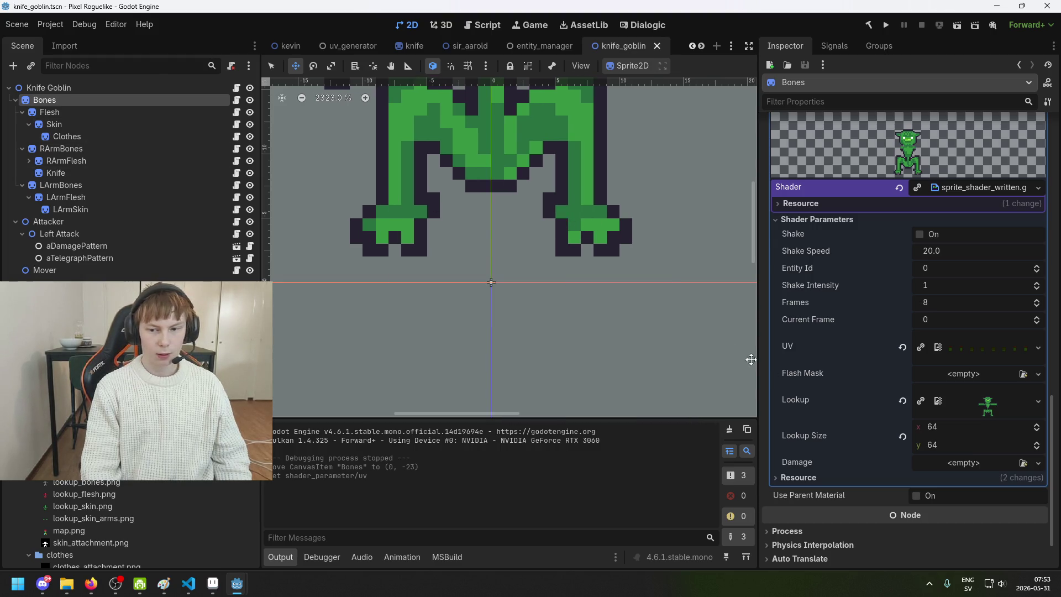
{"action": "scroll", "coordinate": [978, 319], "scroll_direction": "up", "scroll_amount": 10}
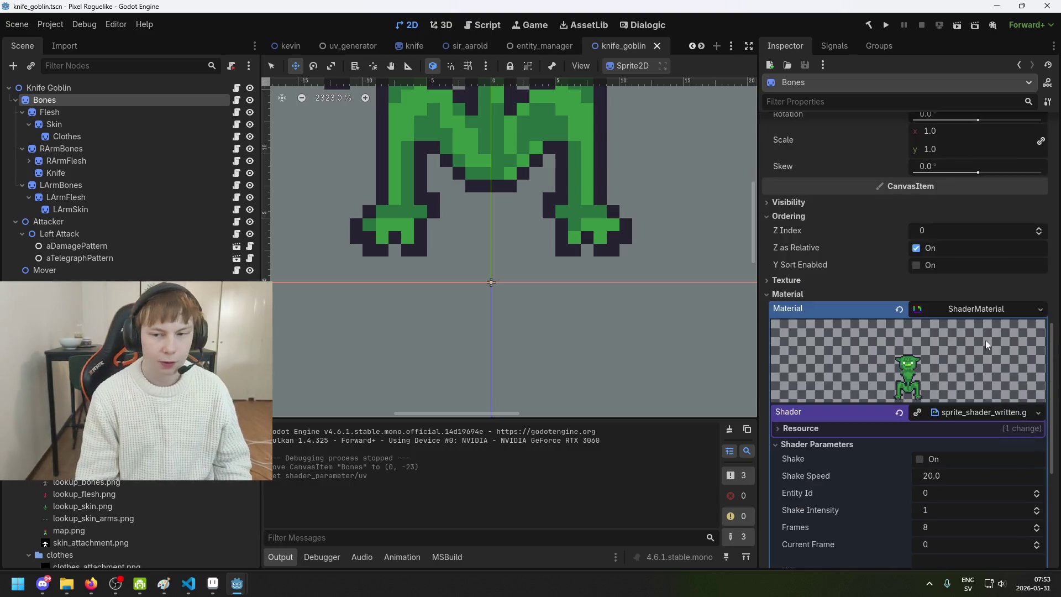
{"action": "scroll", "coordinate": [978, 318], "scroll_direction": "up", "scroll_amount": 2}
{"action": "left_click", "coordinate": [985, 257]}
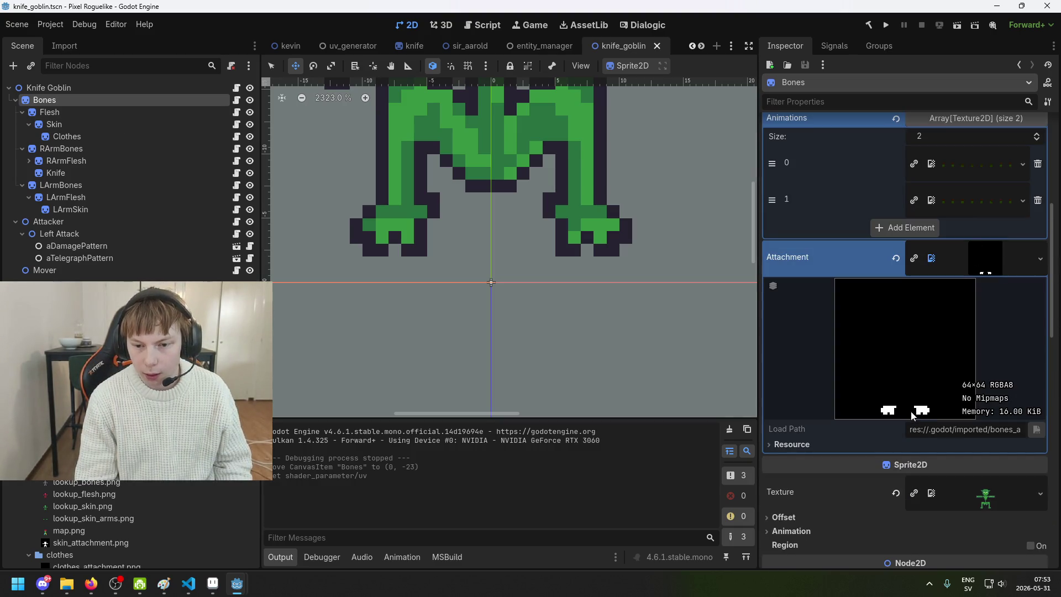
{"action": "left_click", "coordinate": [983, 263]}
{"action": "scroll", "coordinate": [558, 224], "scroll_direction": "up", "scroll_amount": 2}
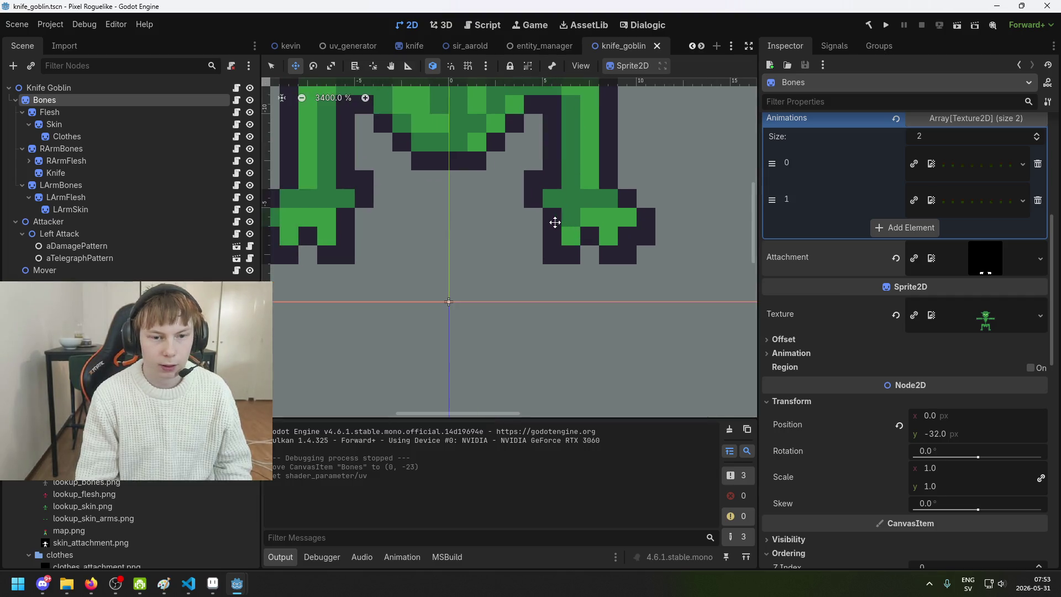
{"action": "scroll", "coordinate": [558, 224], "scroll_direction": "up", "scroll_amount": 1}
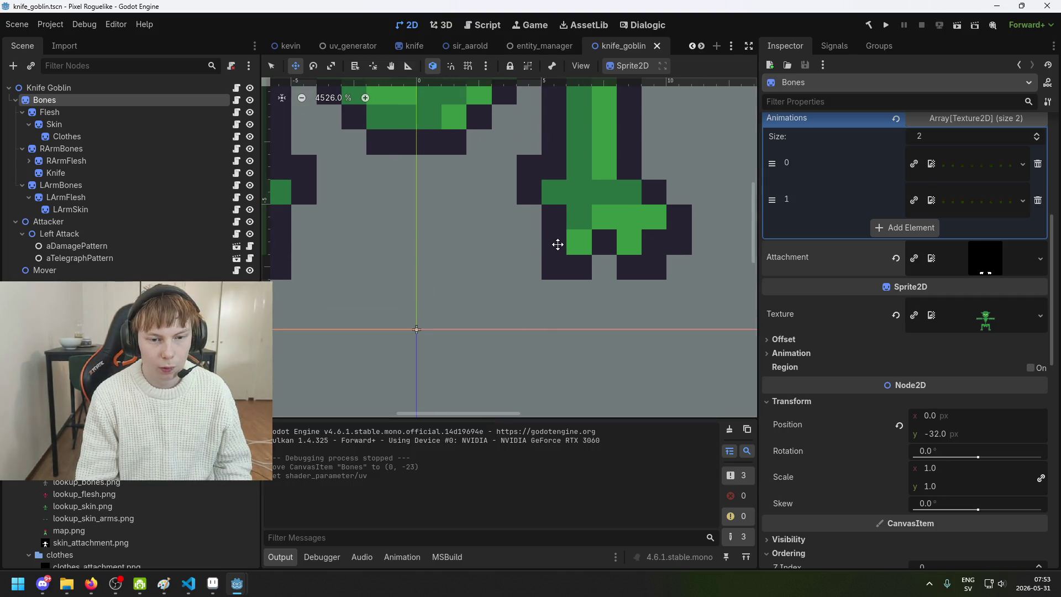
{"action": "scroll", "coordinate": [558, 309], "scroll_direction": "down", "scroll_amount": 1}
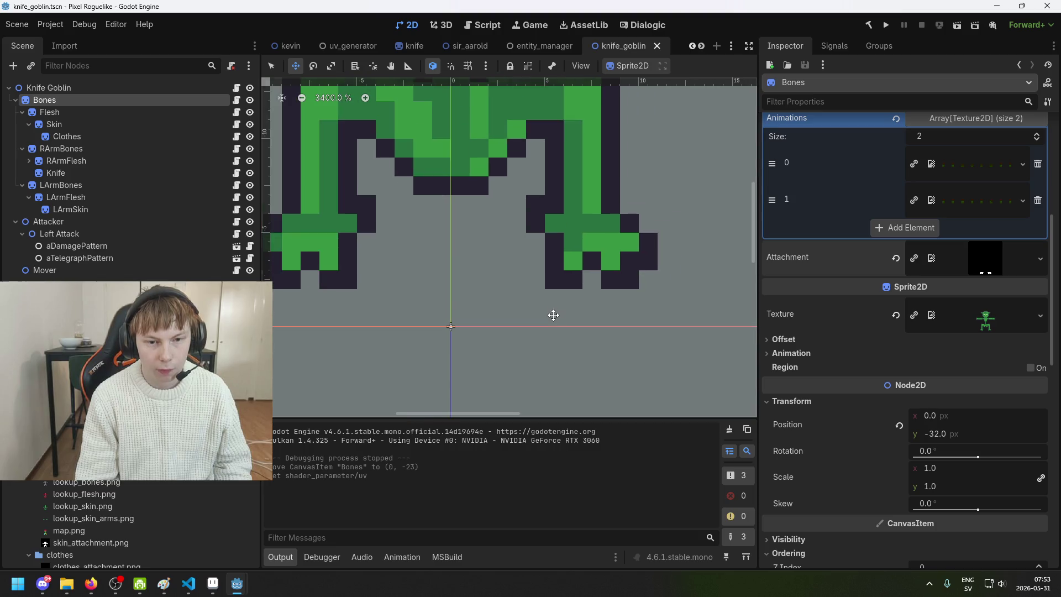
{"action": "left_click", "coordinate": [466, 47]}
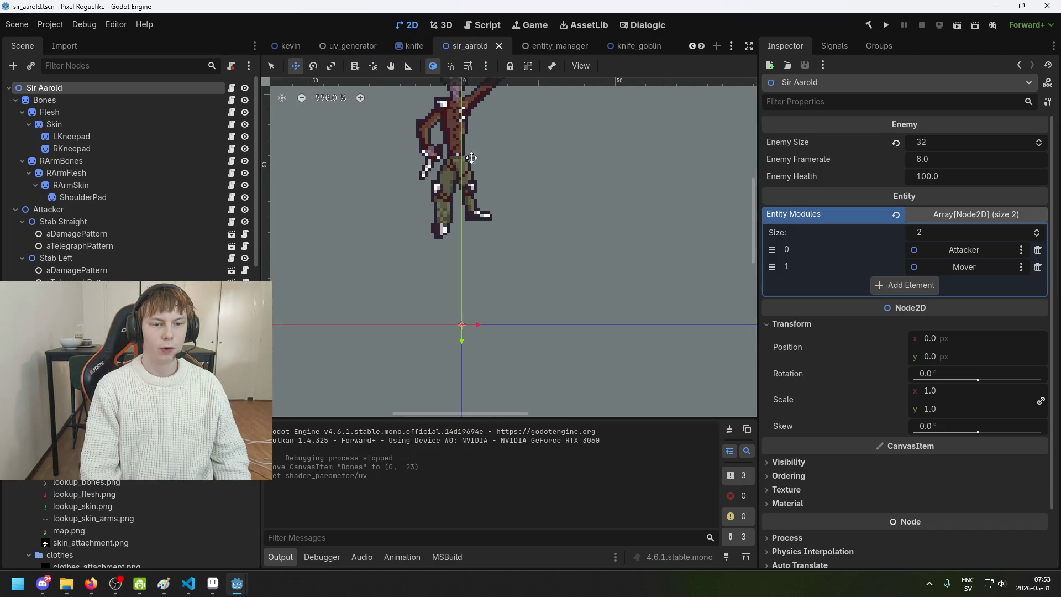
- Compare the entity_manager, knife_goblin and pirate_lady scenes, then place the knife scene tab after pirate_lady
{"action": "left_click", "coordinate": [546, 50]}
{"action": "left_click", "coordinate": [641, 50]}
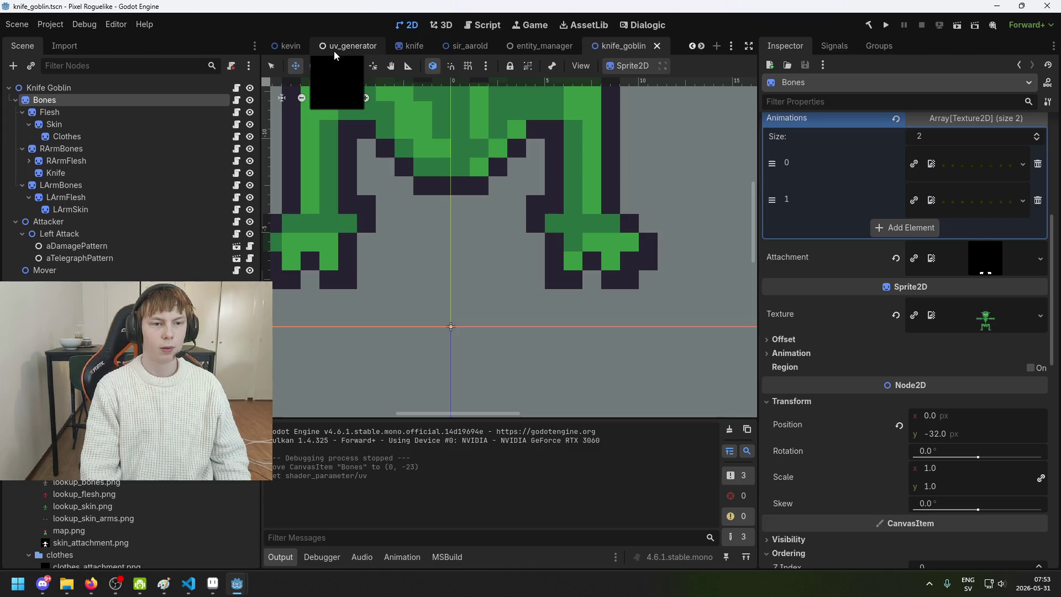
{"action": "left_click", "coordinate": [367, 48]}
{"action": "scroll", "coordinate": [497, 238], "scroll_direction": "up", "scroll_amount": 5}
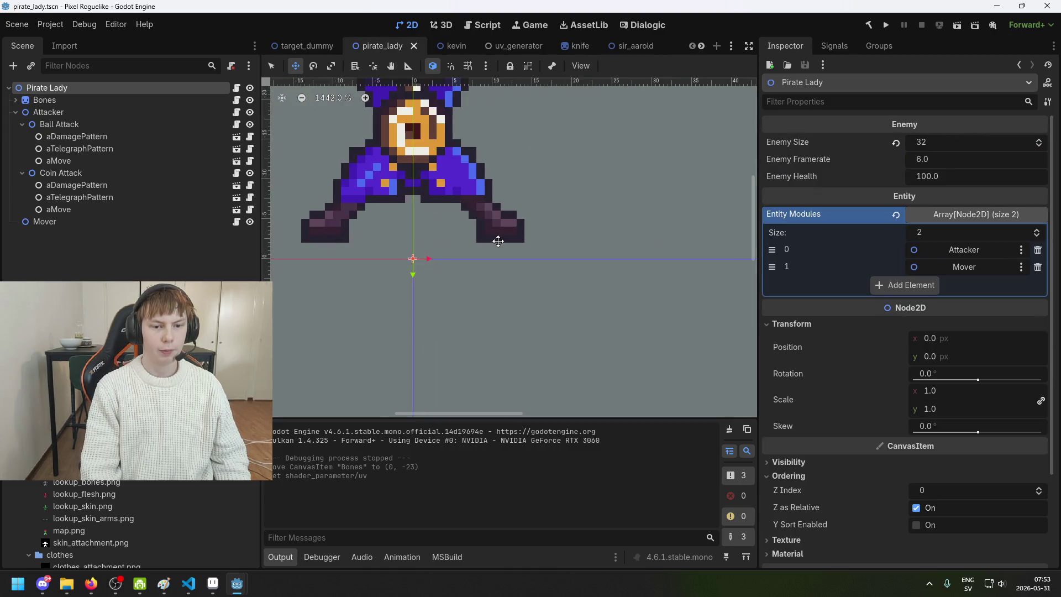
{"action": "scroll", "coordinate": [515, 235], "scroll_direction": "down", "scroll_amount": 5}
{"action": "scroll", "coordinate": [507, 244], "scroll_direction": "up", "scroll_amount": 5}
{"action": "scroll", "coordinate": [500, 205], "scroll_direction": "up", "scroll_amount": 5}
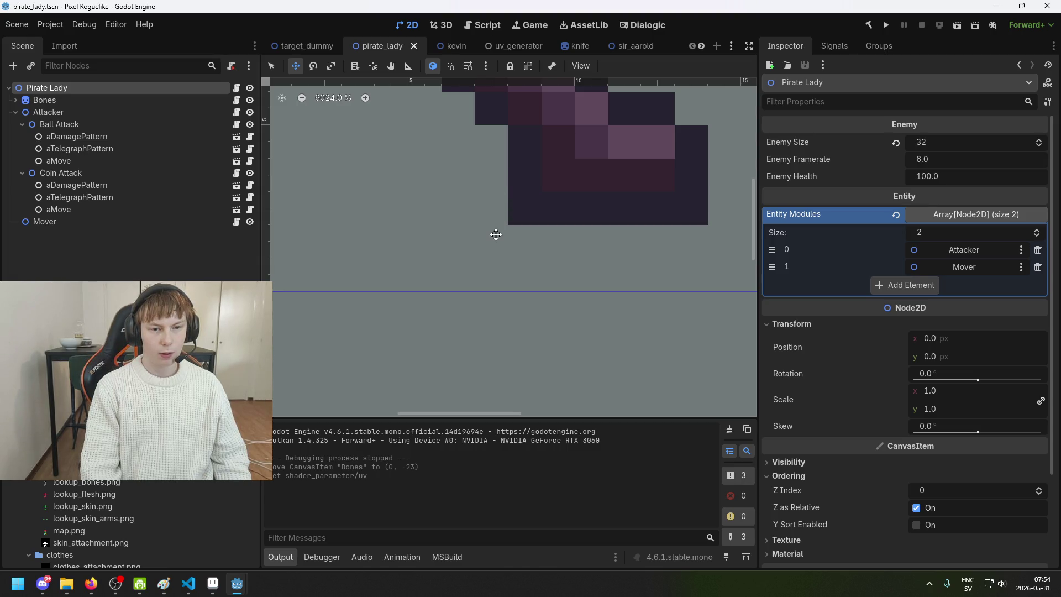
{"action": "left_click_drag", "start_coordinate": [579, 51], "coordinate": [415, 51]}
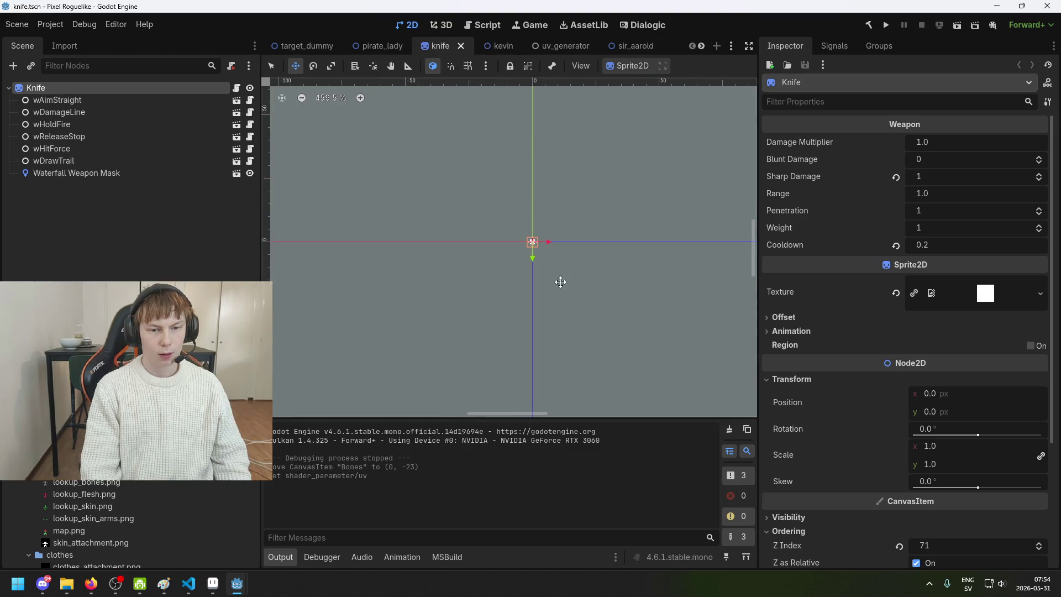
- Undo and redo the autoload addition to the project
{"action": "key", "text": "ctrl+z"}
{"action": "key", "text": "ctrl+shift+z"}
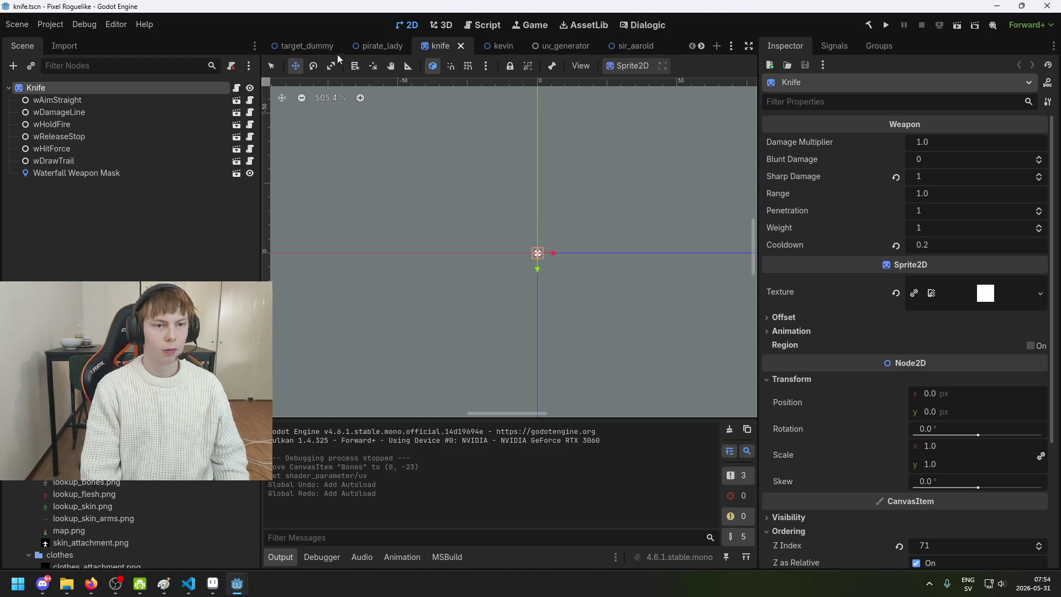
{"action": "scroll", "coordinate": [391, 49], "scroll_direction": "down", "scroll_amount": 4}
{"action": "scroll", "coordinate": [522, 51], "scroll_direction": "up", "scroll_amount": 4}
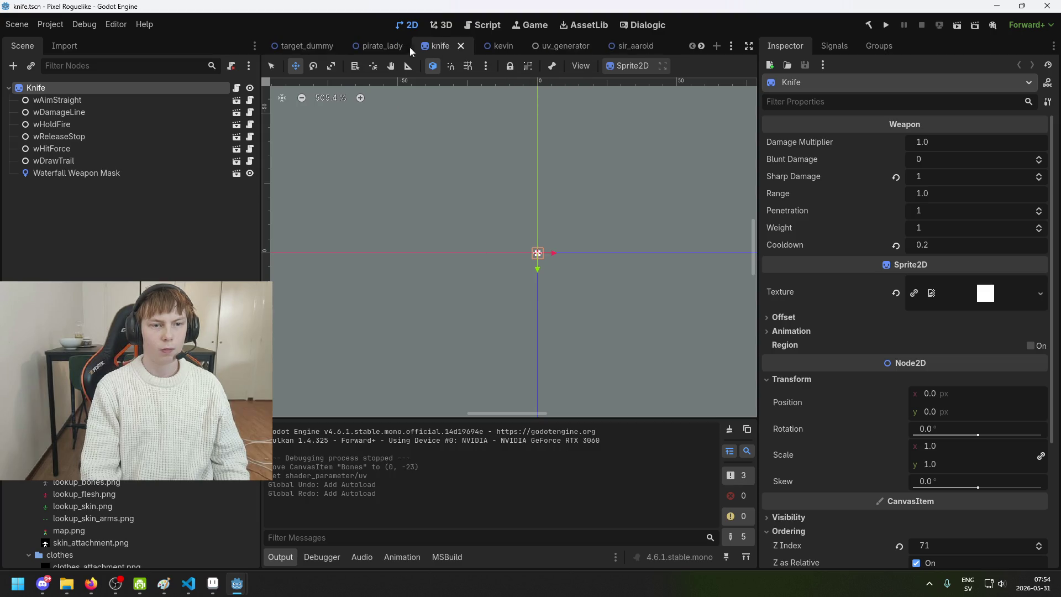
{"action": "scroll", "coordinate": [387, 47], "scroll_direction": "down", "scroll_amount": 2}
- Move the knife_goblin tab forward, check its feet against the origin, then switch to pirate_lady
{"action": "left_click_drag", "start_coordinate": [611, 50], "coordinate": [349, 47]}
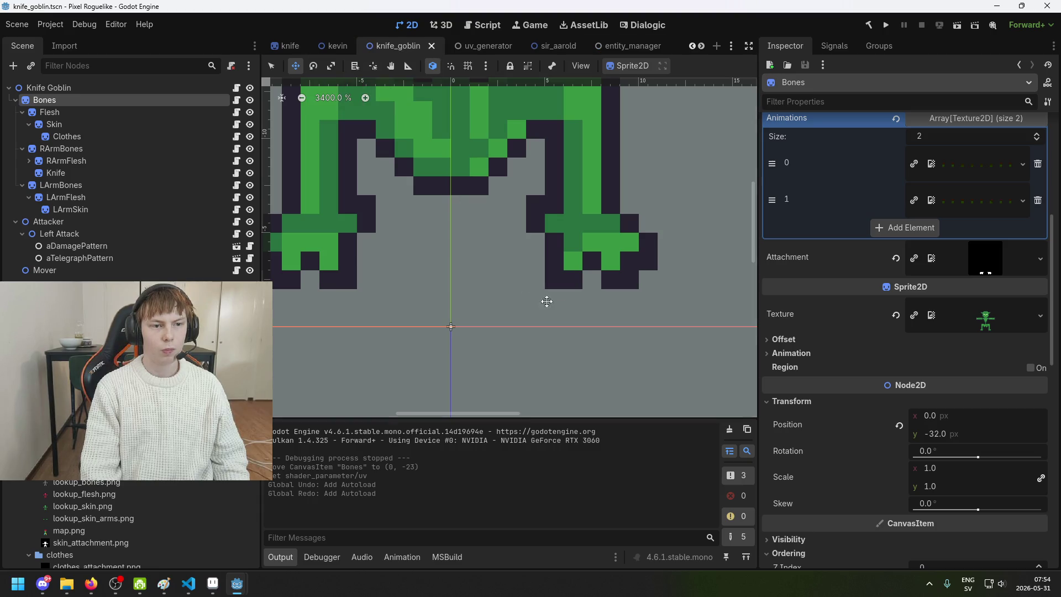
{"action": "scroll", "coordinate": [535, 295], "scroll_direction": "up", "scroll_amount": 2}
{"action": "scroll", "coordinate": [490, 239], "scroll_direction": "up", "scroll_amount": 3}
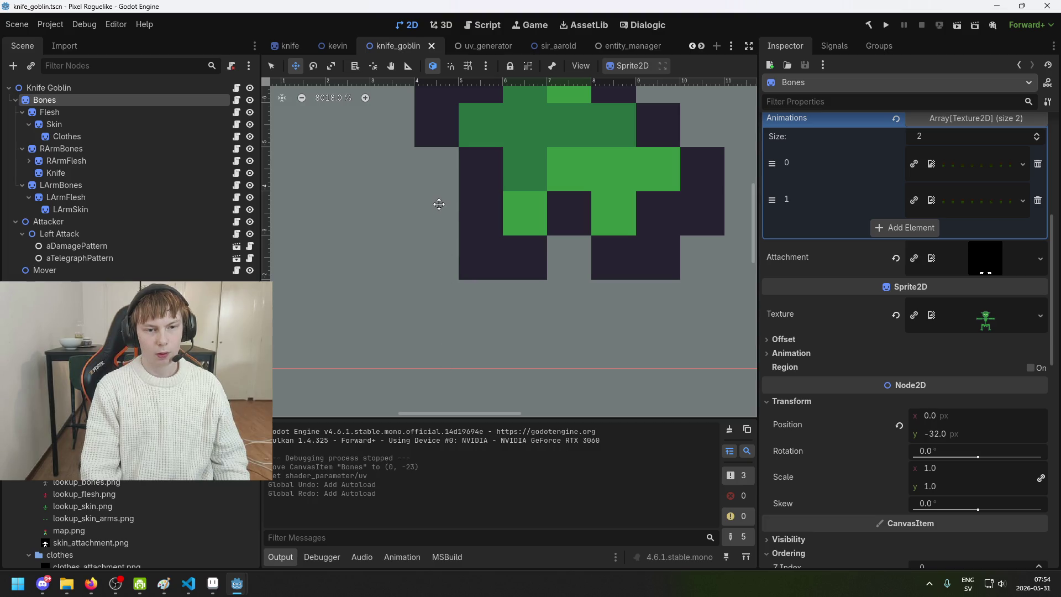
{"action": "scroll", "coordinate": [444, 243], "scroll_direction": "down", "scroll_amount": 2}
{"action": "scroll", "coordinate": [431, 197], "scroll_direction": "left", "scroll_amount": 2}
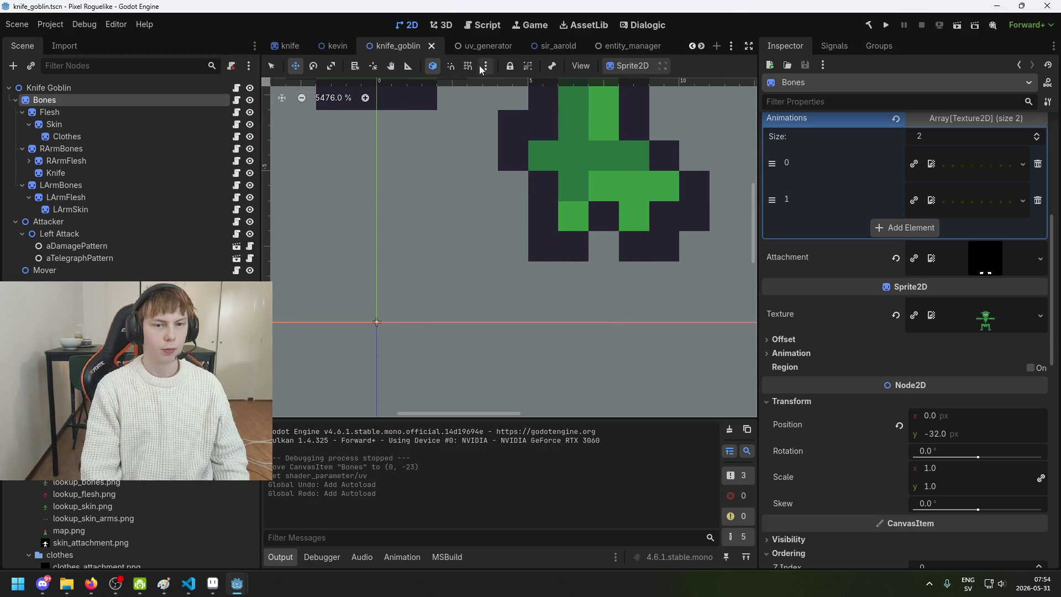
{"action": "scroll", "coordinate": [511, 53], "scroll_direction": "up", "scroll_amount": 3}
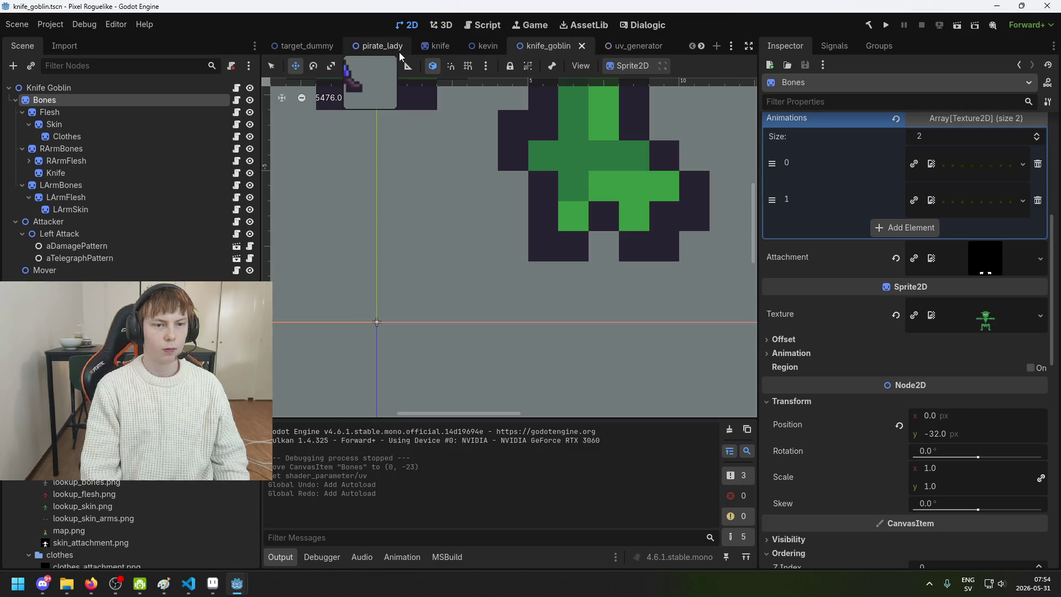
{"action": "left_click", "coordinate": [387, 46]}
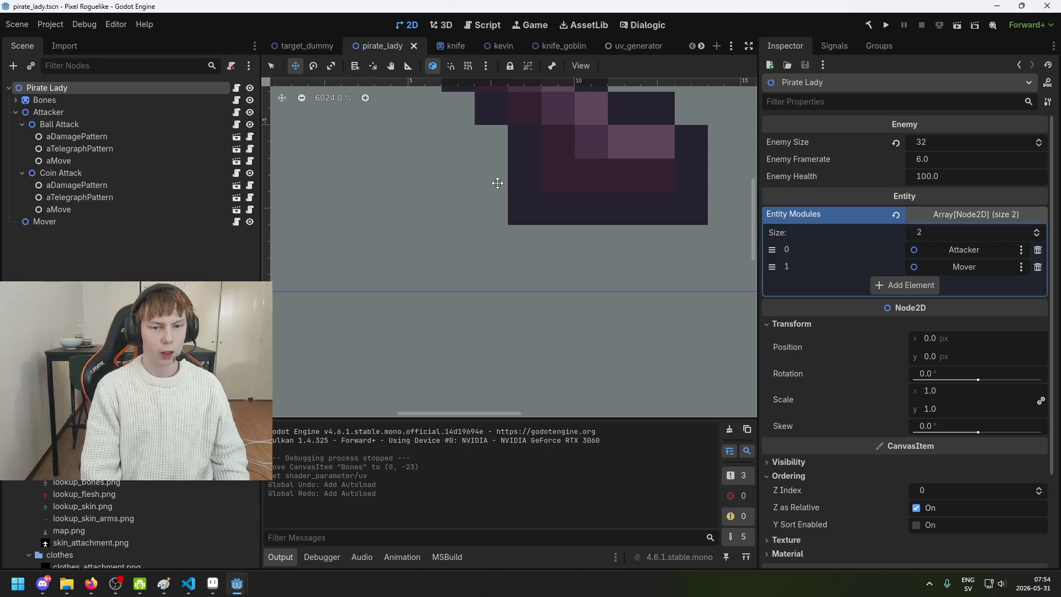
- Put the Pirate Lady root back at (0, 0), keep Bones at (0, -23), and select Bones
{"action": "left_click_drag", "start_coordinate": [492, 278], "coordinate": [491, 246]}
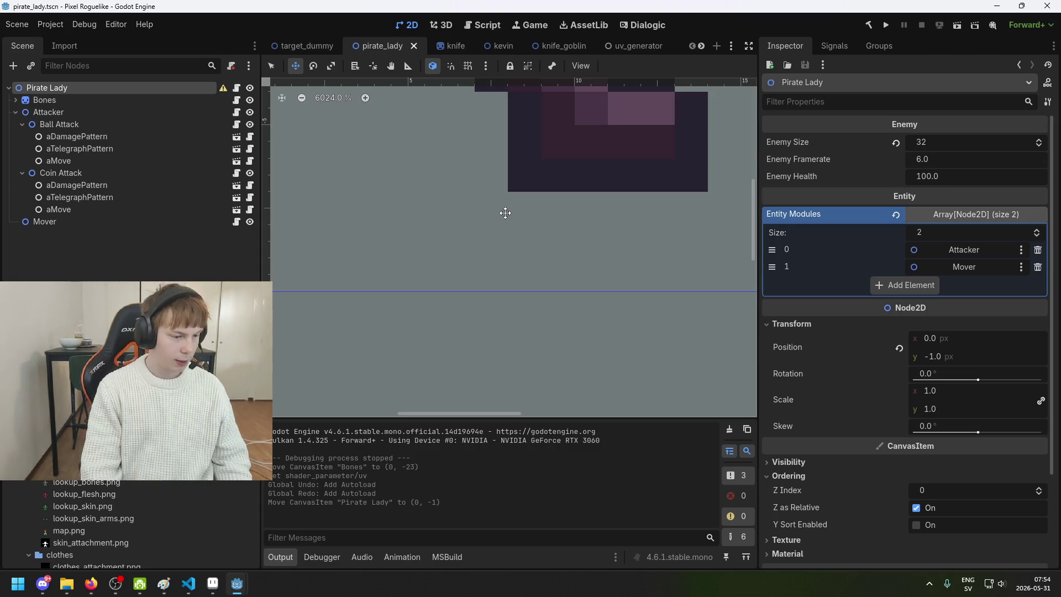
{"action": "scroll", "coordinate": [505, 213], "scroll_direction": "down", "scroll_amount": 4}
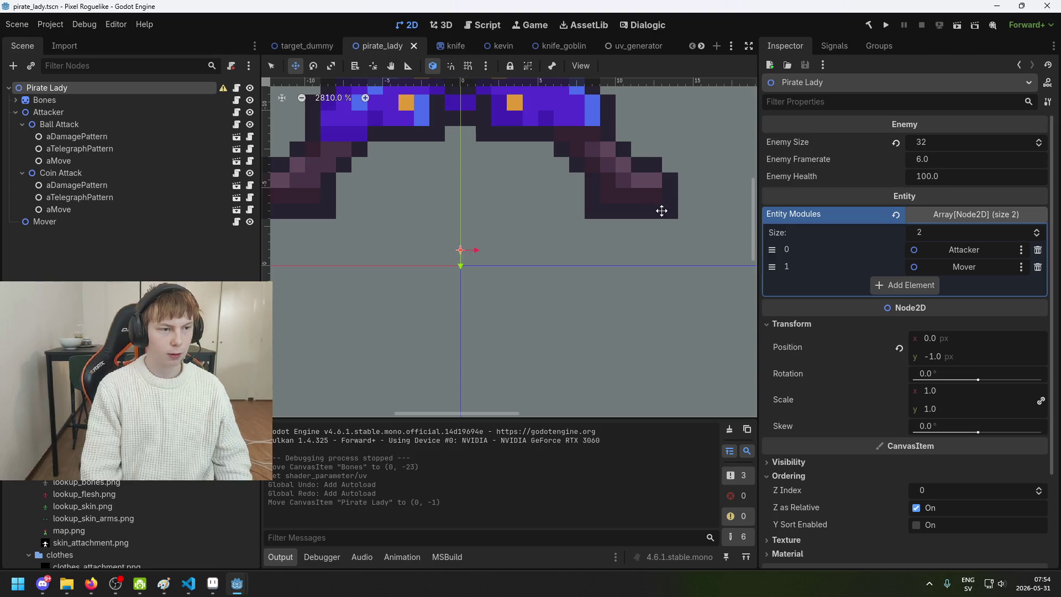
{"action": "key", "text": "ctrl+z"}
{"action": "key", "text": "ctrl+z"}
{"action": "scroll", "coordinate": [656, 212], "scroll_direction": "down", "scroll_amount": 4}
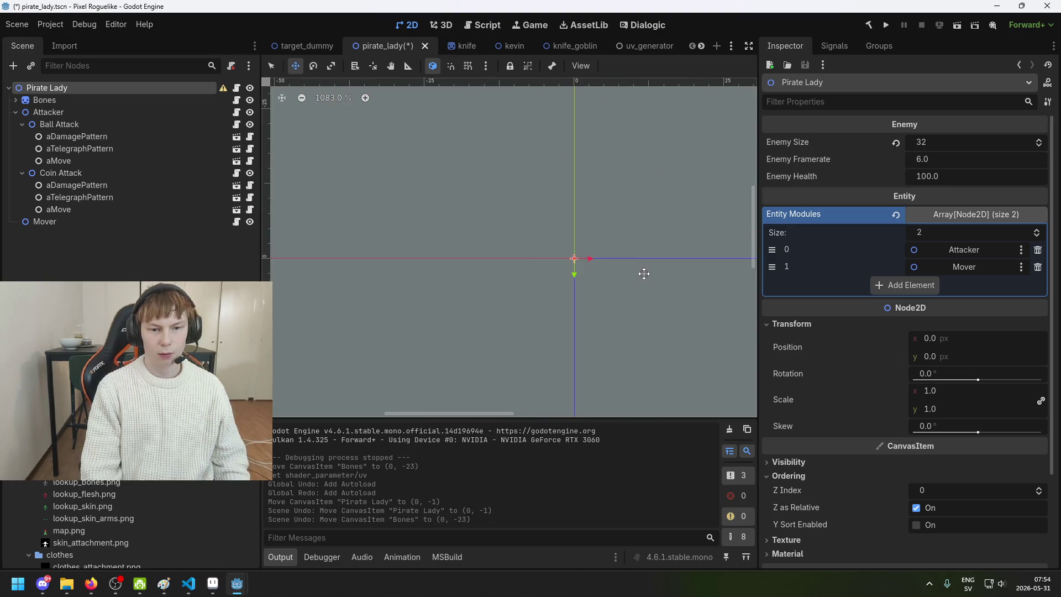
{"action": "key", "text": "ctrl+shift+z"}
{"action": "mouse_move", "coordinate": [224, 90]}
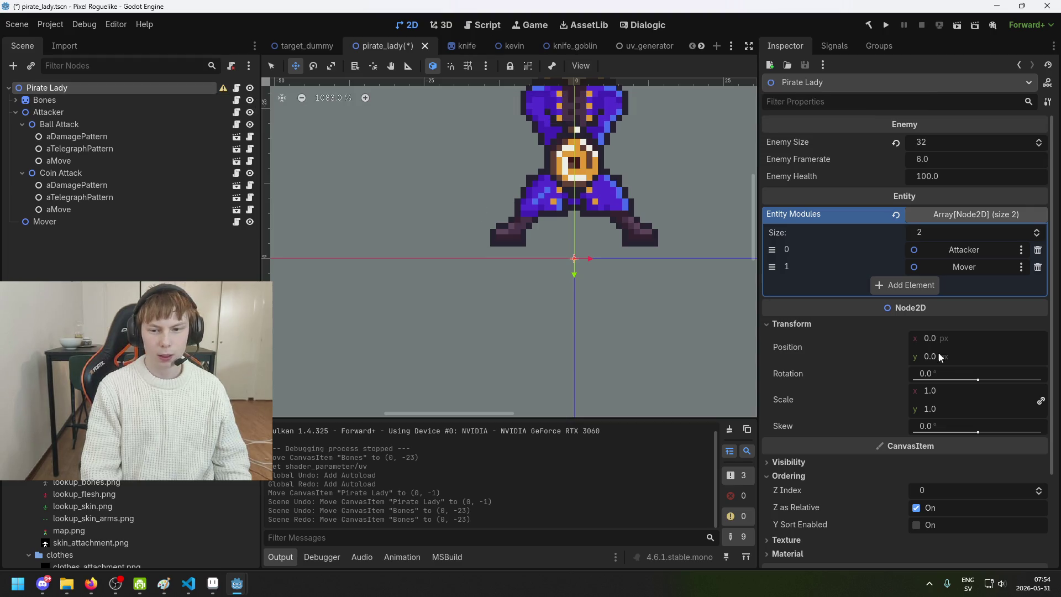
{"action": "left_click", "coordinate": [44, 99]}
{"action": "scroll", "coordinate": [585, 245], "scroll_direction": "up", "scroll_amount": 5}
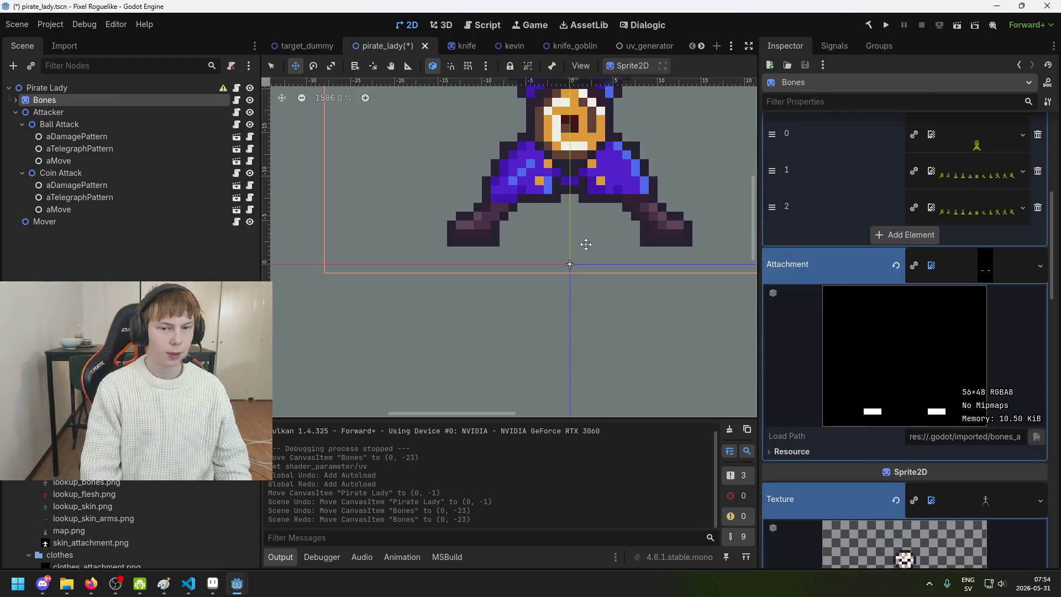
- Raise Pirate Lady's Bones sprite to (0, -24) and save the pirate_lady scene
{"action": "scroll", "coordinate": [515, 271], "scroll_direction": "up", "scroll_amount": 2}
{"action": "left_click_drag", "start_coordinate": [507, 267], "coordinate": [508, 231]}
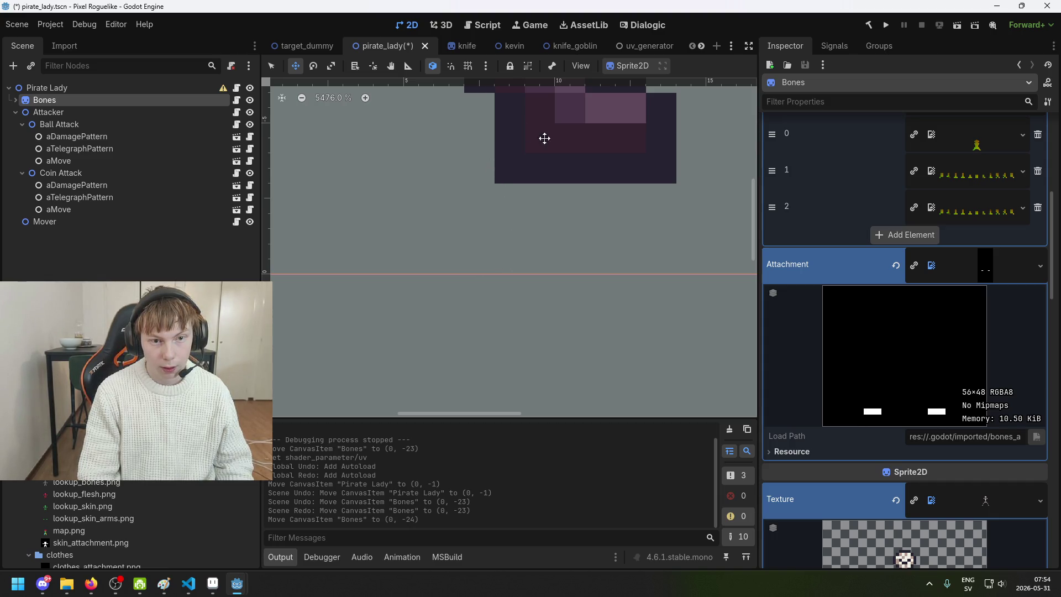
{"action": "scroll", "coordinate": [599, 171], "scroll_direction": "down", "scroll_amount": 3}
{"action": "left_click", "coordinate": [188, 268]}
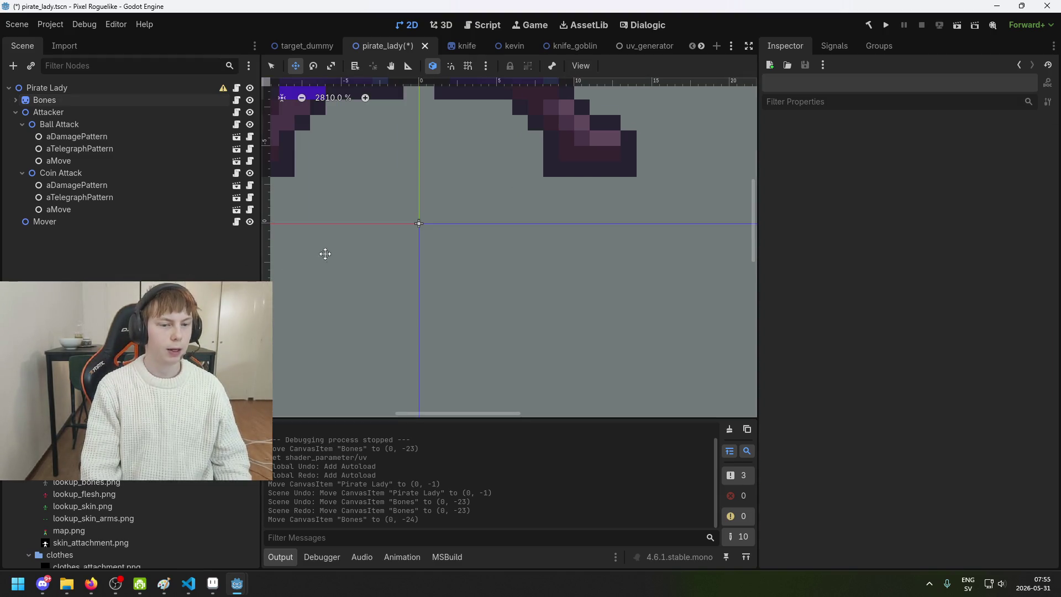
{"action": "scroll", "coordinate": [409, 259], "scroll_direction": "down", "scroll_amount": 2}
{"action": "key", "text": "ctrl+s"}
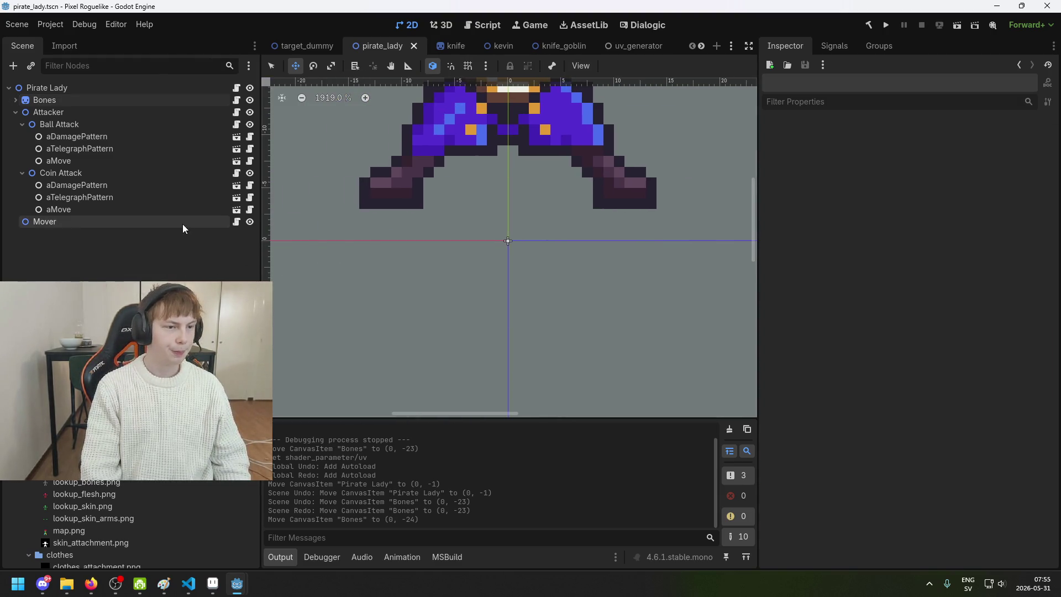
- Zoom out over the canvas and switch to the sir_aarold scene
{"action": "scroll", "coordinate": [398, 248], "scroll_direction": "down", "scroll_amount": 2}
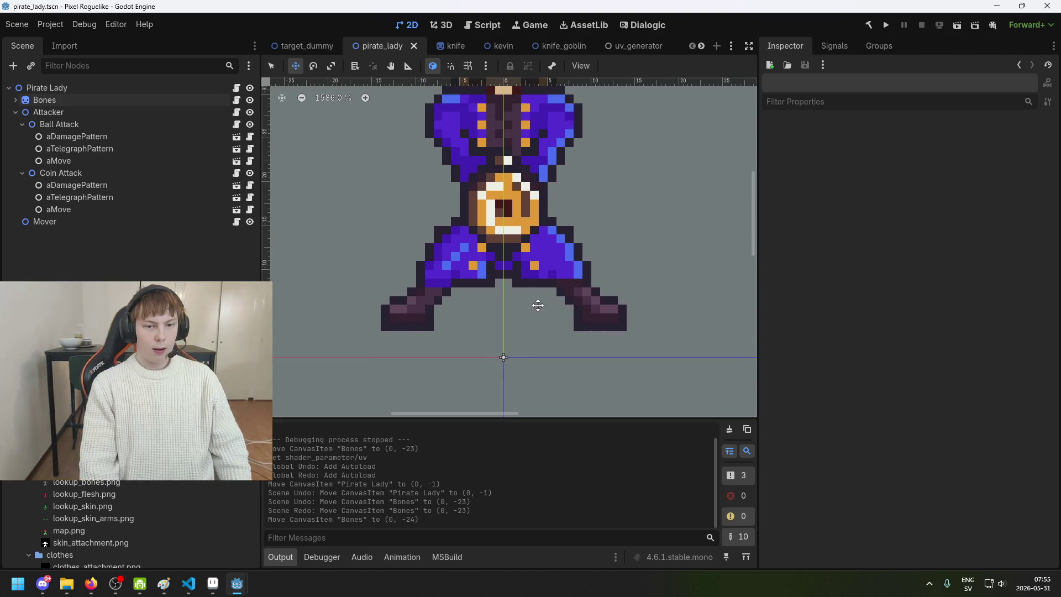
{"action": "scroll", "coordinate": [538, 305], "scroll_direction": "down", "scroll_amount": 5}
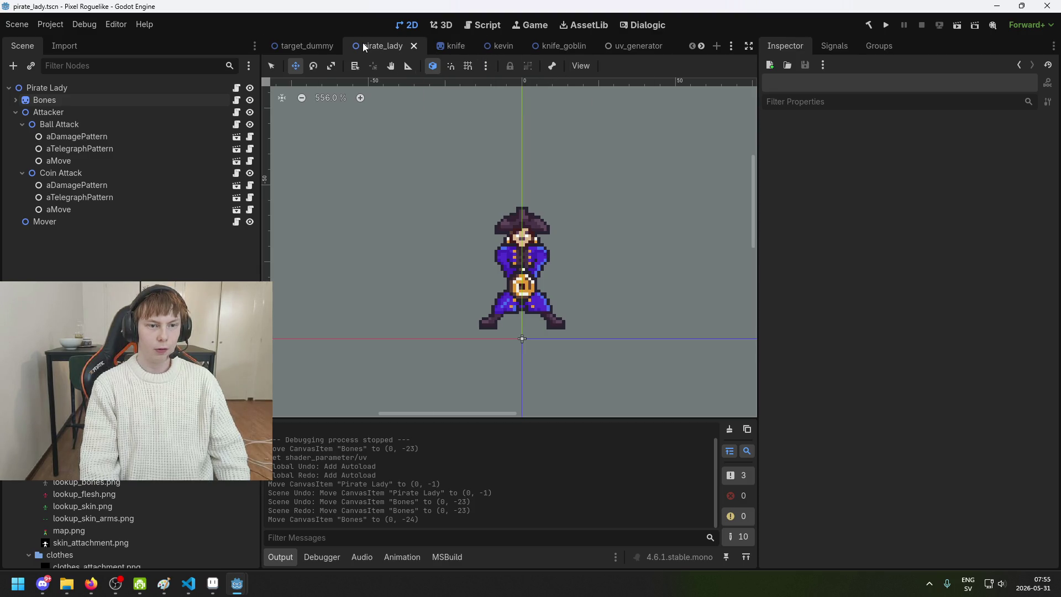
{"action": "scroll", "coordinate": [366, 48], "scroll_direction": "down", "scroll_amount": 8}
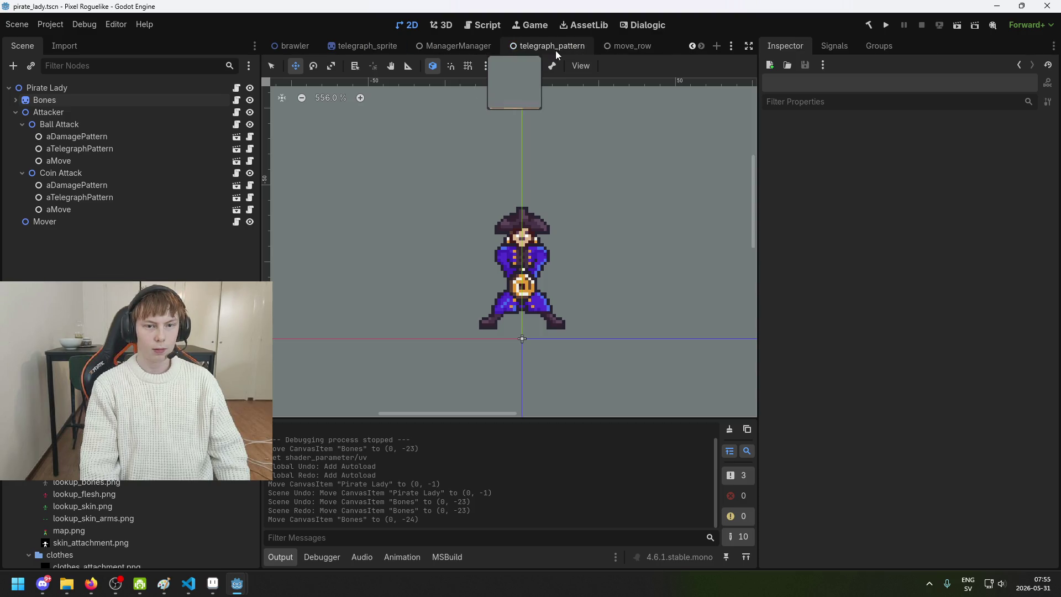
{"action": "scroll", "coordinate": [531, 48], "scroll_direction": "up", "scroll_amount": 8}
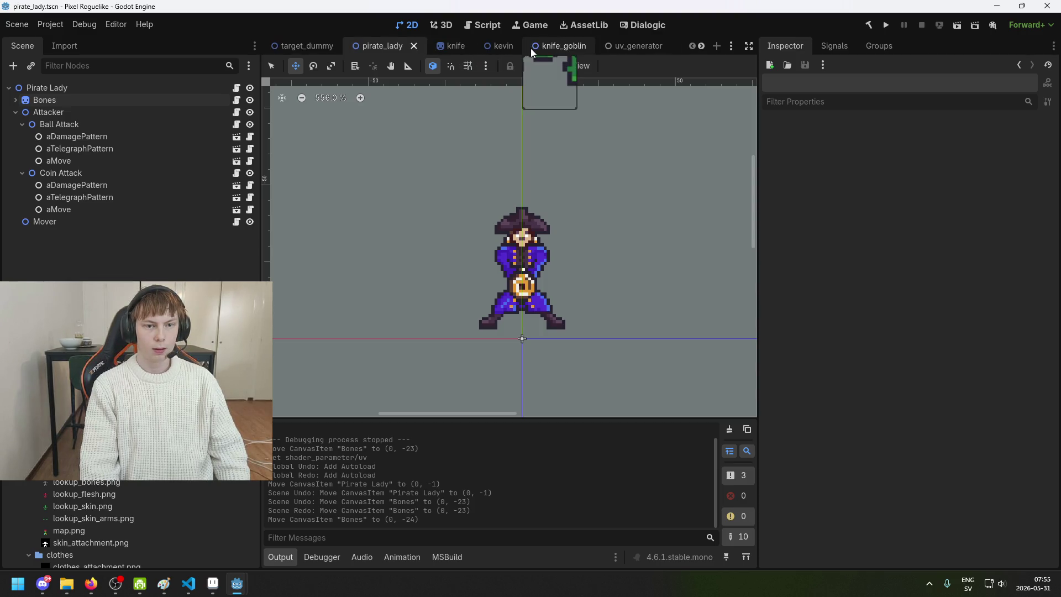
{"action": "scroll", "coordinate": [530, 48], "scroll_direction": "down", "scroll_amount": 1}
{"action": "left_click", "coordinate": [623, 46]}
- Move the sir_aarold tab after pirate_lady and inspect its Bones node's first animation texture
{"action": "left_click_drag", "start_coordinate": [611, 46], "coordinate": [346, 48]}
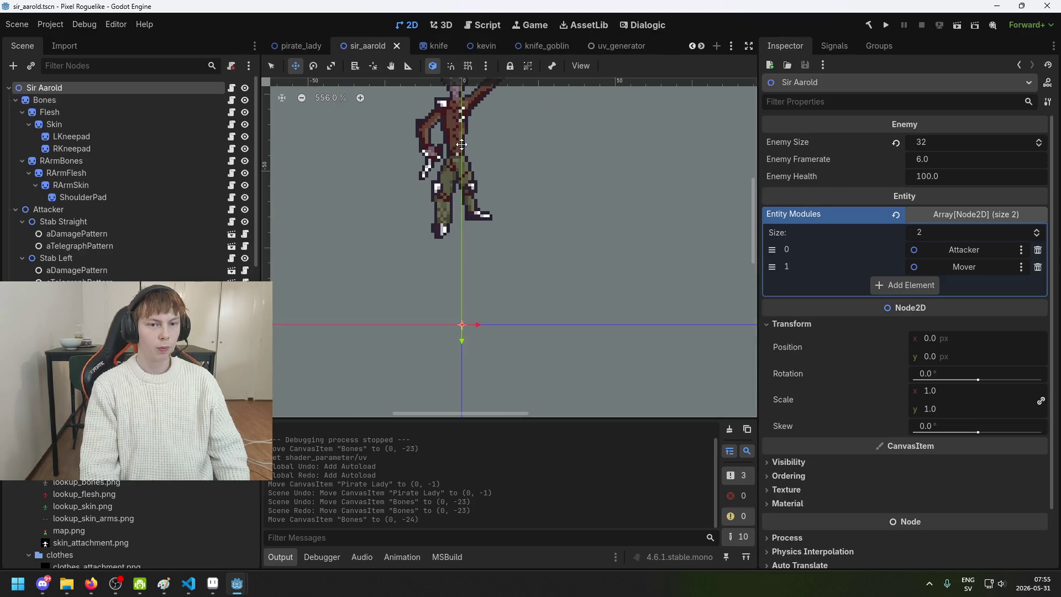
{"action": "scroll", "coordinate": [525, 166], "scroll_direction": "up", "scroll_amount": 3}
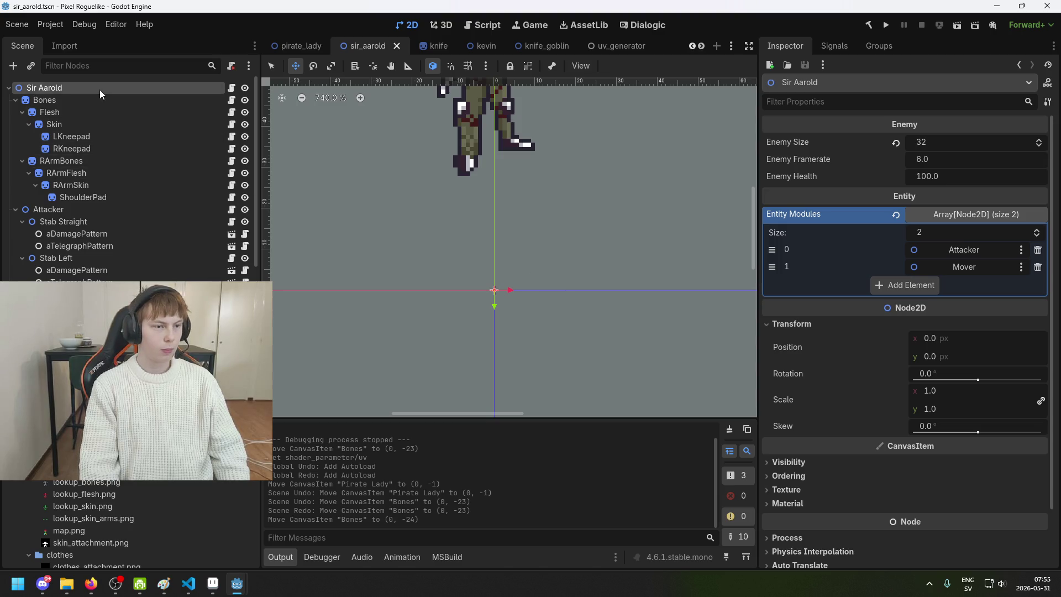
{"action": "left_click", "coordinate": [102, 100]}
{"action": "scroll", "coordinate": [484, 247], "scroll_direction": "up", "scroll_amount": 3}
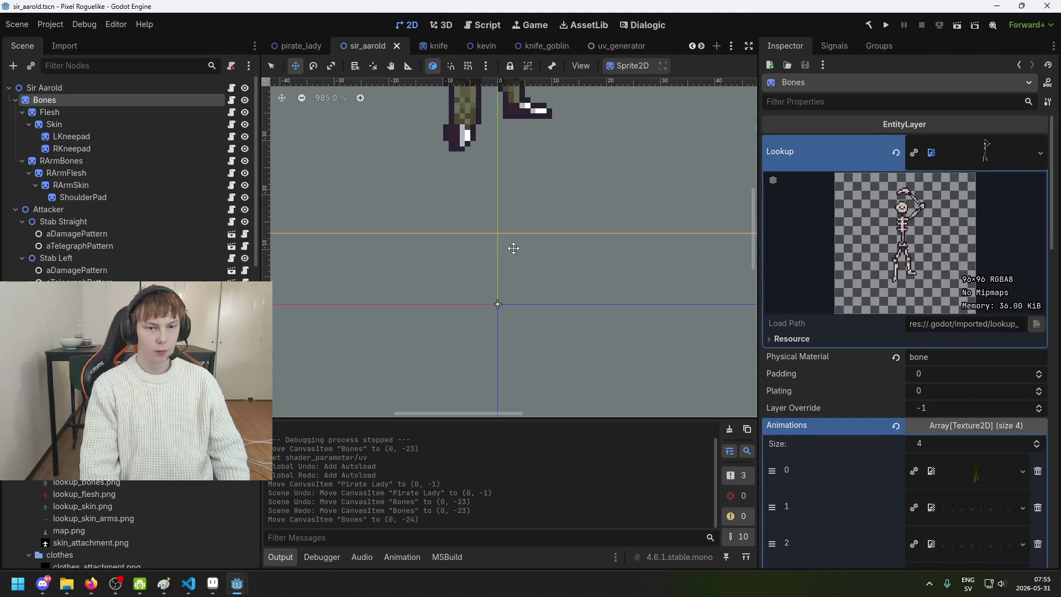
{"action": "scroll", "coordinate": [926, 299], "scroll_direction": "up", "scroll_amount": 1}
{"action": "scroll", "coordinate": [917, 298], "scroll_direction": "down", "scroll_amount": 3}
{"action": "left_click", "coordinate": [974, 315]}
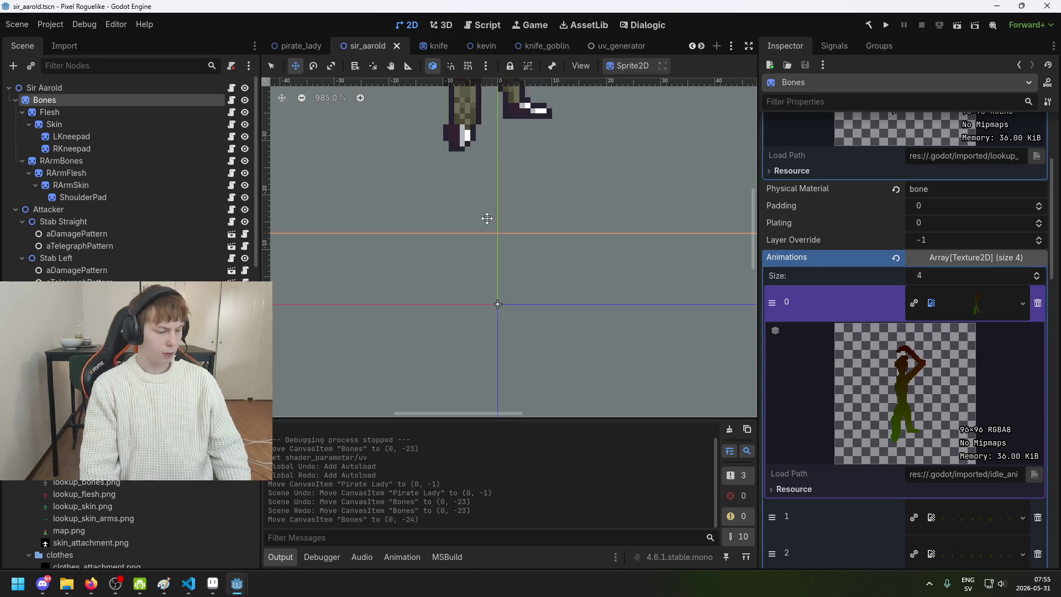
- Lower Sir Aarold's Bones sprite to (0, -36) so his feet rest on the origin
{"action": "left_click_drag", "start_coordinate": [505, 289], "coordinate": [516, 417]}
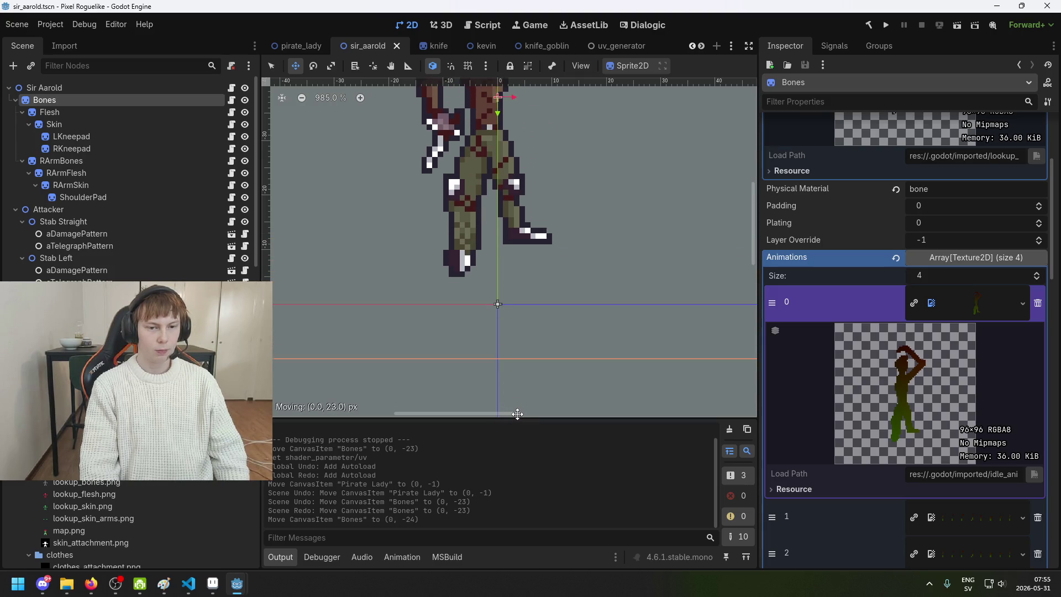
{"action": "scroll", "coordinate": [470, 298], "scroll_direction": "up", "scroll_amount": 4}
{"action": "scroll", "coordinate": [463, 241], "scroll_direction": "up", "scroll_amount": 1}
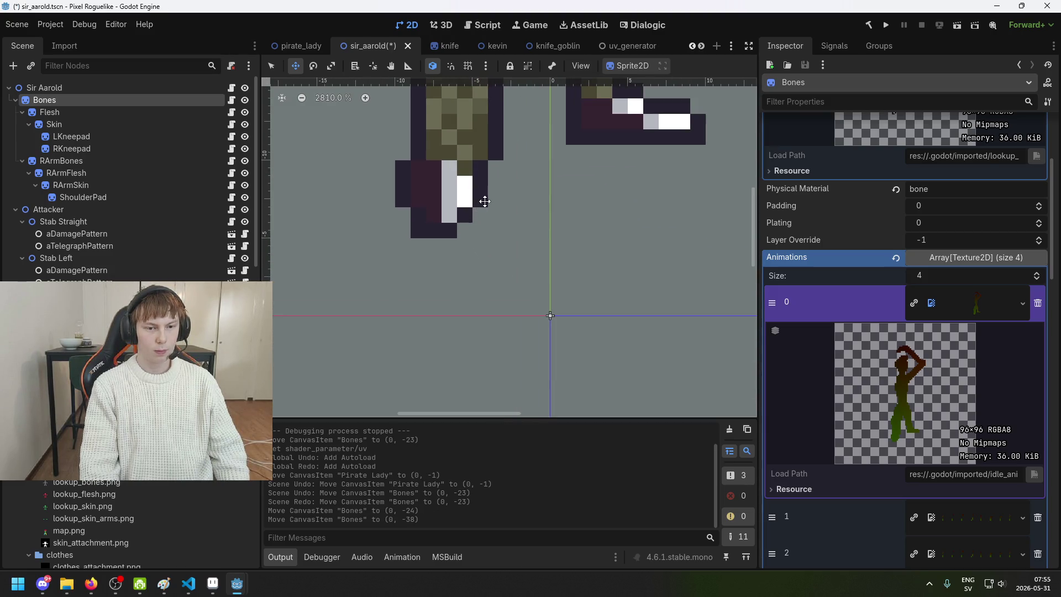
{"action": "scroll", "coordinate": [492, 203], "scroll_direction": "up", "scroll_amount": 2}
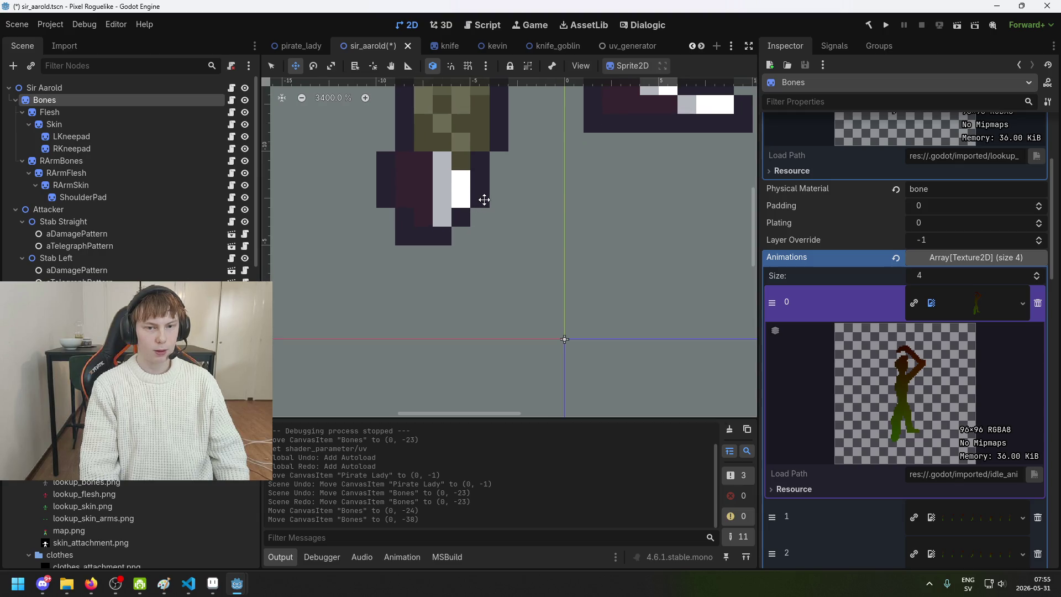
{"action": "scroll", "coordinate": [493, 212], "scroll_direction": "up", "scroll_amount": 2}
{"action": "scroll", "coordinate": [479, 218], "scroll_direction": "down", "scroll_amount": 1}
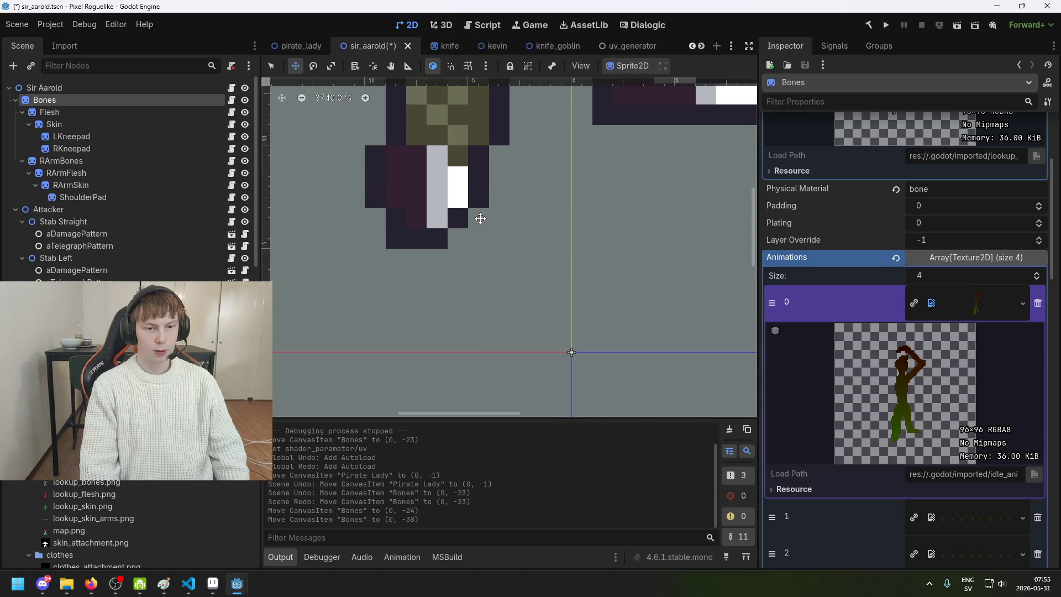
{"action": "scroll", "coordinate": [454, 235], "scroll_direction": "up", "scroll_amount": 2}
{"action": "left_click_drag", "start_coordinate": [455, 257], "coordinate": [454, 307]}
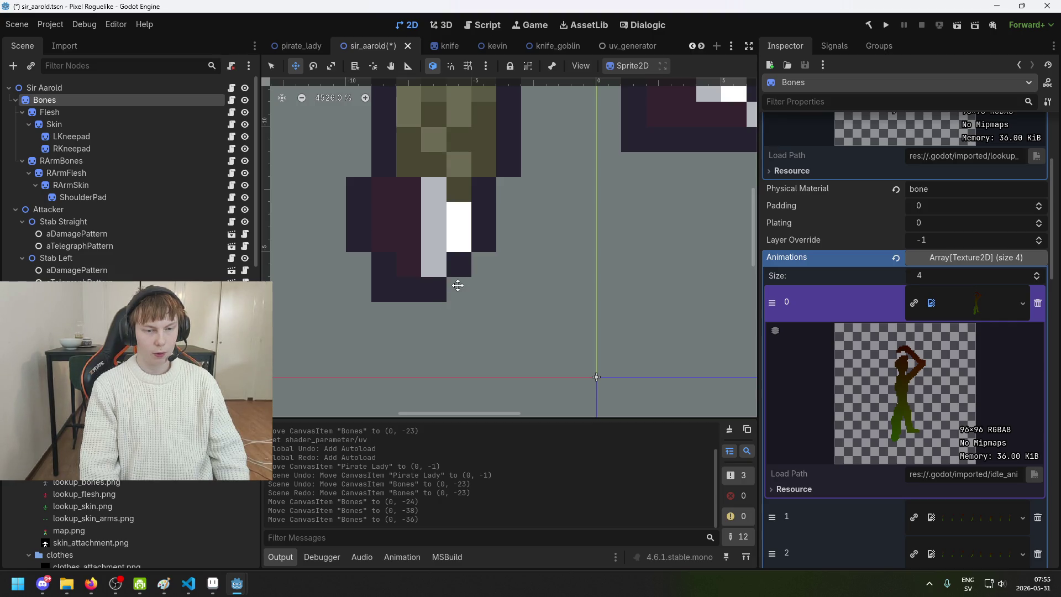
{"action": "scroll", "coordinate": [484, 268], "scroll_direction": "down", "scroll_amount": 4}
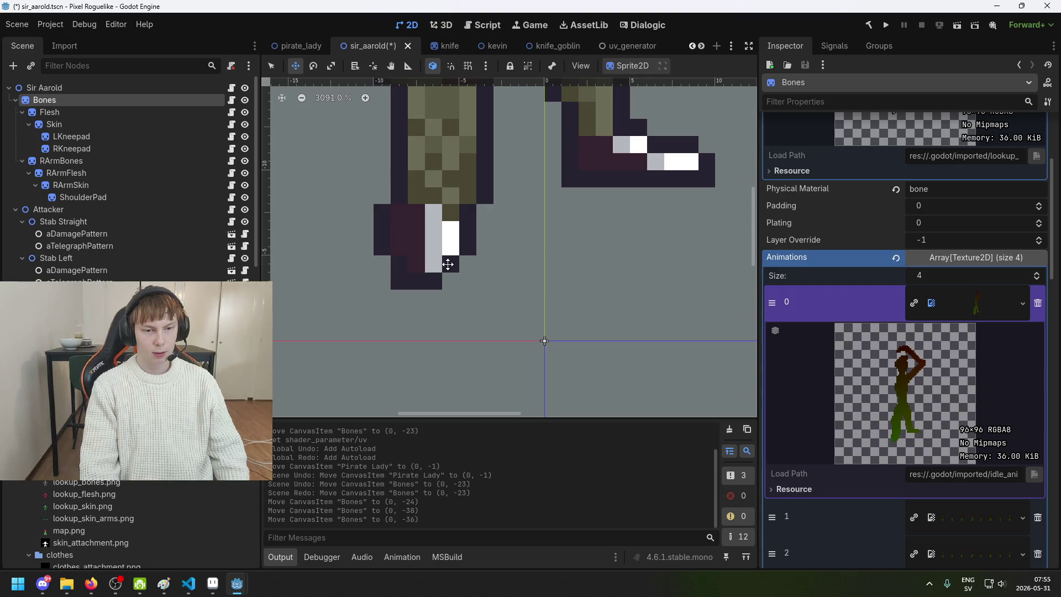
{"action": "scroll", "coordinate": [447, 264], "scroll_direction": "down", "scroll_amount": 20}
- Save the sir_aarold scene and switch to the kevin scene
{"action": "key", "text": "ctrl+s"}
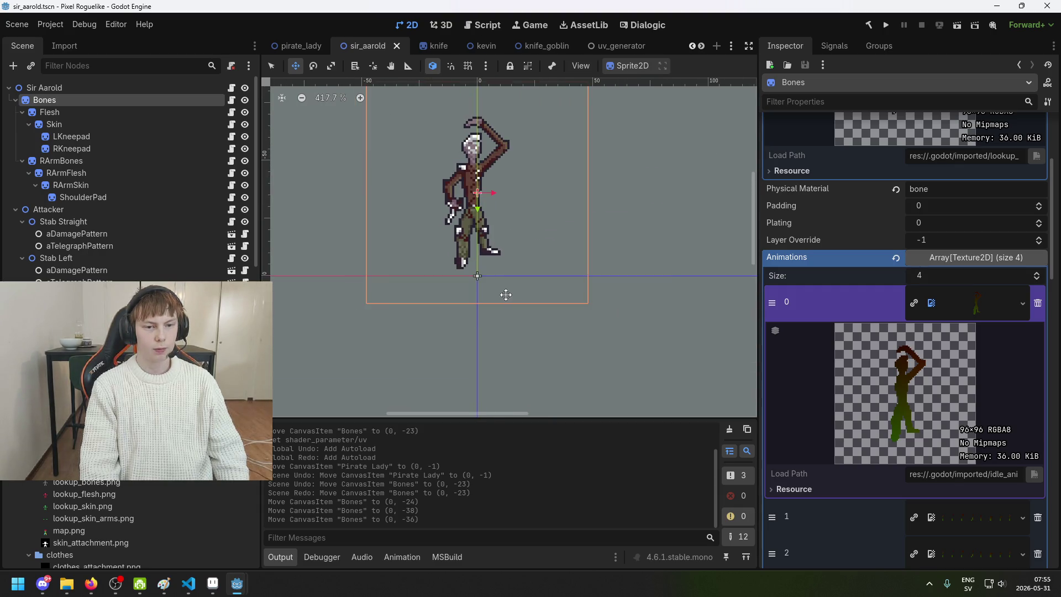
{"action": "scroll", "coordinate": [881, 271], "scroll_direction": "up", "scroll_amount": 3}
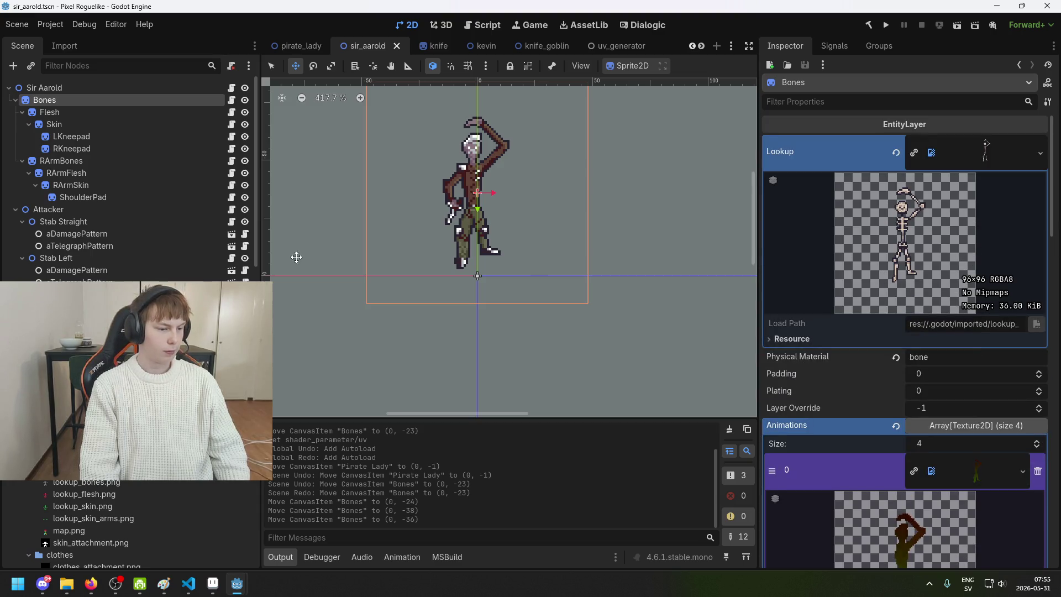
{"action": "key", "text": "ctrl+s"}
{"action": "scroll", "coordinate": [497, 223], "scroll_direction": "up", "scroll_amount": 2}
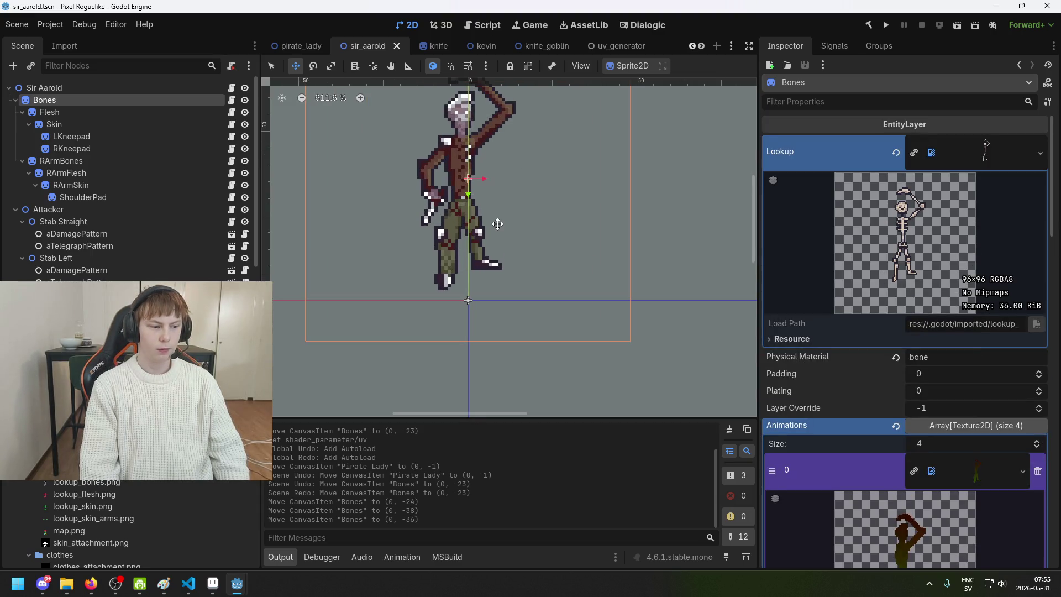
{"action": "left_click", "coordinate": [482, 50]}
- Compare the kevin, knife and knife_goblin scenes before returning to sir_aarold
{"action": "scroll", "coordinate": [409, 277], "scroll_direction": "up", "scroll_amount": 5}
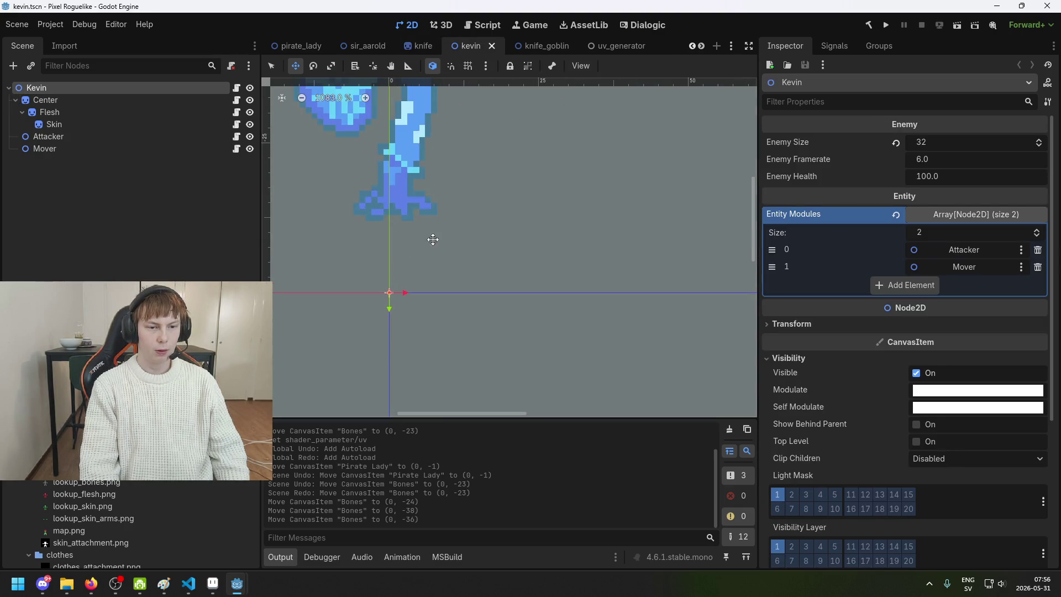
{"action": "scroll", "coordinate": [486, 199], "scroll_direction": "up", "scroll_amount": 2}
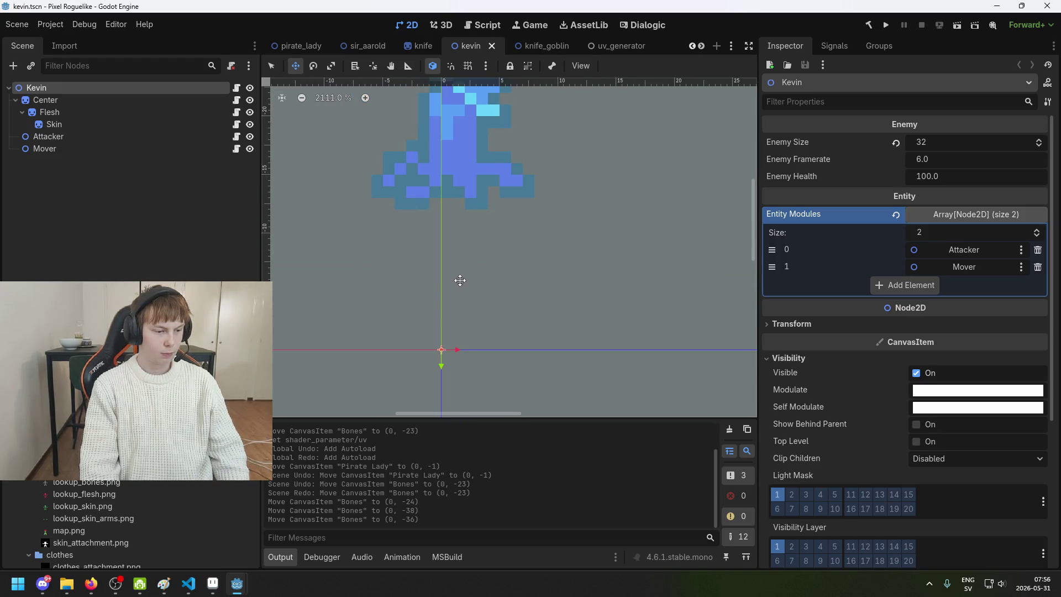
{"action": "scroll", "coordinate": [459, 280], "scroll_direction": "down", "scroll_amount": 3}
{"action": "left_click", "coordinate": [415, 48]}
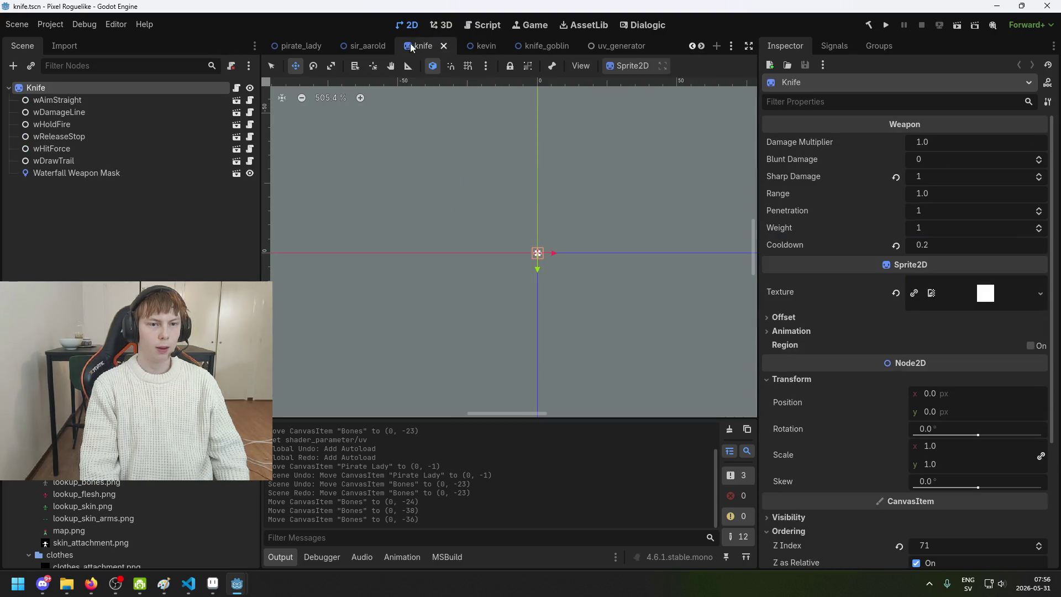
{"action": "left_click", "coordinate": [522, 47]}
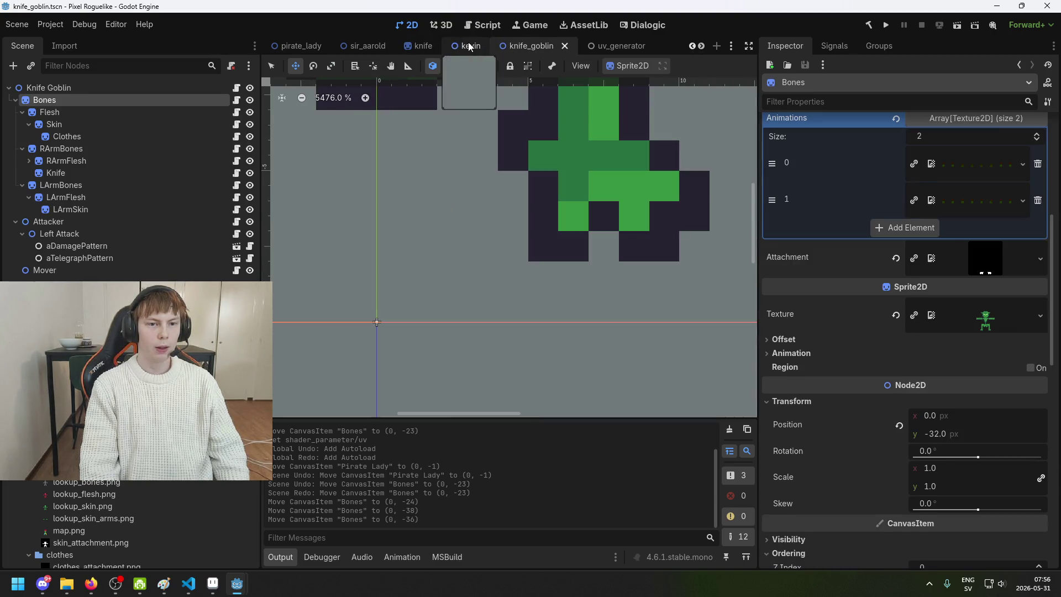
{"action": "left_click", "coordinate": [468, 46]}
{"action": "left_click", "coordinate": [362, 44]}
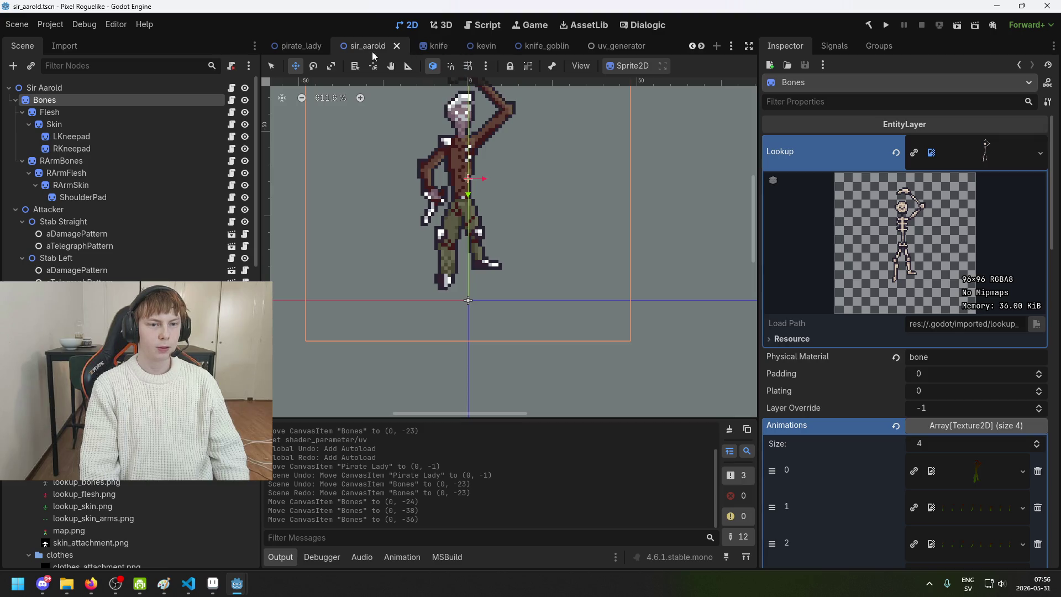
- Pan and zoom around Sir Aarold's feet to confirm they sit on the origin
{"action": "left_click_drag", "start_coordinate": [451, 197], "coordinate": [485, 172]}
{"action": "scroll", "coordinate": [530, 193], "scroll_direction": "up", "scroll_amount": 3}
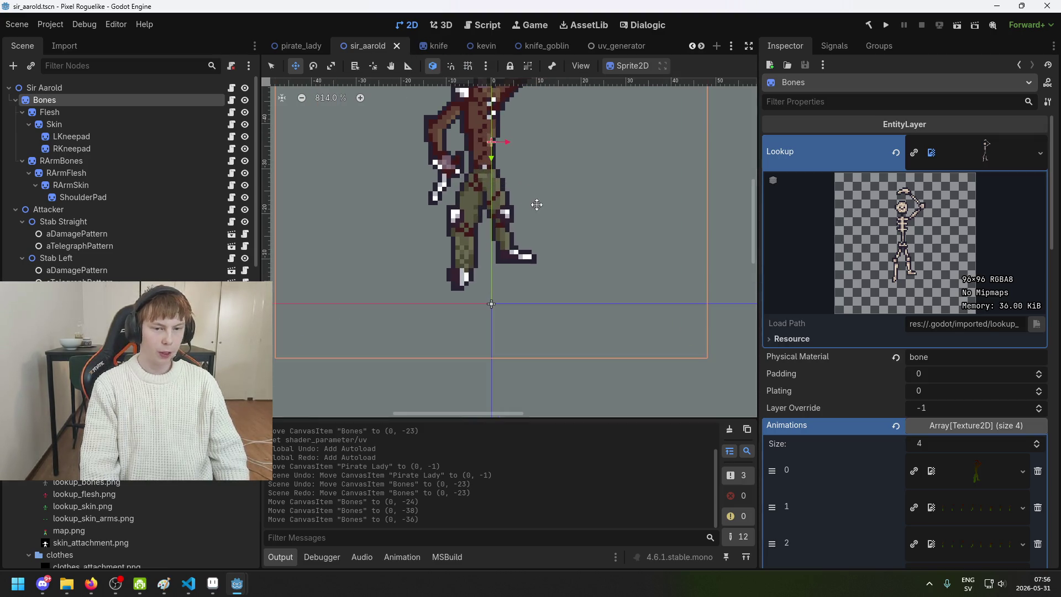
{"action": "scroll", "coordinate": [529, 213], "scroll_direction": "down", "scroll_amount": 3}
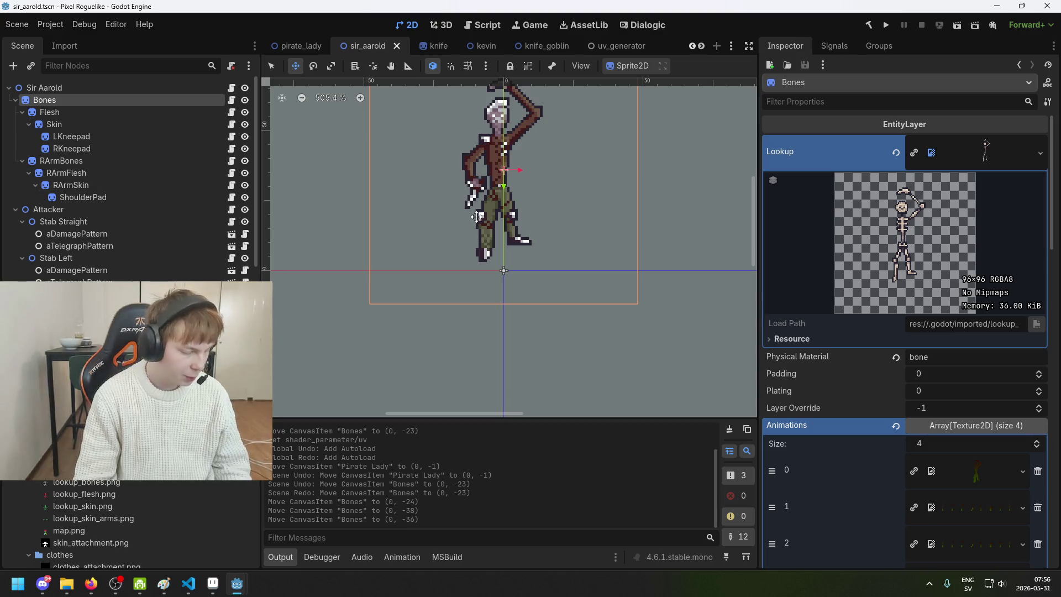
{"action": "scroll", "coordinate": [458, 251], "scroll_direction": "down", "scroll_amount": 2}
{"action": "scroll", "coordinate": [458, 252], "scroll_direction": "down", "scroll_amount": 1}
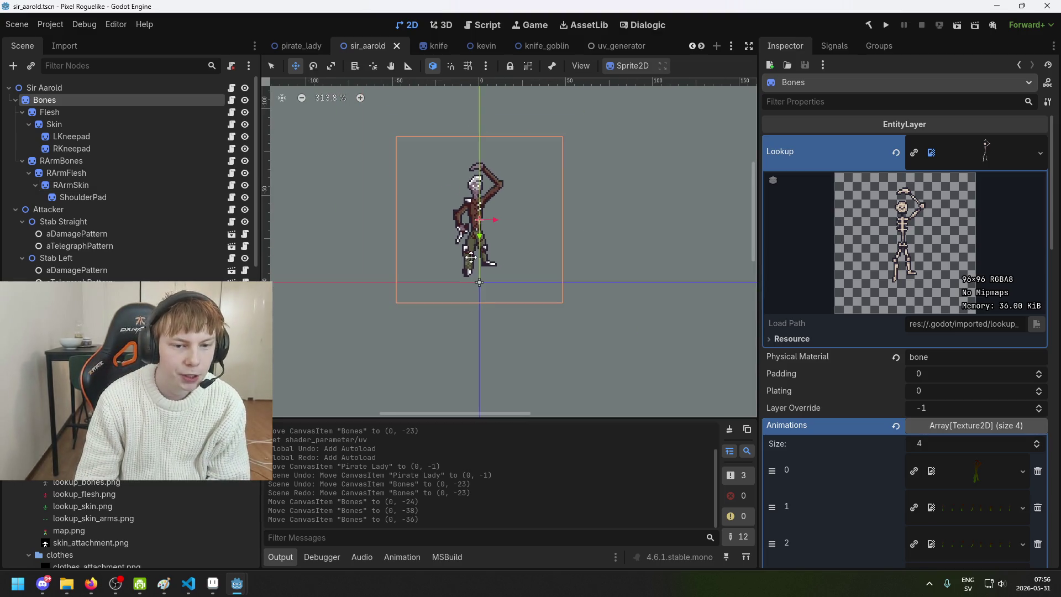
{"action": "scroll", "coordinate": [455, 366], "scroll_direction": "down", "scroll_amount": 1}
{"action": "scroll", "coordinate": [441, 359], "scroll_direction": "down", "scroll_amount": 1}
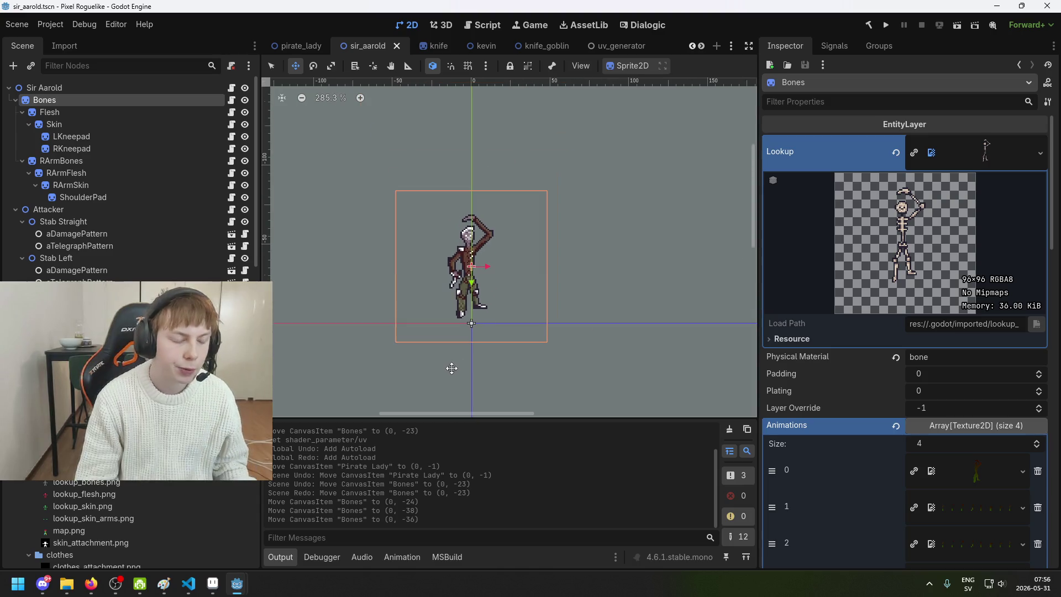
{"action": "scroll", "coordinate": [475, 332], "scroll_direction": "up", "scroll_amount": 2}
{"action": "scroll", "coordinate": [498, 310], "scroll_direction": "down", "scroll_amount": 1}
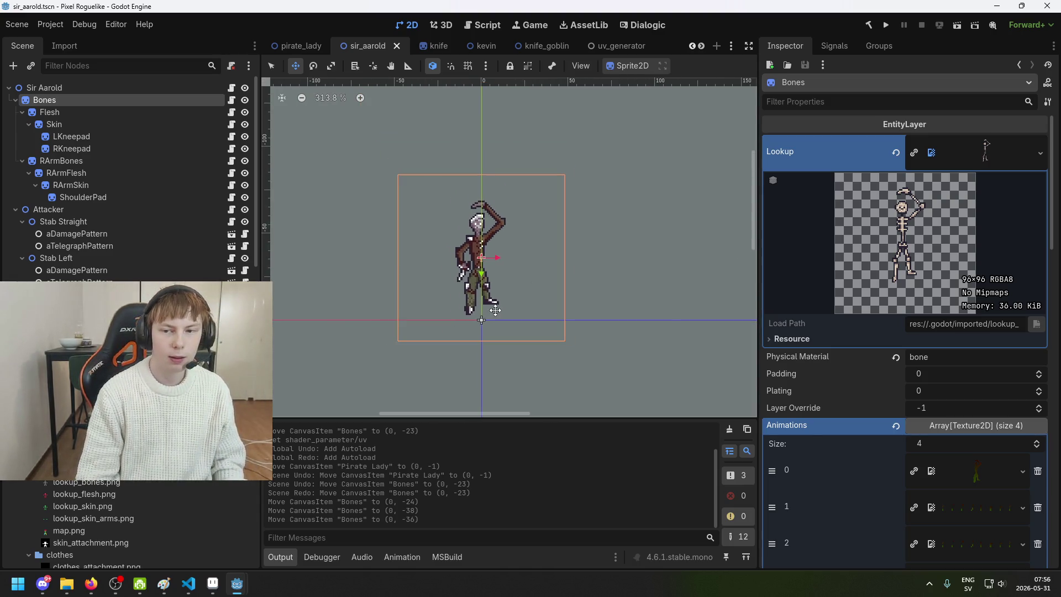
{"action": "scroll", "coordinate": [464, 302], "scroll_direction": "up", "scroll_amount": 4}
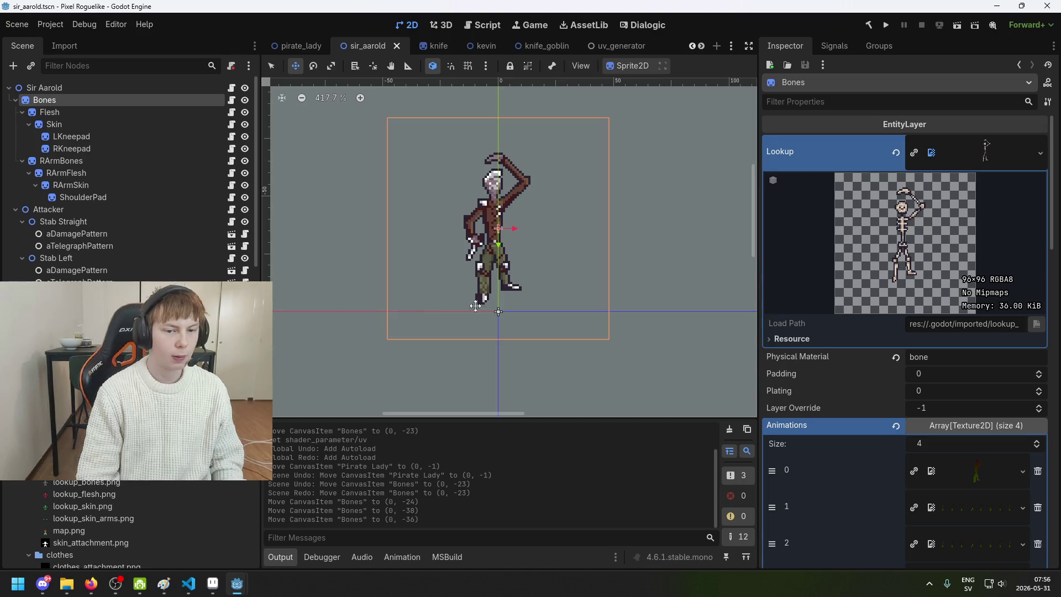
{"action": "scroll", "coordinate": [522, 287], "scroll_direction": "up", "scroll_amount": 5}
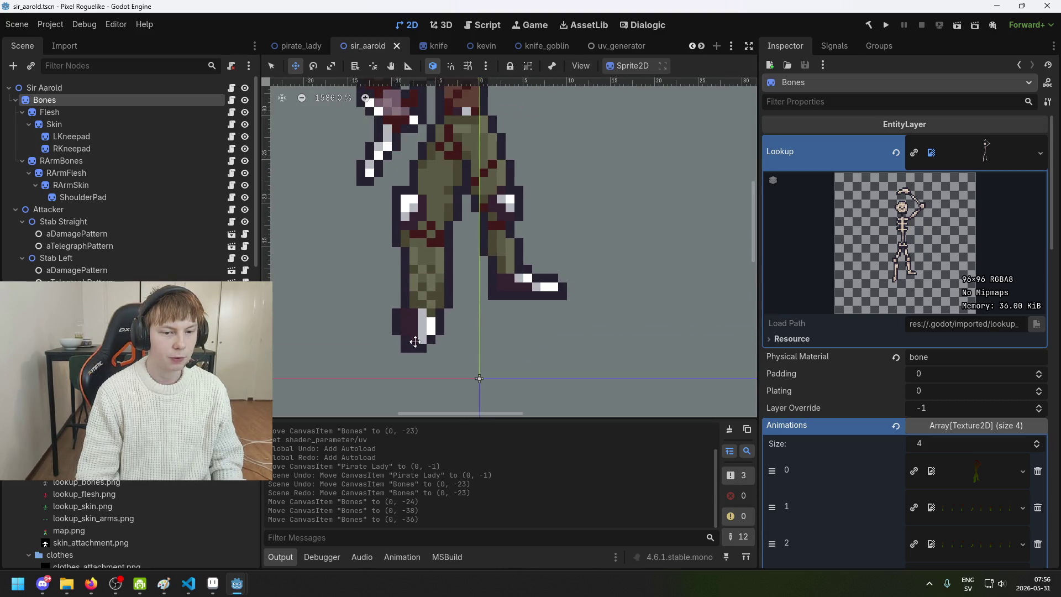
{"action": "scroll", "coordinate": [513, 344], "scroll_direction": "down", "scroll_amount": 4}
{"action": "scroll", "coordinate": [507, 343], "scroll_direction": "down", "scroll_amount": 3}
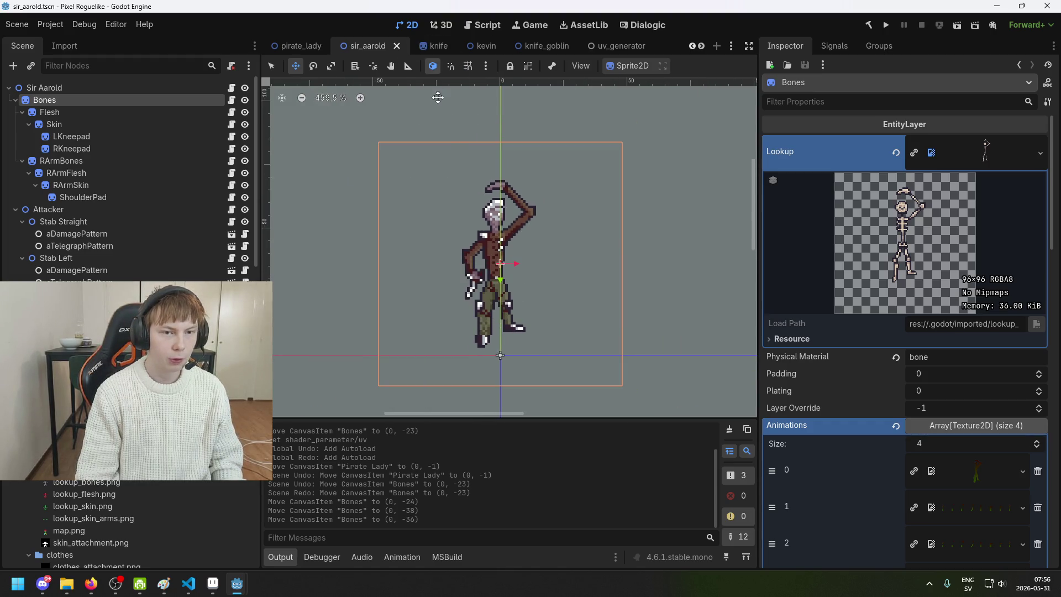
{"action": "scroll", "coordinate": [560, 316], "scroll_direction": "up", "scroll_amount": 6}
{"action": "scroll", "coordinate": [553, 315], "scroll_direction": "up", "scroll_amount": 2}
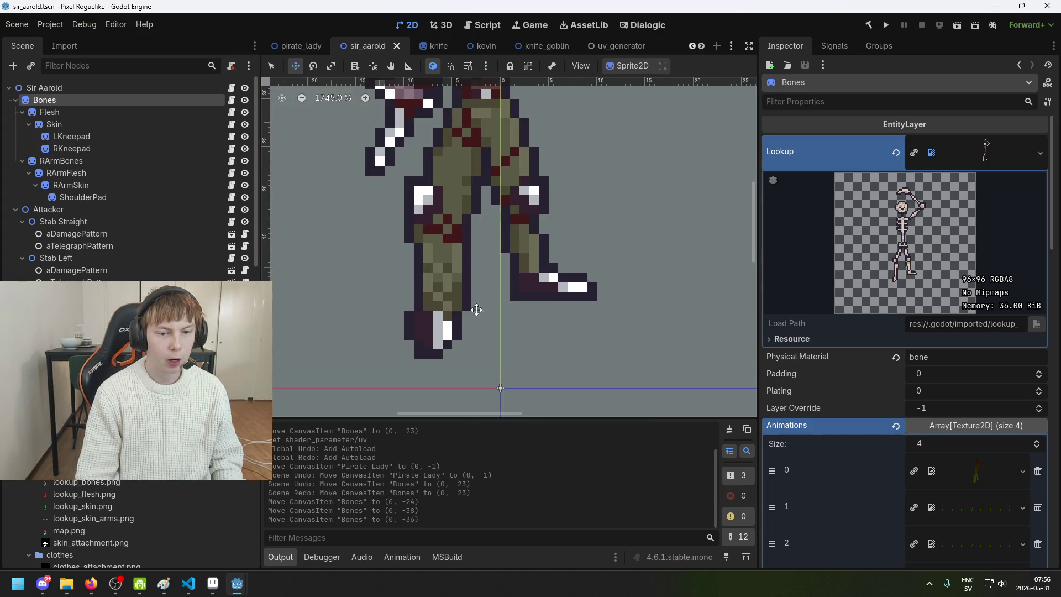
{"action": "scroll", "coordinate": [522, 310], "scroll_direction": "down", "scroll_amount": 4}
- Open the kevin scene and drag its Center sprite so the base meets the origin
{"action": "left_click", "coordinate": [430, 49]}
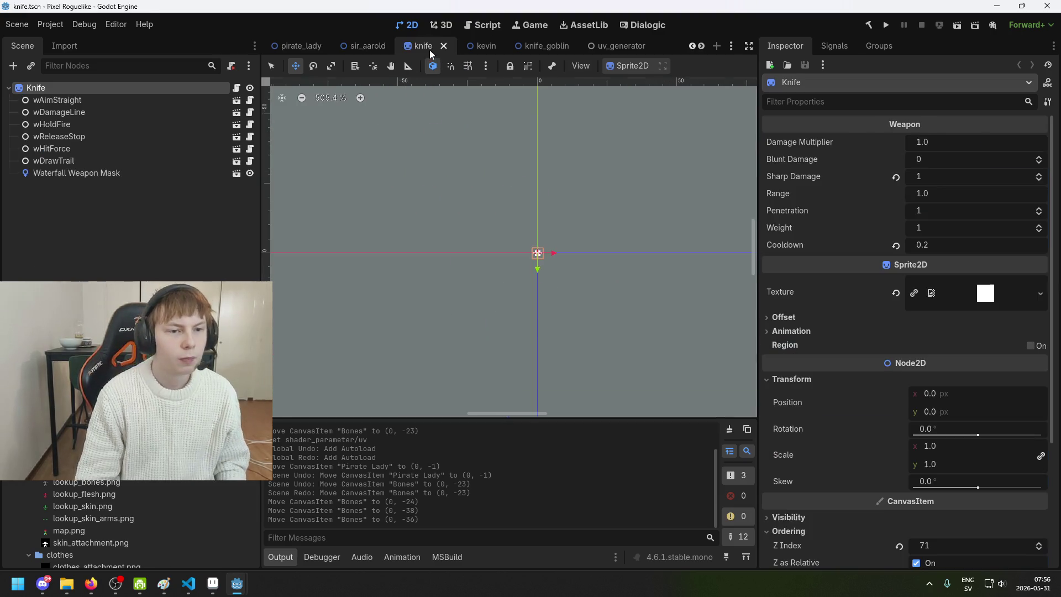
{"action": "left_click", "coordinate": [481, 50]}
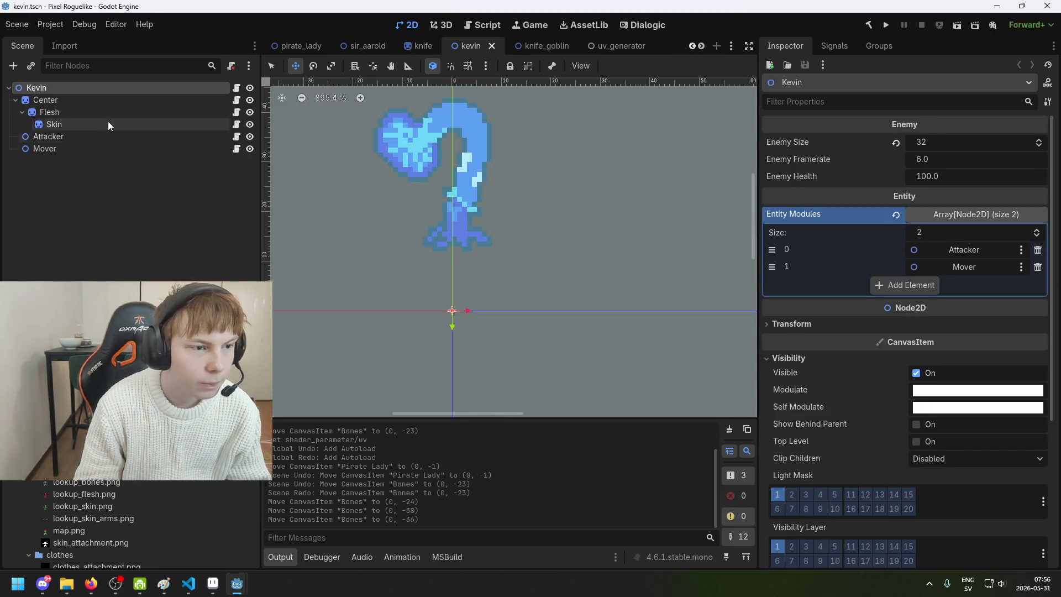
{"action": "scroll", "coordinate": [434, 304], "scroll_direction": "up", "scroll_amount": 1}
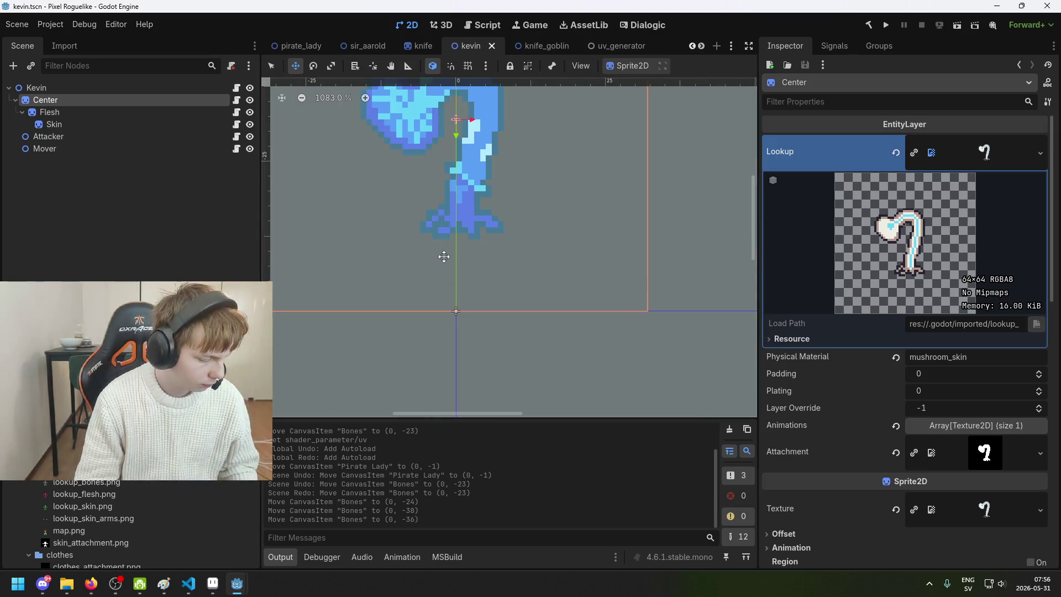
{"action": "scroll", "coordinate": [465, 215], "scroll_direction": "up", "scroll_amount": 2}
{"action": "left_click_drag", "start_coordinate": [463, 227], "coordinate": [466, 301]}
{"action": "scroll", "coordinate": [467, 316], "scroll_direction": "up", "scroll_amount": 2}
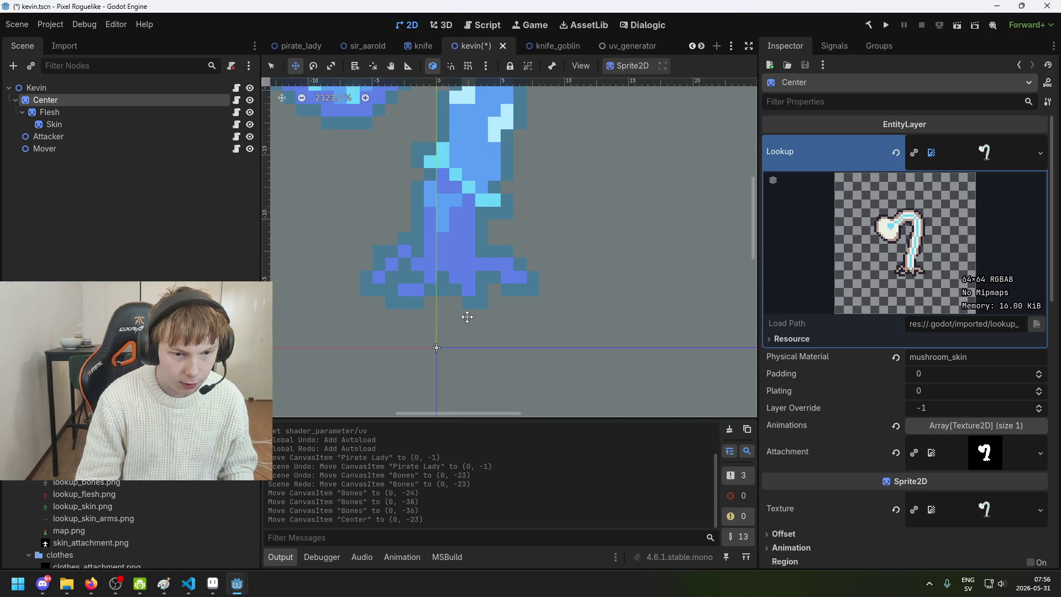
{"action": "scroll", "coordinate": [466, 317], "scroll_direction": "up", "scroll_amount": 2}
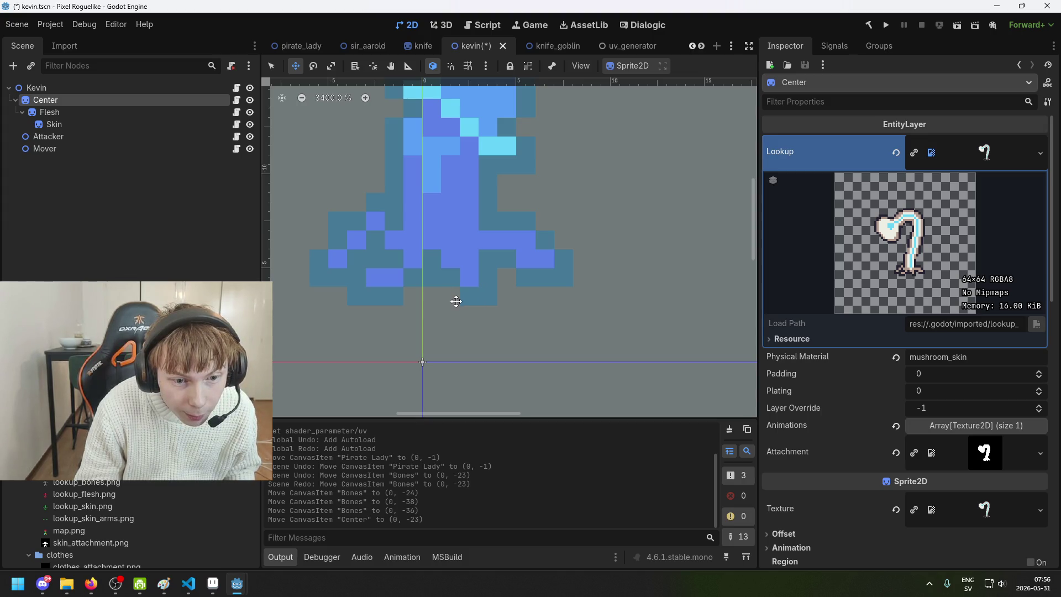
- Nudge Center down one pixel to (0, -22), save kevin, and close its tab
{"action": "key", "text": "Down"}
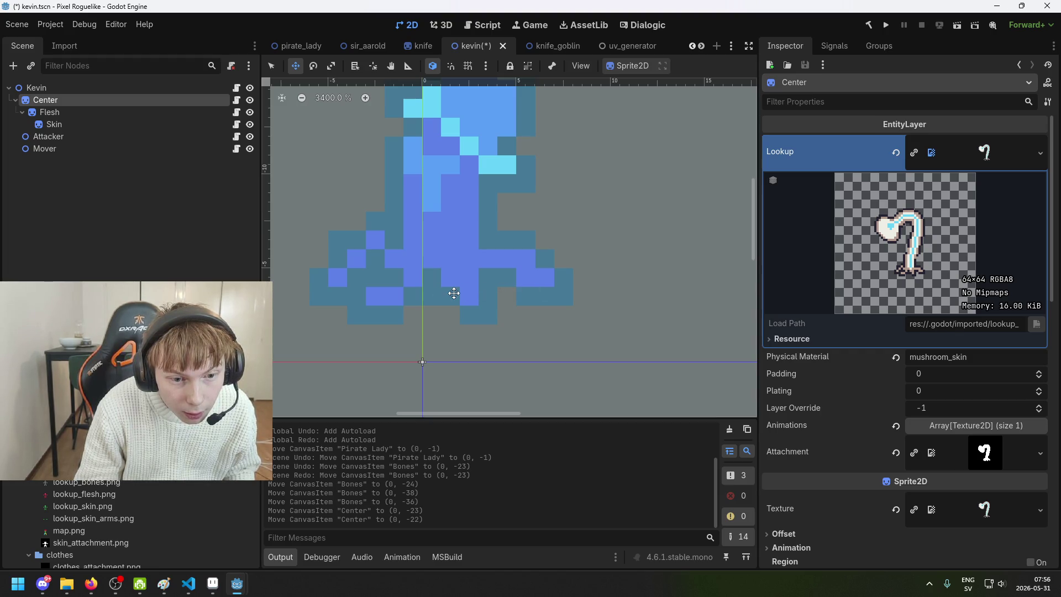
{"action": "scroll", "coordinate": [454, 293], "scroll_direction": "down", "scroll_amount": 5}
{"action": "key", "text": "ctrl+s"}
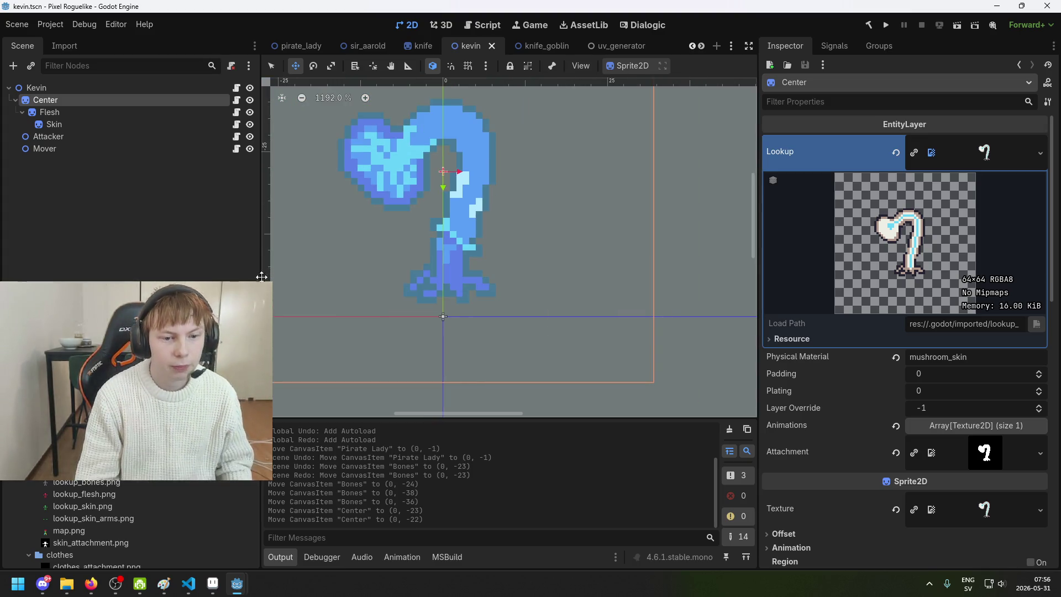
{"action": "left_click", "coordinate": [151, 223]}
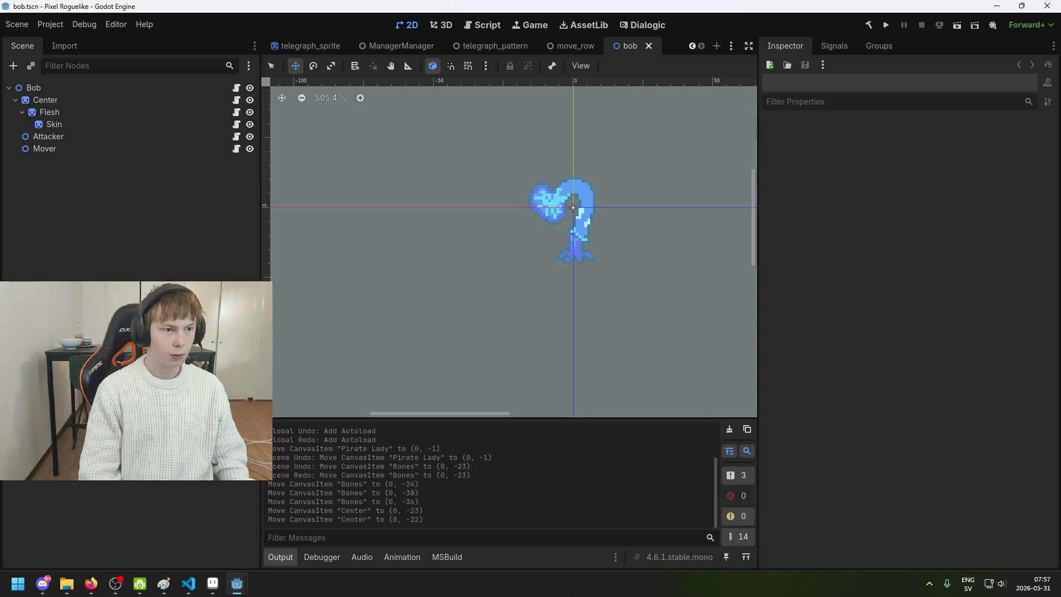
- Save the Bob scene with Ctrl+S and close its tab
{"action": "left_click", "coordinate": [72, 88]}
{"action": "scroll", "coordinate": [386, 194], "scroll_direction": "right", "scroll_amount": 2}
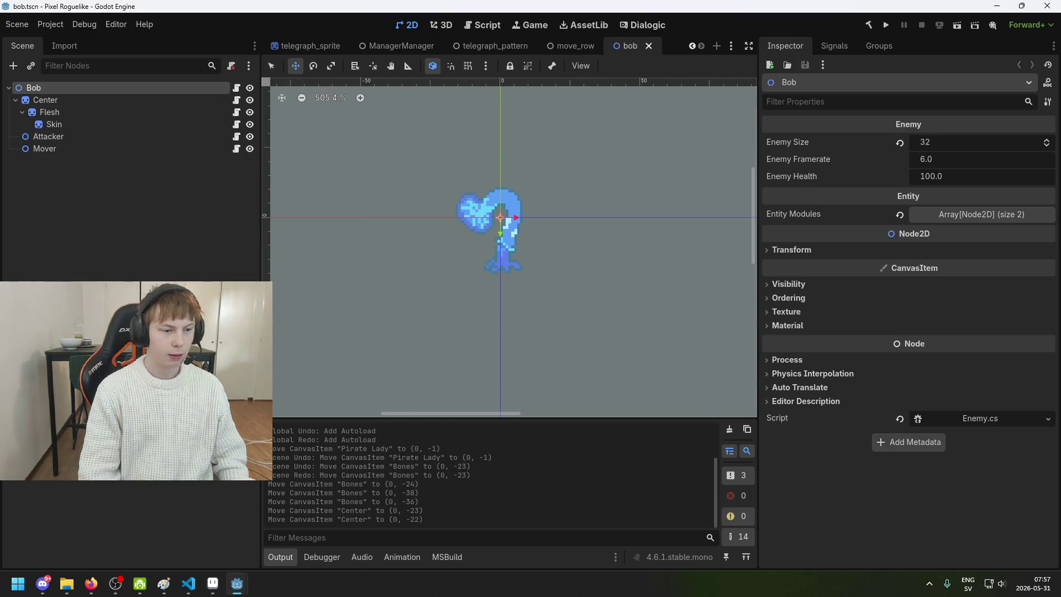
{"action": "key", "text": "ctrl+s"}
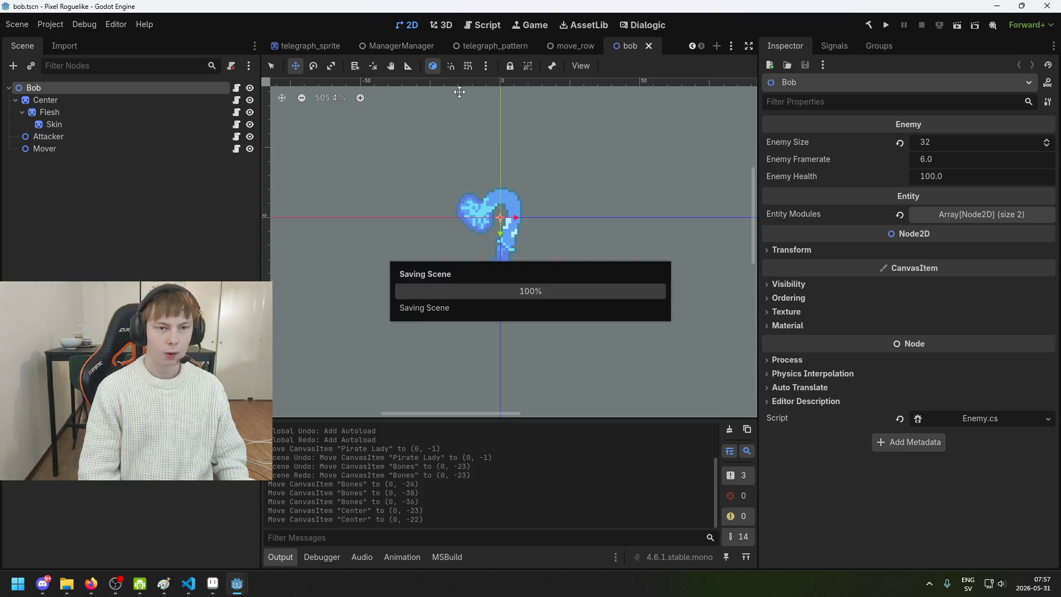
{"action": "left_click", "coordinate": [649, 45]}
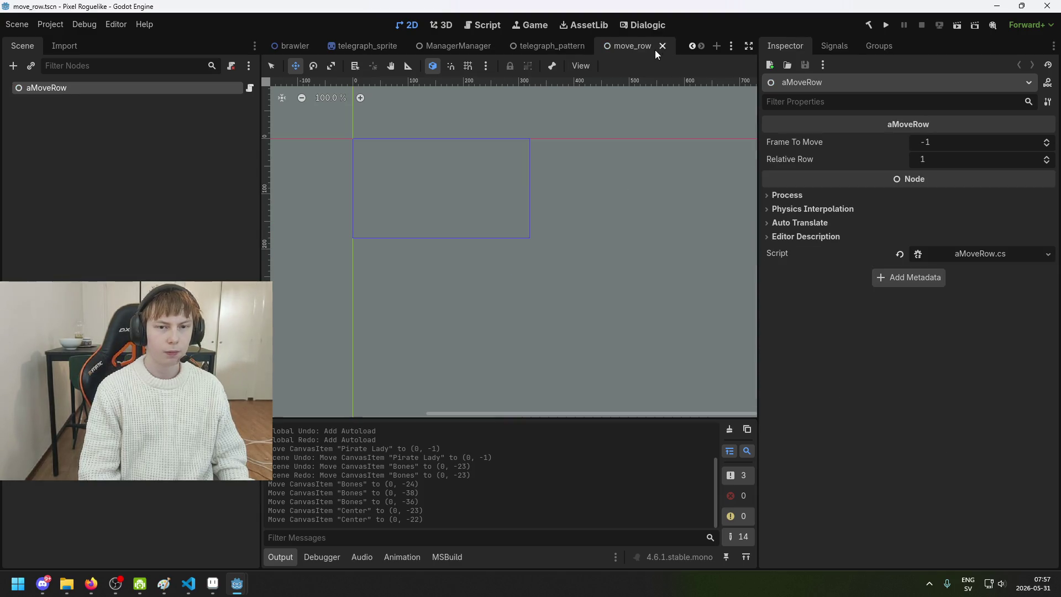
- Switch to the escape_room scene and deselect its RPG node
{"action": "scroll", "coordinate": [386, 44], "scroll_direction": "up", "scroll_amount": 5}
{"action": "left_click", "coordinate": [442, 46]}
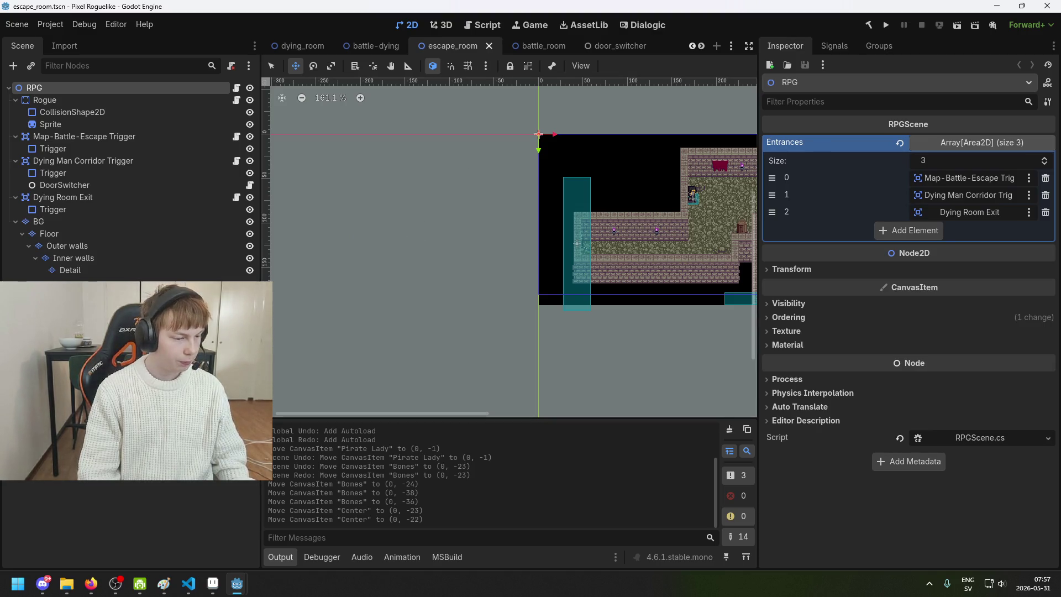
{"action": "key", "text": "alt+Tab"}
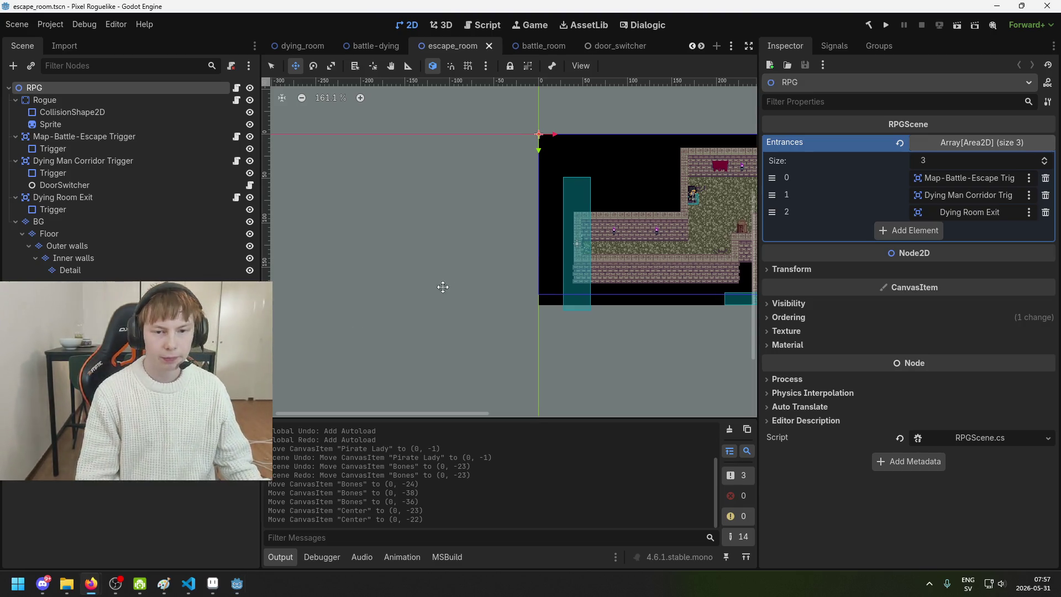
{"action": "scroll", "coordinate": [448, 285], "scroll_direction": "right", "scroll_amount": 5}
{"action": "key", "text": "Escape"}
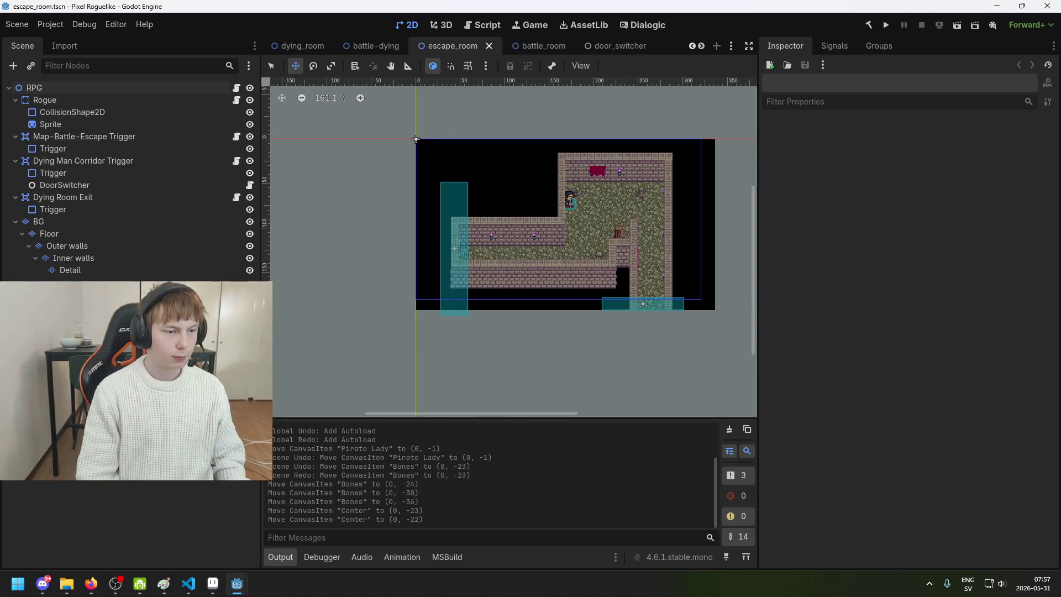
{"action": "key", "text": "alt+Tab"}
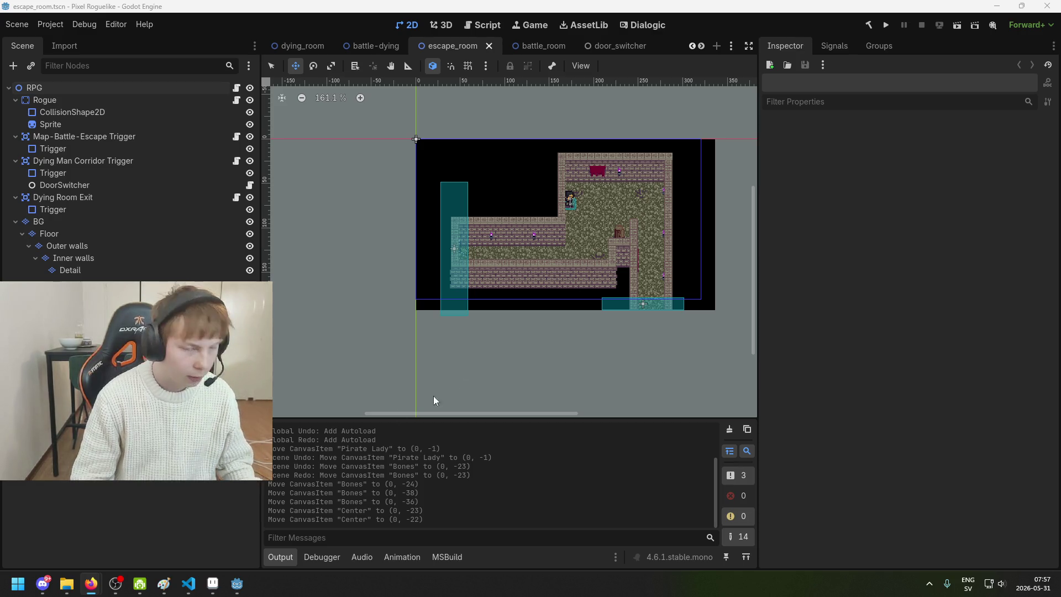
{"action": "left_click", "coordinate": [536, 6]}
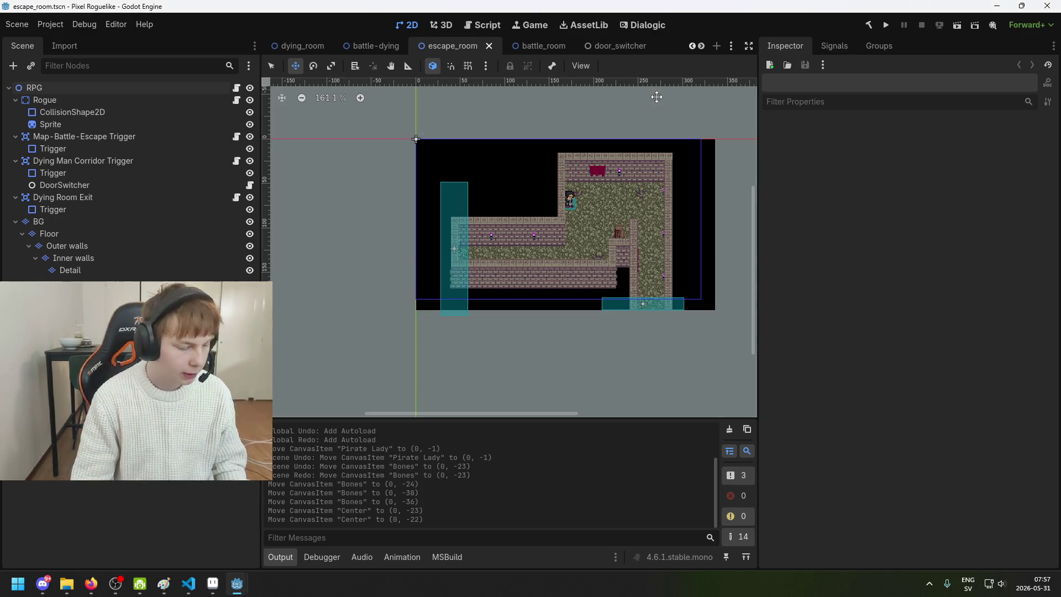
- Save the battle-dying scene, return to escape_room and run the project
{"action": "left_click", "coordinate": [362, 48]}
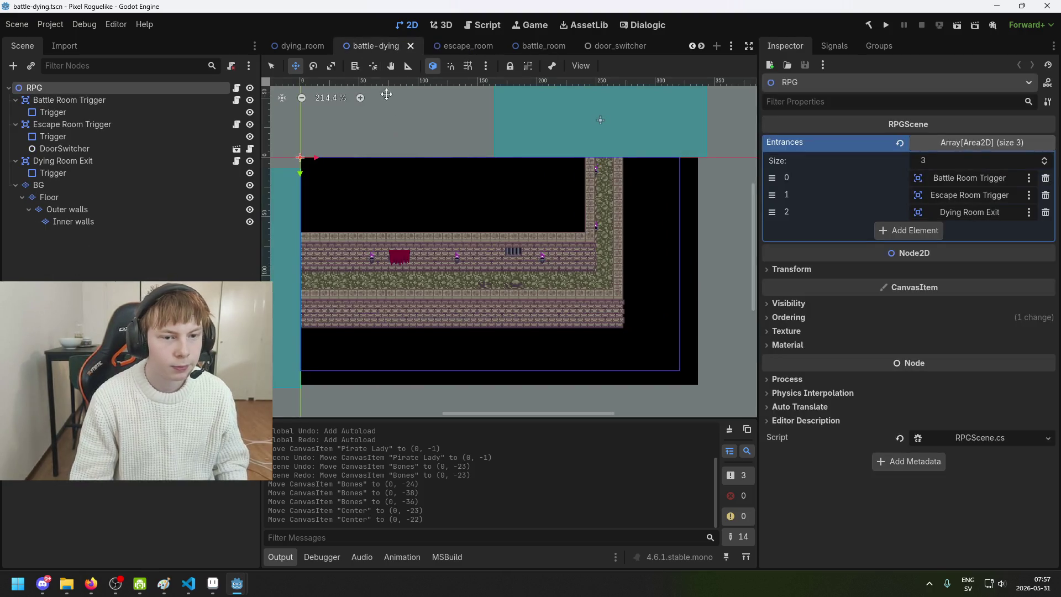
{"action": "key", "text": "ctrl+s"}
{"action": "left_click", "coordinate": [303, 46]}
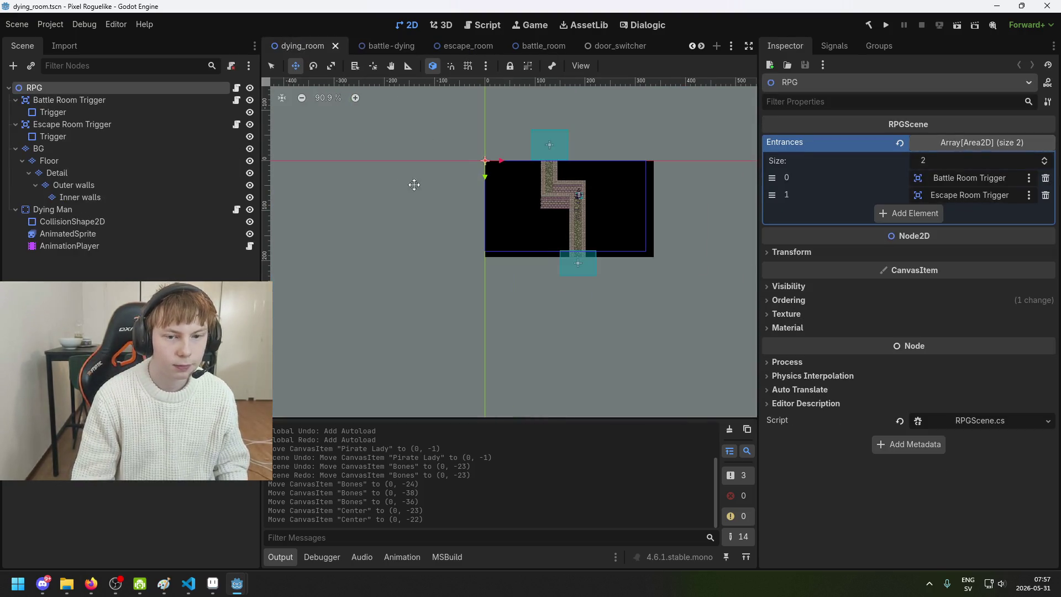
{"action": "scroll", "coordinate": [443, 204], "scroll_direction": "up", "scroll_amount": 8}
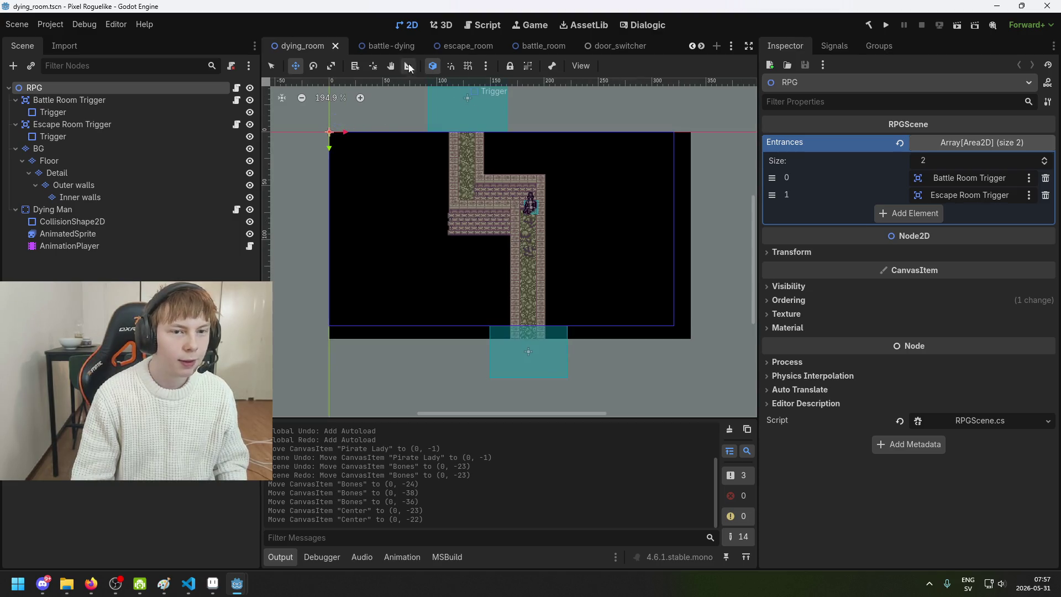
{"action": "left_click", "coordinate": [390, 47]}
{"action": "left_click", "coordinate": [452, 48]}
{"action": "left_click", "coordinate": [885, 25]}
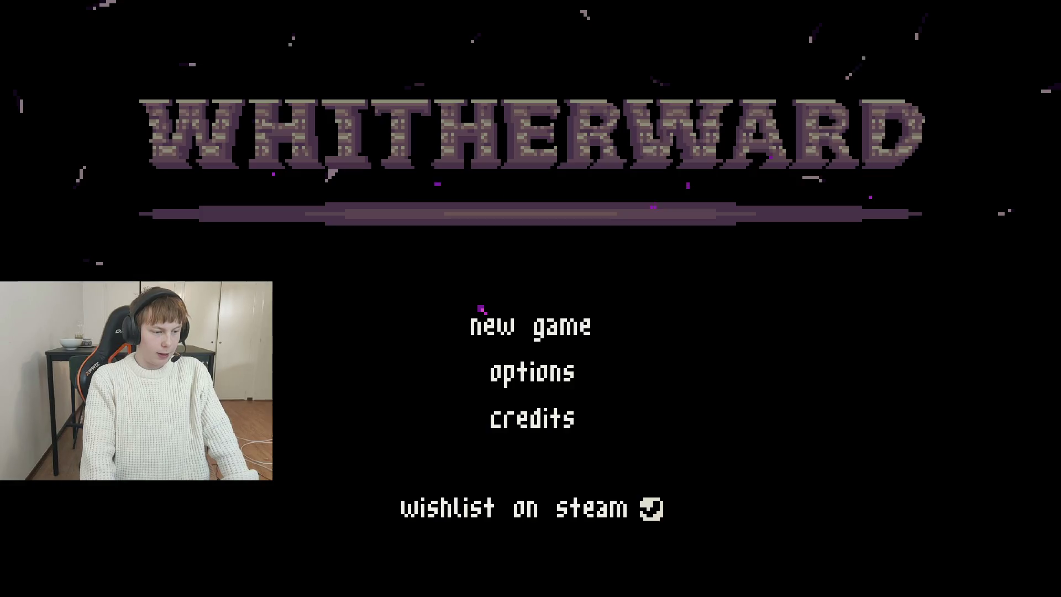
- Start a new game from the title menu and walk the player up toward the desk
{"action": "left_click", "coordinate": [522, 327]}
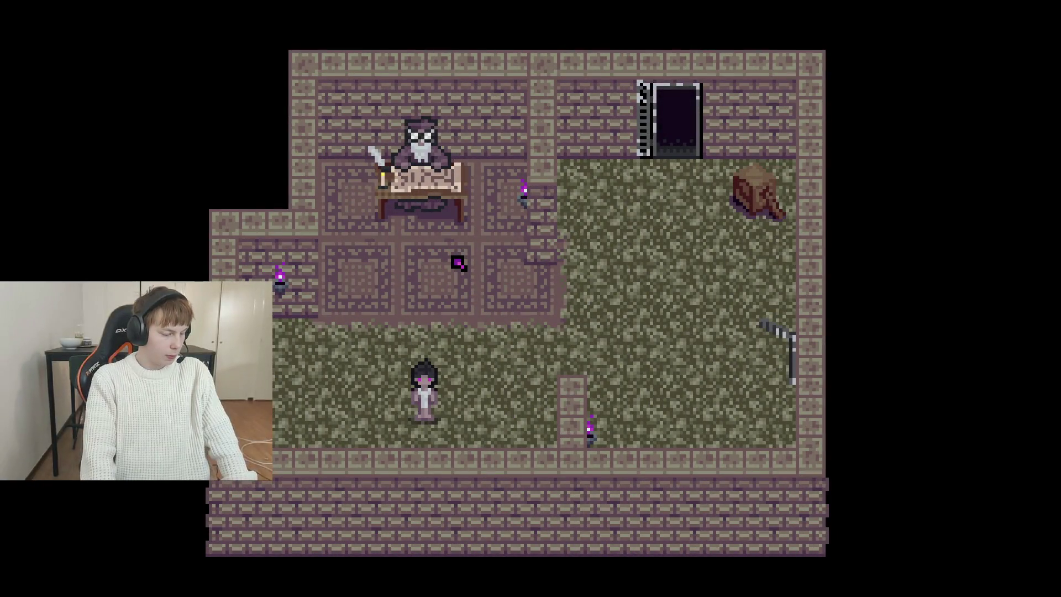
{"action": "key", "text": "Up"}
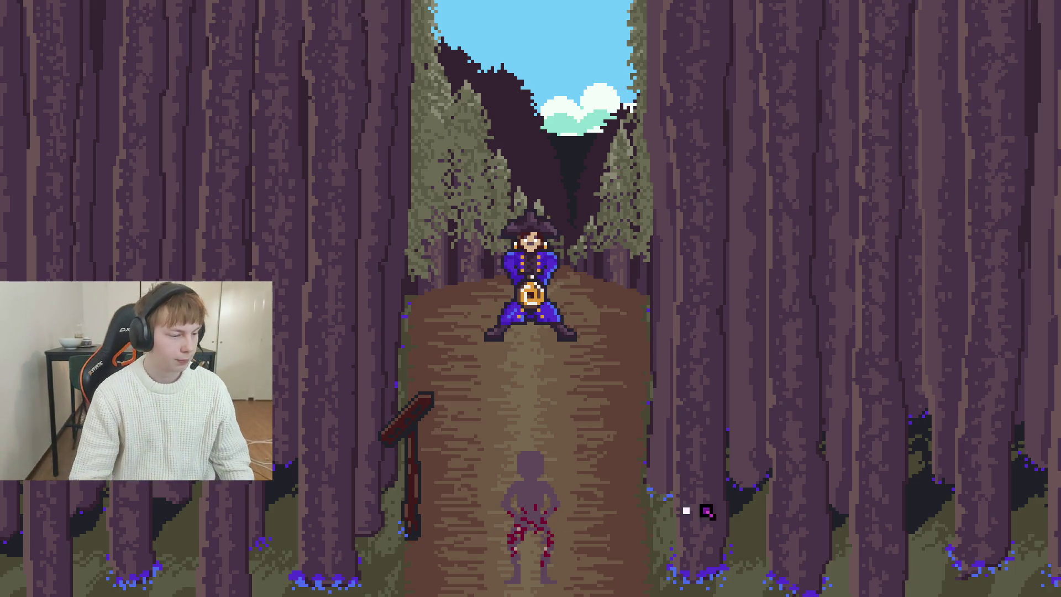
- Dodge right, then strike the trainer six times to check his sprite
{"action": "key", "text": "d"}
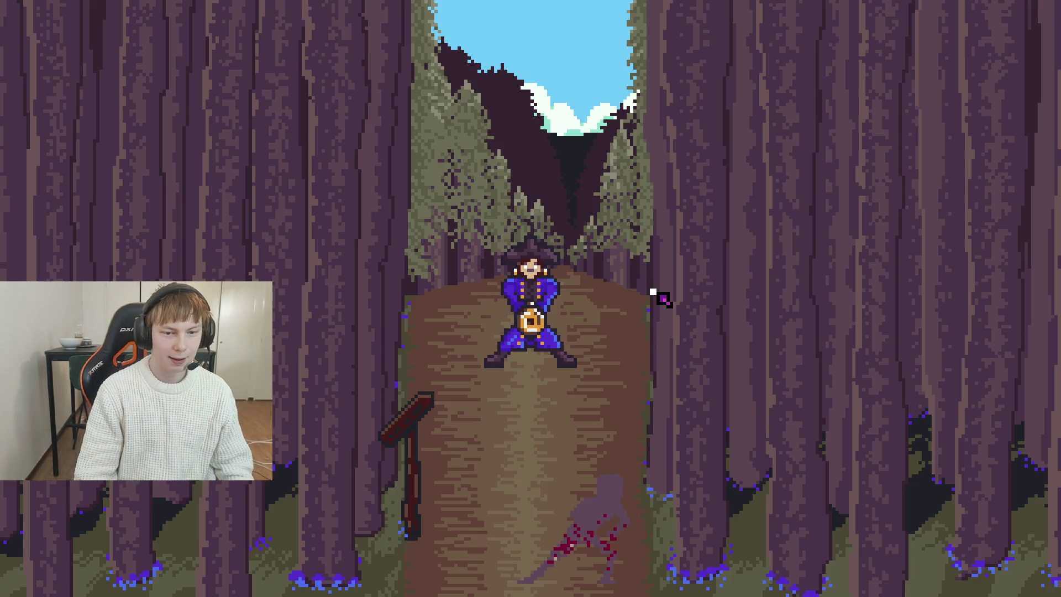
{"action": "left_click", "coordinate": [629, 304]}
{"action": "left_click", "coordinate": [445, 277]}
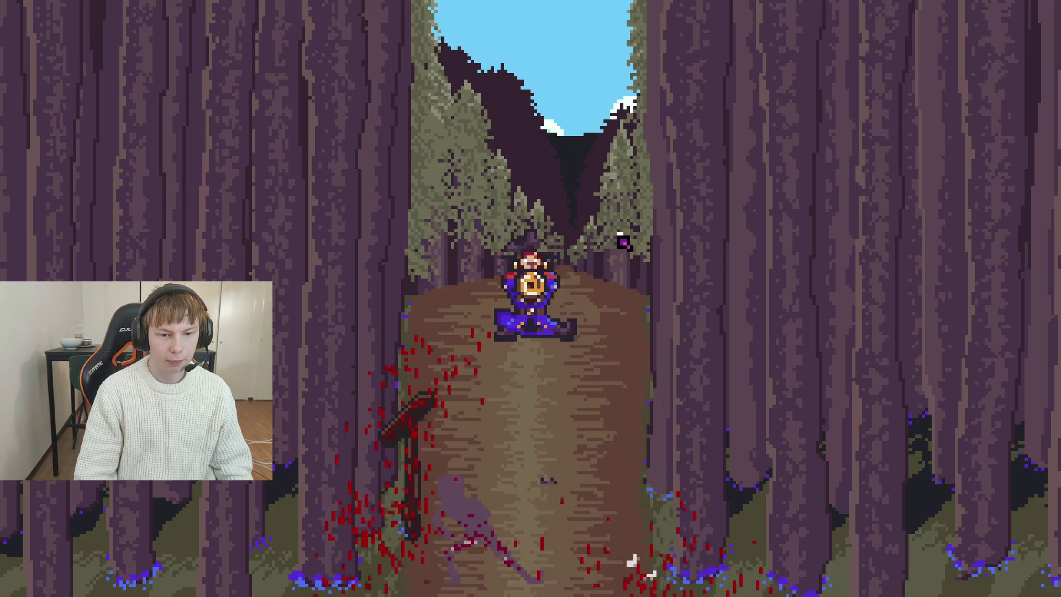
{"action": "left_click", "coordinate": [530, 232]}
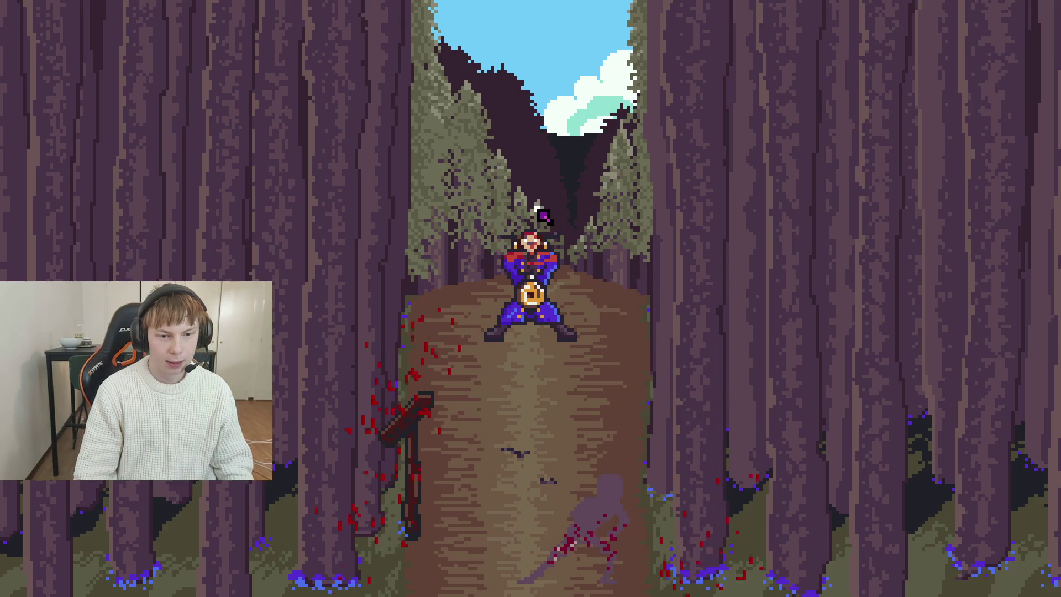
{"action": "left_click", "coordinate": [573, 412]}
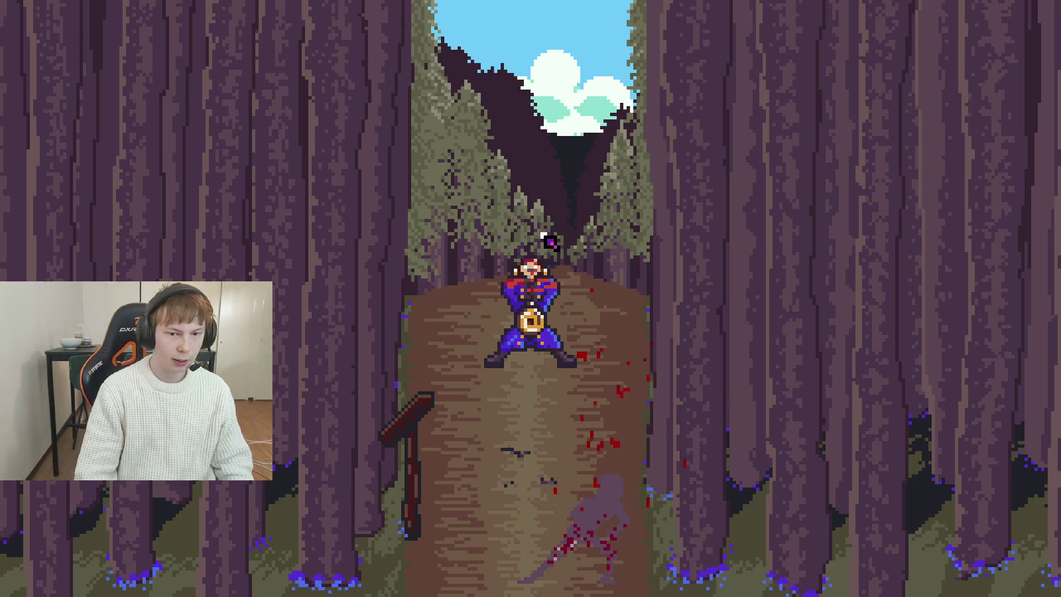
{"action": "left_click", "coordinate": [624, 332]}
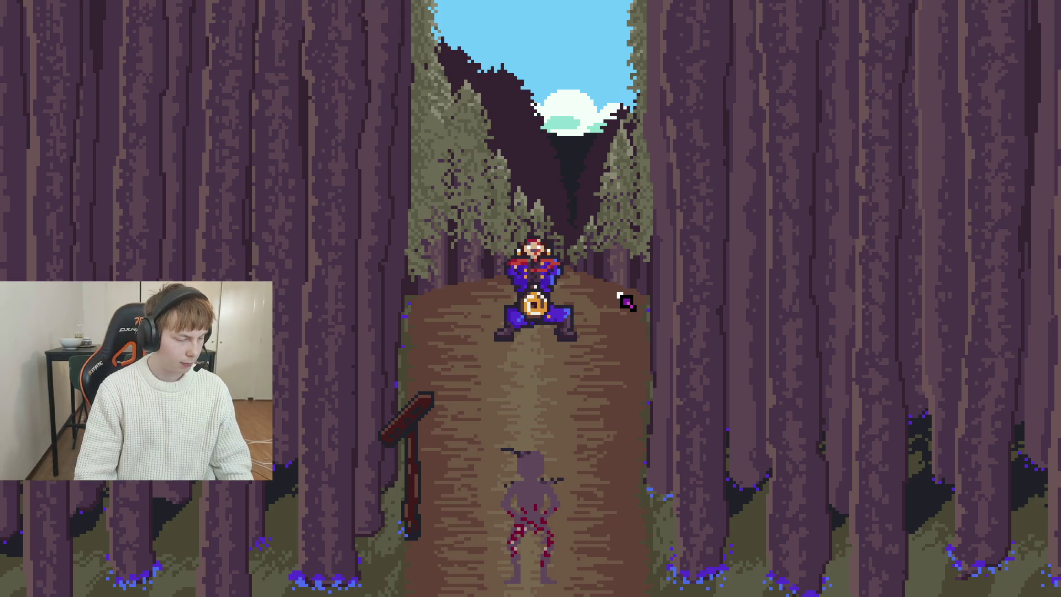
{"action": "left_click", "coordinate": [624, 300]}
- Dodge his attacks, slash across him twice, then quit the game with Alt+F4
{"action": "key", "text": "a"}
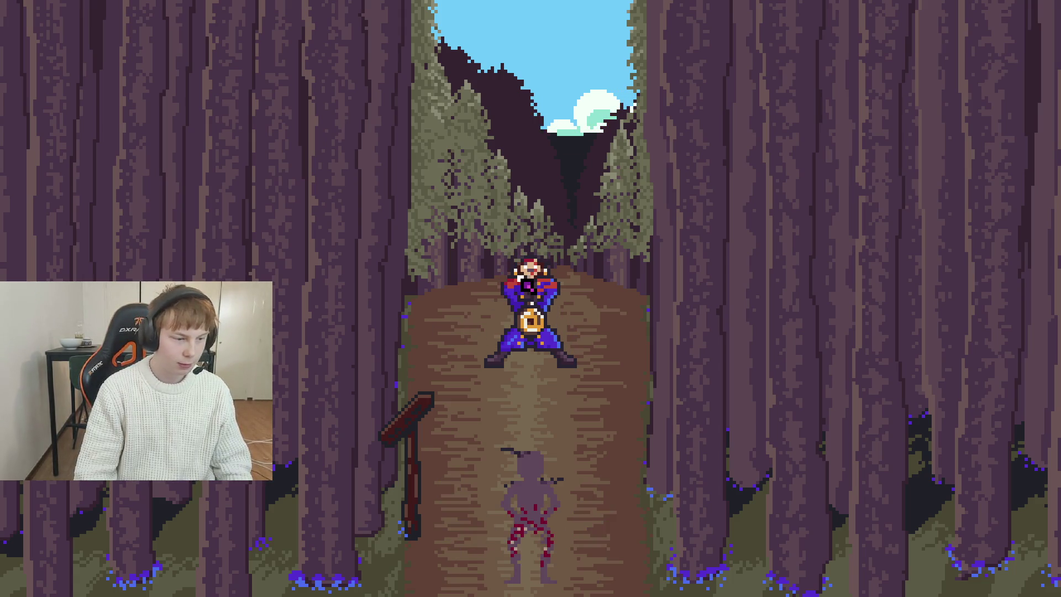
{"action": "left_click_drag", "start_coordinate": [428, 251], "coordinate": [636, 285]}
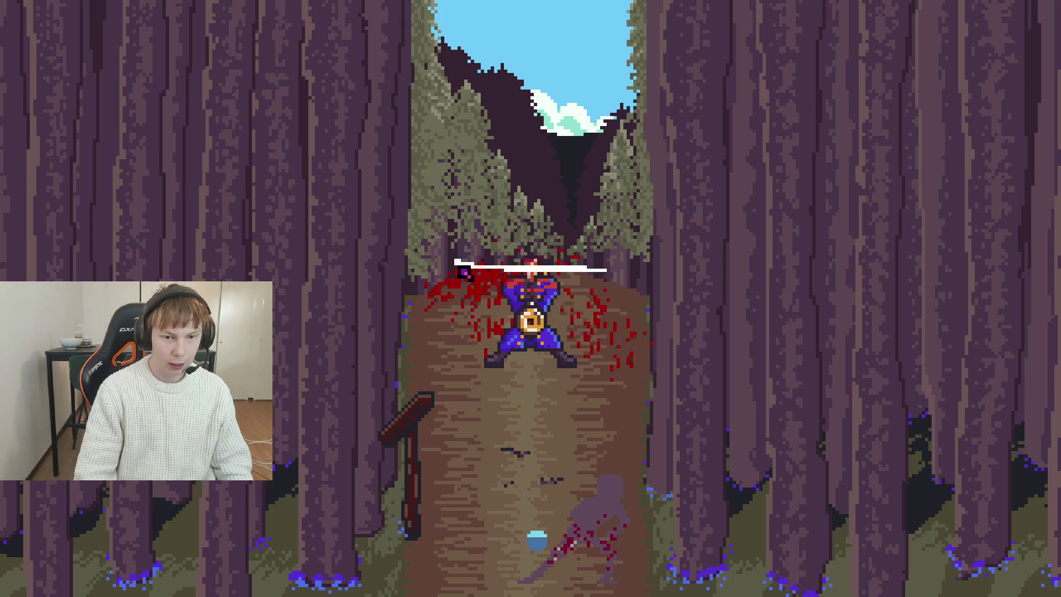
{"action": "key", "text": "a"}
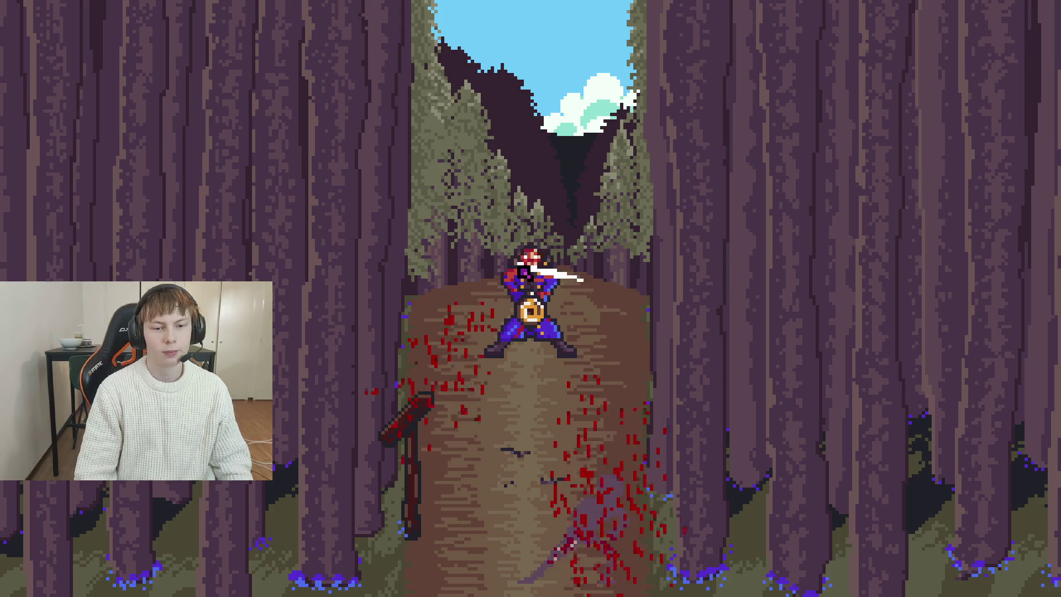
{"action": "left_click_drag", "start_coordinate": [641, 271], "coordinate": [398, 282]}
{"action": "key", "text": "alt+F4"}
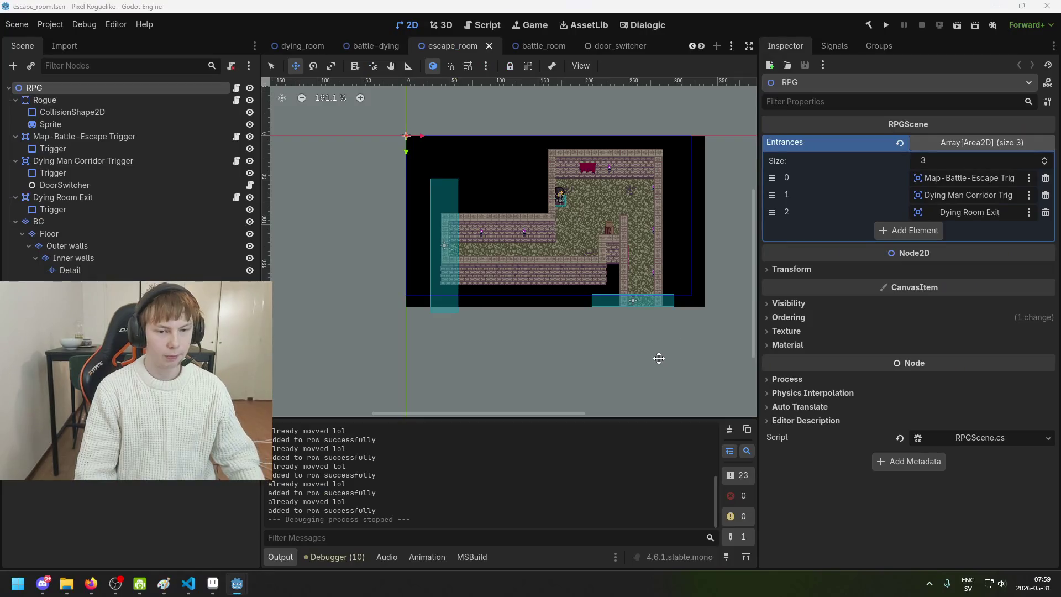
- Save the escape_room scene and search the code for 'GD.Print'
{"action": "key", "text": "ctrl+s"}
{"action": "key", "text": "ctrl+s"}
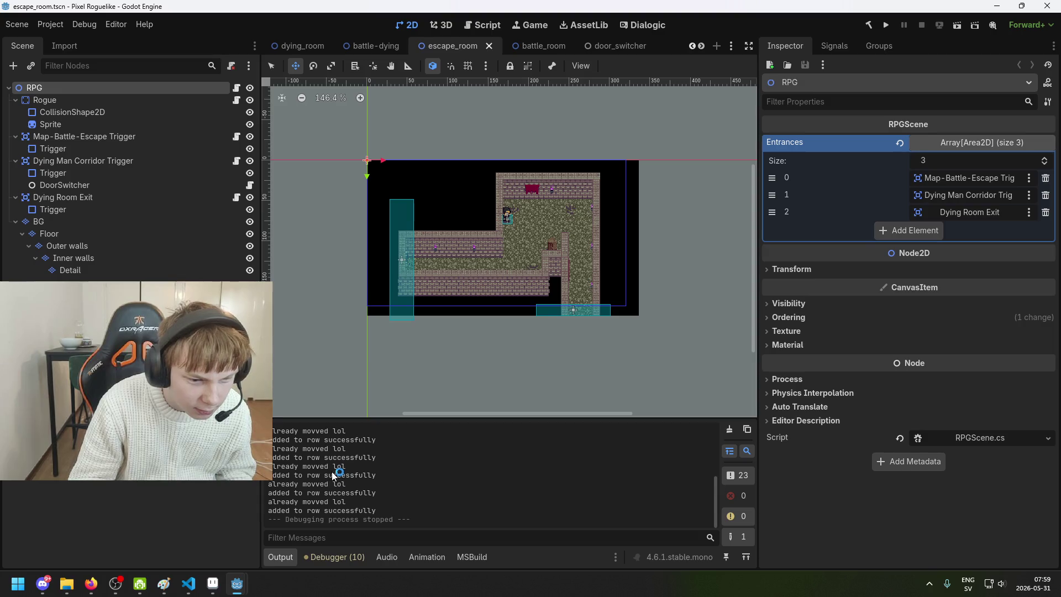
{"action": "left_click", "coordinate": [188, 583]}
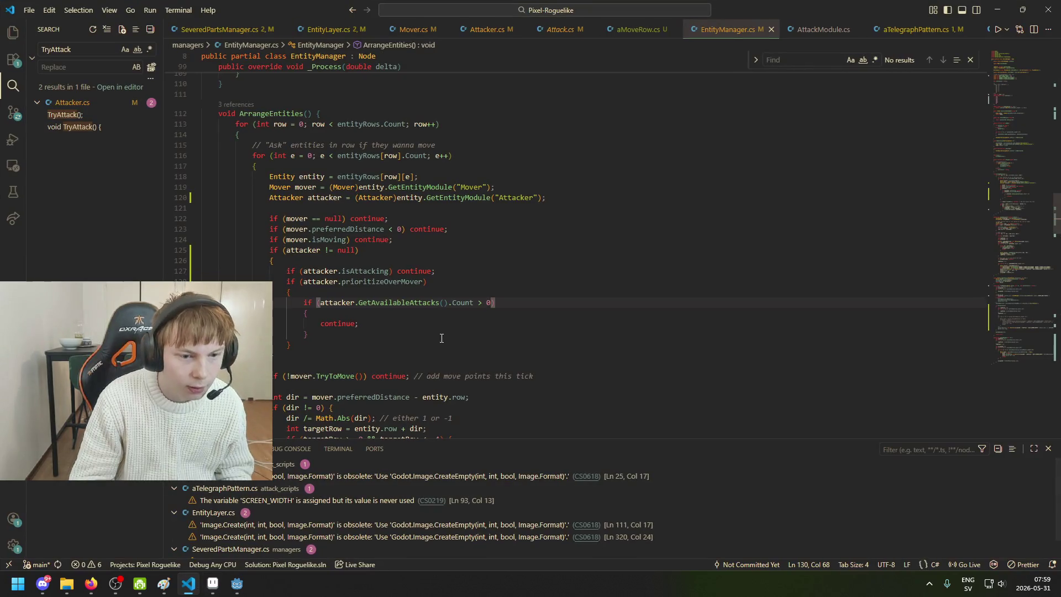
{"action": "key", "text": "ctrl+f"}
{"action": "type", "text": "GD.Print("}
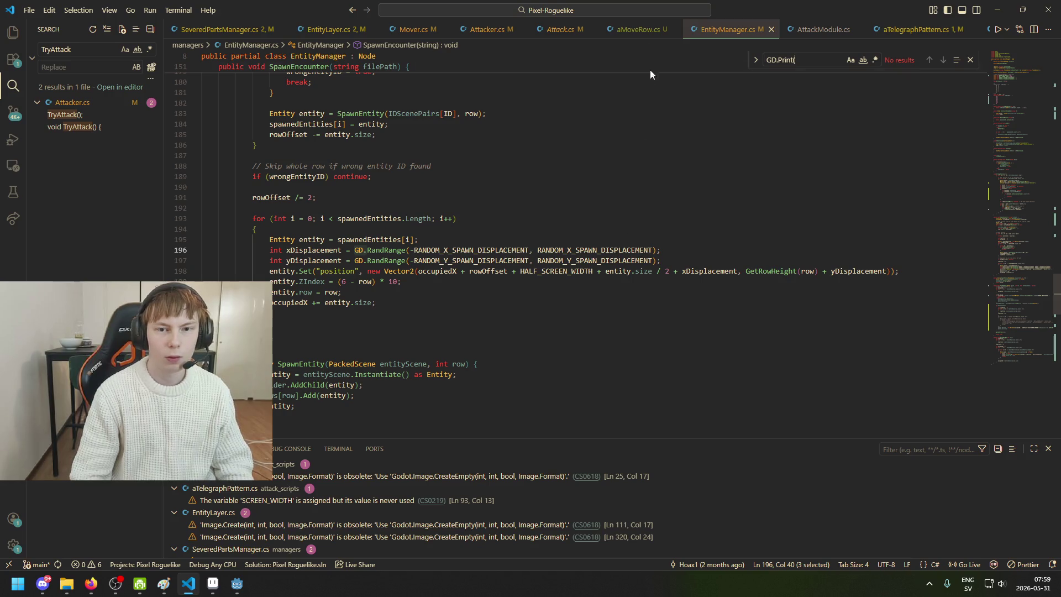
- Delete the 'already movved lol' debug print from StartMoving in Mover.cs
{"action": "mouse_move", "coordinate": [237, 583]}
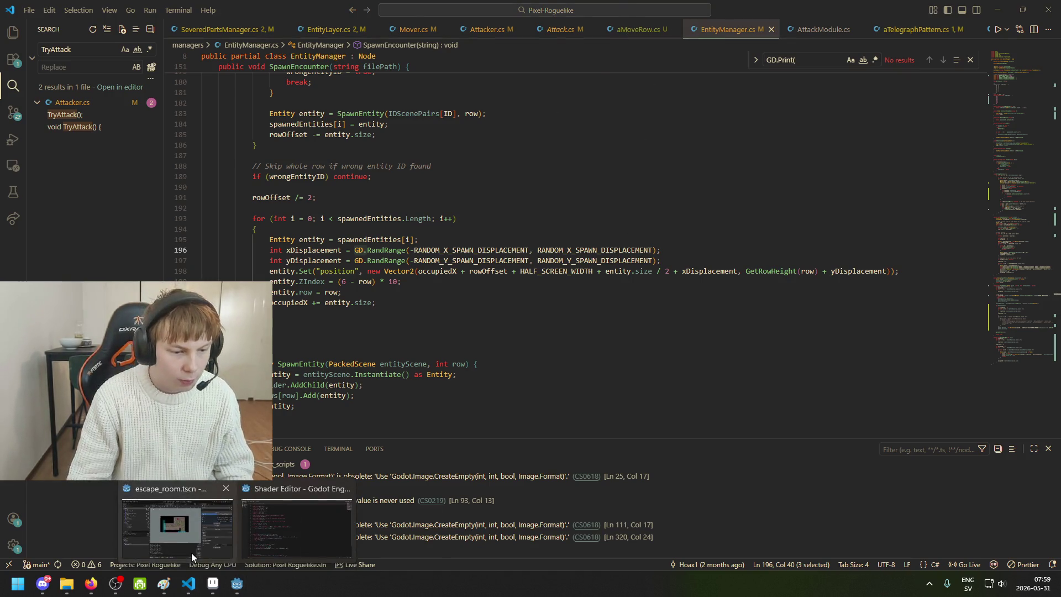
{"action": "left_click", "coordinate": [191, 541]}
{"action": "left_click", "coordinate": [188, 583]}
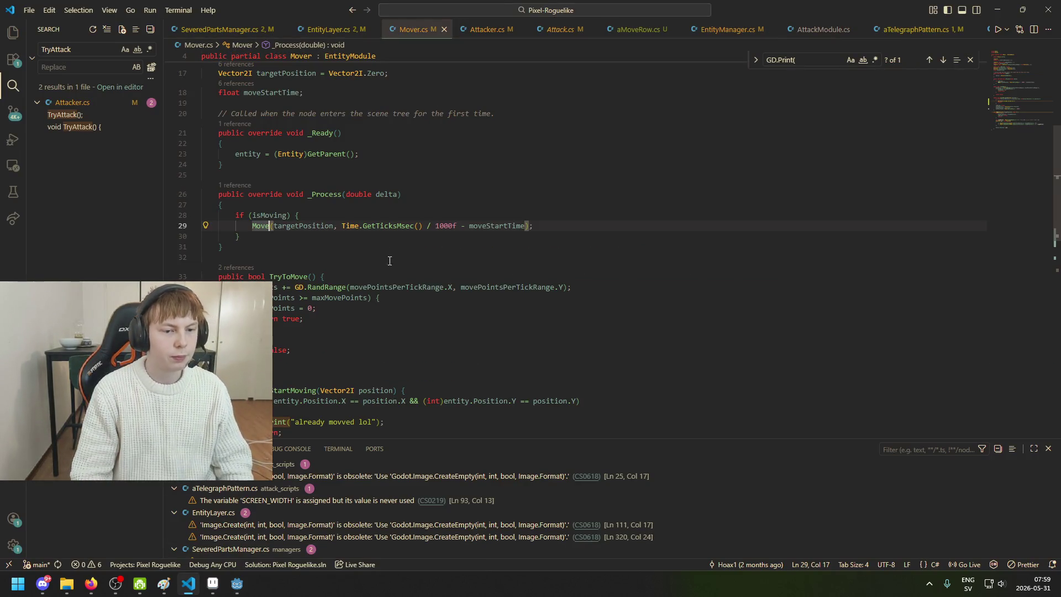
{"action": "scroll", "coordinate": [370, 297], "scroll_direction": "down", "scroll_amount": 2}
{"action": "scroll", "coordinate": [370, 296], "scroll_direction": "down", "scroll_amount": 1}
{"action": "left_click_drag", "start_coordinate": [386, 338], "coordinate": [241, 329]}
{"action": "key", "text": "BackSpace"}
- Glance at the Godot editor, then search Mover.cs again for remaining GD.Print calls
{"action": "scroll", "coordinate": [340, 382], "scroll_direction": "down", "scroll_amount": 6}
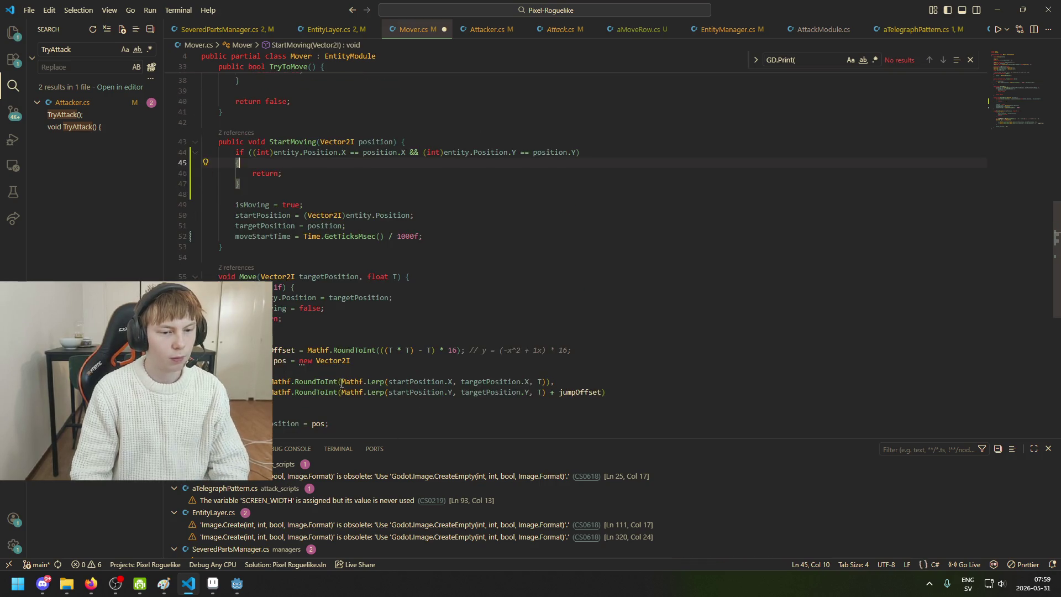
{"action": "mouse_move", "coordinate": [237, 584]}
{"action": "left_click", "coordinate": [173, 529]}
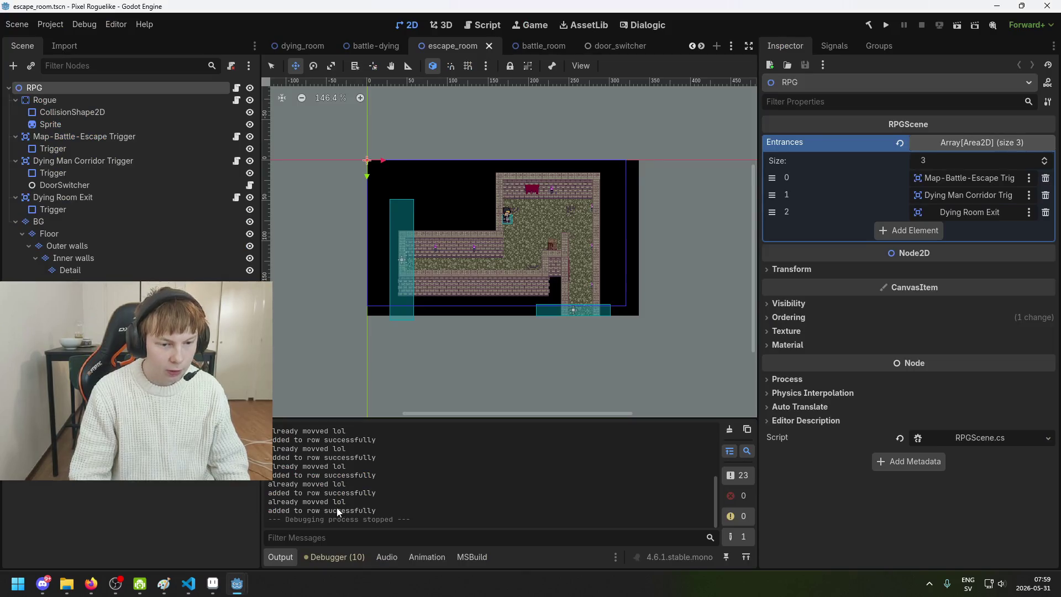
{"action": "left_click", "coordinate": [189, 584]}
{"action": "scroll", "coordinate": [509, 334], "scroll_direction": "down", "scroll_amount": 3}
{"action": "key", "text": "ctrl+f"}
{"action": "scroll", "coordinate": [514, 336], "scroll_direction": "up", "scroll_amount": 15}
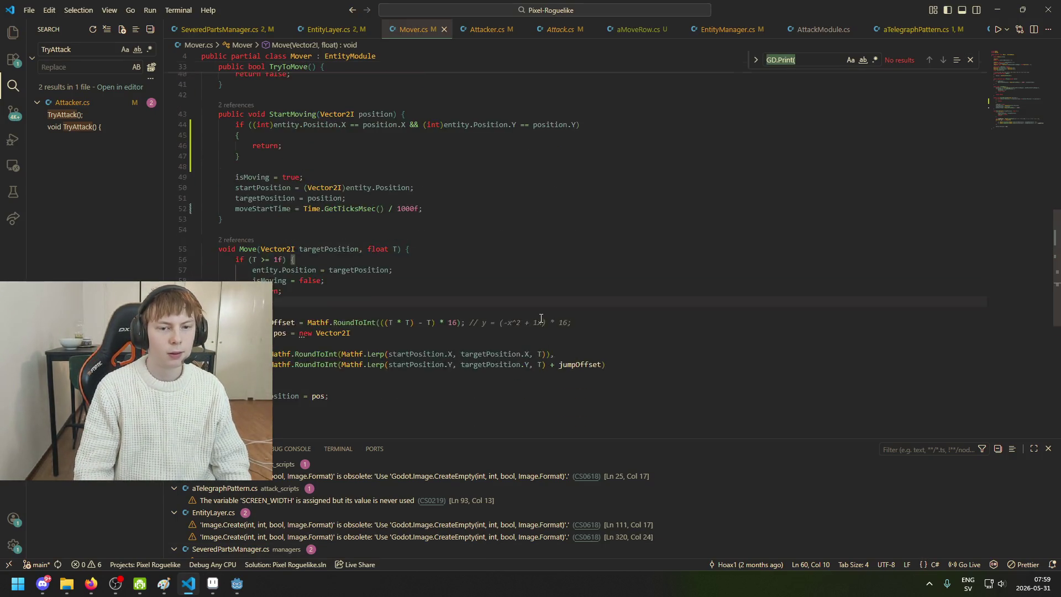
{"action": "left_click", "coordinate": [545, 323]}
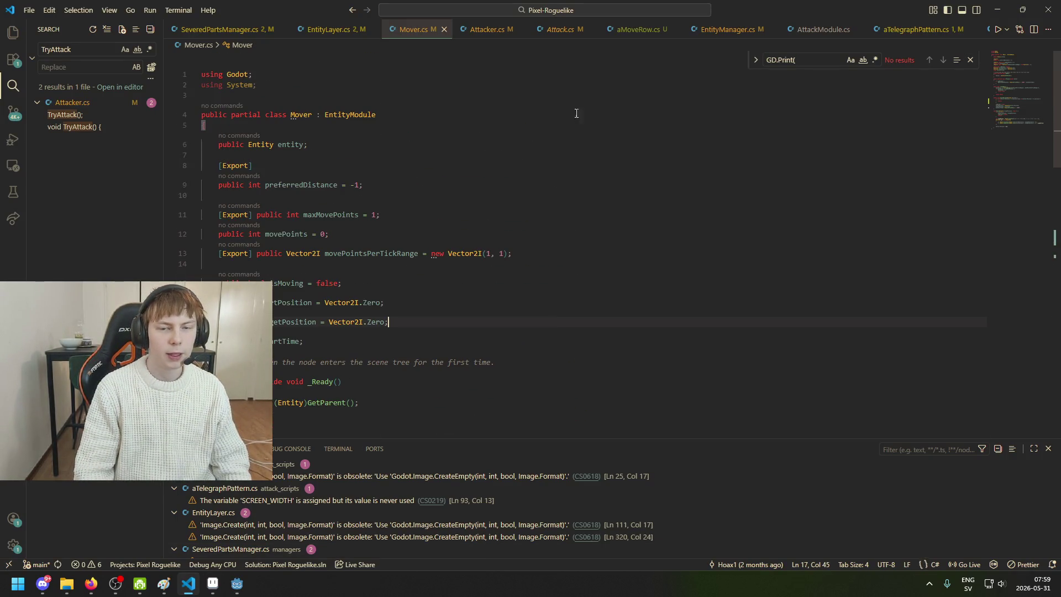
- In aMoveRow.cs, delete the 'added to row successfully' print and commented line, then save
{"action": "left_click", "coordinate": [643, 33]}
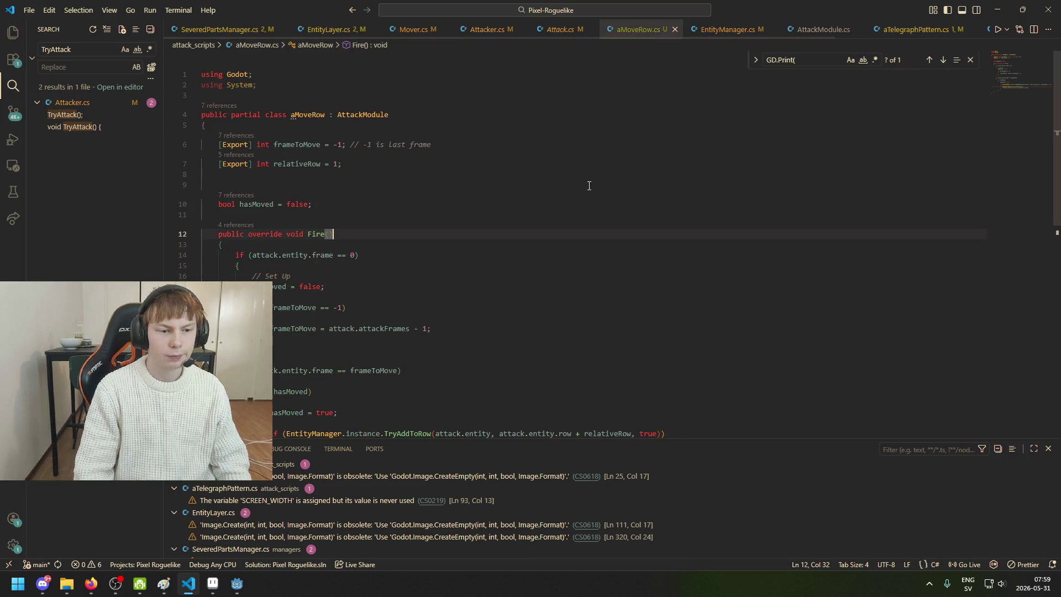
{"action": "scroll", "coordinate": [552, 249], "scroll_direction": "down", "scroll_amount": 3}
{"action": "left_click_drag", "start_coordinate": [491, 299], "coordinate": [201, 289]}
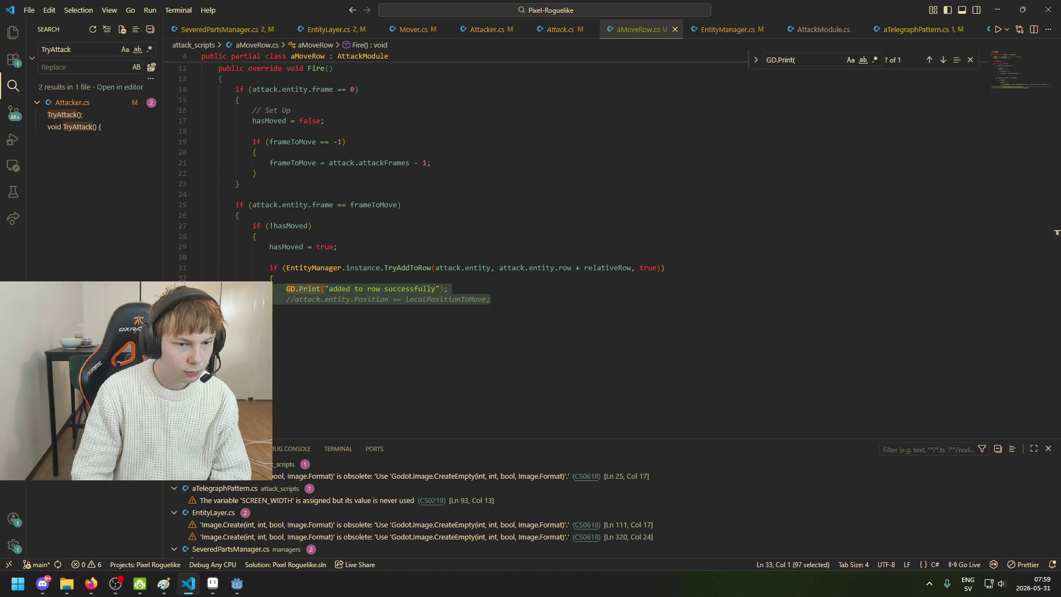
{"action": "key", "text": "BackSpace"}
{"action": "key", "text": "BackSpace"}
{"action": "key", "text": "ctrl+s"}
- Turn the TryAddToRow if-condition on line 31 into a plain statement ending with a semicolon
{"action": "scroll", "coordinate": [354, 320], "scroll_direction": "up", "scroll_amount": 4}
{"action": "scroll", "coordinate": [327, 350], "scroll_direction": "up", "scroll_amount": 1}
{"action": "scroll", "coordinate": [309, 320], "scroll_direction": "down", "scroll_amount": 2}
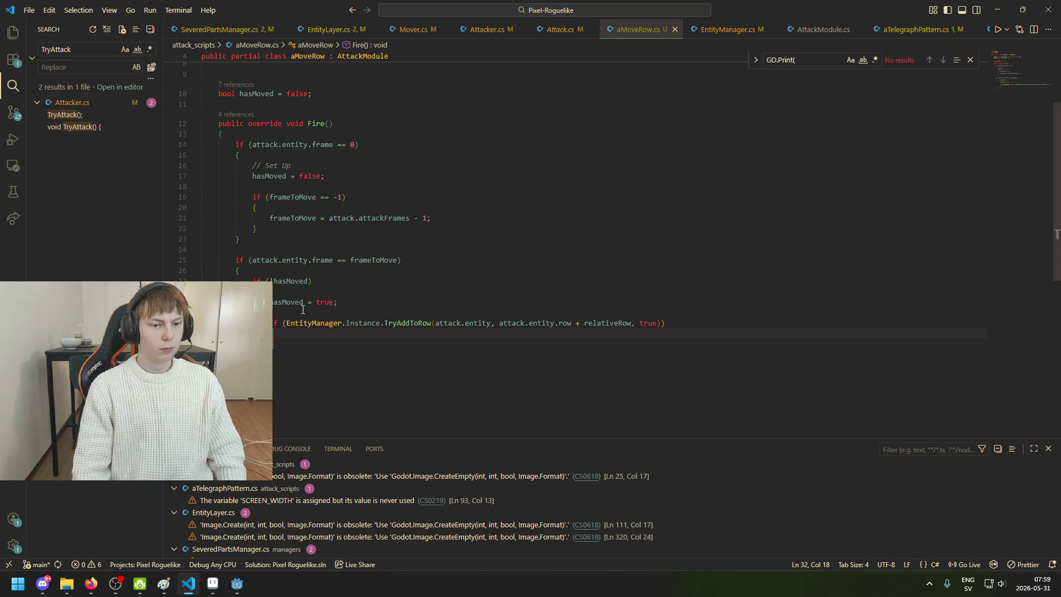
{"action": "left_click_drag", "start_coordinate": [286, 325], "coordinate": [663, 323]}
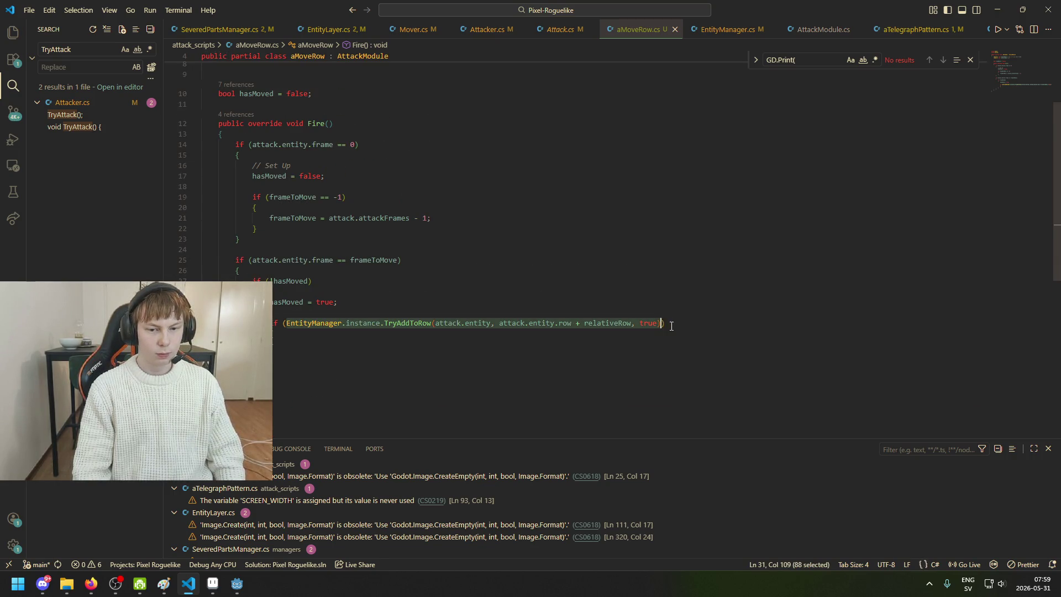
{"action": "key", "text": "ctrl+x"}
{"action": "left_click_drag", "start_coordinate": [279, 335], "coordinate": [273, 326]}
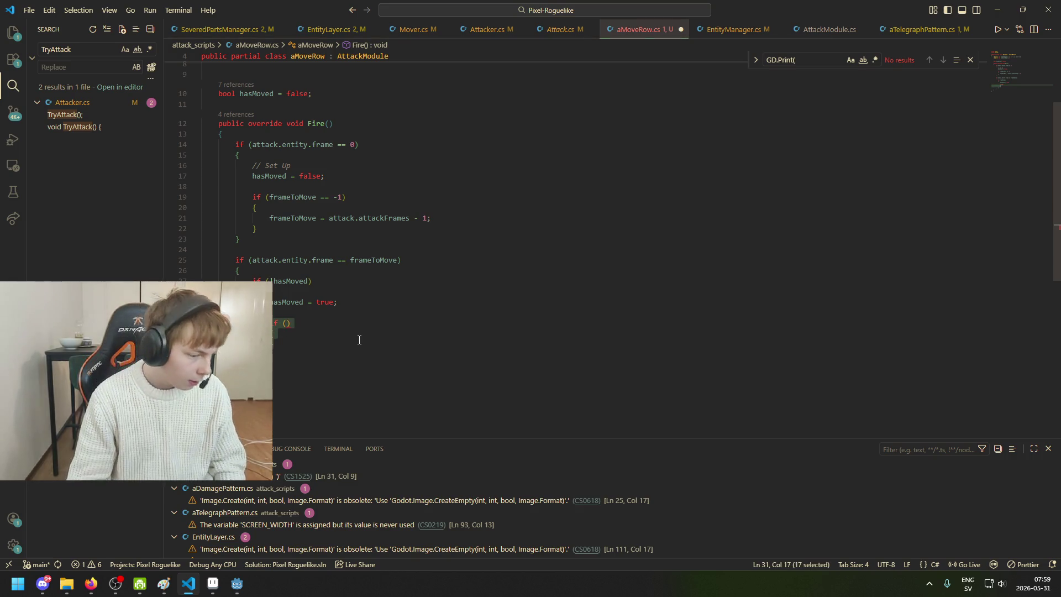
{"action": "key", "text": "BackSpace"}
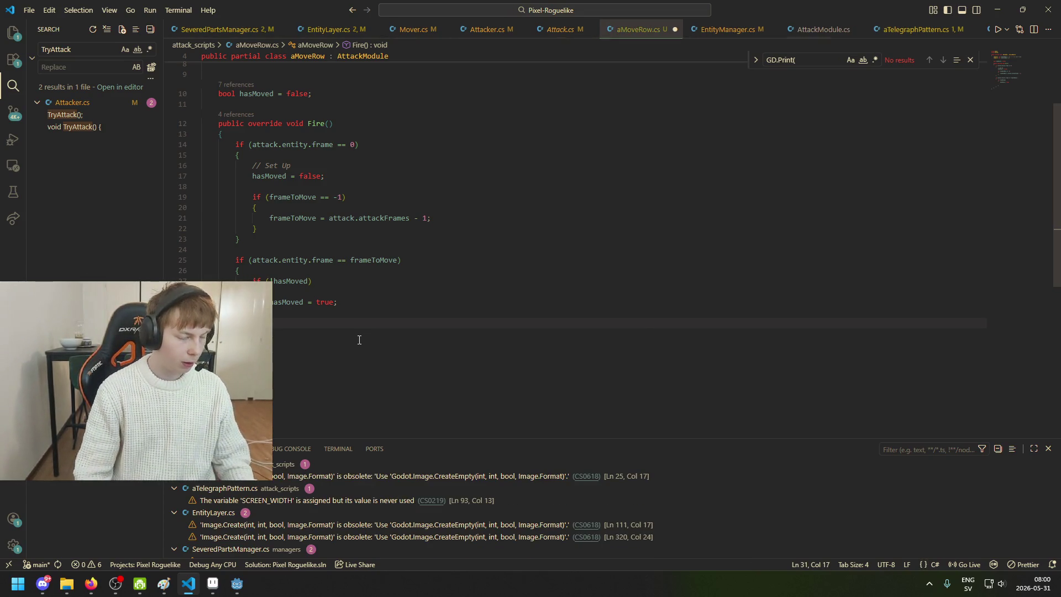
{"action": "key", "text": "ctrl+v"}
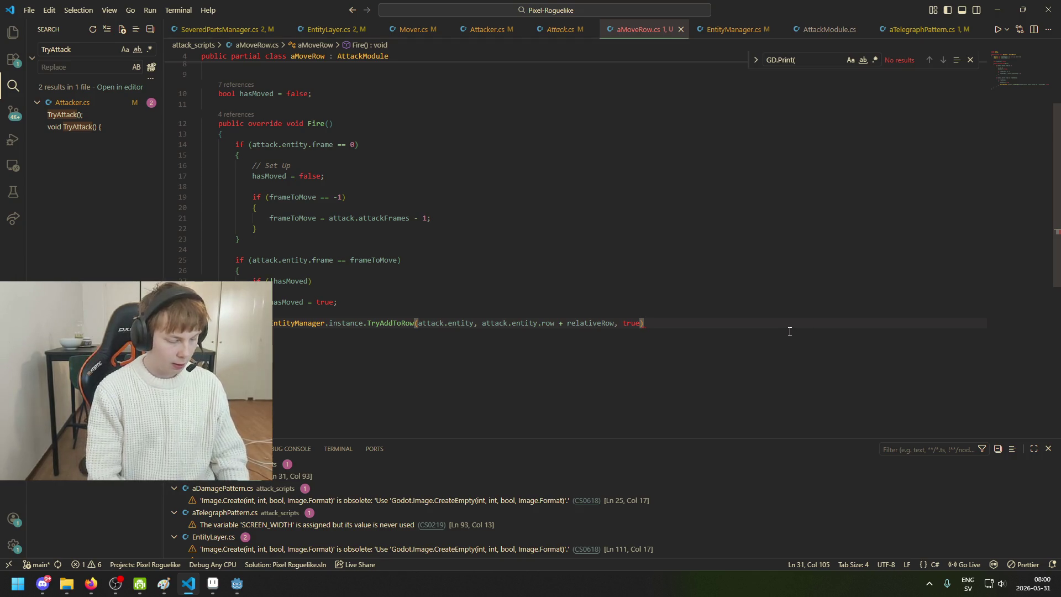
{"action": "type", "text": ";"}
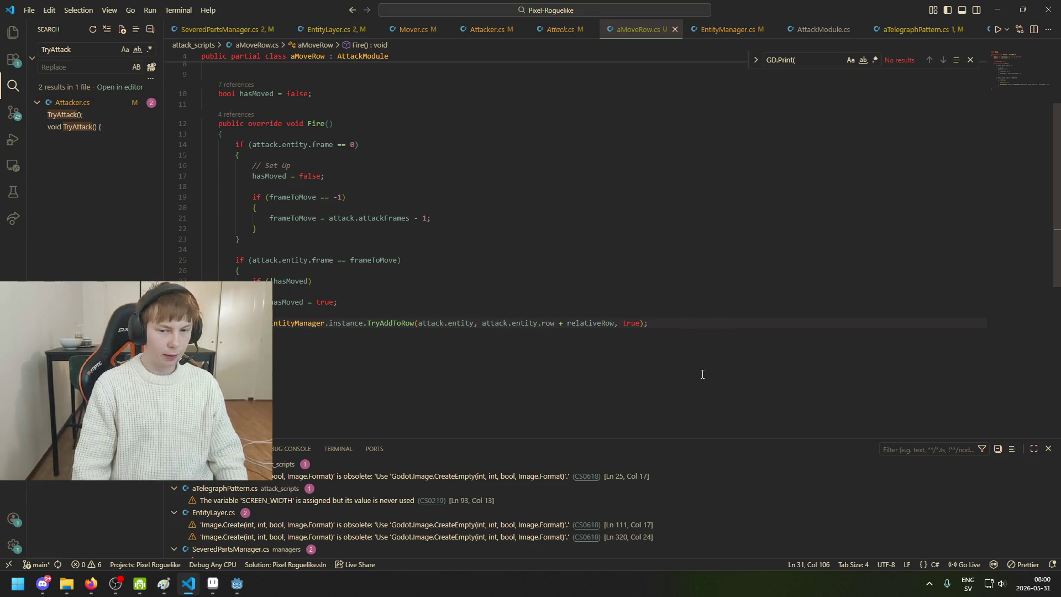
- Try adding an AddChild line inside Fire() at line 24, then remove it again
{"action": "left_click_drag", "start_coordinate": [205, 103], "coordinate": [202, 123]}
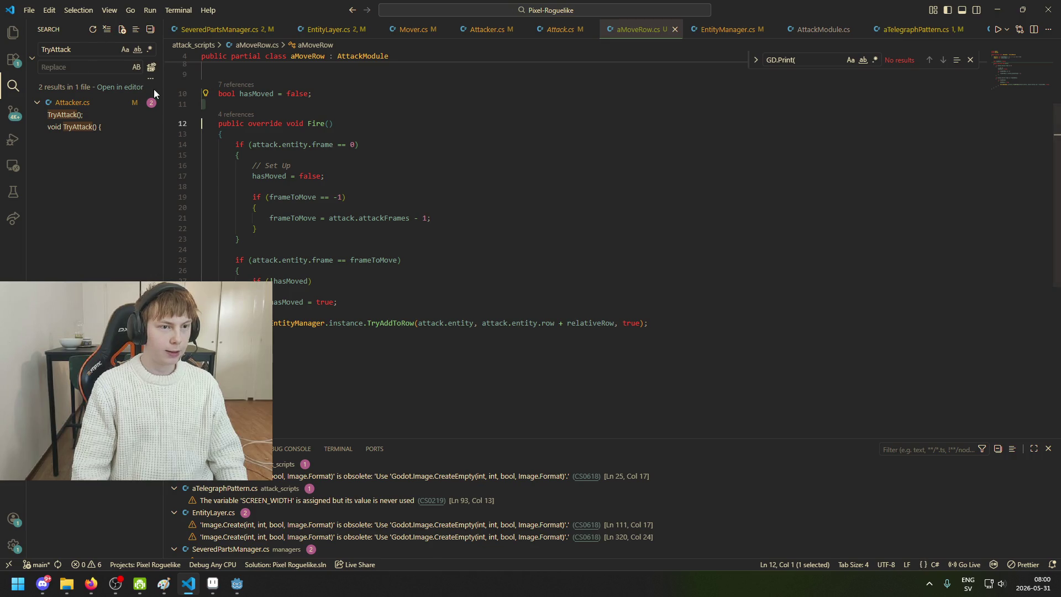
{"action": "left_click", "coordinate": [240, 253]}
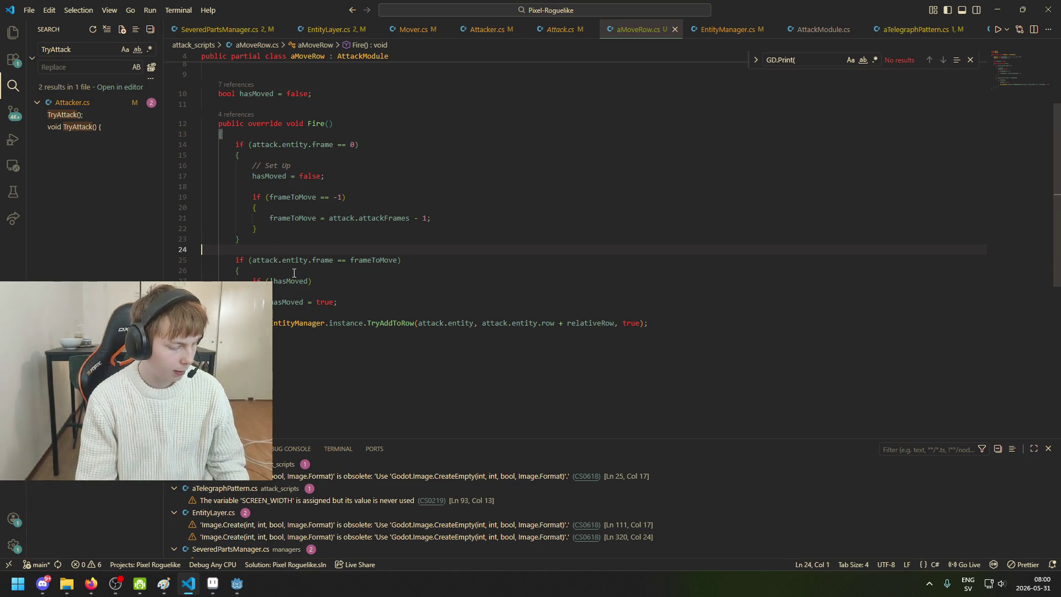
{"action": "key", "text": "Return"}
{"action": "key", "text": "Return"}
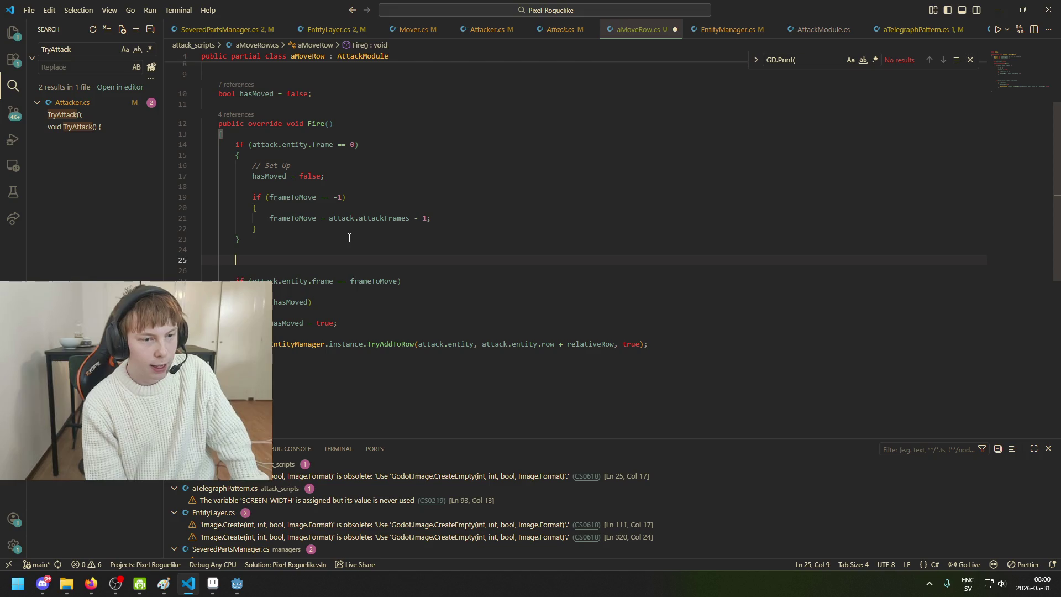
{"action": "type", "text": "adadad"}
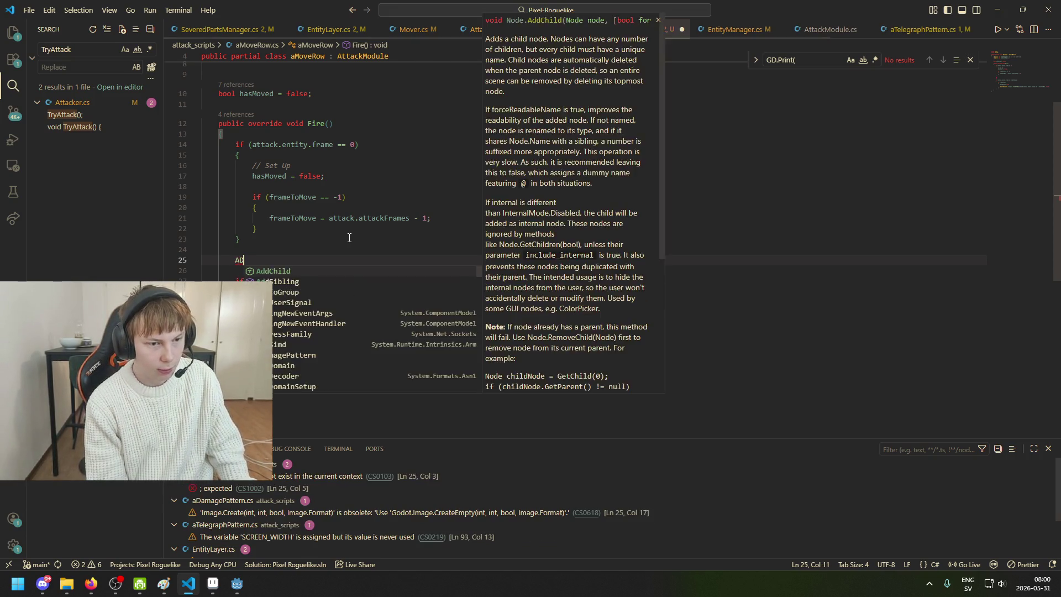
{"action": "key", "text": "Down"}
{"action": "key", "text": "Up"}
{"action": "key", "text": "Down"}
{"action": "key", "text": "Down"}
{"action": "key", "text": "Up"}
{"action": "key", "text": "Up"}
{"action": "key", "text": "Down"}
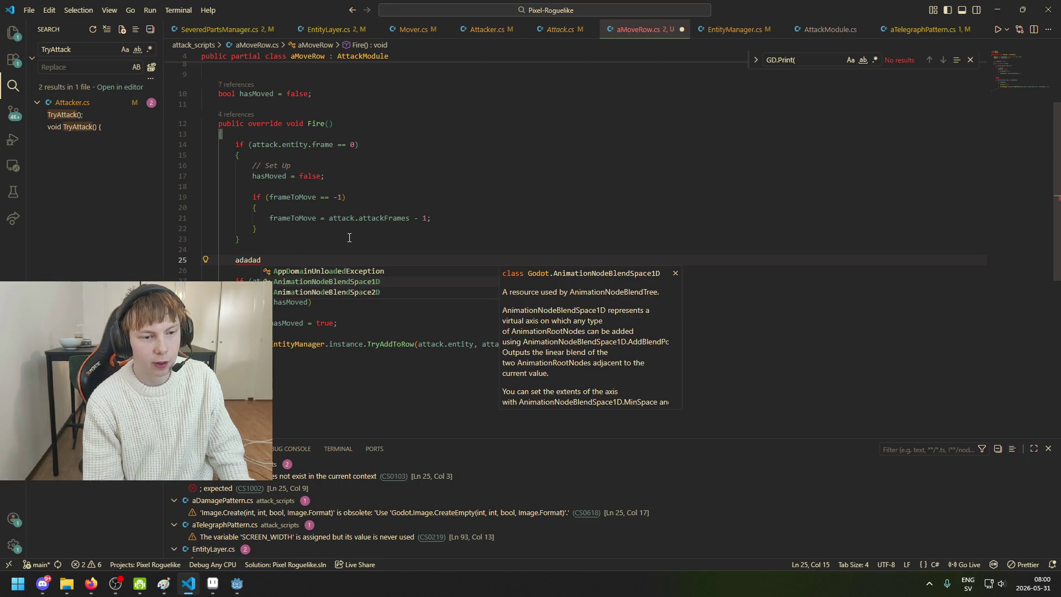
{"action": "key", "text": "Down"}
{"action": "key", "text": "ctrl+BackSpace"}
{"action": "type", "text": "AddChild"}
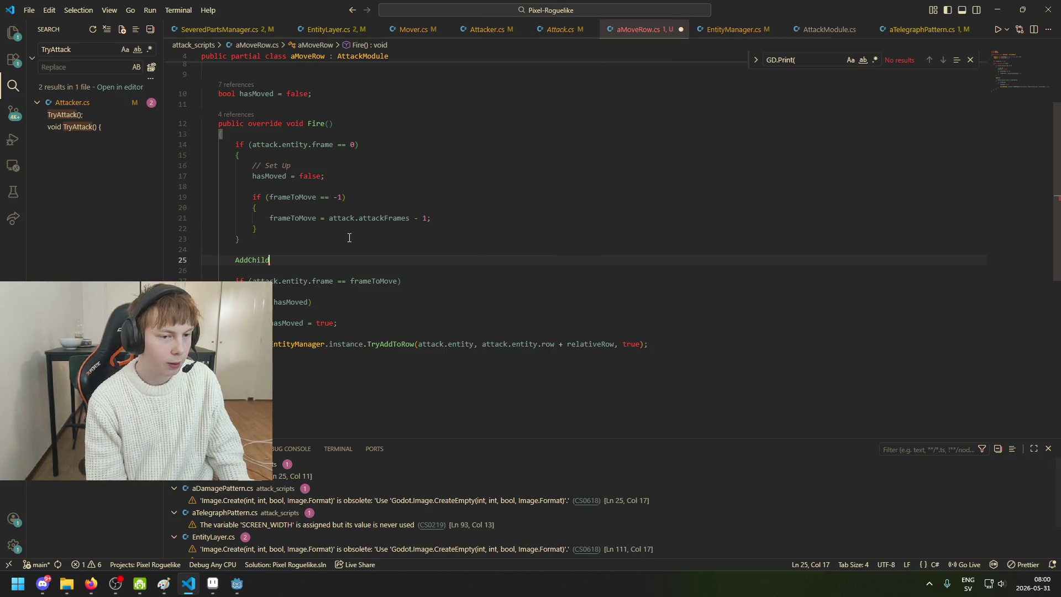
{"action": "key", "text": "ctrl+BackSpace"}
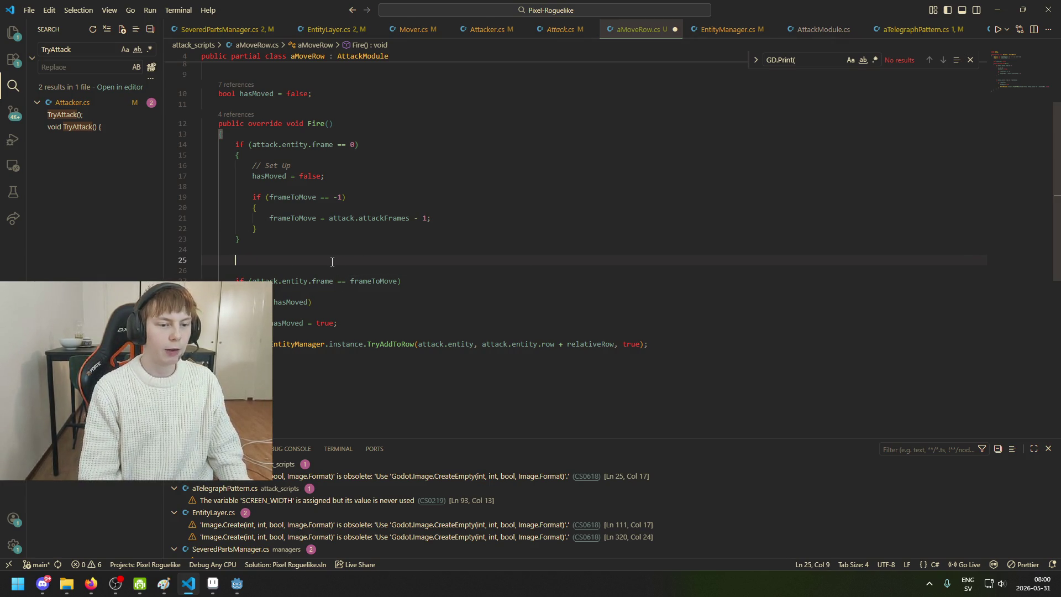
{"action": "key", "text": "BackSpace"}
{"action": "key", "text": "BackSpace"}
{"action": "key", "text": "BackSpace"}
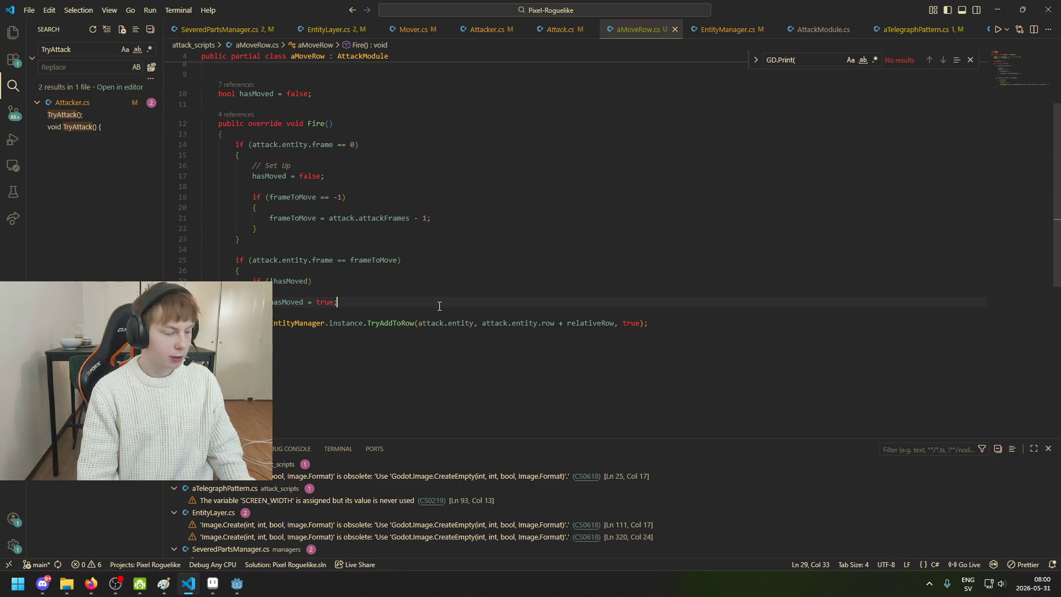
- Indent the blank line between Fire()'s if-blocks and return to the Godot editor
{"action": "left_click", "coordinate": [315, 260]}
{"action": "left_click", "coordinate": [336, 248]}
{"action": "key", "text": "Tab"}
{"action": "key", "text": "Tab"}
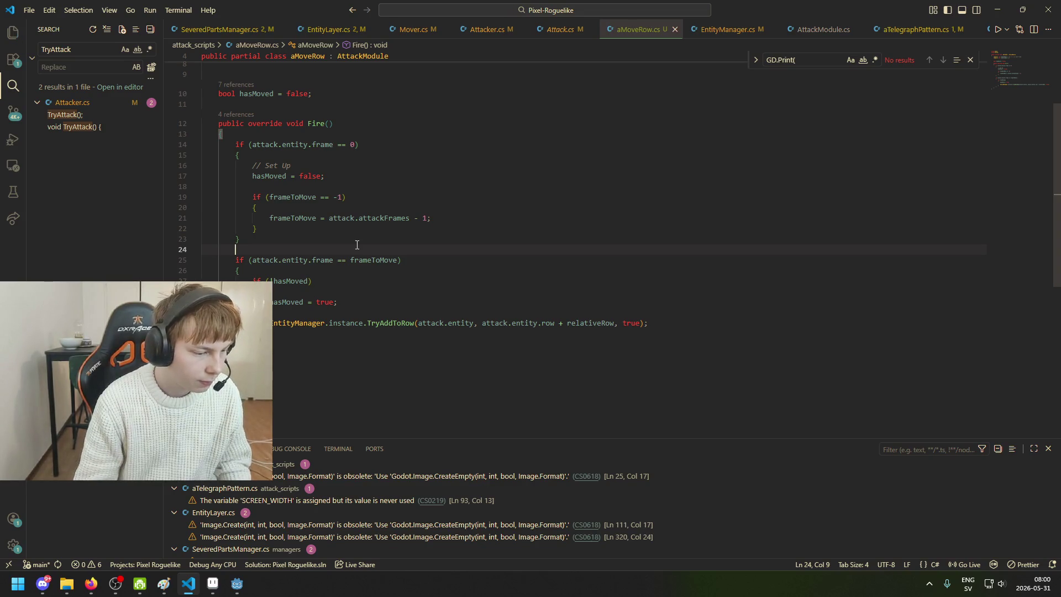
{"action": "scroll", "coordinate": [357, 245], "scroll_direction": "down", "scroll_amount": 1}
{"action": "key", "text": "Up"}
{"action": "key", "text": "End"}
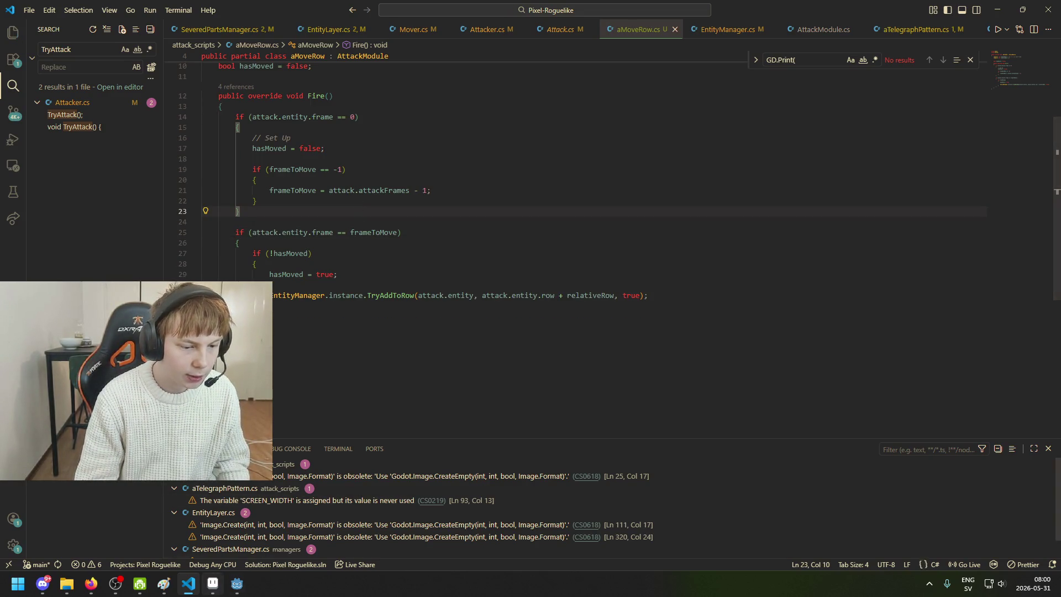
{"action": "mouse_move", "coordinate": [237, 584]}
{"action": "left_click", "coordinate": [182, 527]}
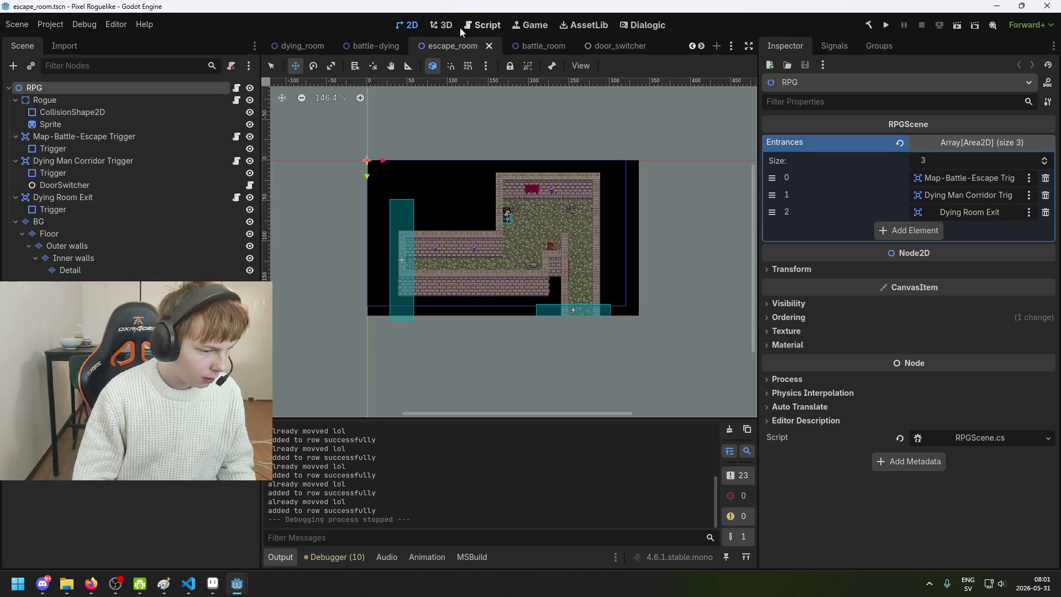
- Deselect the RPG root and flip between the battle-dying and dying_room scenes
{"action": "left_click", "coordinate": [367, 303]}
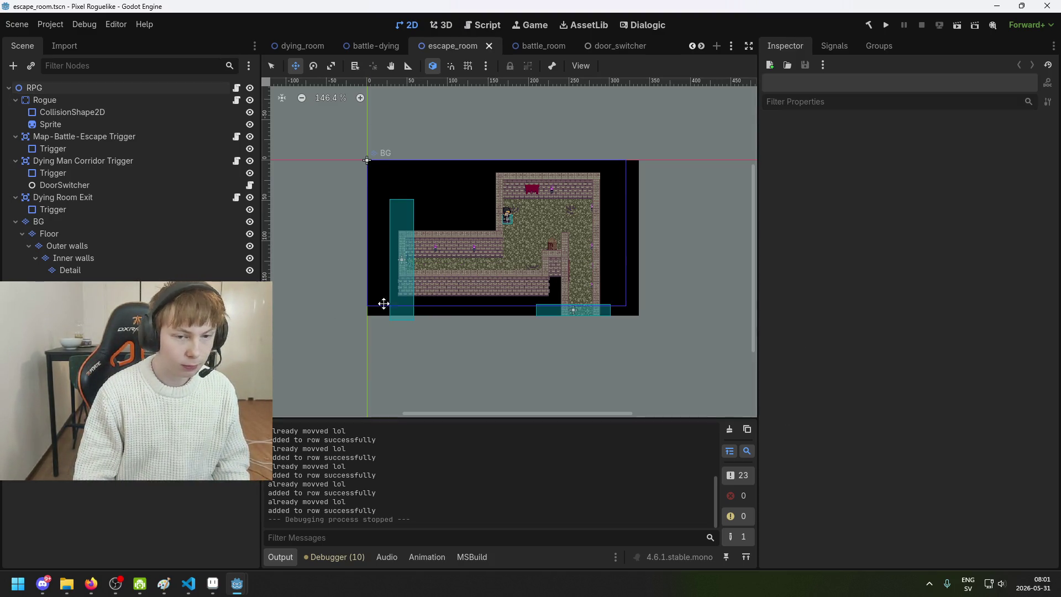
{"action": "scroll", "coordinate": [455, 298], "scroll_direction": "up", "scroll_amount": 2}
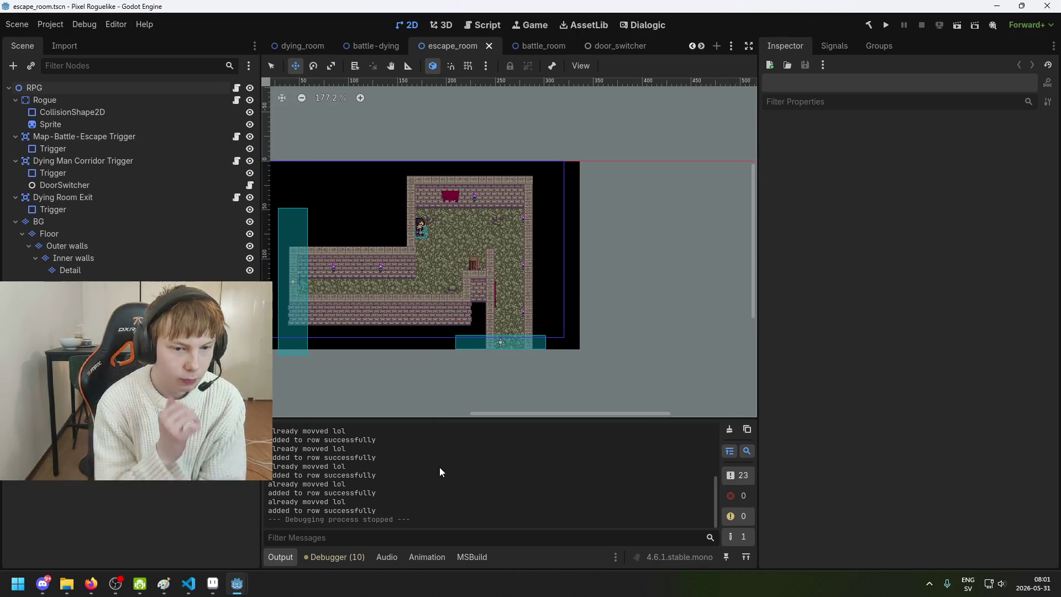
{"action": "left_click", "coordinate": [377, 47]}
{"action": "left_click", "coordinate": [288, 51]}
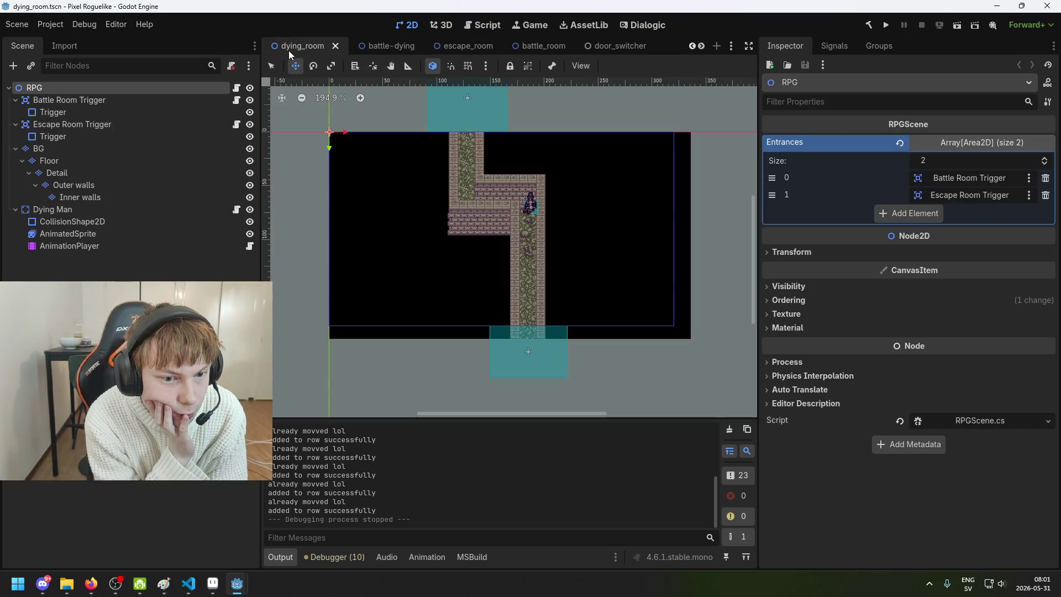
{"action": "left_click", "coordinate": [385, 48]}
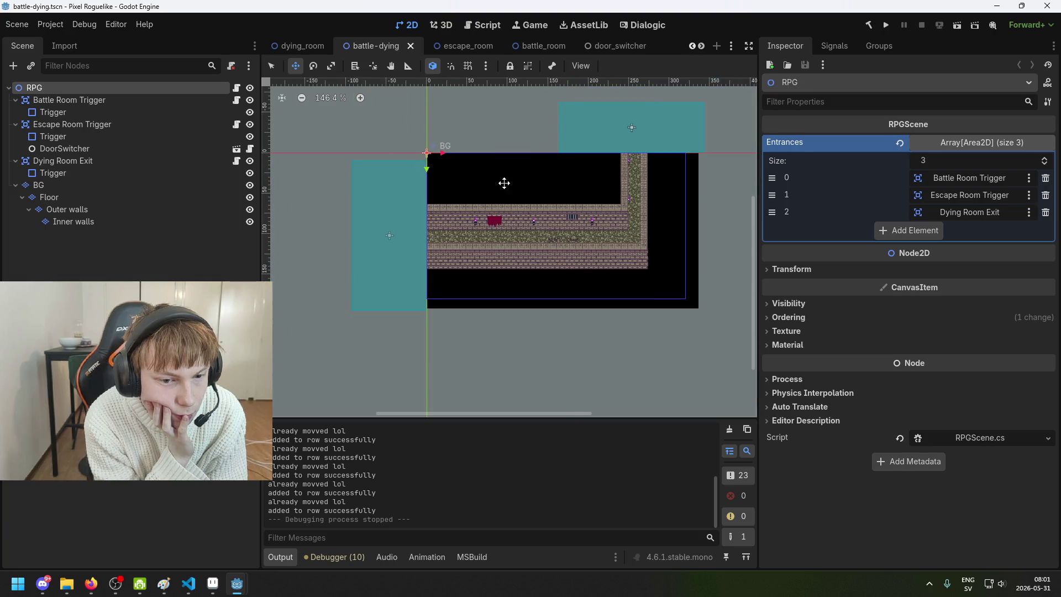
- View the battle_room scene, then return to escape_room
{"action": "left_click", "coordinate": [552, 47]}
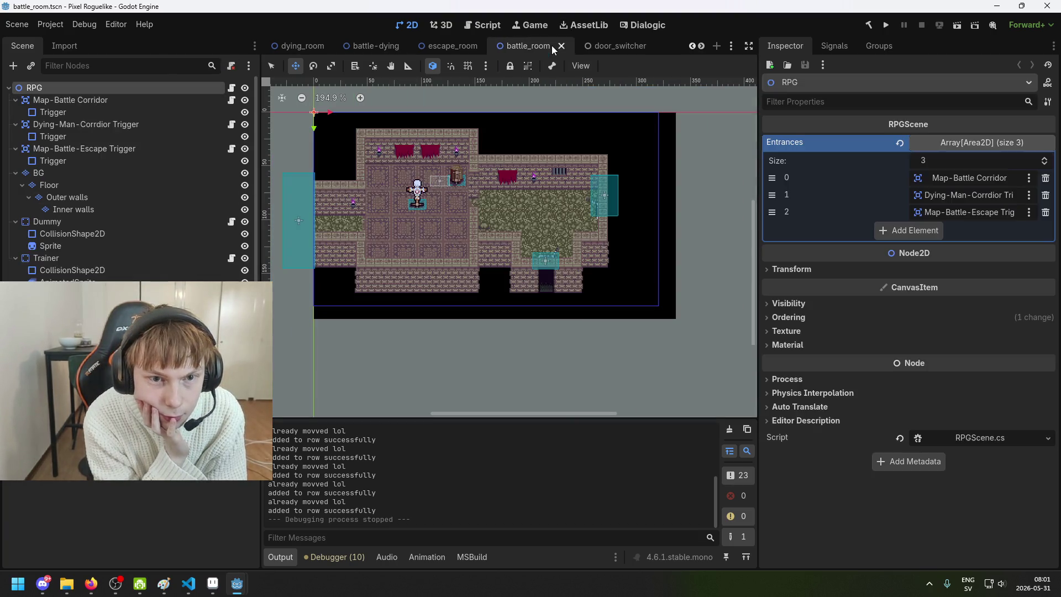
{"action": "scroll", "coordinate": [223, 91], "scroll_direction": "down", "scroll_amount": 1}
{"action": "scroll", "coordinate": [221, 91], "scroll_direction": "up", "scroll_amount": 1}
{"action": "scroll", "coordinate": [223, 112], "scroll_direction": "down", "scroll_amount": 1}
{"action": "scroll", "coordinate": [223, 112], "scroll_direction": "up", "scroll_amount": 1}
{"action": "scroll", "coordinate": [223, 112], "scroll_direction": "down", "scroll_amount": 1}
{"action": "scroll", "coordinate": [223, 113], "scroll_direction": "up", "scroll_amount": 1}
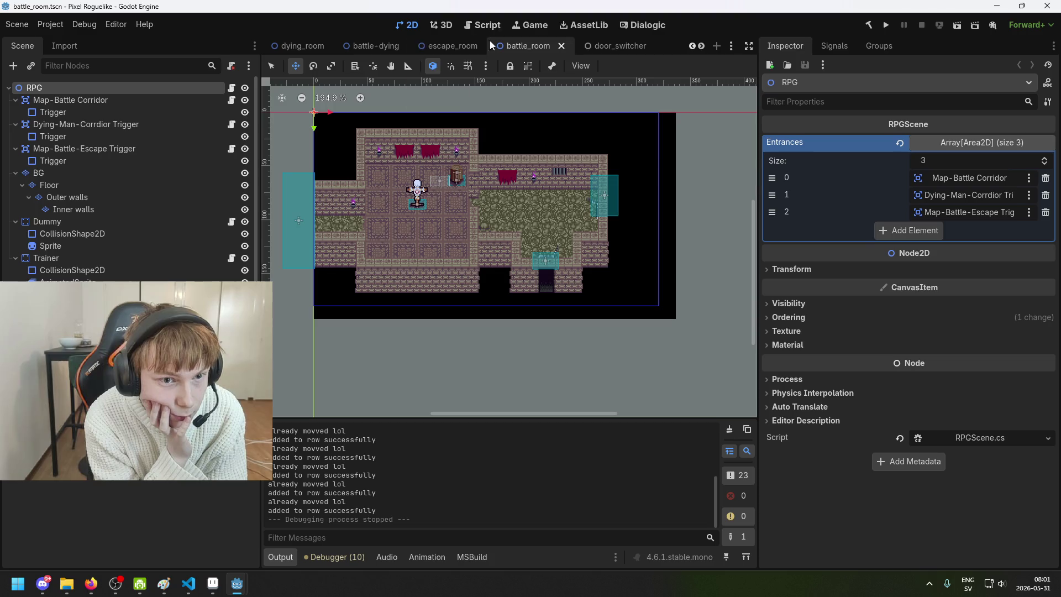
{"action": "left_click", "coordinate": [457, 43]}
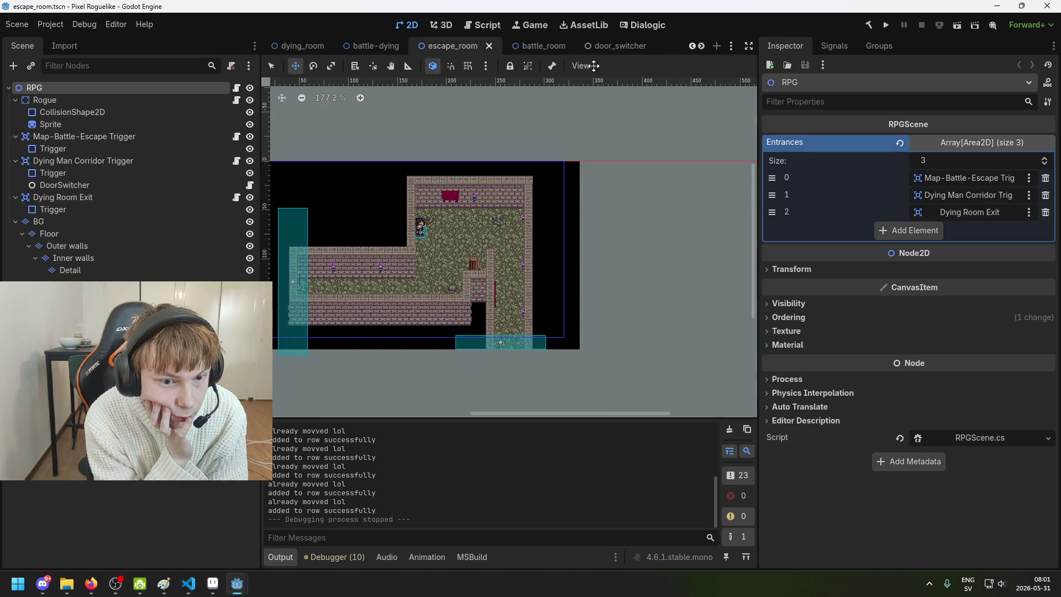
{"action": "scroll", "coordinate": [423, 130], "scroll_direction": "down", "scroll_amount": 5}
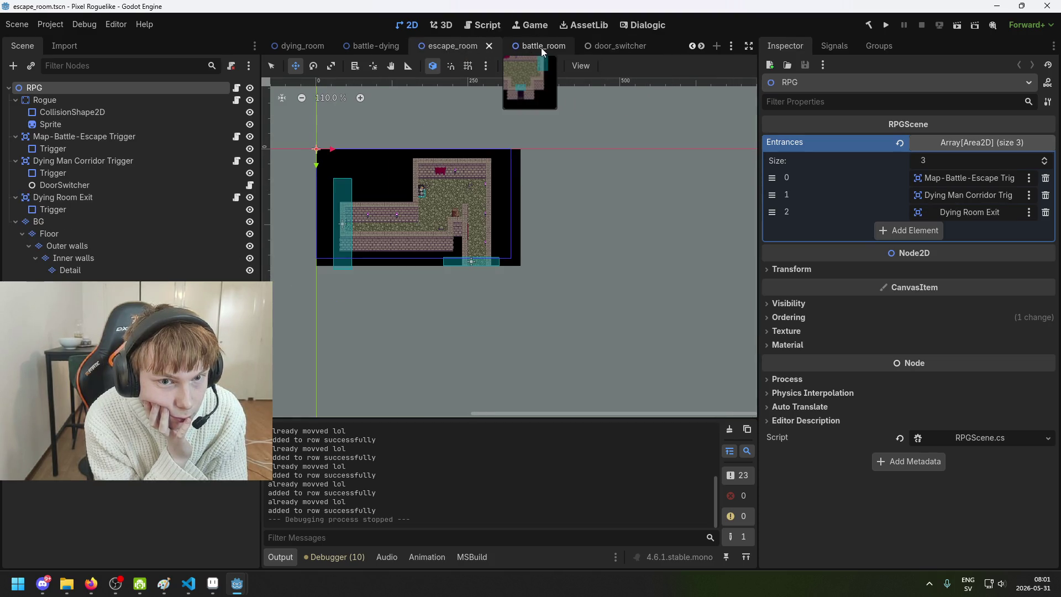
- Cycle through battle_room, door_switcher and battle-dying, ending on dying_room
{"action": "left_click", "coordinate": [541, 46]}
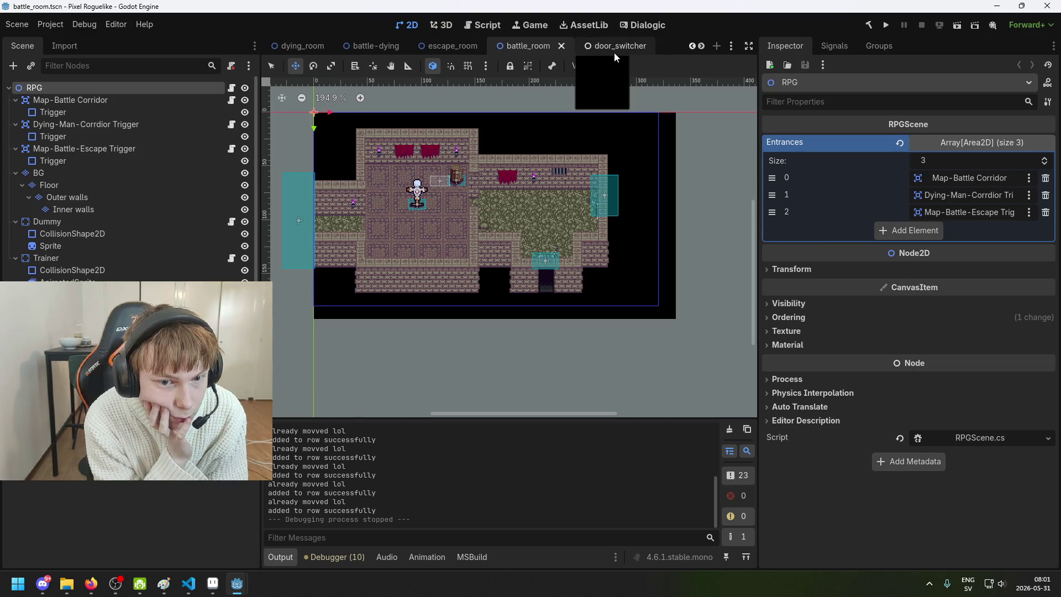
{"action": "left_click", "coordinate": [614, 49]}
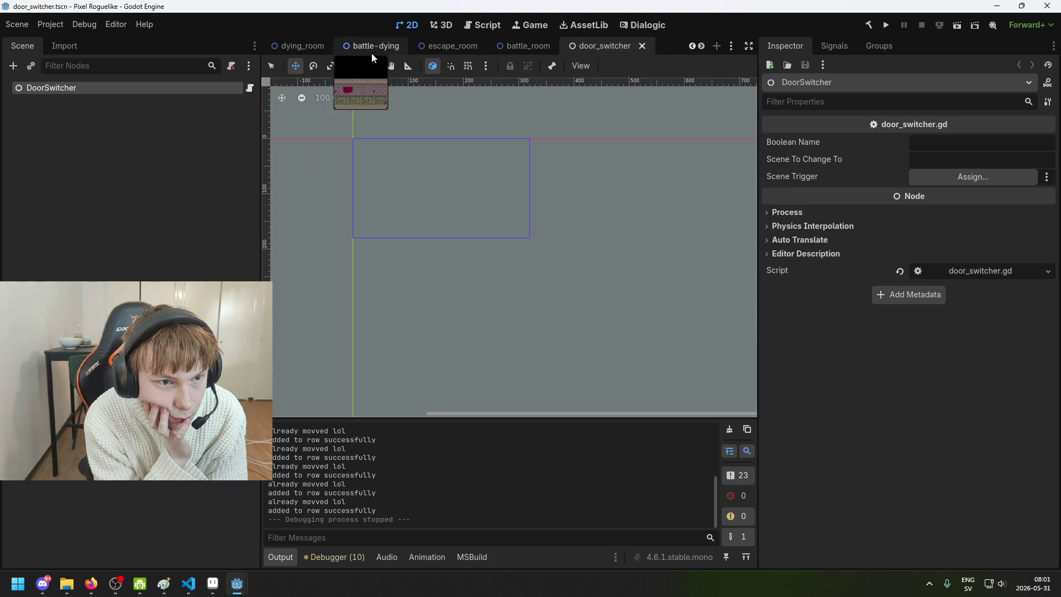
{"action": "left_click", "coordinate": [372, 47]}
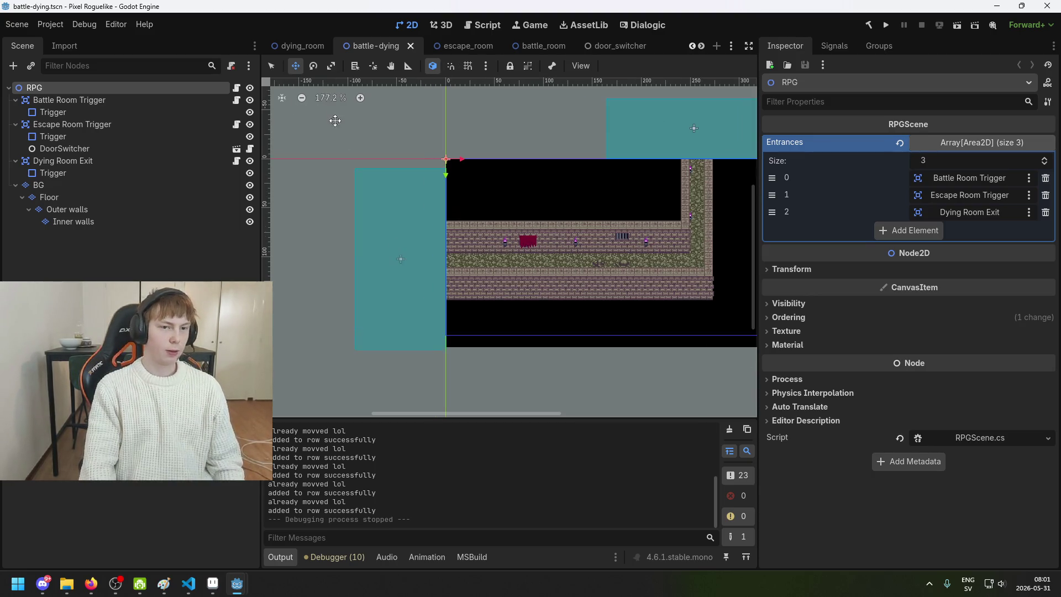
{"action": "left_click", "coordinate": [307, 46]}
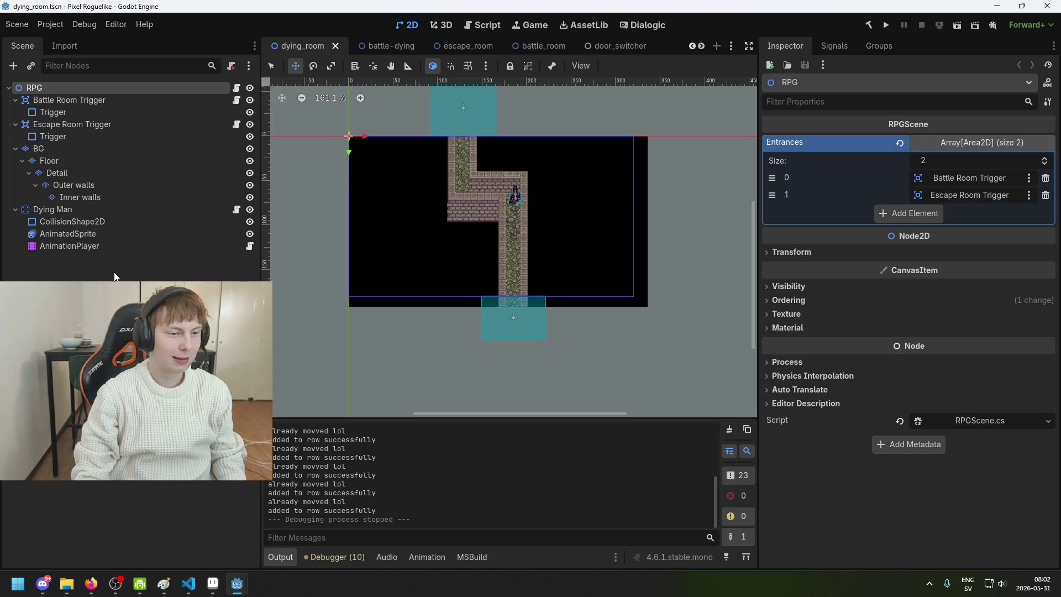
- Clear the selection and cycle through the door_switcher, battle_room, escape_room and battle-dying tabs
{"action": "left_click", "coordinate": [377, 356]}
{"action": "left_click", "coordinate": [622, 46]}
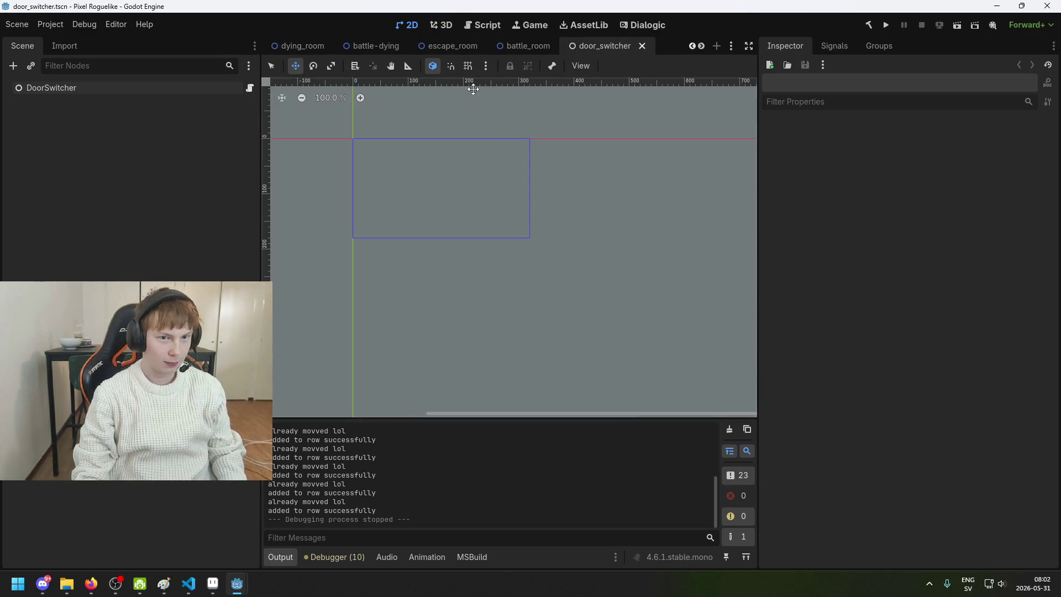
{"action": "left_click", "coordinate": [525, 46]}
{"action": "left_click", "coordinate": [462, 45]}
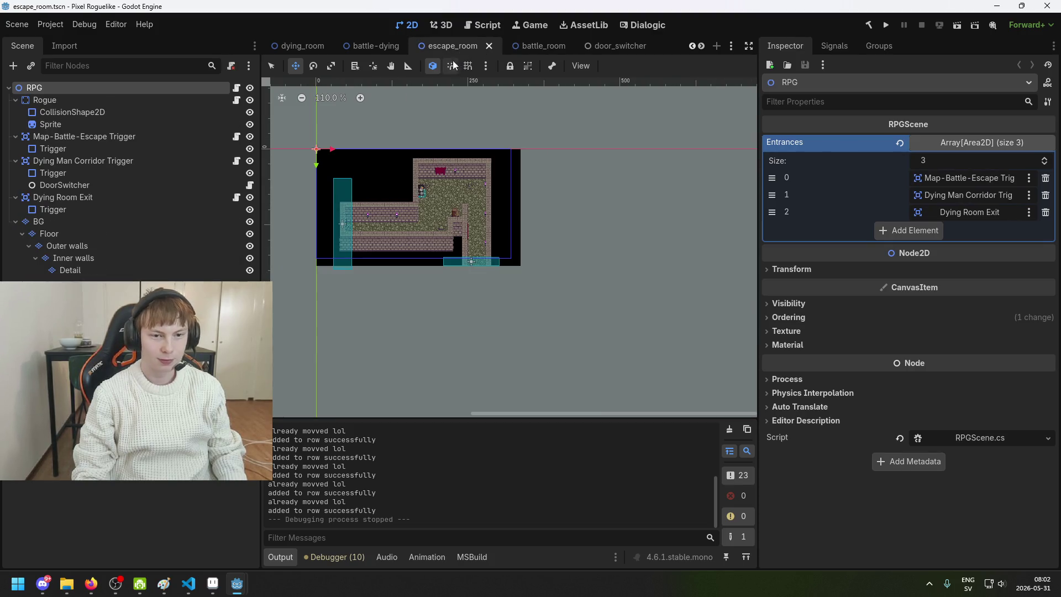
{"action": "left_click", "coordinate": [375, 46]}
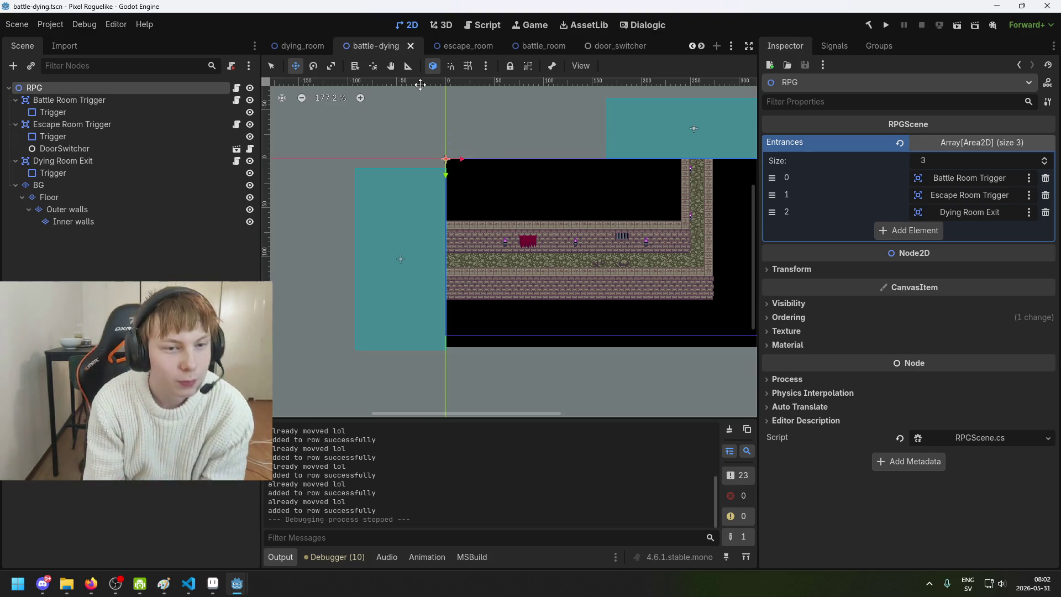
{"action": "left_click", "coordinate": [439, 44]}
- Zoom in on battle_room's training room and save and run the project with F5
{"action": "scroll", "coordinate": [479, 161], "scroll_direction": "up", "scroll_amount": 3}
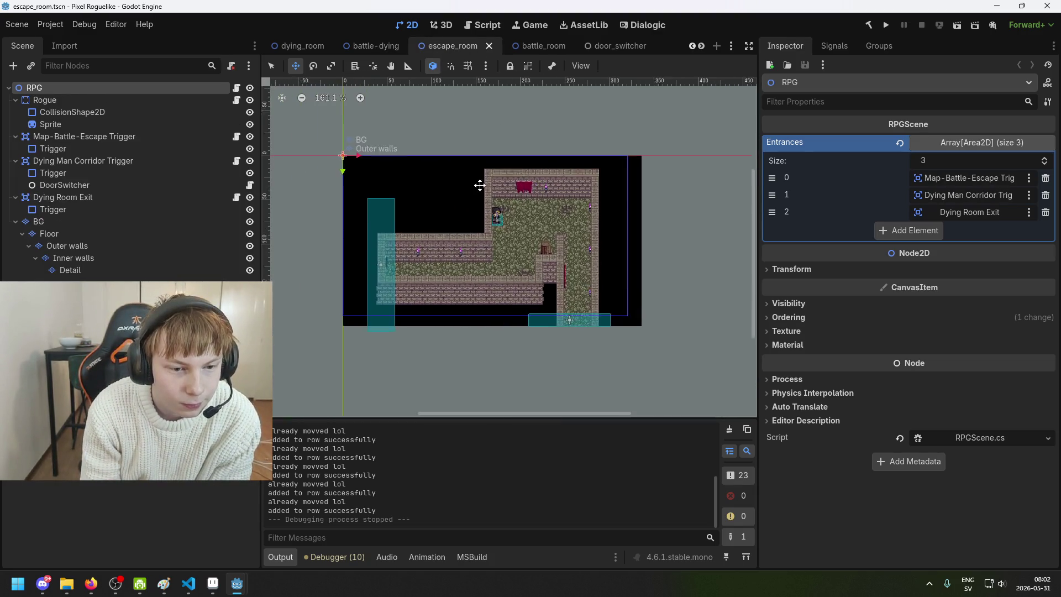
{"action": "left_click", "coordinate": [529, 46]}
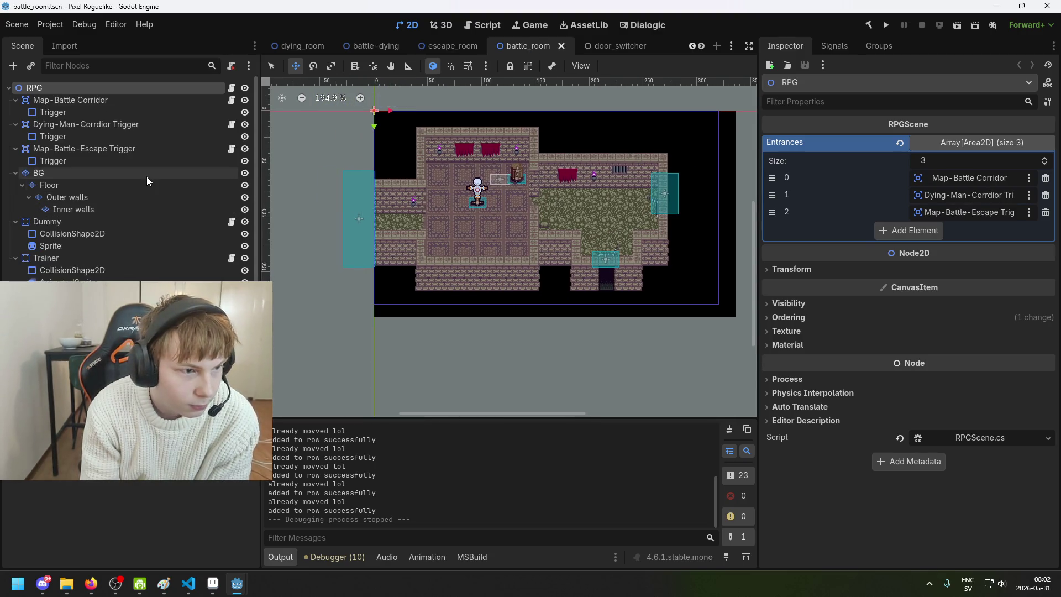
{"action": "scroll", "coordinate": [470, 203], "scroll_direction": "up", "scroll_amount": 2}
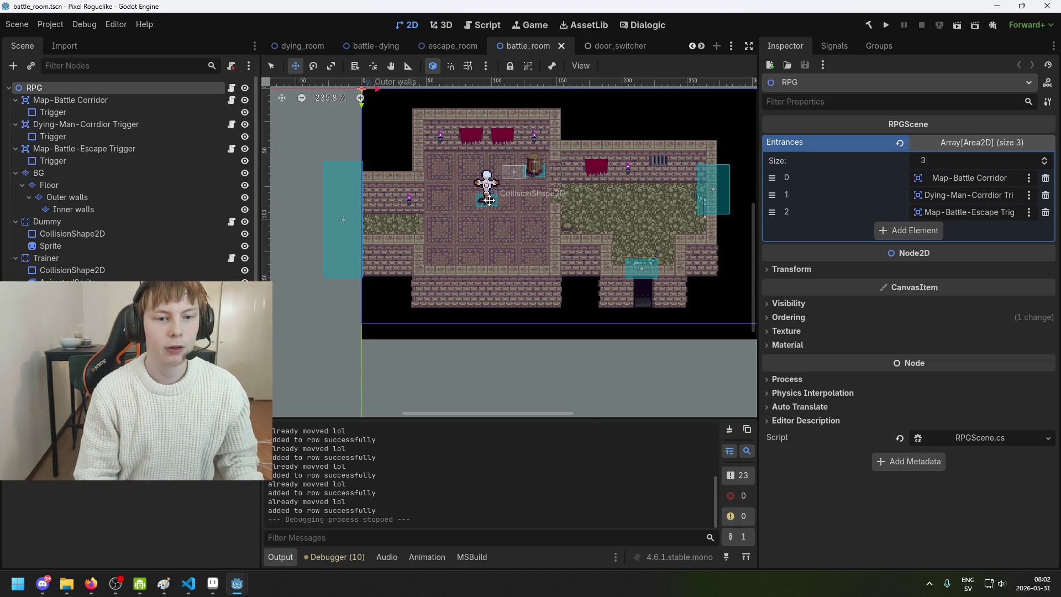
{"action": "scroll", "coordinate": [563, 96], "scroll_direction": "up", "scroll_amount": 3}
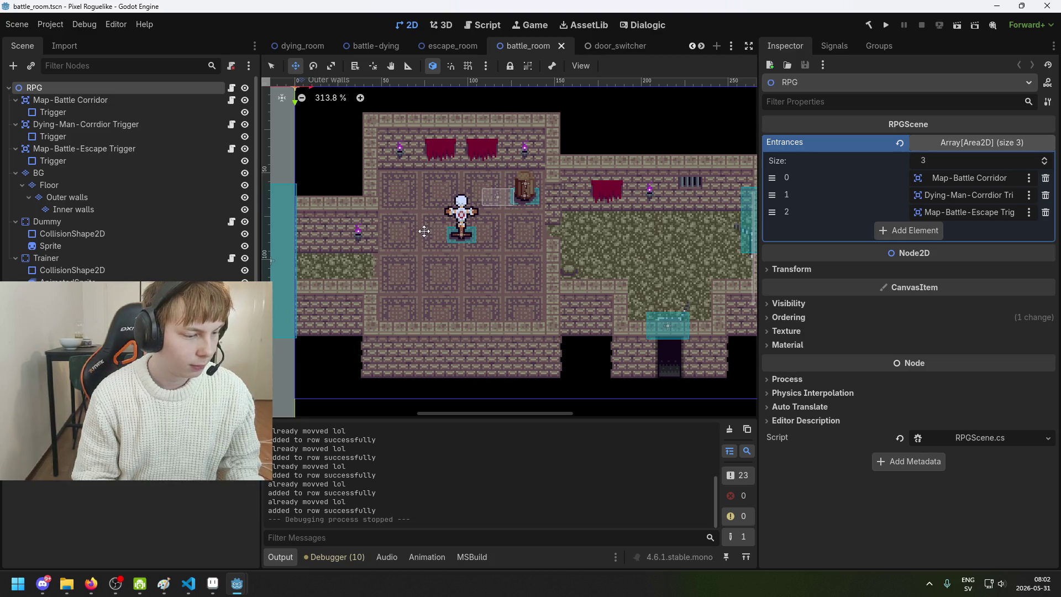
{"action": "key", "text": "F5"}
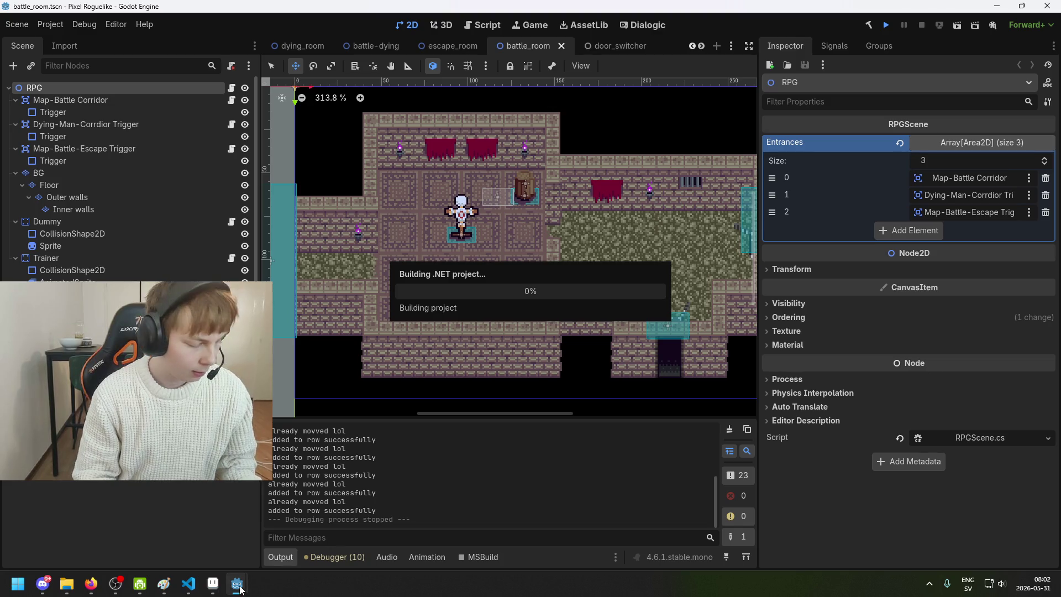
- Start the game and walk the player through the corridor into the training room
{"action": "mouse_move", "coordinate": [242, 587]}
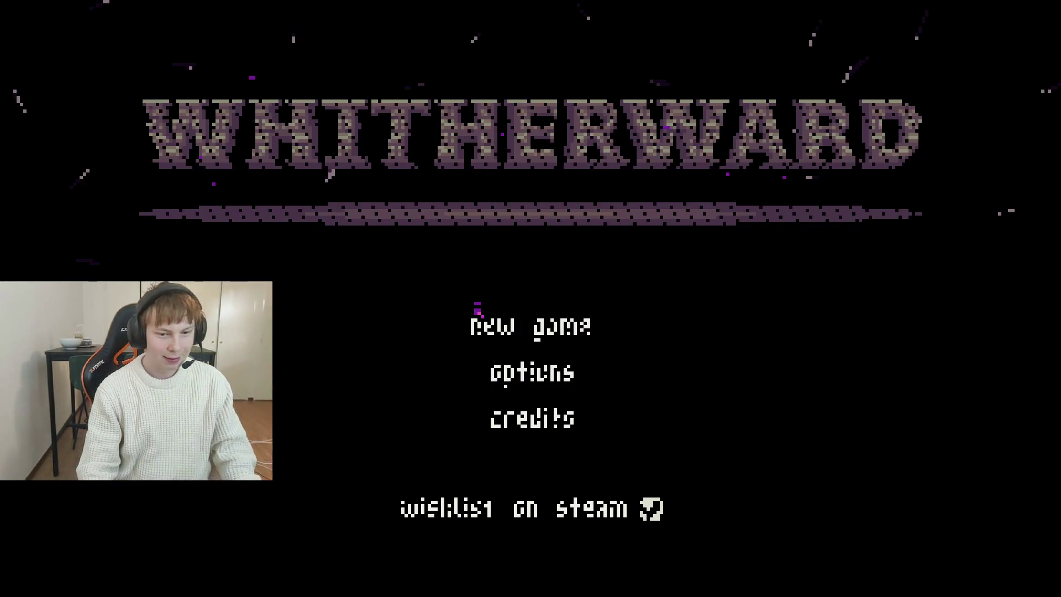
{"action": "left_click", "coordinate": [478, 310]}
{"action": "key", "text": "w"}
{"action": "key", "text": "d"}
{"action": "key", "text": "w"}
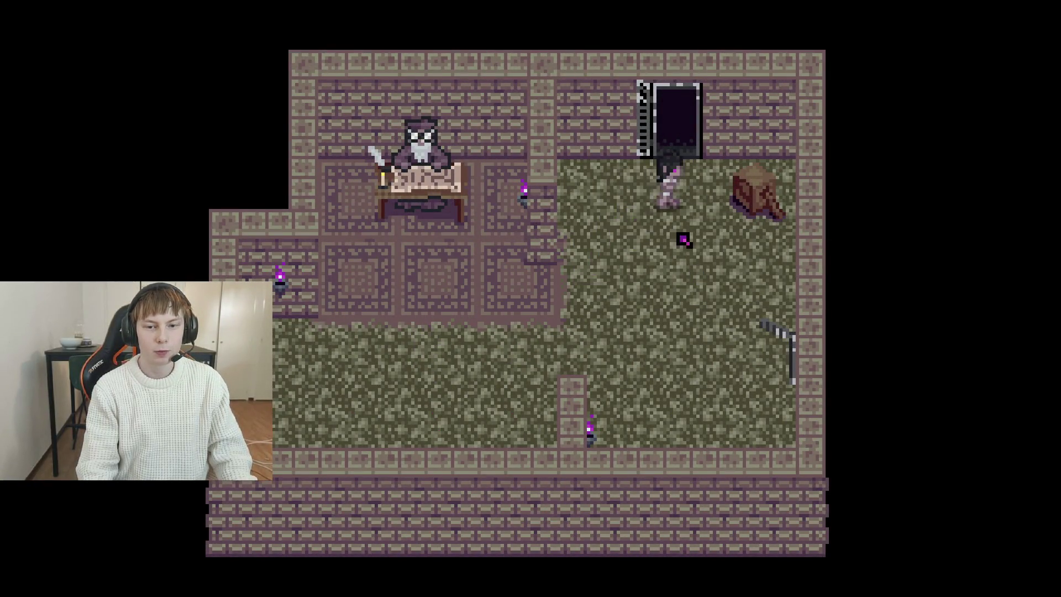
{"action": "key", "text": "d"}
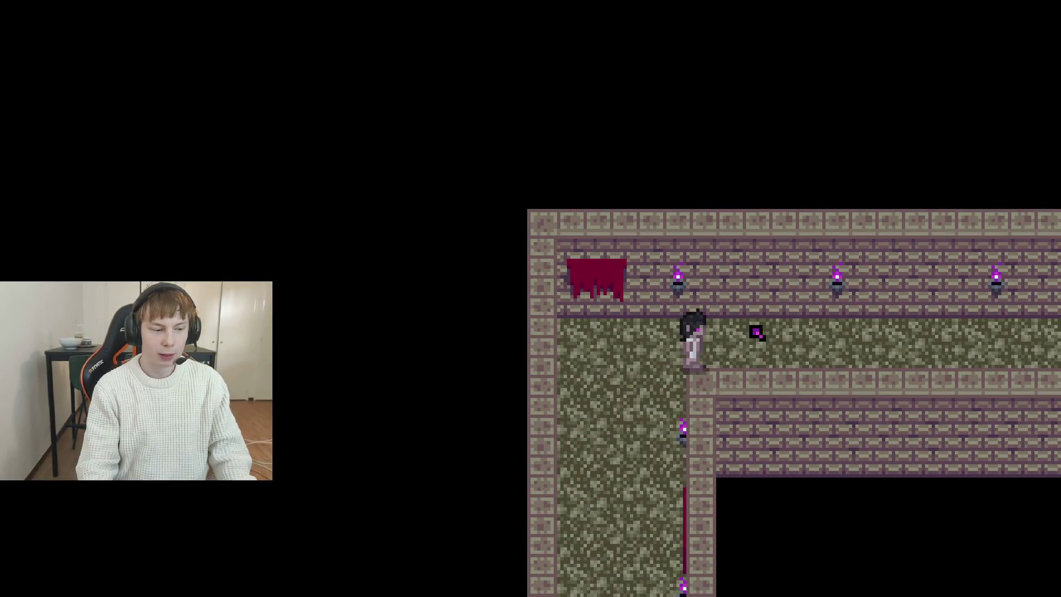
{"action": "key", "text": "d"}
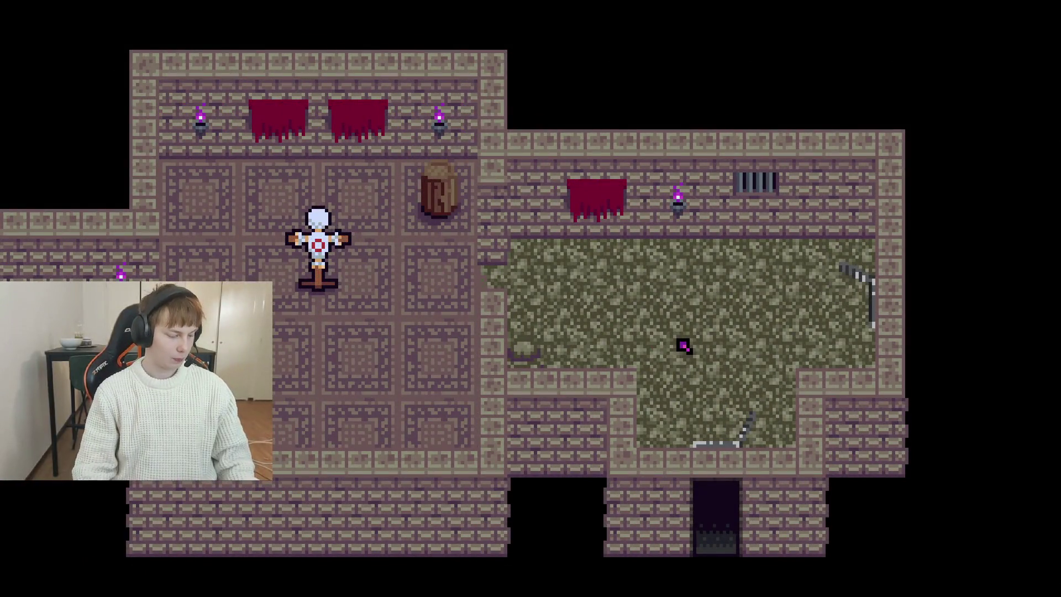
{"action": "key", "text": "d"}
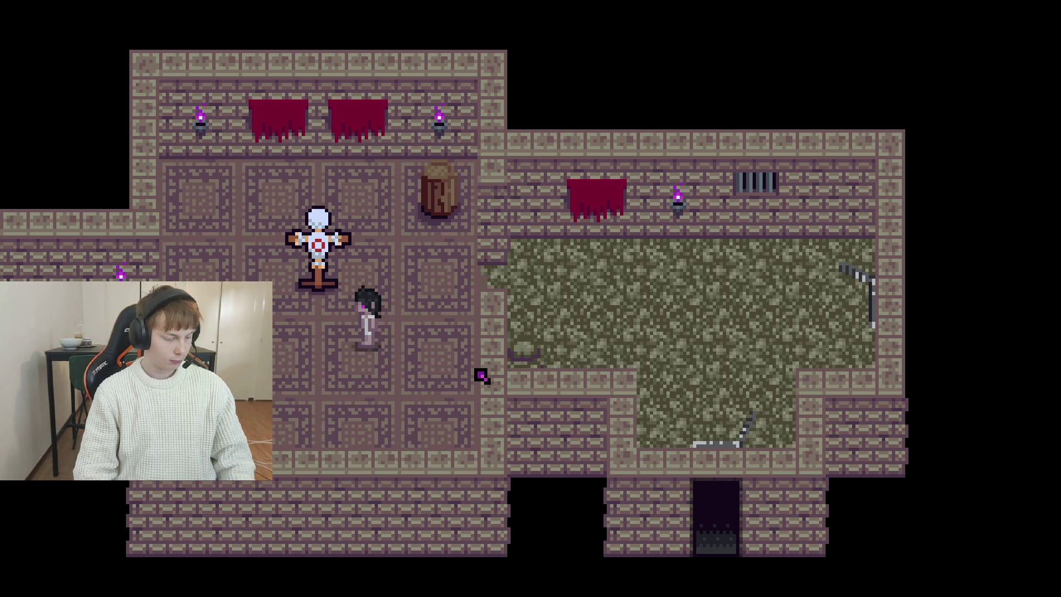
- Line the player up beside the training dummy and interact to open its dialogue
{"action": "key", "text": "a"}
{"action": "key", "text": "s"}
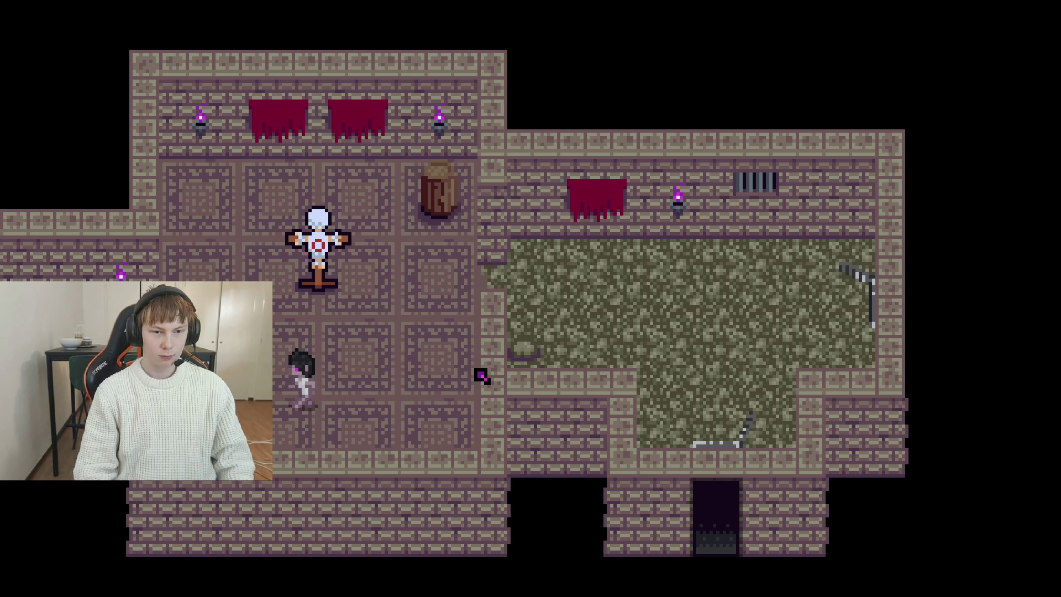
{"action": "key", "text": "w"}
{"action": "key", "text": "d"}
{"action": "key", "text": "a"}
{"action": "key", "text": "s"}
{"action": "key", "text": "a"}
{"action": "key", "text": "d"}
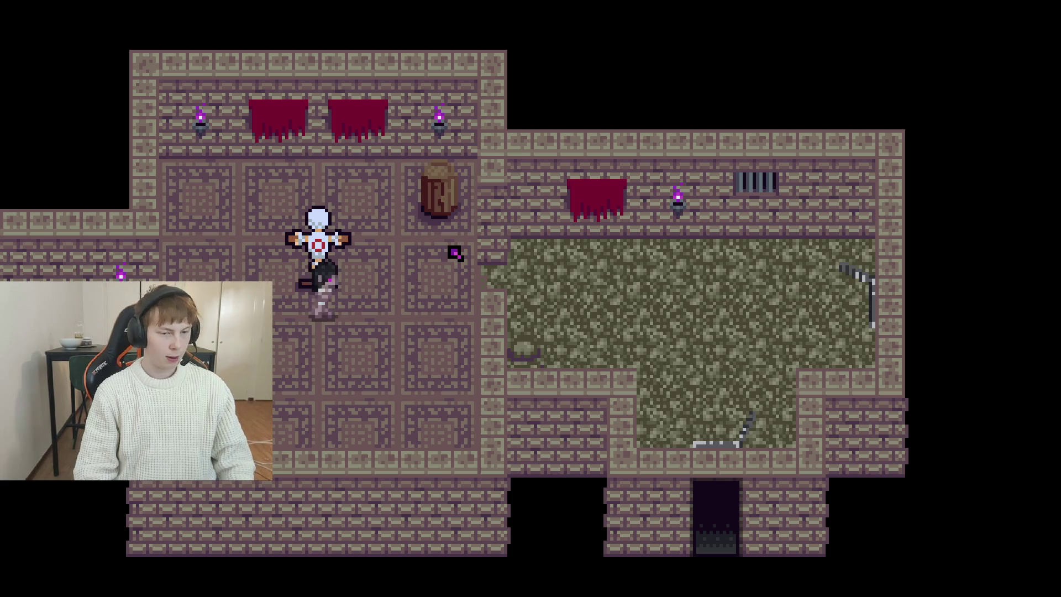
{"action": "key", "text": "d"}
{"action": "key", "text": "a"}
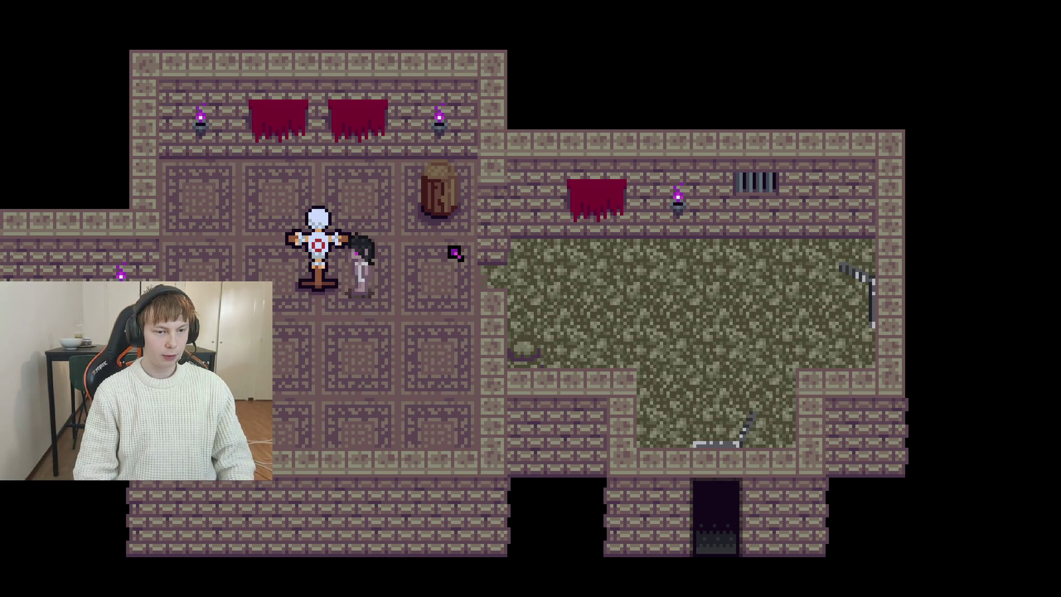
{"action": "key", "text": "s"}
{"action": "key", "text": "d"}
{"action": "key", "text": "a"}
{"action": "key", "text": "d"}
{"action": "key", "text": "a"}
{"action": "key", "text": "d"}
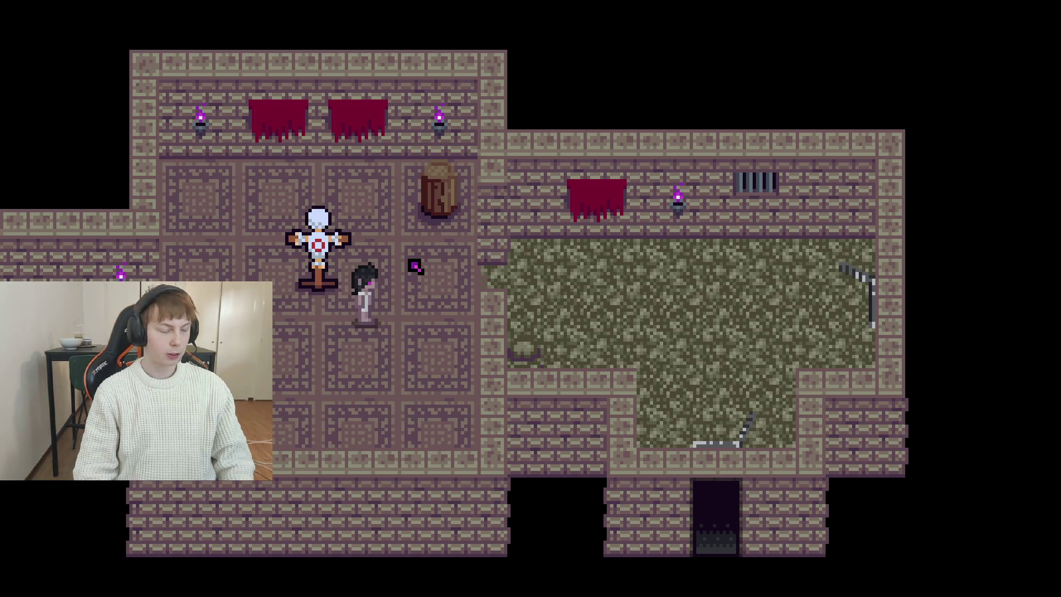
{"action": "key", "text": "a"}
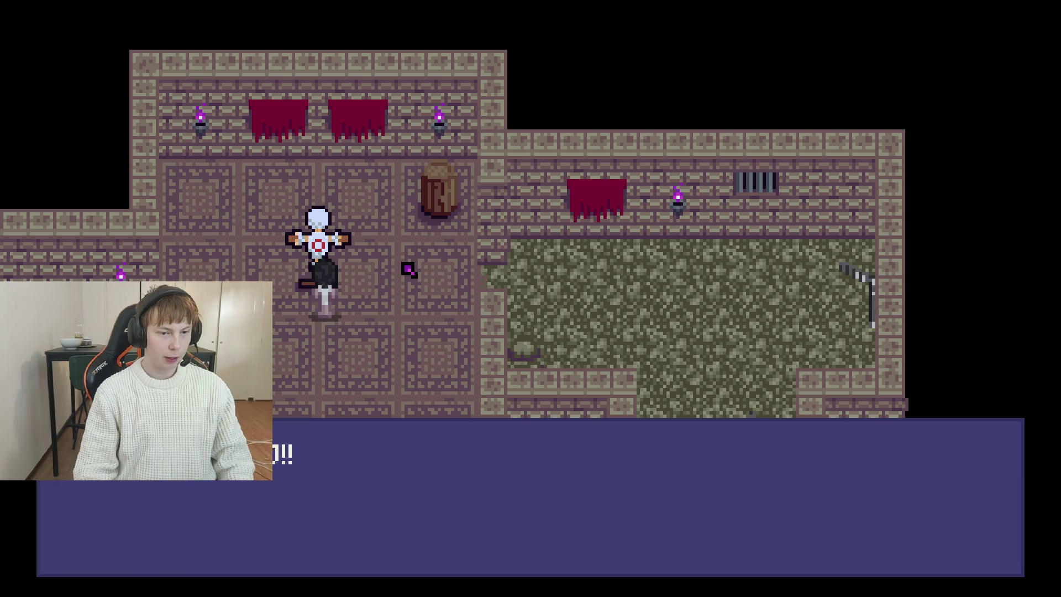
- Advance through the opening dialogue lines and cutscene in Whitherward
{"action": "key", "text": "space"}
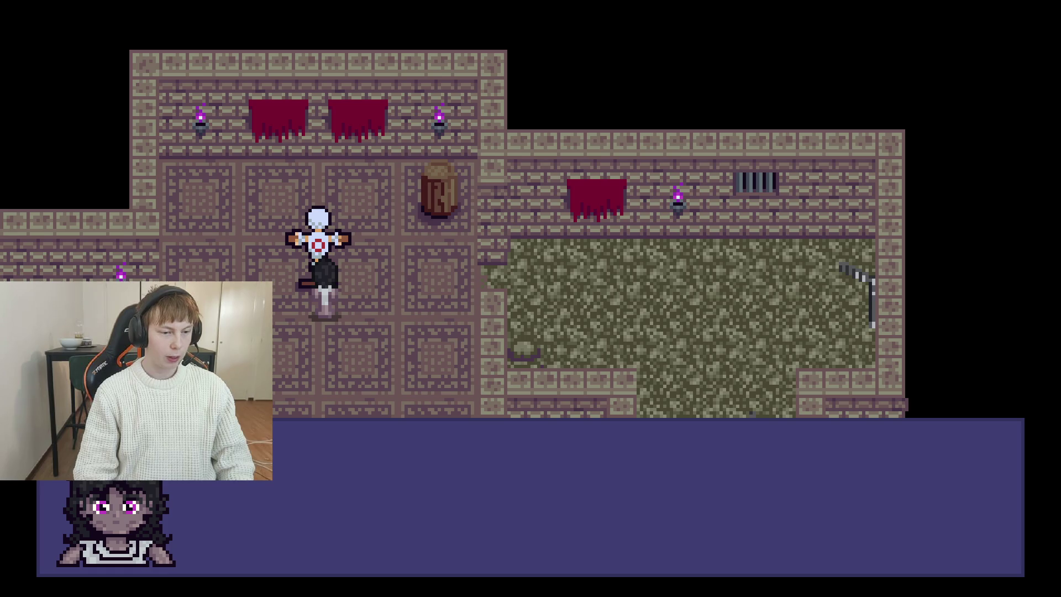
{"action": "key", "text": "space"}
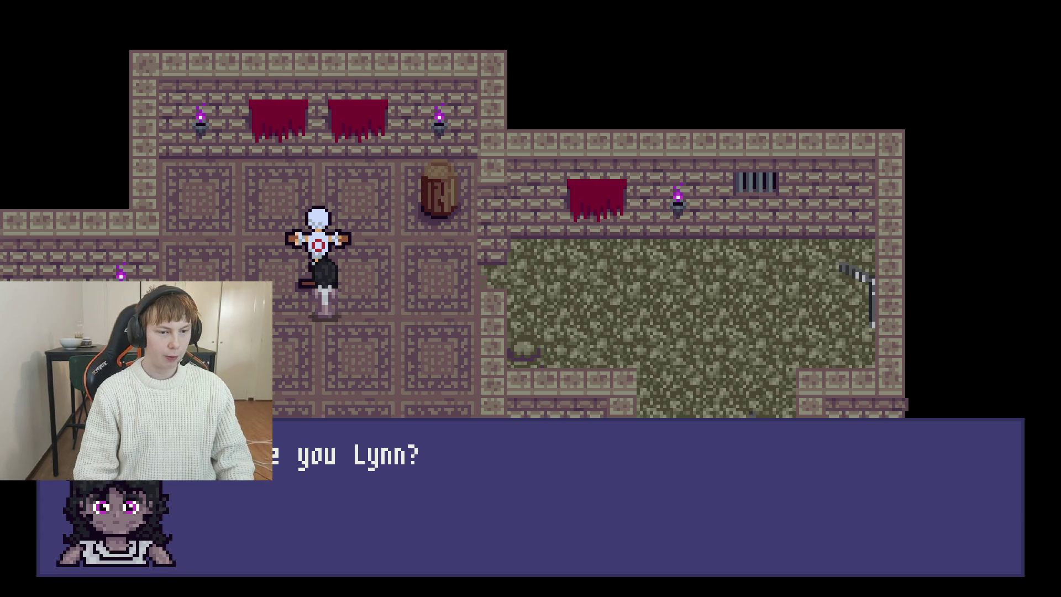
{"action": "key", "text": "space"}
{"action": "key", "text": "Down"}
{"action": "key", "text": "Down"}
{"action": "key", "text": "Right"}
{"action": "key", "text": "Right"}
{"action": "key", "text": "Right"}
{"action": "key", "text": "Up"}
{"action": "key", "text": "Right"}
{"action": "key", "text": "Down"}
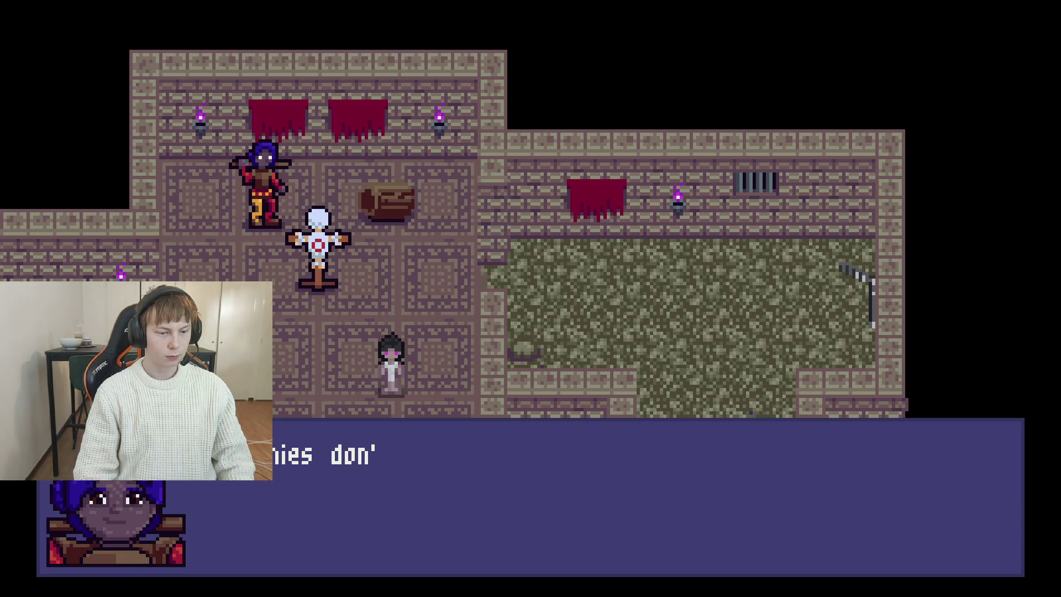
- Pick Fight Training in the choice menu, finish the dialogue, and stop the game with F8
{"action": "key", "text": "z"}
{"action": "key", "text": "z"}
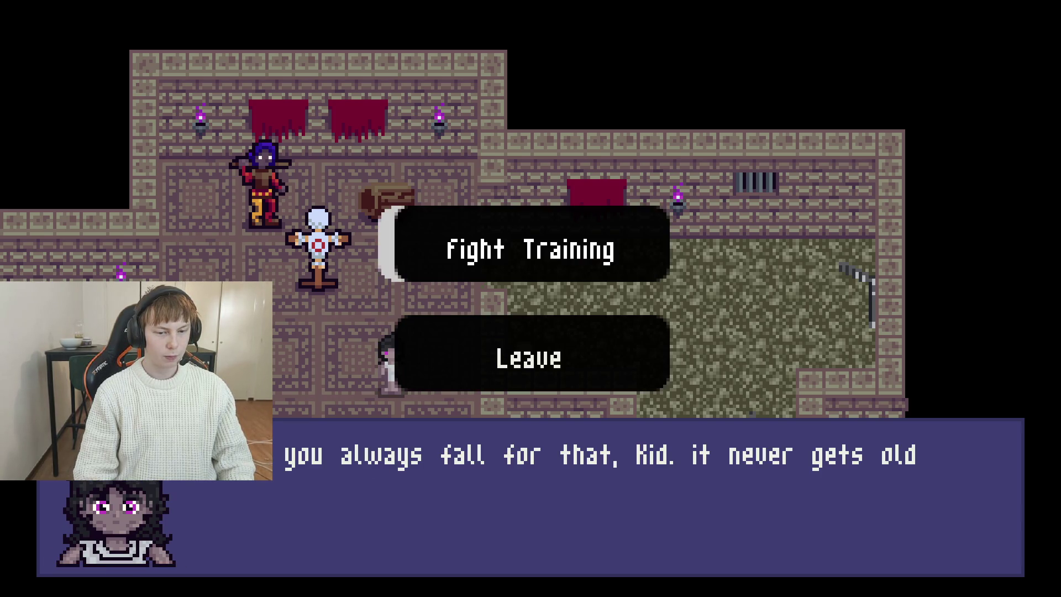
{"action": "key", "text": "z"}
{"action": "key", "text": "z"}
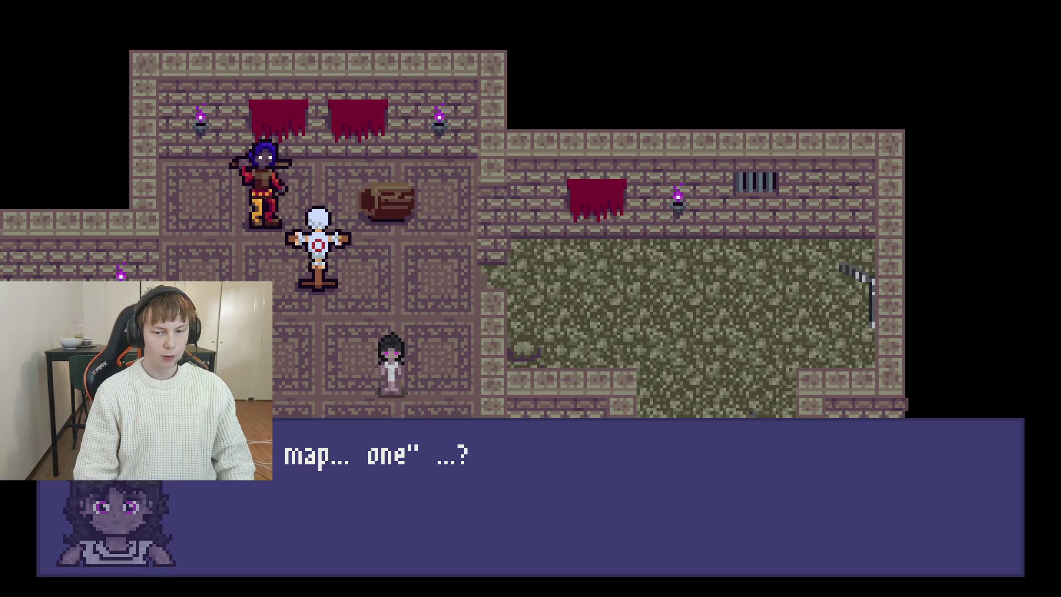
{"action": "key", "text": "z"}
{"action": "key", "text": "z"}
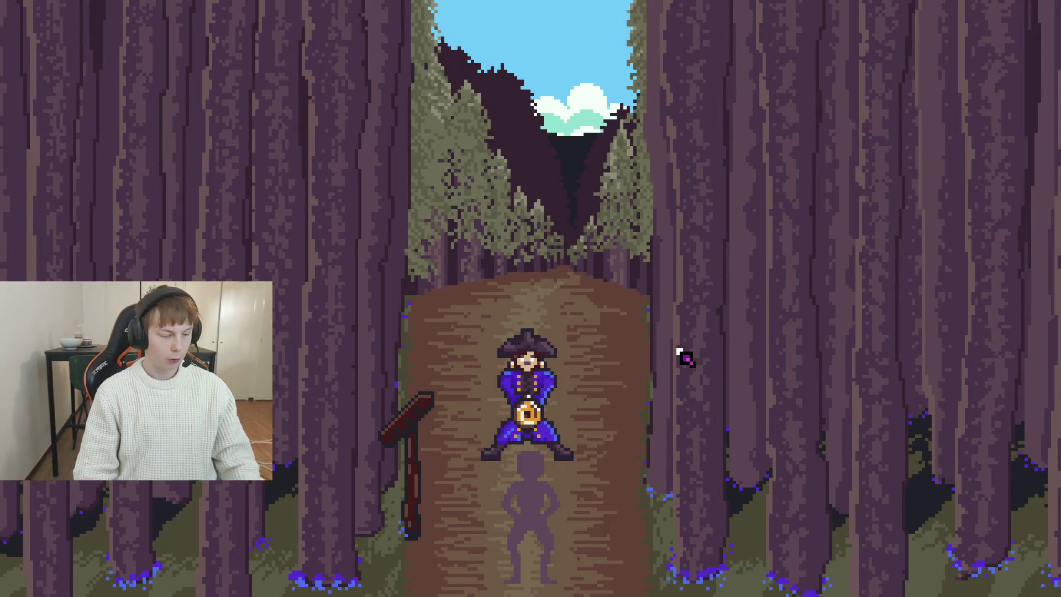
{"action": "key", "text": "F8"}
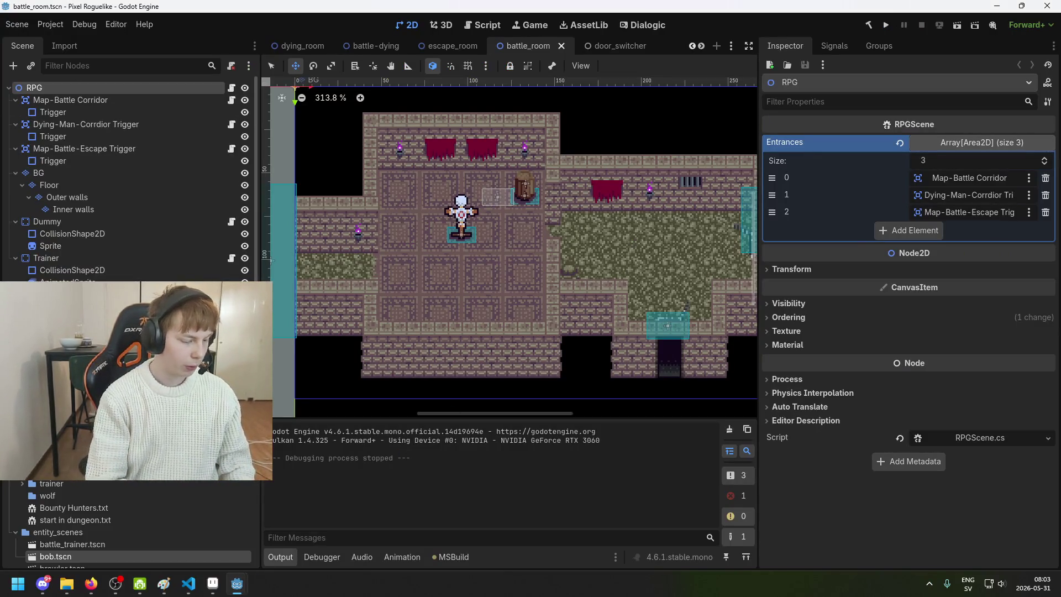
- Replace 'pirate' on line 6 of tutorial_battle.txt with battle_trainer
{"action": "scroll", "coordinate": [127, 524], "scroll_direction": "down", "scroll_amount": 5}
{"action": "scroll", "coordinate": [127, 525], "scroll_direction": "down", "scroll_amount": 6}
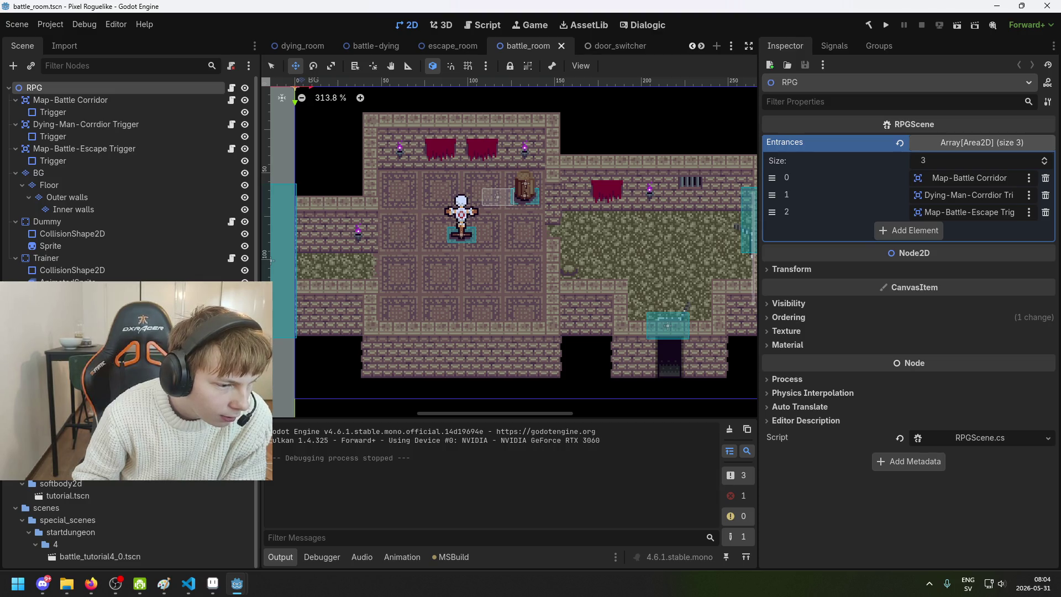
{"action": "key", "text": "ctrl+F3"}
{"action": "left_click_drag", "start_coordinate": [512, 191], "coordinate": [415, 192]}
{"action": "type", "text": "ä"}
{"action": "key", "text": "BackSpace"}
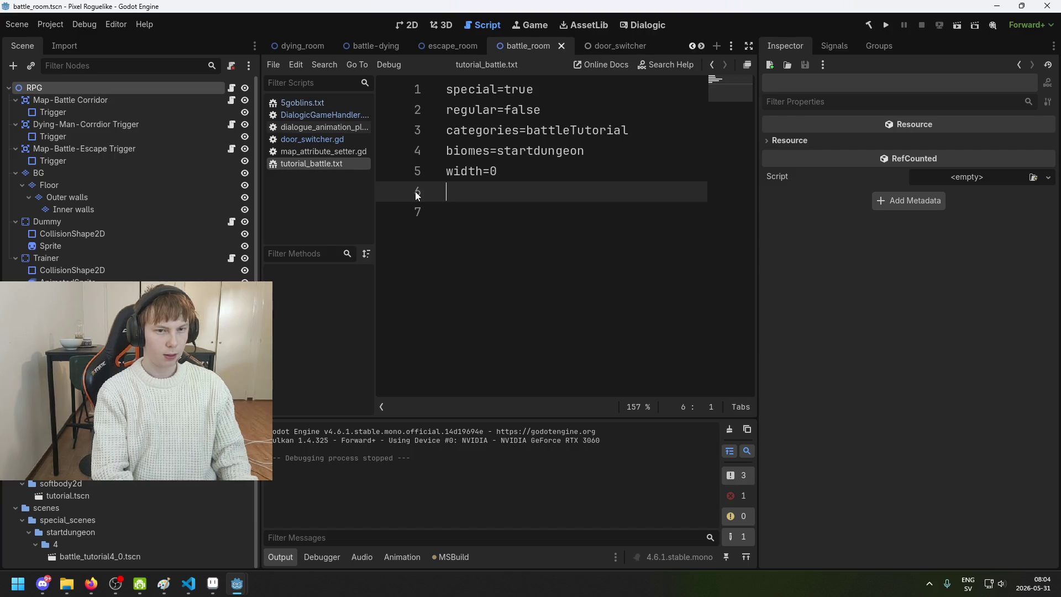
{"action": "type", "text": "lyon"}
{"action": "key", "text": "BackSpace"}
{"action": "key", "text": "BackSpace"}
{"action": "key", "text": "BackSpace"}
{"action": "key", "text": "BackSpace"}
{"action": "type", "text": "b"}
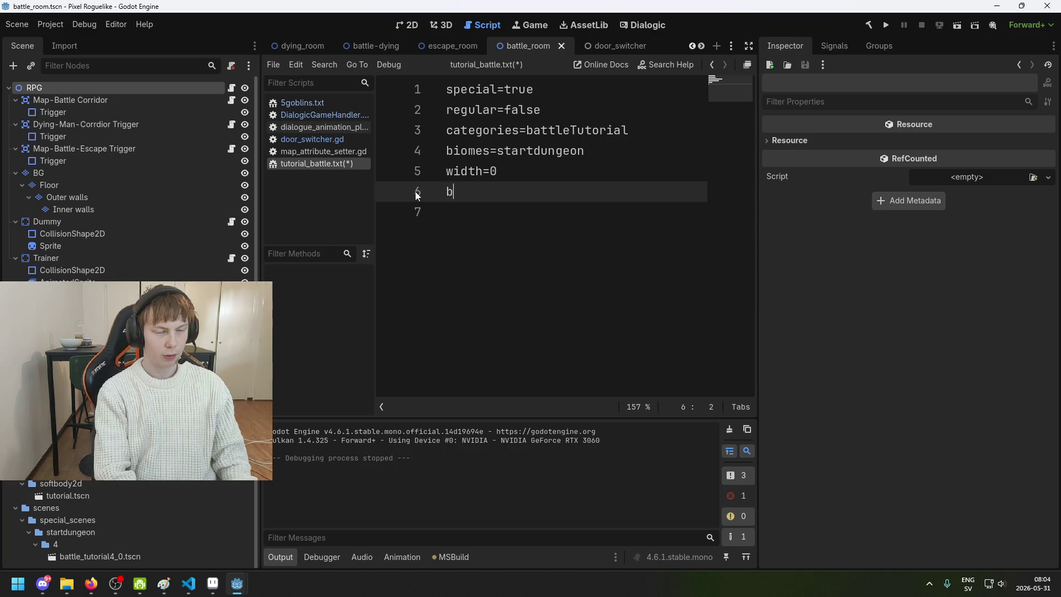
{"action": "type", "text": "attle_t"}
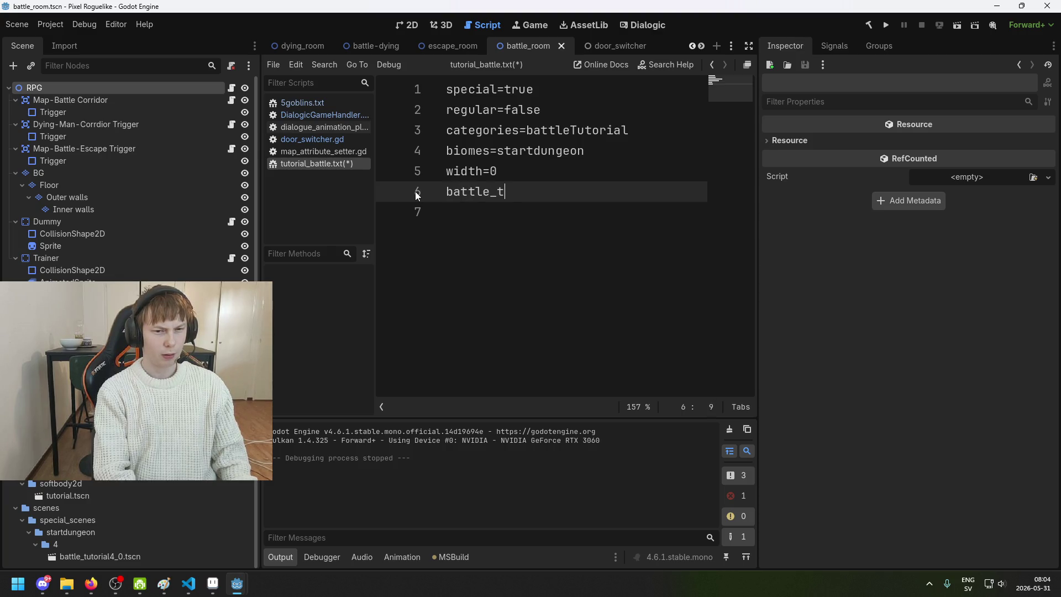
{"action": "type", "text": "rainer"}
{"action": "key", "text": "Return"}
- Save tutorial_battle.txt and run the game to test the trainer
{"action": "key", "text": "BackSpace"}
{"action": "key", "text": "ctrl+s"}
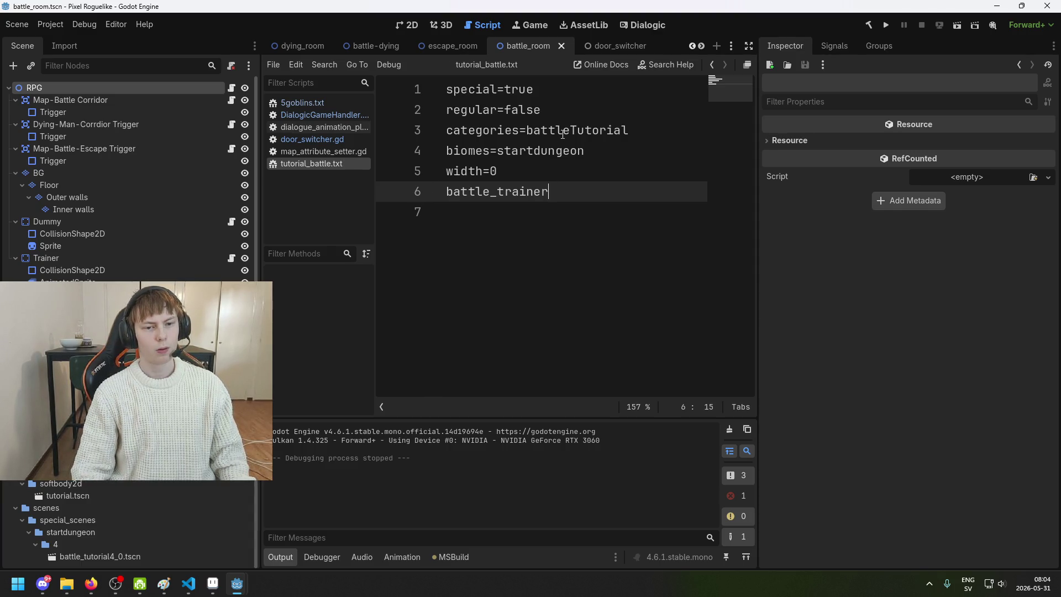
{"action": "left_click", "coordinate": [886, 25]}
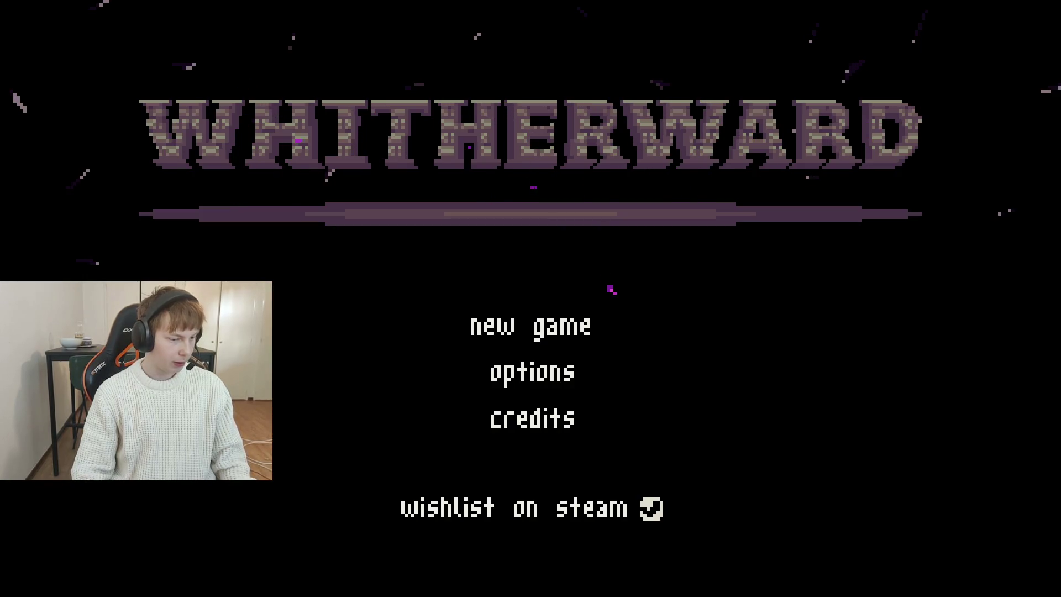
{"action": "left_click", "coordinate": [574, 332]}
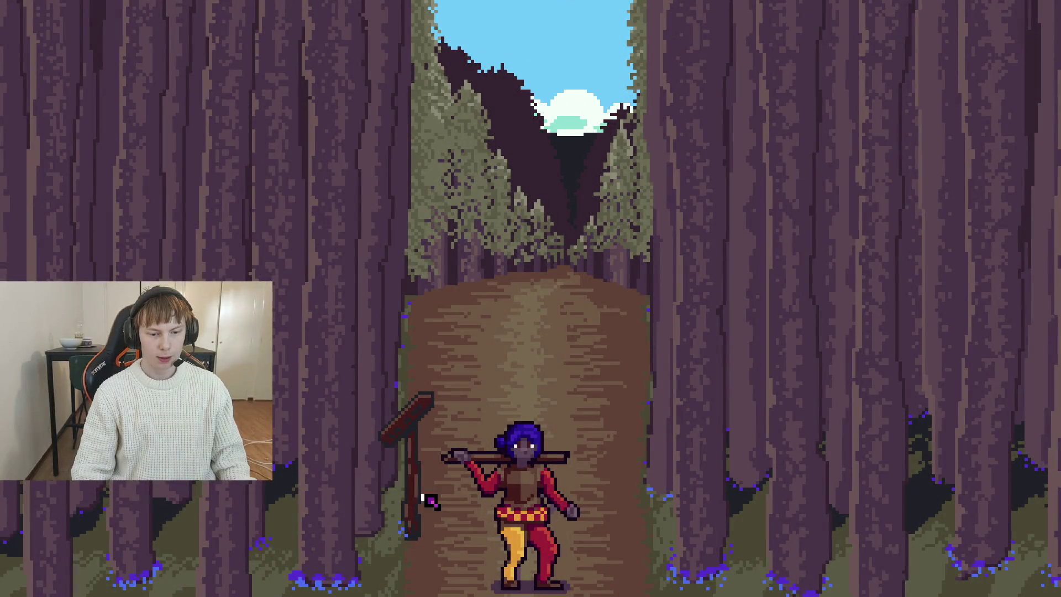
{"action": "left_click", "coordinate": [424, 498]}
{"action": "left_click", "coordinate": [442, 495]}
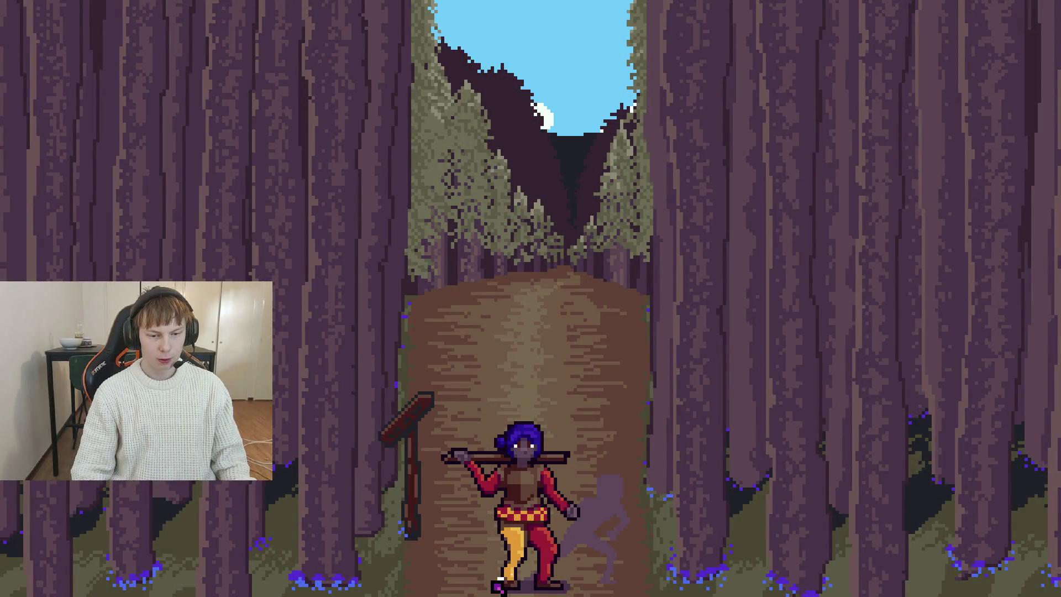
{"action": "left_click", "coordinate": [547, 530]}
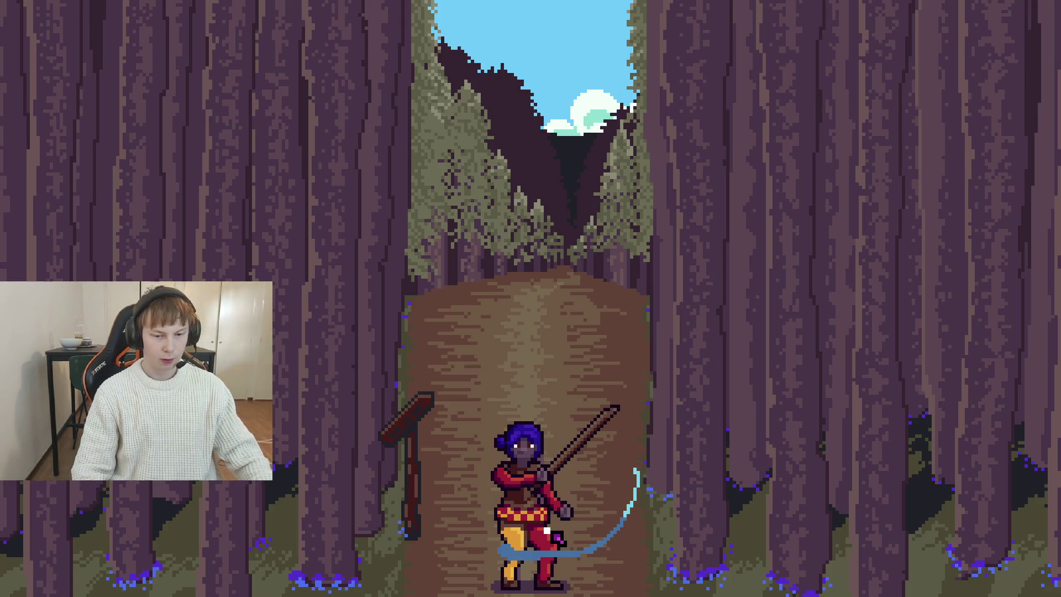
{"action": "key", "text": "F8"}
{"action": "key", "text": "ctrl+s"}
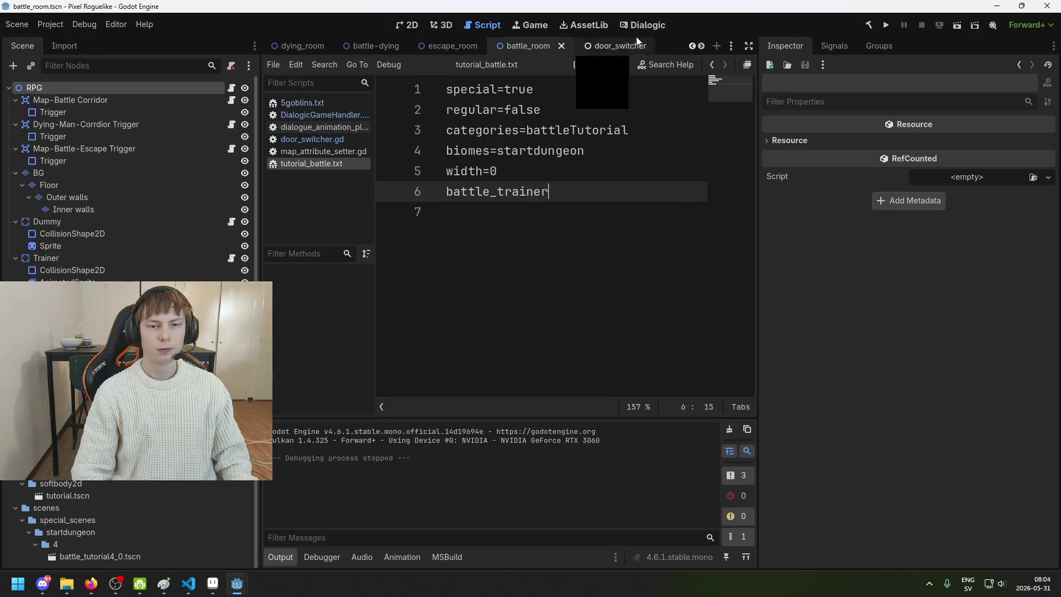
- Switch to the 2D workspace and browse the FileSystem dock to the rpg/battle_trainer scene
{"action": "left_click", "coordinate": [417, 27]}
{"action": "scroll", "coordinate": [495, 192], "scroll_direction": "up", "scroll_amount": 2}
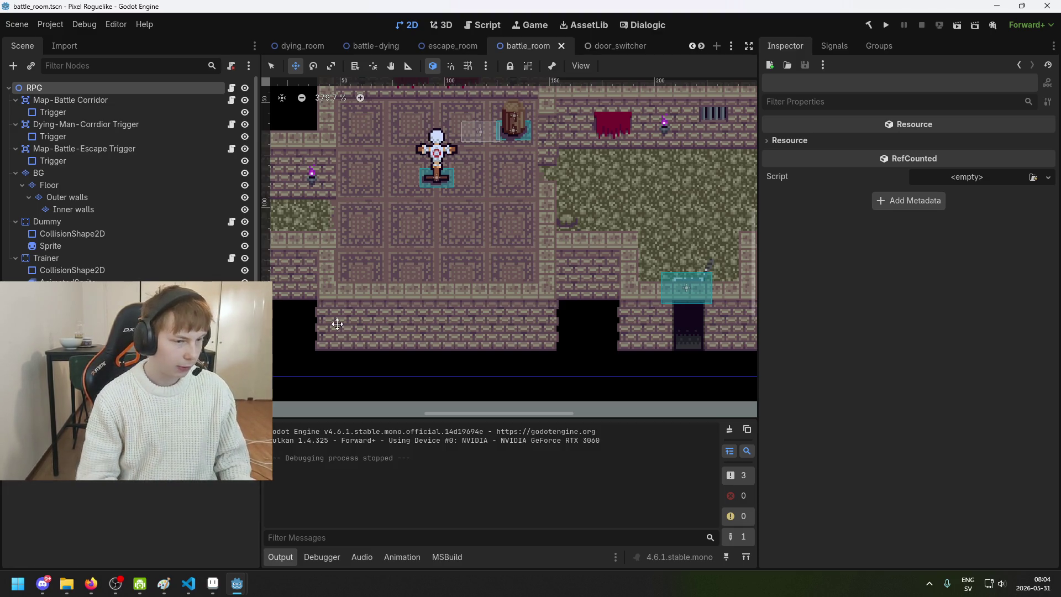
{"action": "scroll", "coordinate": [111, 497], "scroll_direction": "up", "scroll_amount": 5}
{"action": "scroll", "coordinate": [111, 500], "scroll_direction": "down", "scroll_amount": 2}
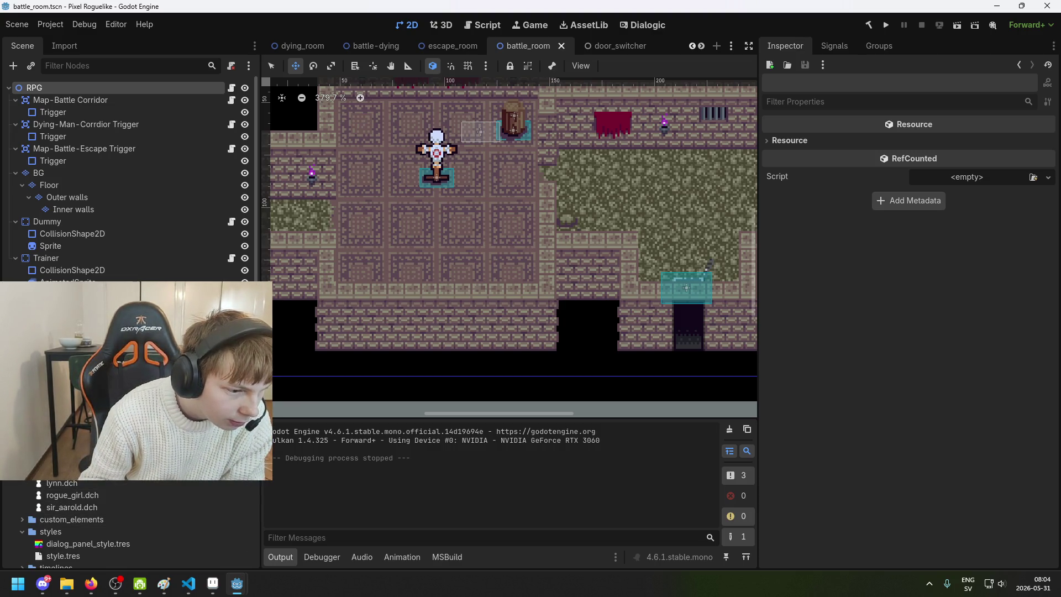
{"action": "scroll", "coordinate": [72, 497], "scroll_direction": "down", "scroll_amount": 4}
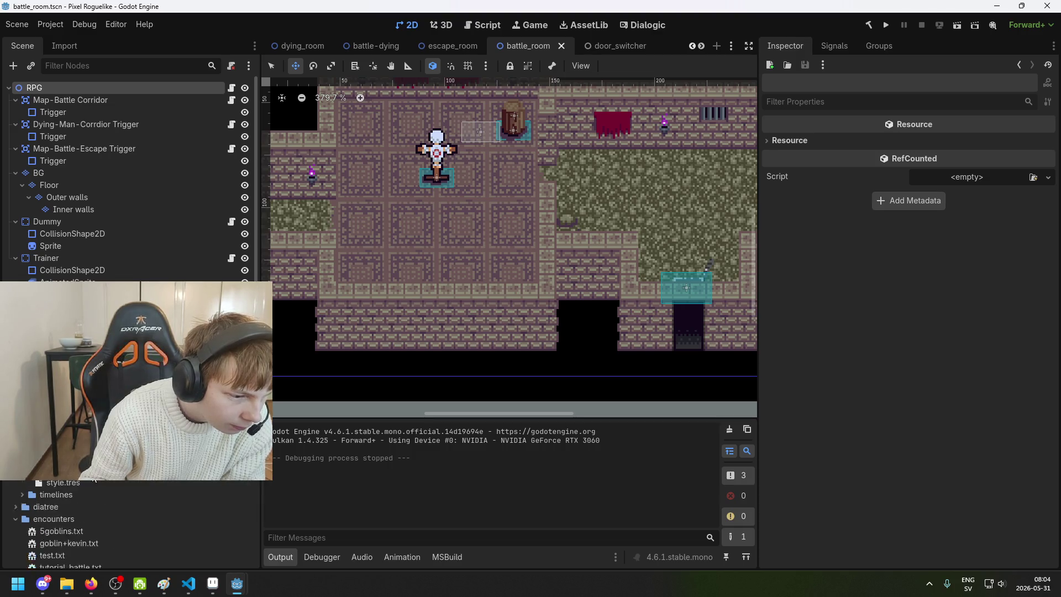
{"action": "scroll", "coordinate": [104, 490], "scroll_direction": "up", "scroll_amount": 3}
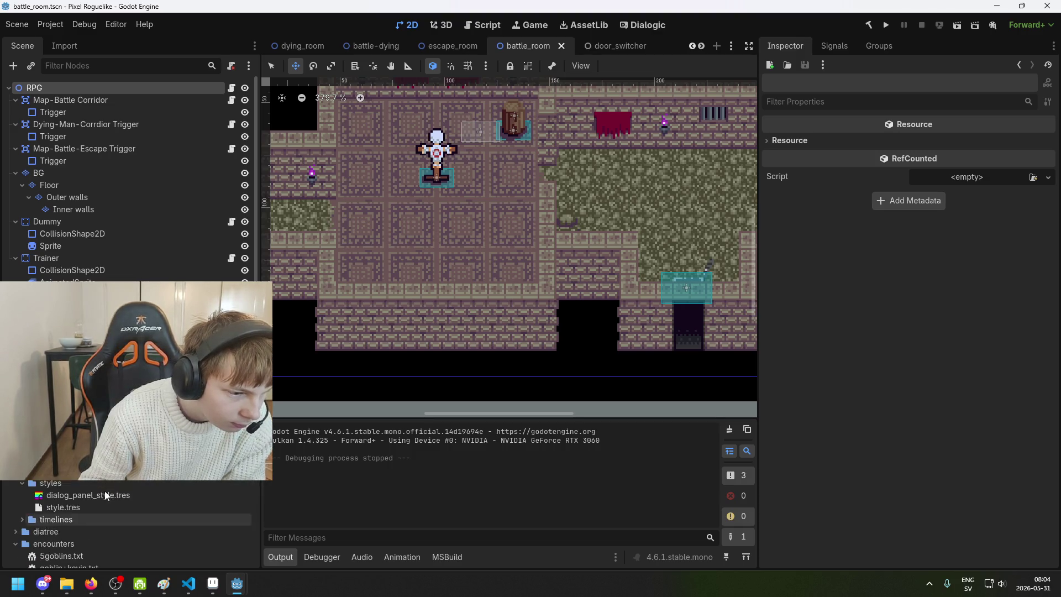
{"action": "scroll", "coordinate": [127, 525], "scroll_direction": "up", "scroll_amount": 10}
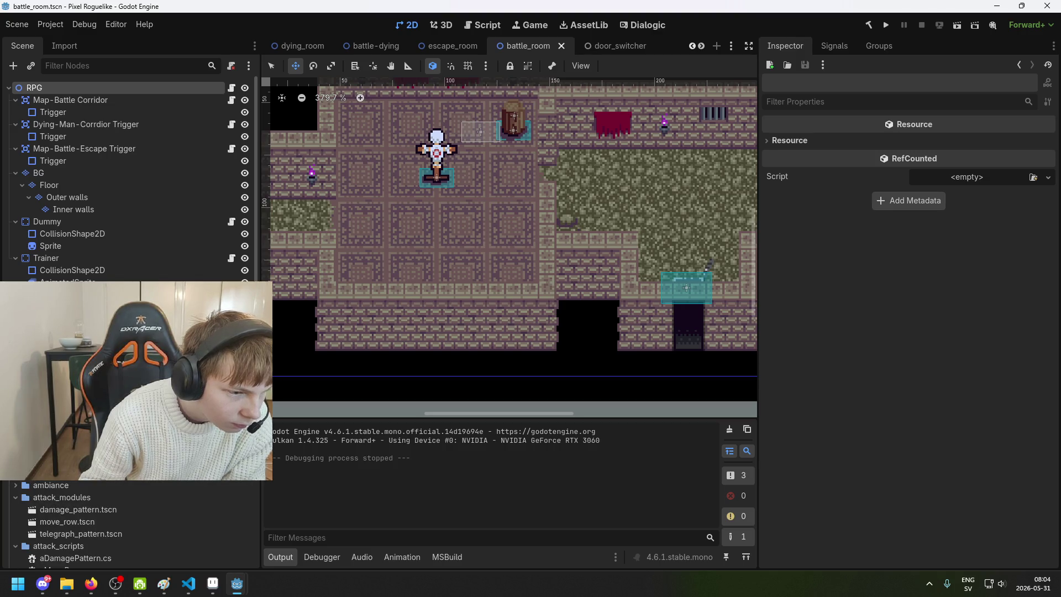
{"action": "scroll", "coordinate": [127, 525], "scroll_direction": "down", "scroll_amount": 15}
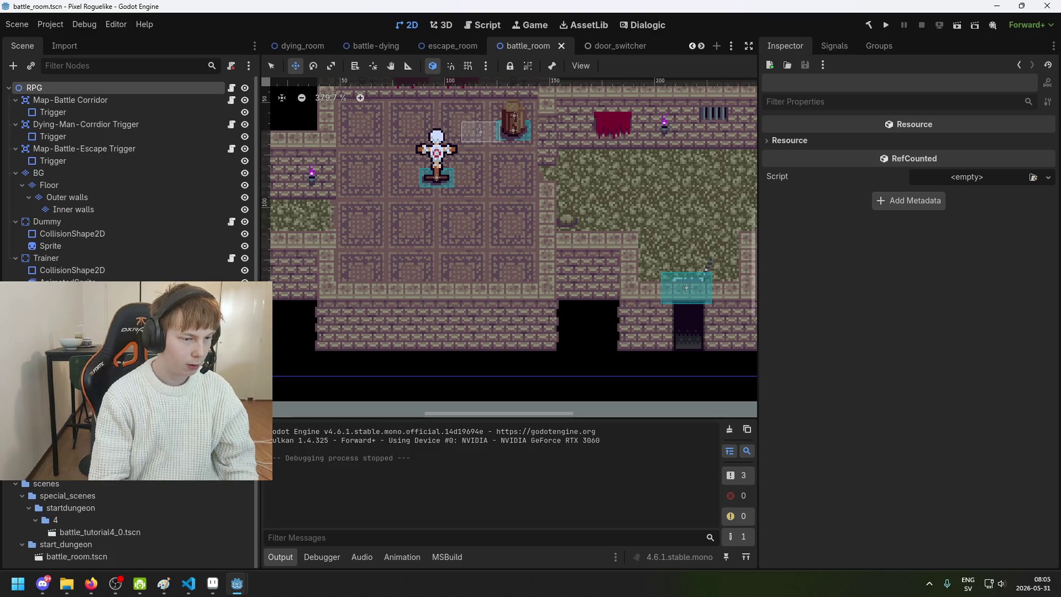
{"action": "scroll", "coordinate": [679, 236], "scroll_direction": "right", "scroll_amount": 5}
{"action": "scroll", "coordinate": [596, 239], "scroll_direction": "up", "scroll_amount": 2}
{"action": "scroll", "coordinate": [596, 238], "scroll_direction": "right", "scroll_amount": 3}
{"action": "scroll", "coordinate": [596, 239], "scroll_direction": "down", "scroll_amount": 2}
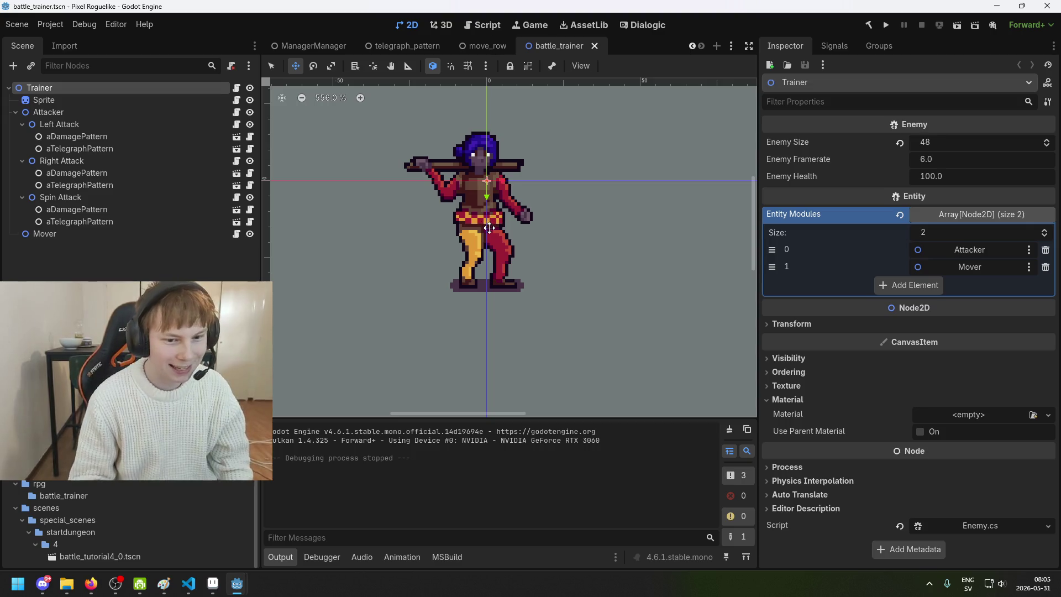
{"action": "scroll", "coordinate": [331, 276], "scroll_direction": "down", "scroll_amount": 3}
{"action": "left_click", "coordinate": [98, 104]}
{"action": "left_click", "coordinate": [85, 88]}
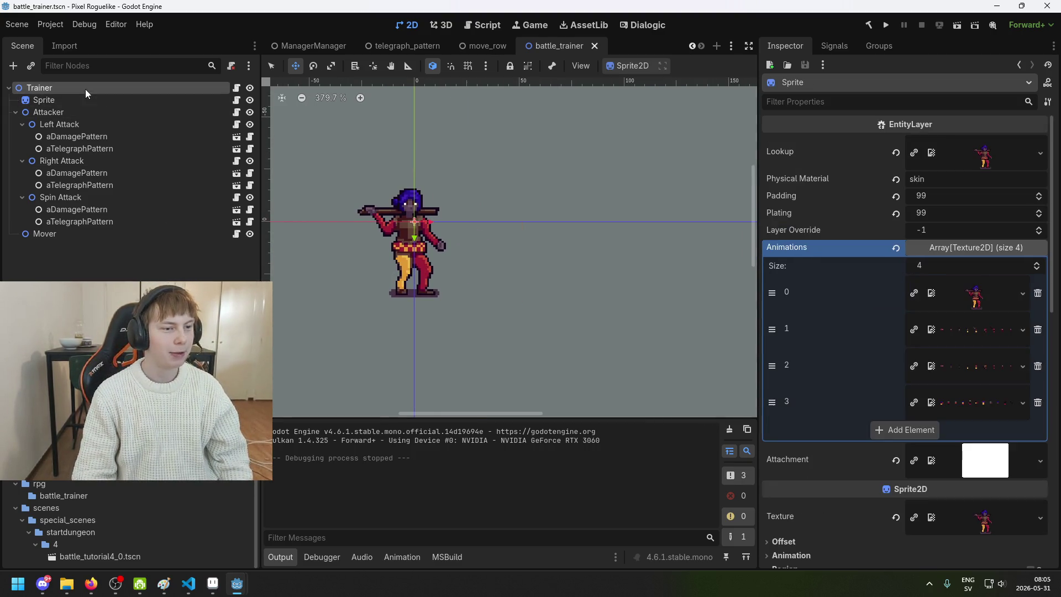
{"action": "left_click", "coordinate": [836, 327]}
{"action": "left_click", "coordinate": [836, 327]}
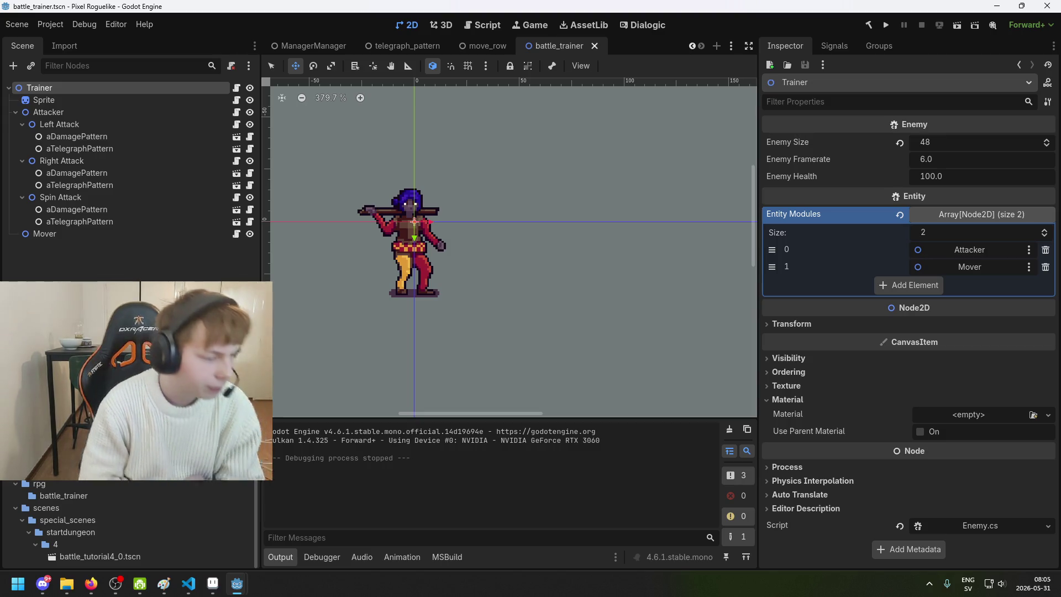
{"action": "left_click", "coordinate": [105, 113]}
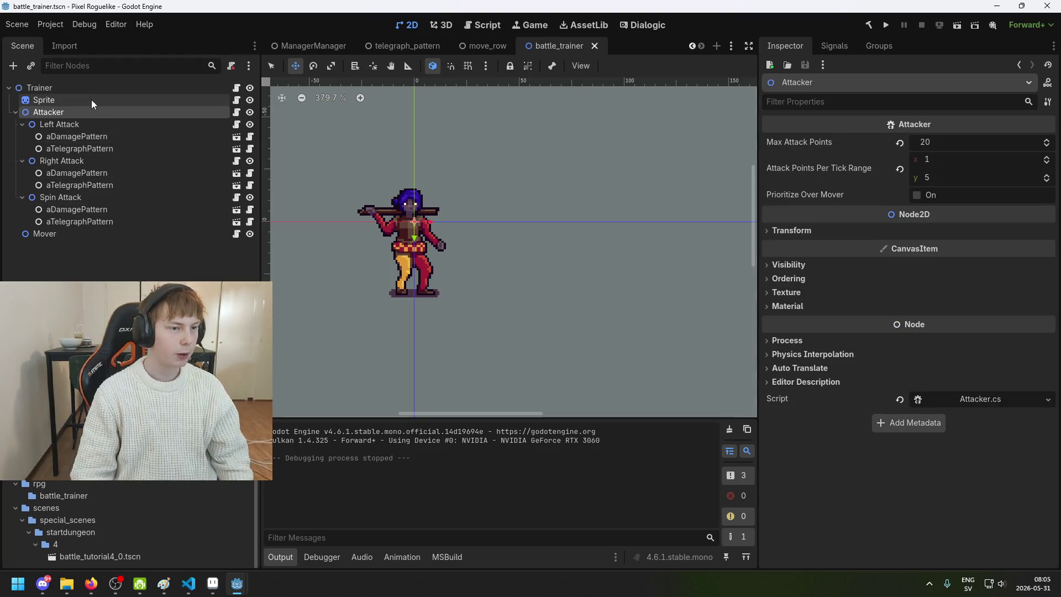
{"action": "left_click", "coordinate": [116, 88]}
{"action": "left_click", "coordinate": [115, 100]}
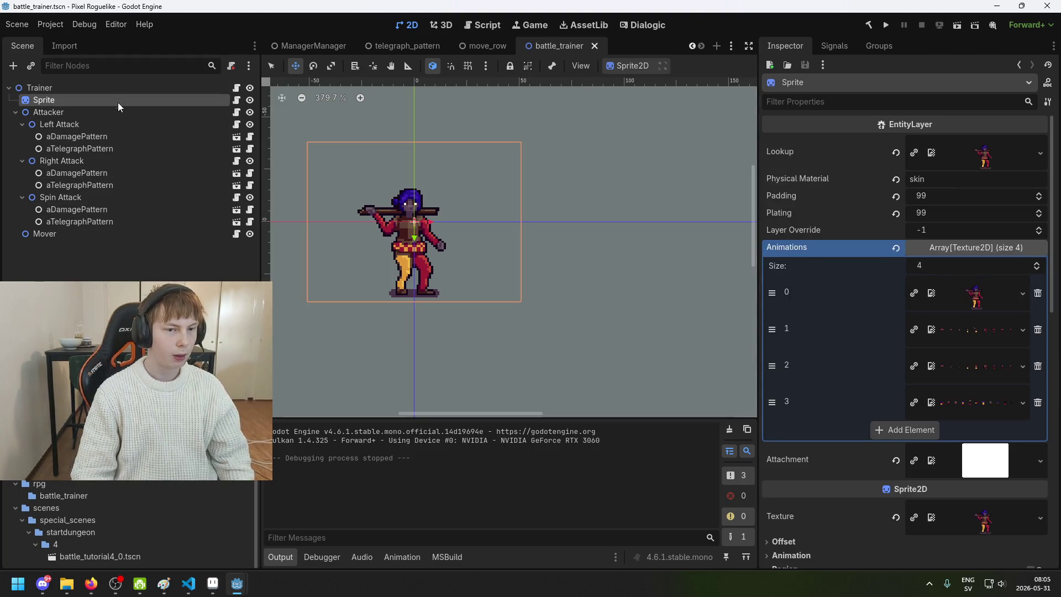
- Try dragging the trainer Sprite twice, undoing both misplaced moves
{"action": "scroll", "coordinate": [434, 213], "scroll_direction": "up", "scroll_amount": 3}
{"action": "mouse_move", "coordinate": [431, 211]}
{"action": "left_mouse_down"}
{"action": "mouse_move", "coordinate": [510, 245]}
{"action": "mouse_move", "coordinate": [386, 269]}
{"action": "left_mouse_up"}
{"action": "key", "text": "ctrl+z"}
{"action": "key", "text": "ctrl+z"}
{"action": "key", "text": "ctrl+z"}
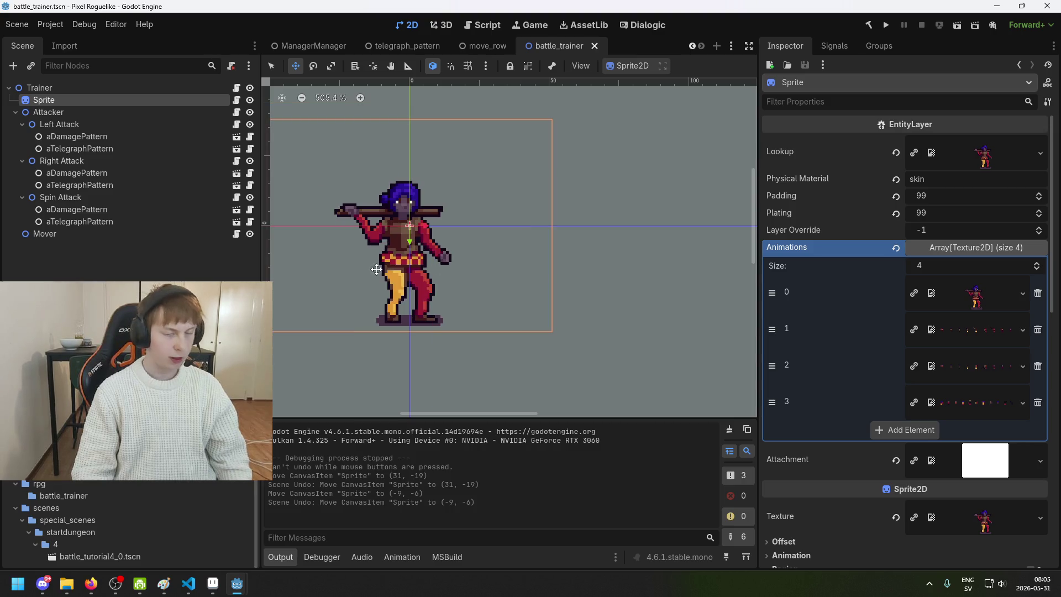
{"action": "left_click", "coordinate": [177, 253]}
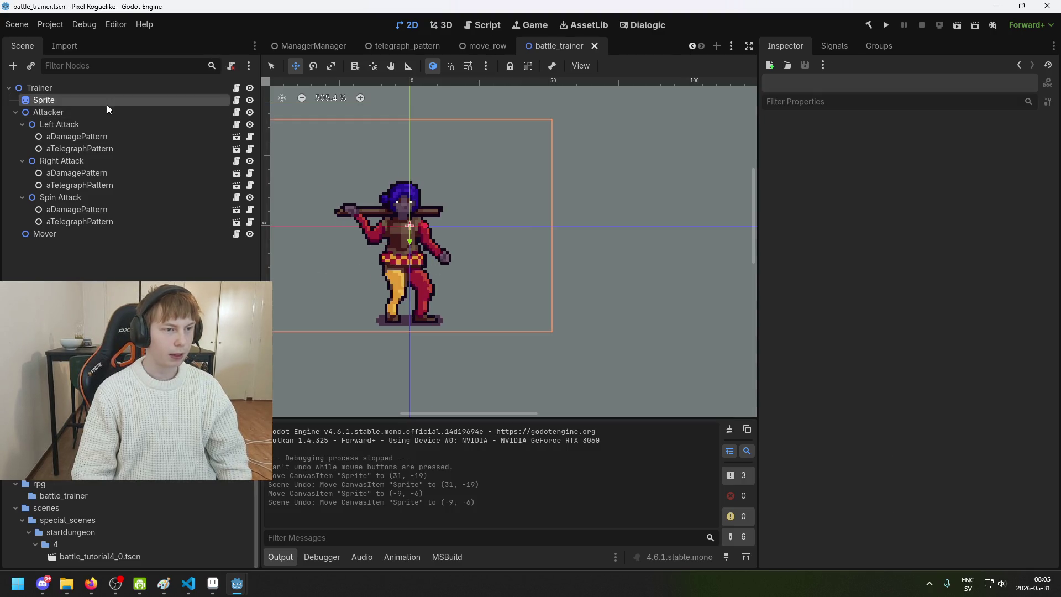
{"action": "left_click", "coordinate": [107, 104]}
{"action": "scroll", "coordinate": [453, 237], "scroll_direction": "up", "scroll_amount": 2}
{"action": "left_click_drag", "start_coordinate": [453, 236], "coordinate": [452, 132]}
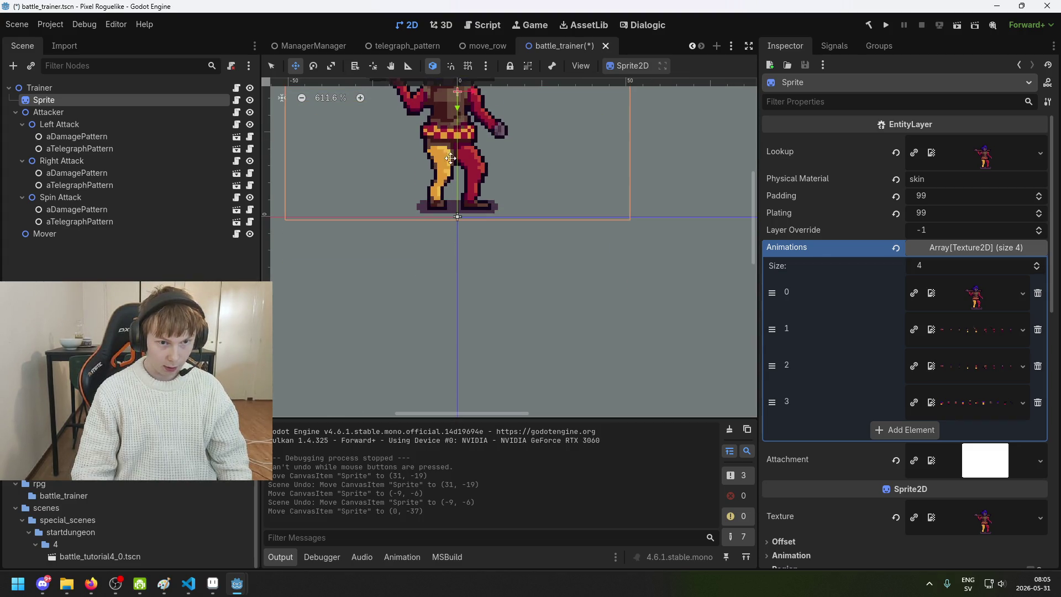
{"action": "key", "text": "ctrl+z"}
- Drag the Sprite up to (0, -38) so its feet meet the origin, and save
{"action": "scroll", "coordinate": [356, 141], "scroll_direction": "down", "scroll_amount": 2}
{"action": "left_click", "coordinate": [201, 253]}
{"action": "left_click", "coordinate": [111, 100]}
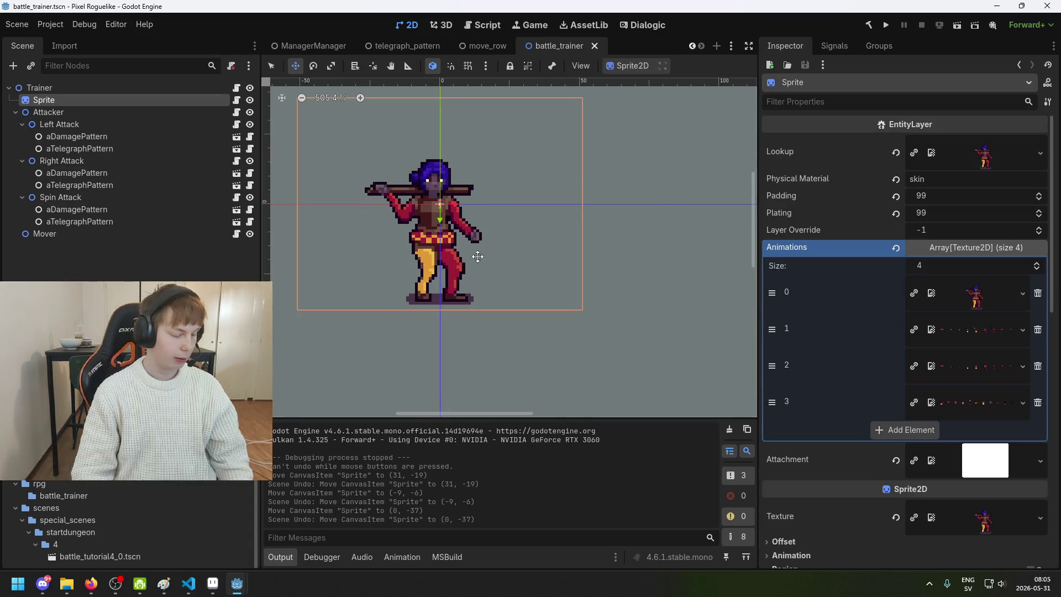
{"action": "scroll", "coordinate": [476, 263], "scroll_direction": "right", "scroll_amount": 2}
{"action": "left_click_drag", "start_coordinate": [409, 266], "coordinate": [408, 139]}
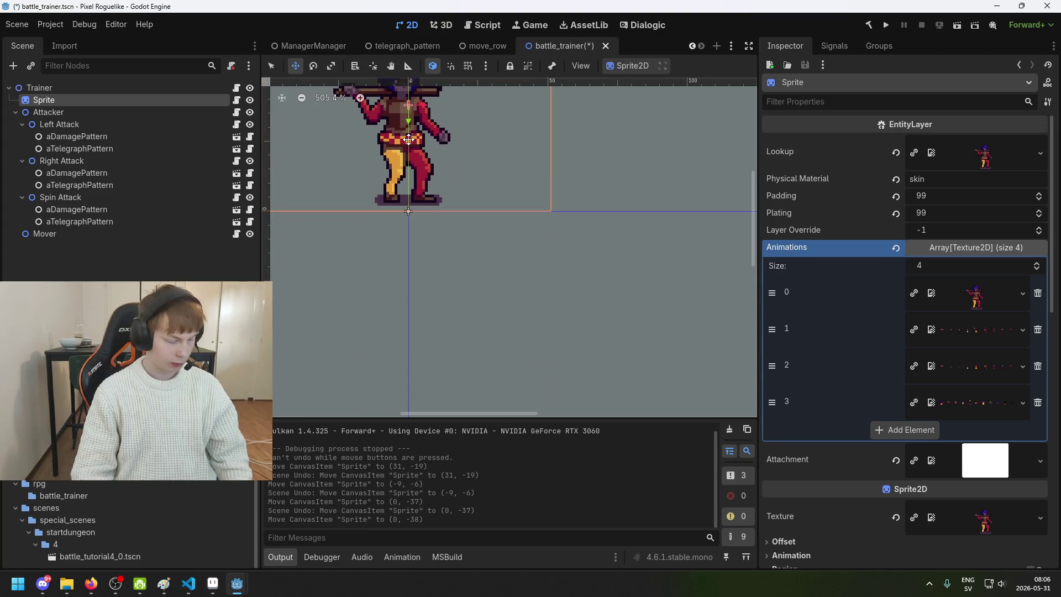
{"action": "key", "text": "ctrl+s"}
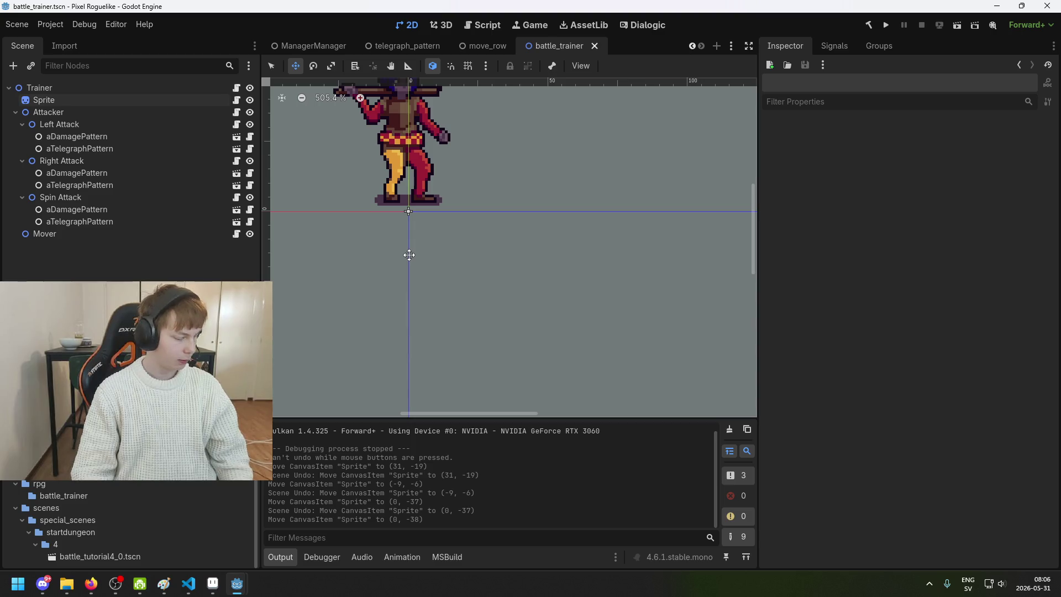
- Check the Sprite, Attacker and Left Attack nodes, panning toward the sprite's feet
{"action": "scroll", "coordinate": [464, 265], "scroll_direction": "up", "scroll_amount": 4}
{"action": "left_click", "coordinate": [90, 100]}
{"action": "left_click", "coordinate": [91, 111]}
{"action": "left_click", "coordinate": [94, 99]}
{"action": "scroll", "coordinate": [483, 244], "scroll_direction": "up", "scroll_amount": 1}
{"action": "scroll", "coordinate": [484, 244], "scroll_direction": "up", "scroll_amount": 4}
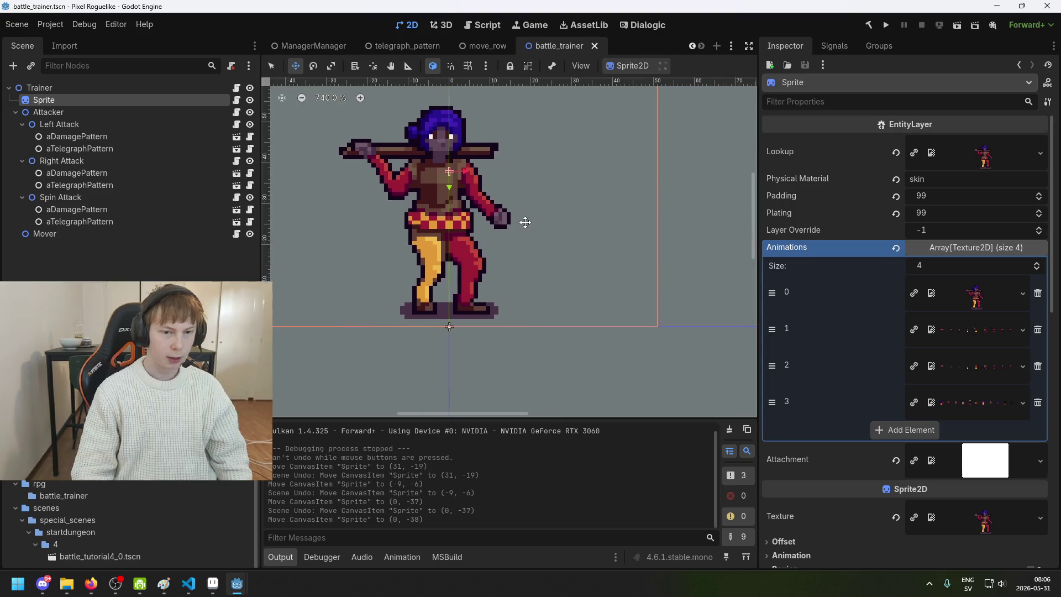
{"action": "mouse_move", "coordinate": [453, 179]}
{"action": "left_mouse_down"}
{"action": "mouse_move", "coordinate": [453, 154]}
{"action": "mouse_move", "coordinate": [445, 165]}
{"action": "mouse_move", "coordinate": [458, 177]}
{"action": "left_mouse_up"}
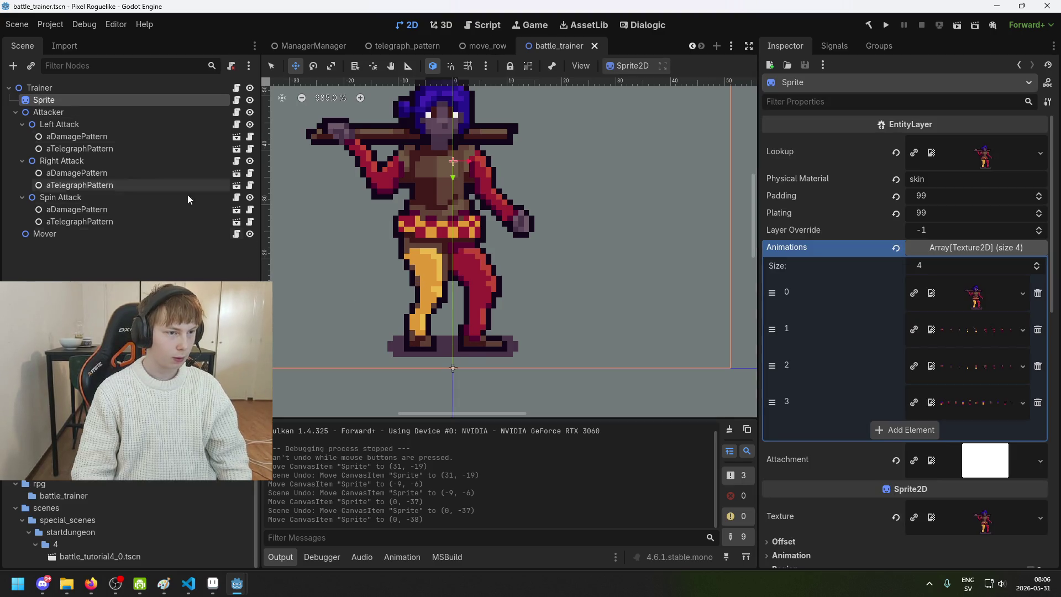
{"action": "scroll", "coordinate": [363, 284], "scroll_direction": "up", "scroll_amount": 3}
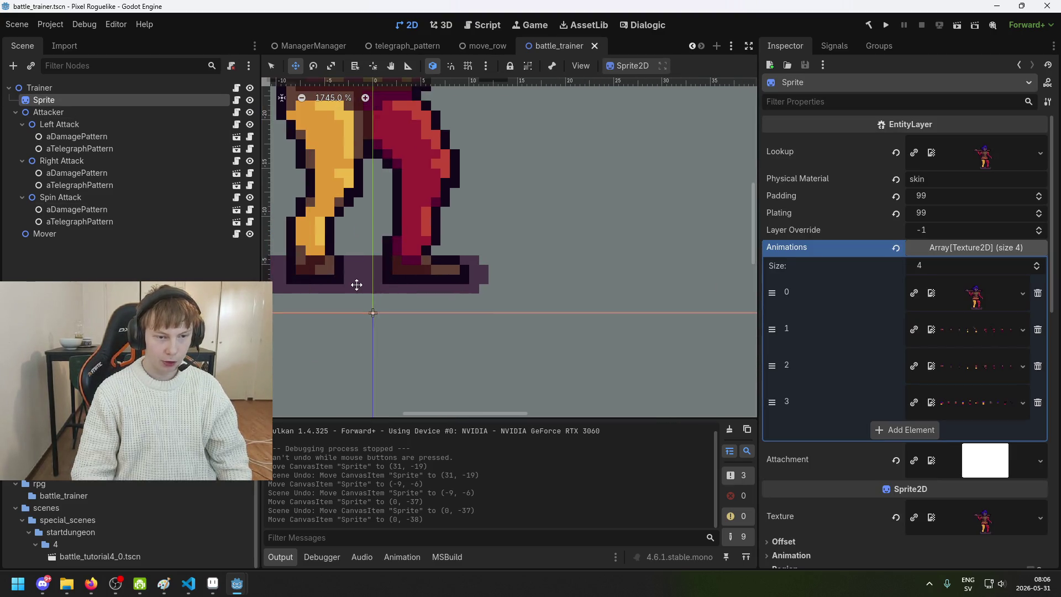
{"action": "scroll", "coordinate": [443, 287], "scroll_direction": "up", "scroll_amount": 2}
{"action": "left_click", "coordinate": [108, 112]}
{"action": "left_click", "coordinate": [104, 100]}
{"action": "left_click_drag", "start_coordinate": [436, 303], "coordinate": [511, 279]}
{"action": "left_click", "coordinate": [139, 124]}
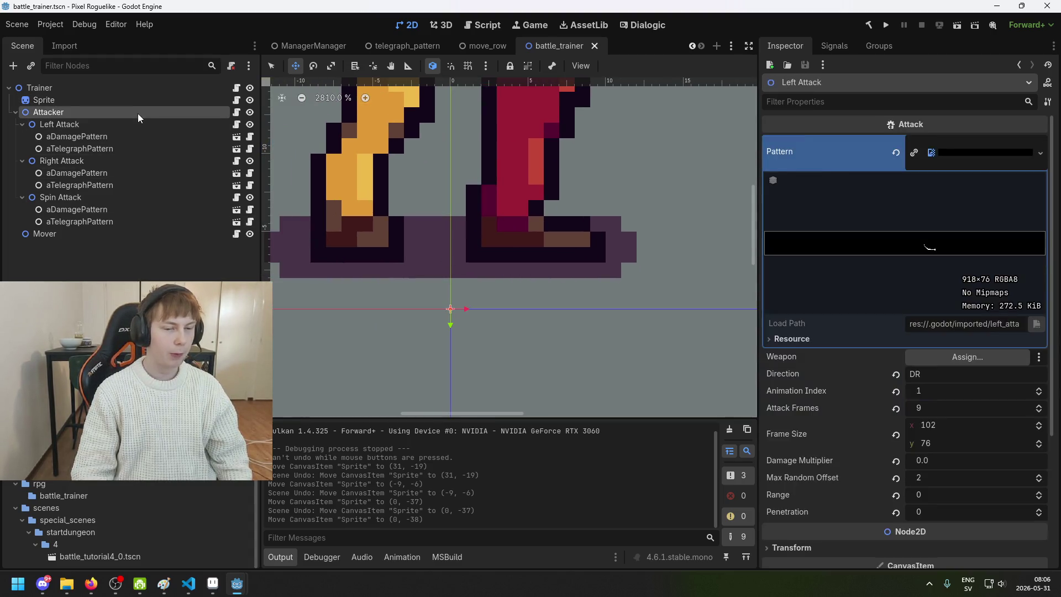
- Inspect the Attacker and Left Attack node settings, then select Attacker
{"action": "left_click", "coordinate": [137, 113]}
{"action": "scroll", "coordinate": [376, 258], "scroll_direction": "up", "scroll_amount": 2}
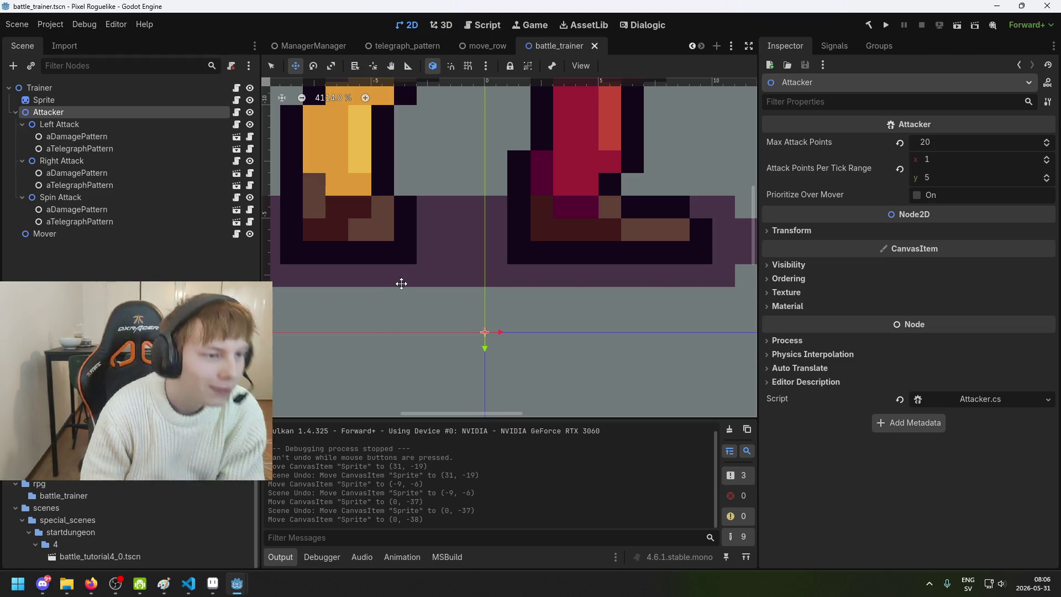
{"action": "scroll", "coordinate": [436, 279], "scroll_direction": "down", "scroll_amount": 3}
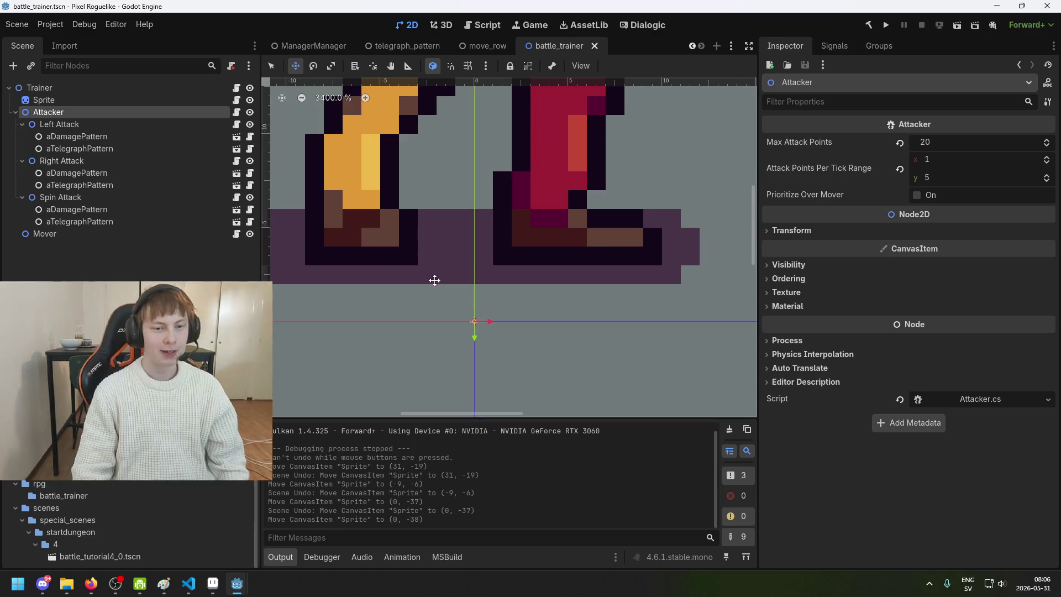
{"action": "left_click", "coordinate": [110, 133]}
{"action": "left_click", "coordinate": [109, 126]}
{"action": "scroll", "coordinate": [460, 311], "scroll_direction": "up", "scroll_amount": 4}
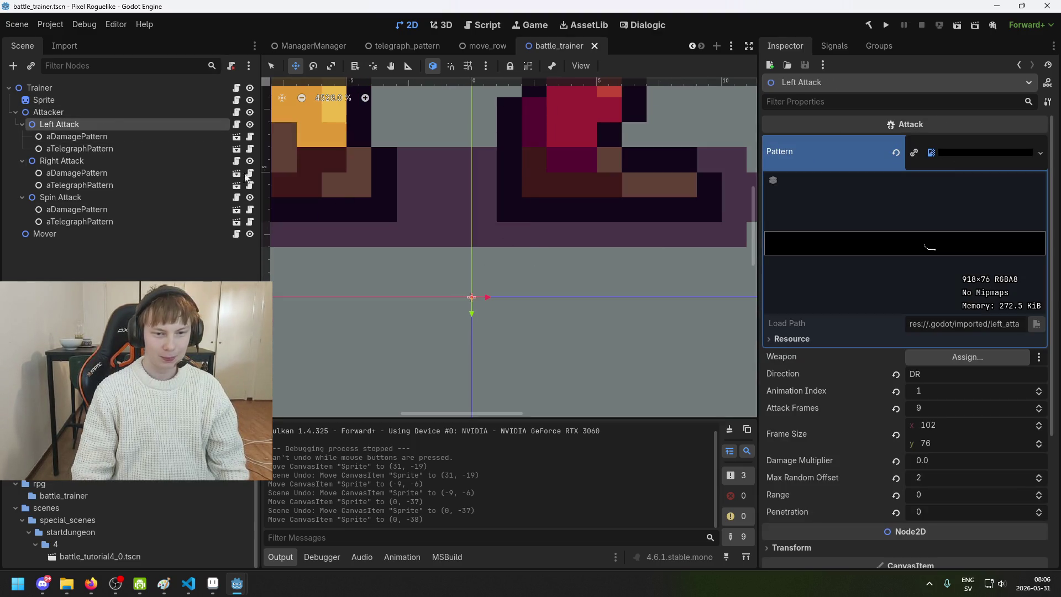
{"action": "left_click", "coordinate": [110, 113]}
{"action": "scroll", "coordinate": [504, 237], "scroll_direction": "up", "scroll_amount": 1}
{"action": "scroll", "coordinate": [571, 234], "scroll_direction": "down", "scroll_amount": 1}
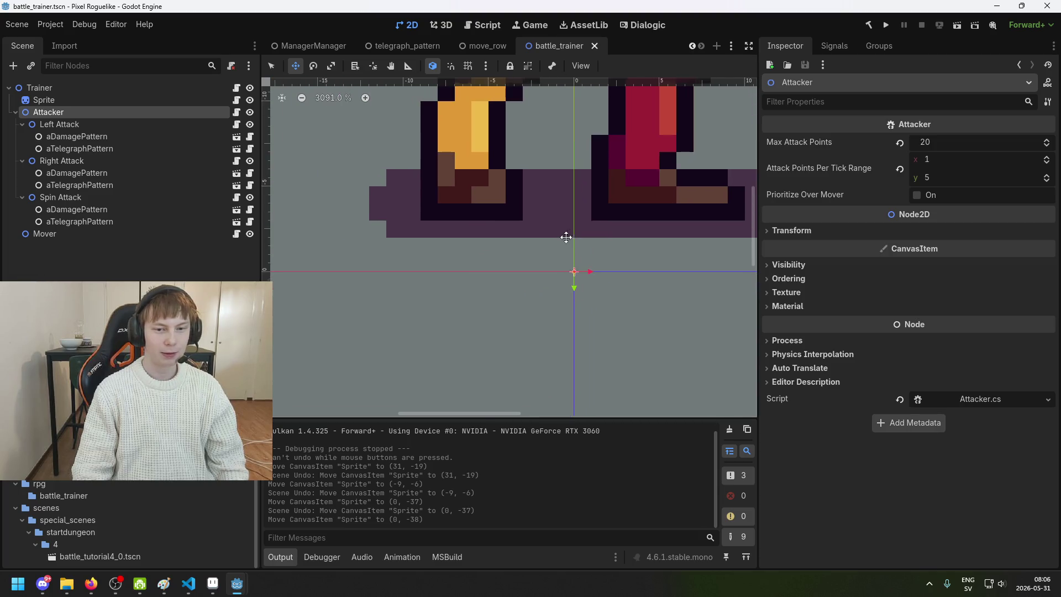
{"action": "scroll", "coordinate": [504, 280], "scroll_direction": "up", "scroll_amount": 1}
{"action": "scroll", "coordinate": [505, 278], "scroll_direction": "down", "scroll_amount": 1}
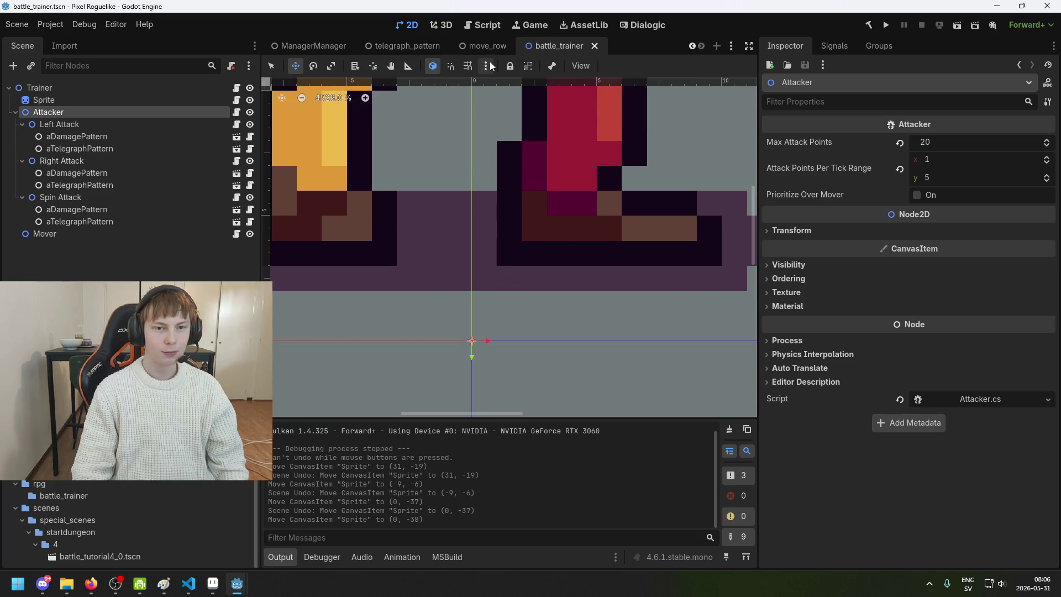
{"action": "scroll", "coordinate": [554, 247], "scroll_direction": "down", "scroll_amount": 5}
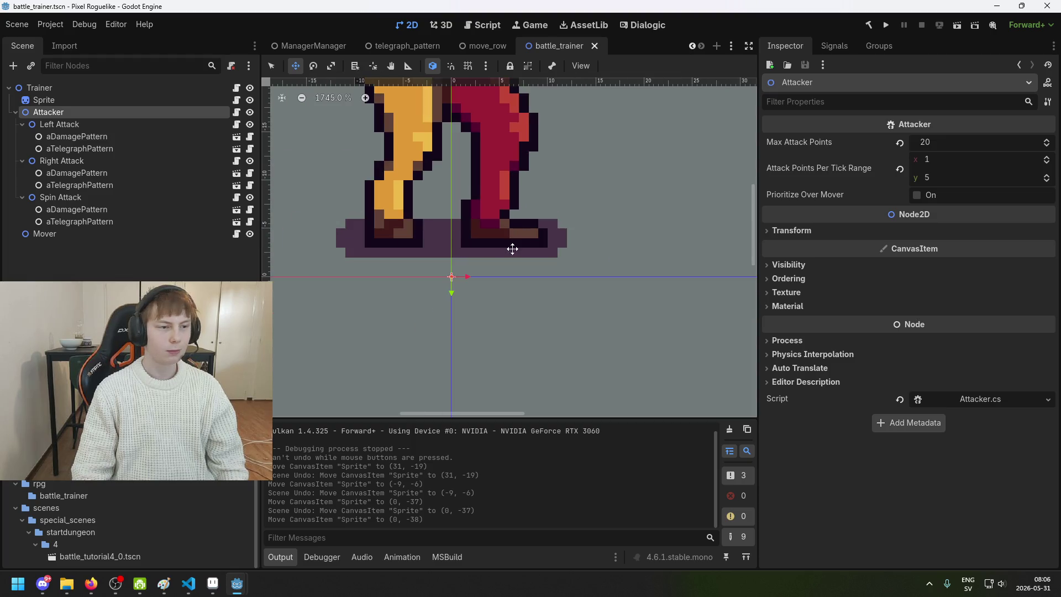
{"action": "scroll", "coordinate": [497, 315], "scroll_direction": "up", "scroll_amount": 5}
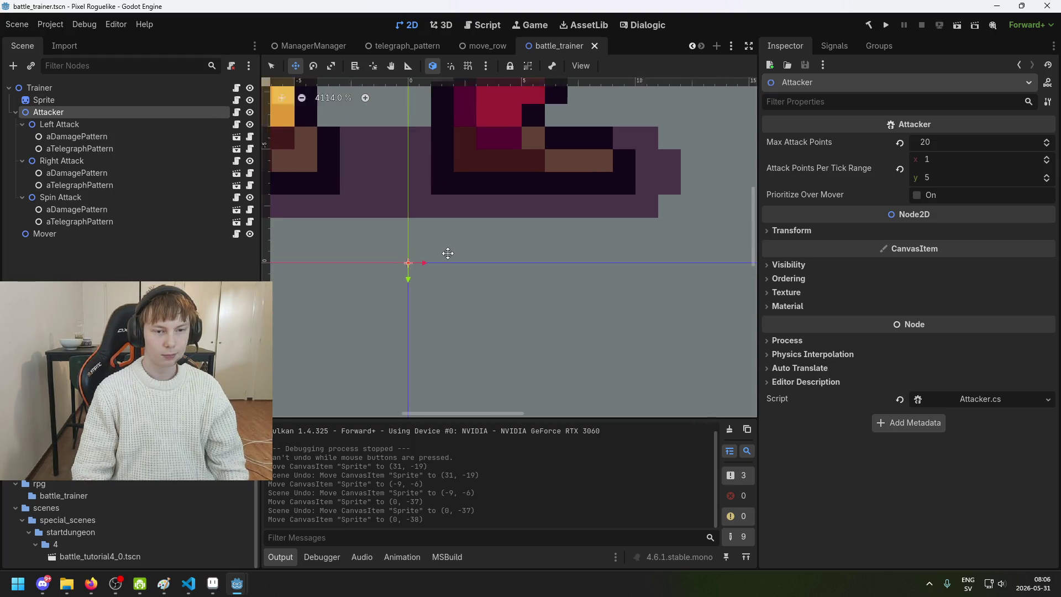
{"action": "scroll", "coordinate": [475, 251], "scroll_direction": "up", "scroll_amount": 2}
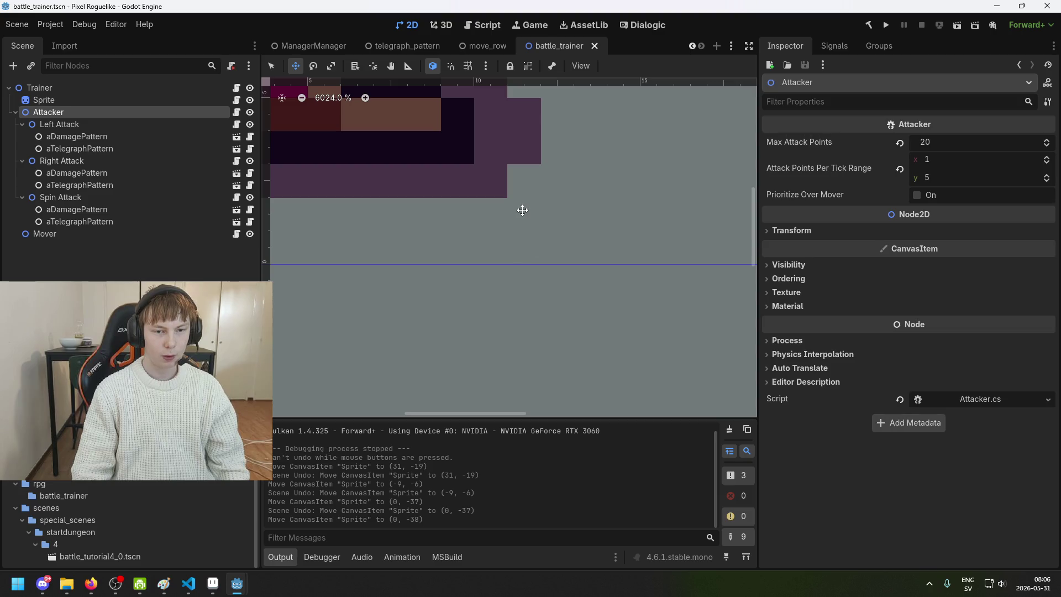
{"action": "scroll", "coordinate": [476, 267], "scroll_direction": "down", "scroll_amount": 1}
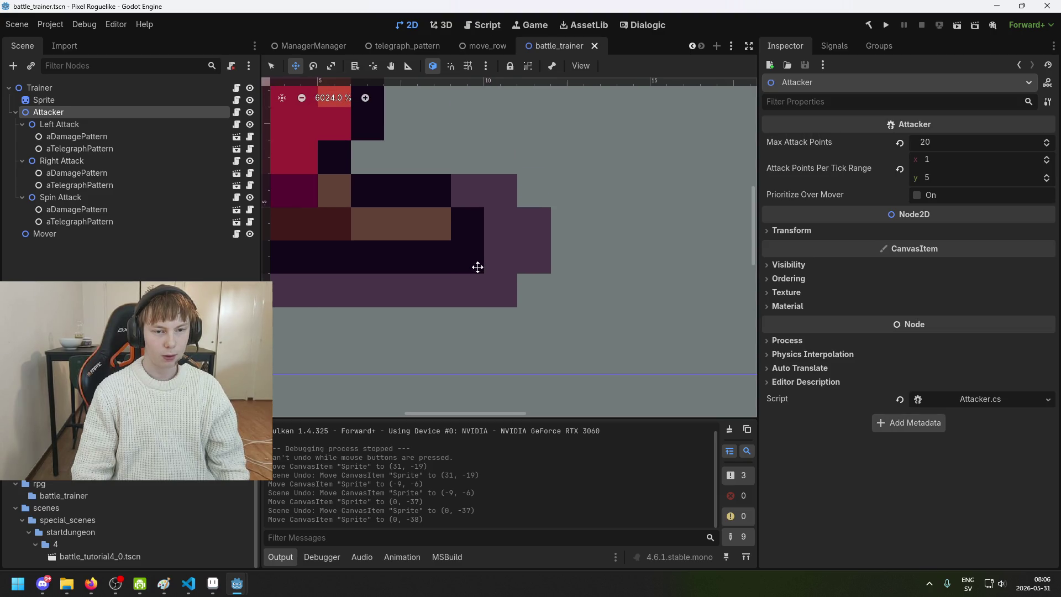
{"action": "scroll", "coordinate": [499, 222], "scroll_direction": "down", "scroll_amount": 2}
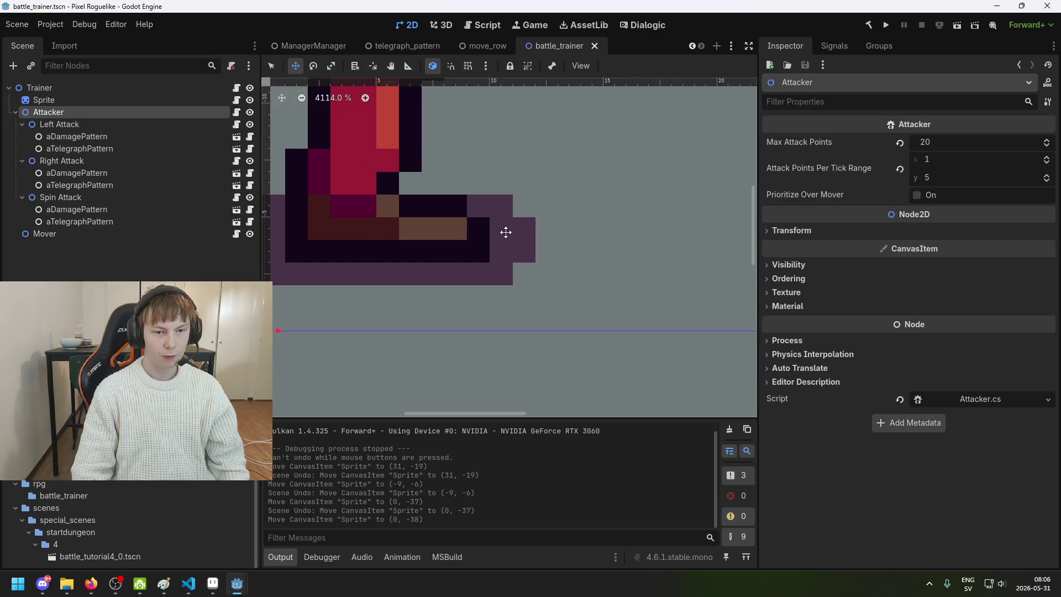
- Move Attacker to (0, -1), nudge the Sprite up to (0, -39), and save
{"action": "left_click_drag", "start_coordinate": [447, 323], "coordinate": [442, 324]}
{"action": "left_click", "coordinate": [83, 102]}
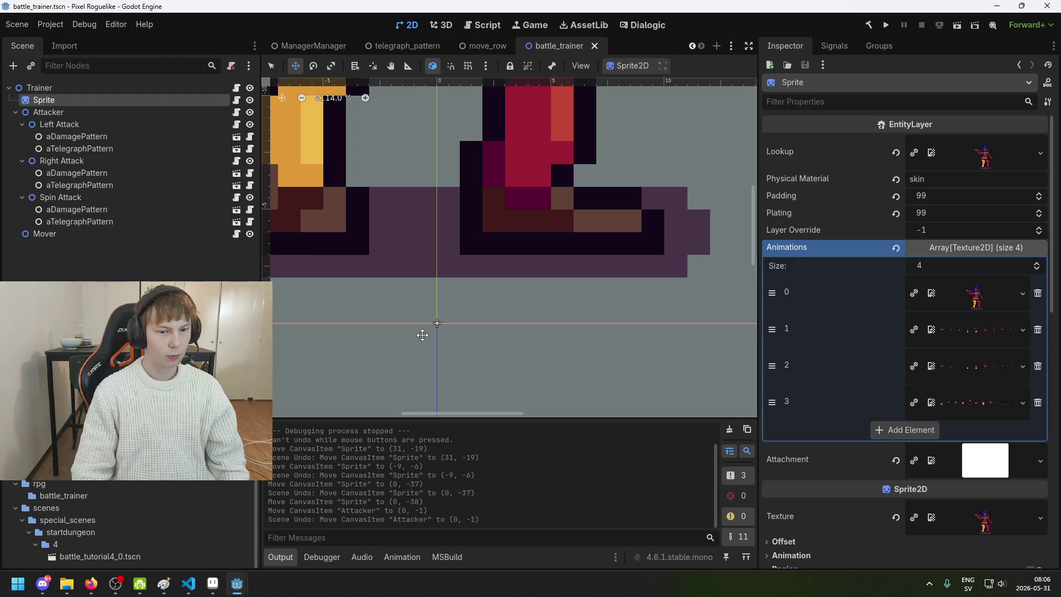
{"action": "key", "text": "Up"}
{"action": "key", "text": "ctrl+s"}
- Undo and redo the Sprite nudge, keeping it at (0, -39)
{"action": "scroll", "coordinate": [555, 271], "scroll_direction": "up", "scroll_amount": 1}
{"action": "scroll", "coordinate": [553, 281], "scroll_direction": "down", "scroll_amount": 2}
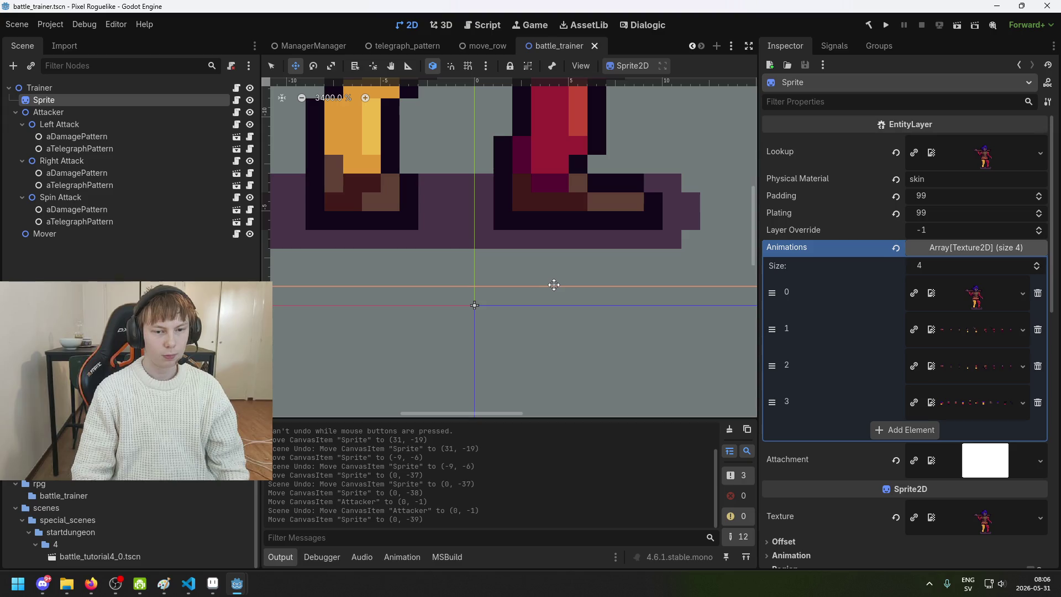
{"action": "key", "text": "ctrl+z"}
{"action": "key", "text": "ctrl+shift+z"}
- Pan and zoom around the trainer's feet to check the alignment, then deselect the sprite
{"action": "scroll", "coordinate": [542, 292], "scroll_direction": "up", "scroll_amount": 2}
{"action": "scroll", "coordinate": [448, 264], "scroll_direction": "up", "scroll_amount": 3}
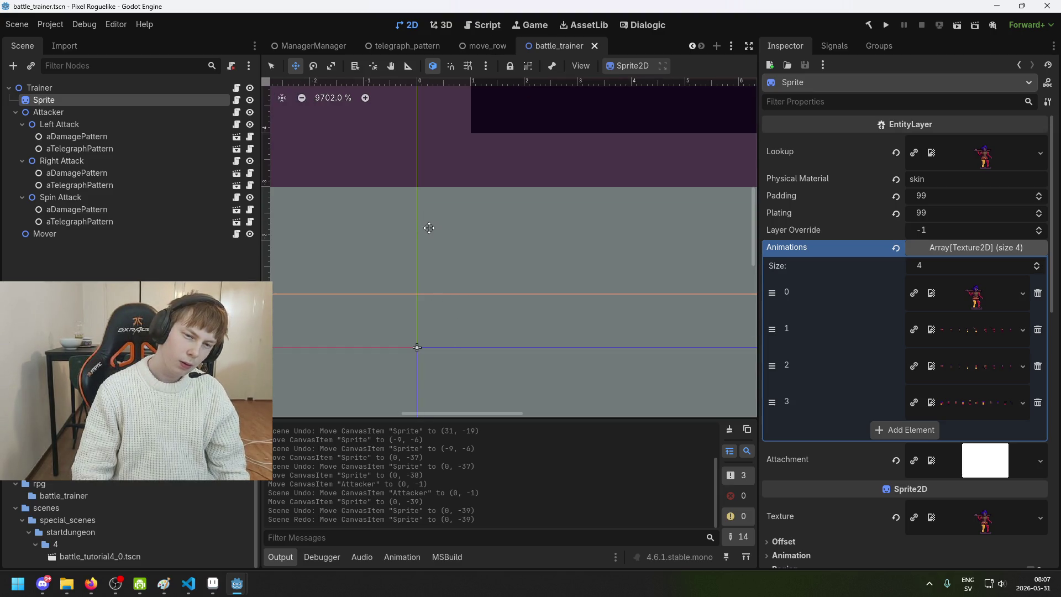
{"action": "scroll", "coordinate": [295, 230], "scroll_direction": "down", "scroll_amount": 1}
{"action": "scroll", "coordinate": [412, 251], "scroll_direction": "right", "scroll_amount": 3}
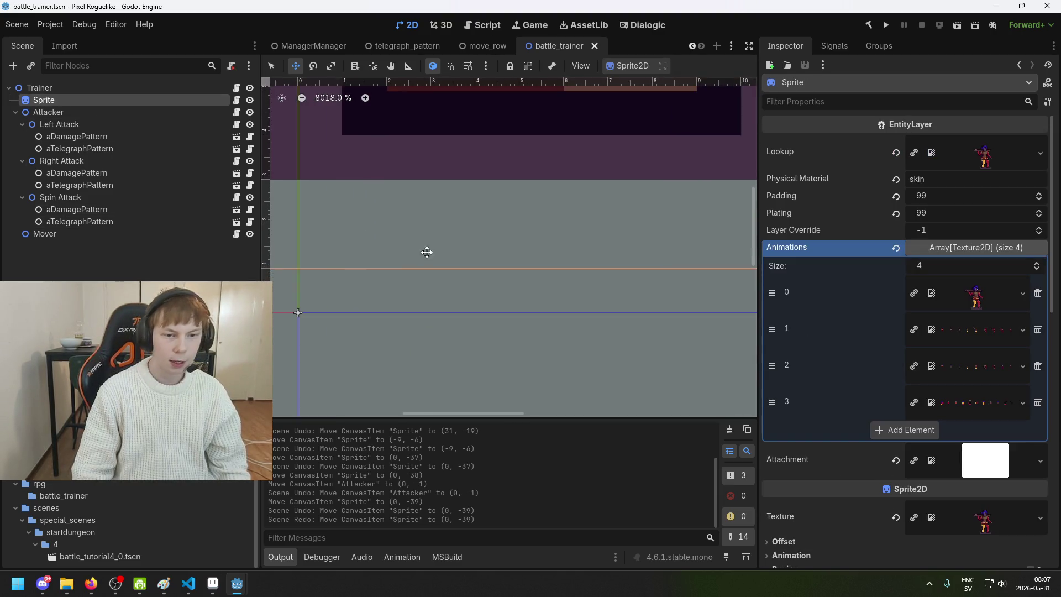
{"action": "scroll", "coordinate": [411, 252], "scroll_direction": "right", "scroll_amount": 3}
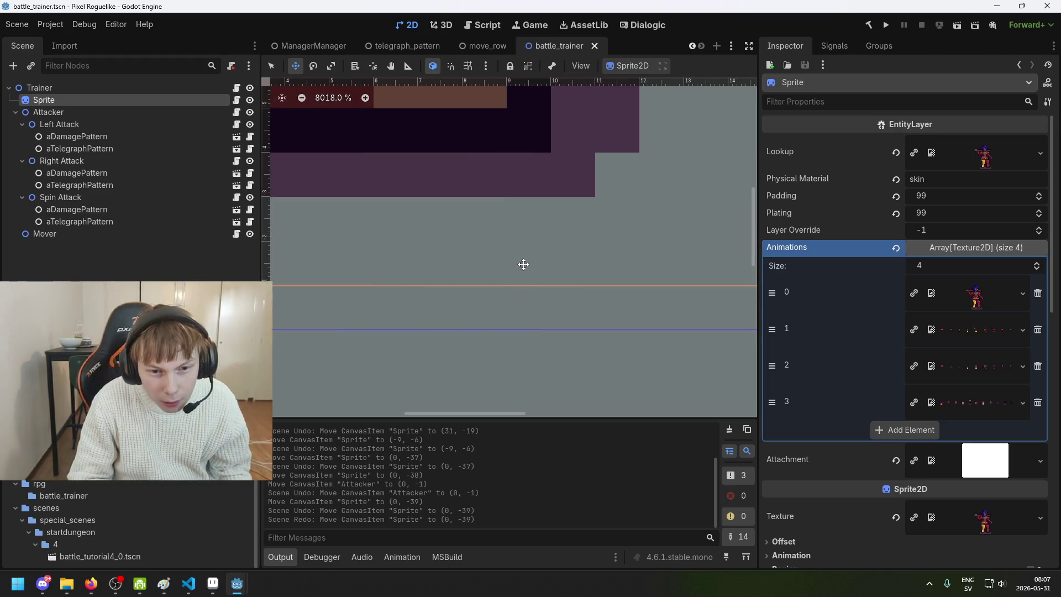
{"action": "scroll", "coordinate": [552, 221], "scroll_direction": "down", "scroll_amount": 2}
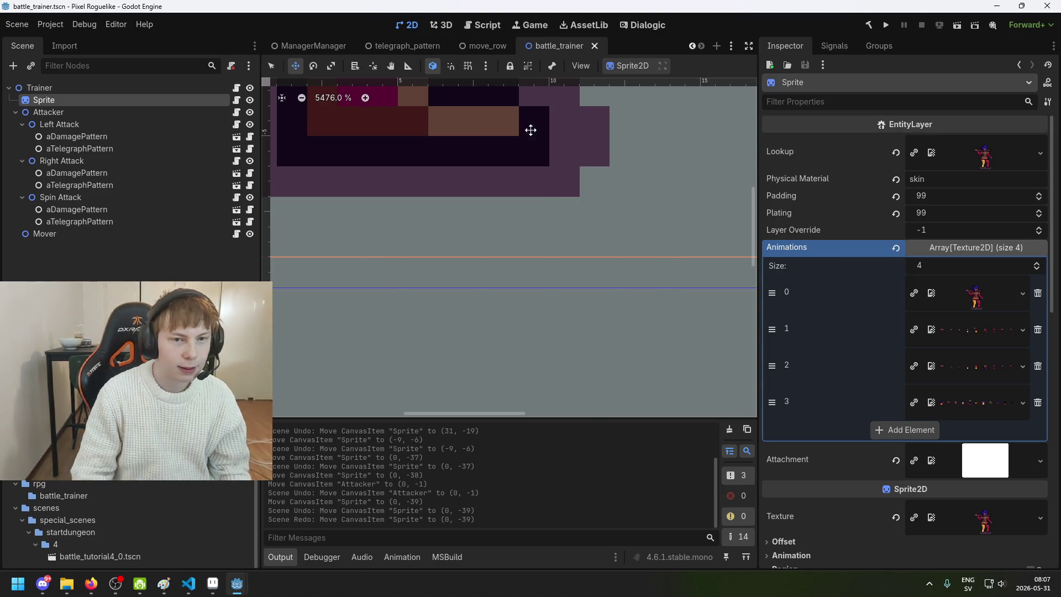
{"action": "scroll", "coordinate": [500, 255], "scroll_direction": "down", "scroll_amount": 7}
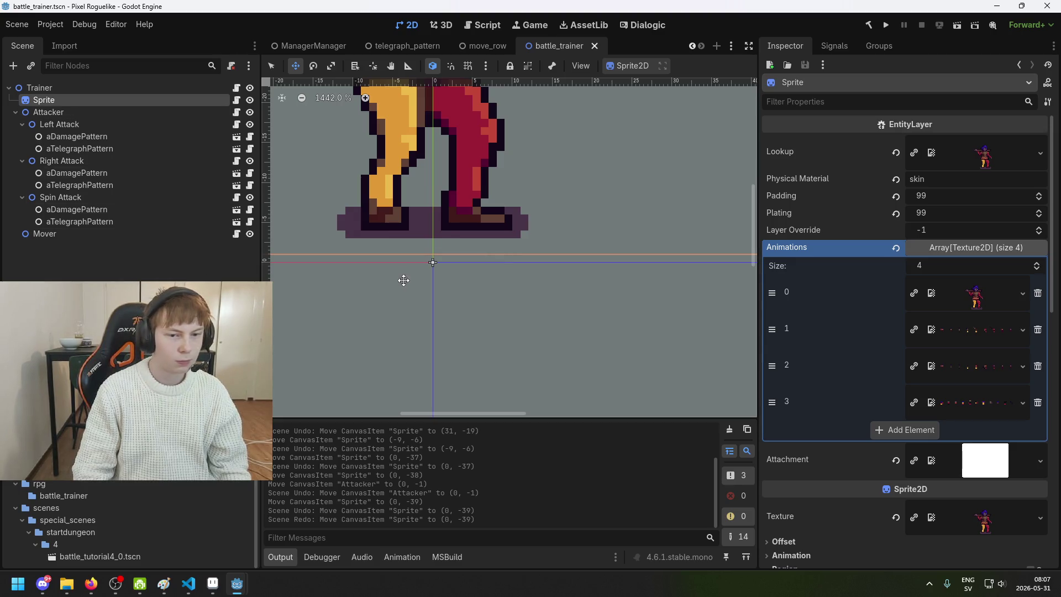
{"action": "scroll", "coordinate": [387, 253], "scroll_direction": "up", "scroll_amount": 7}
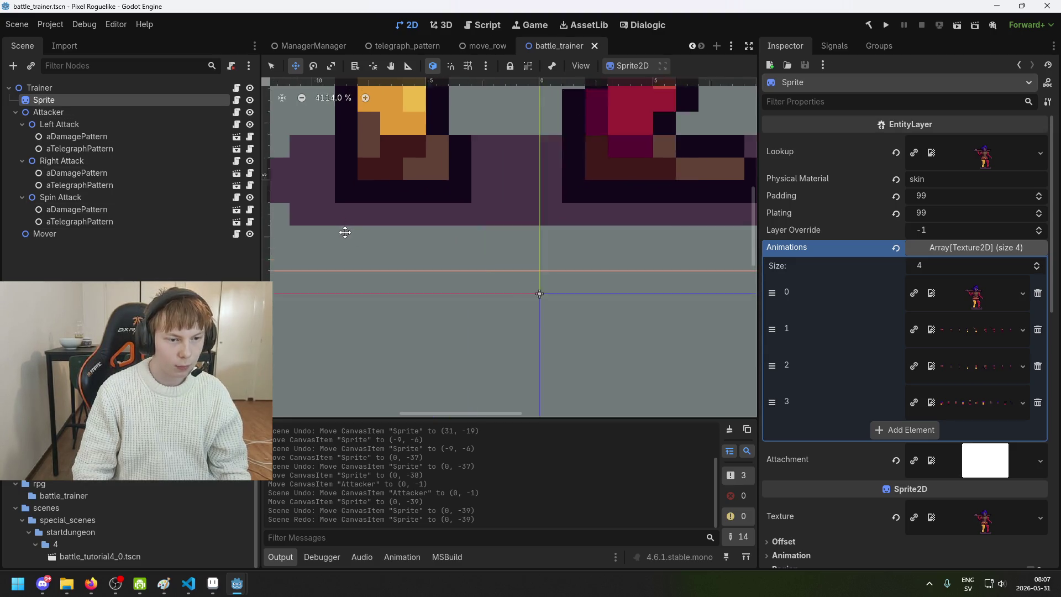
{"action": "scroll", "coordinate": [335, 232], "scroll_direction": "up", "scroll_amount": 3}
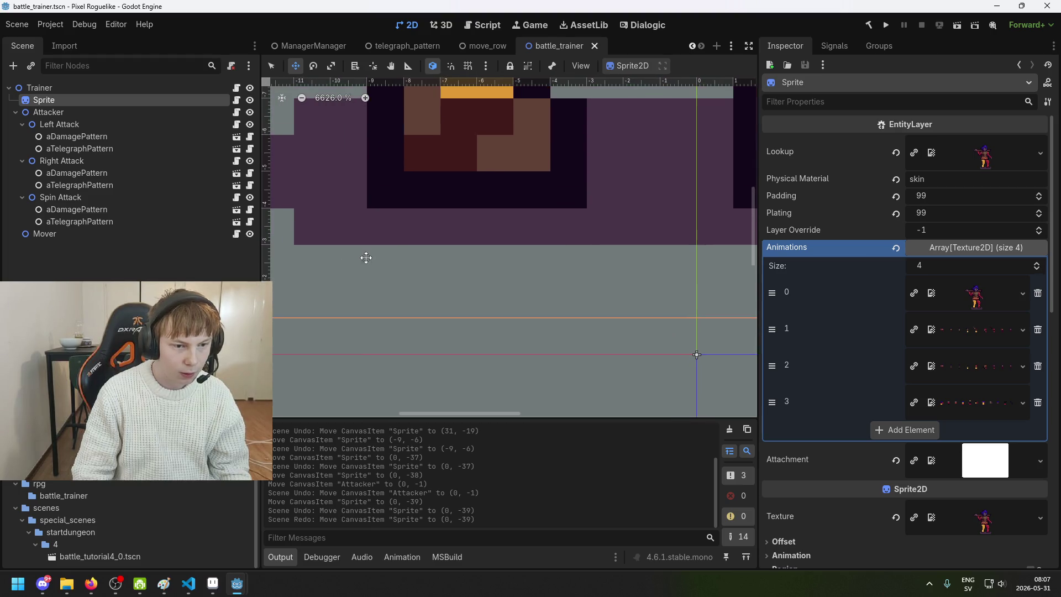
{"action": "scroll", "coordinate": [302, 239], "scroll_direction": "up", "scroll_amount": 2}
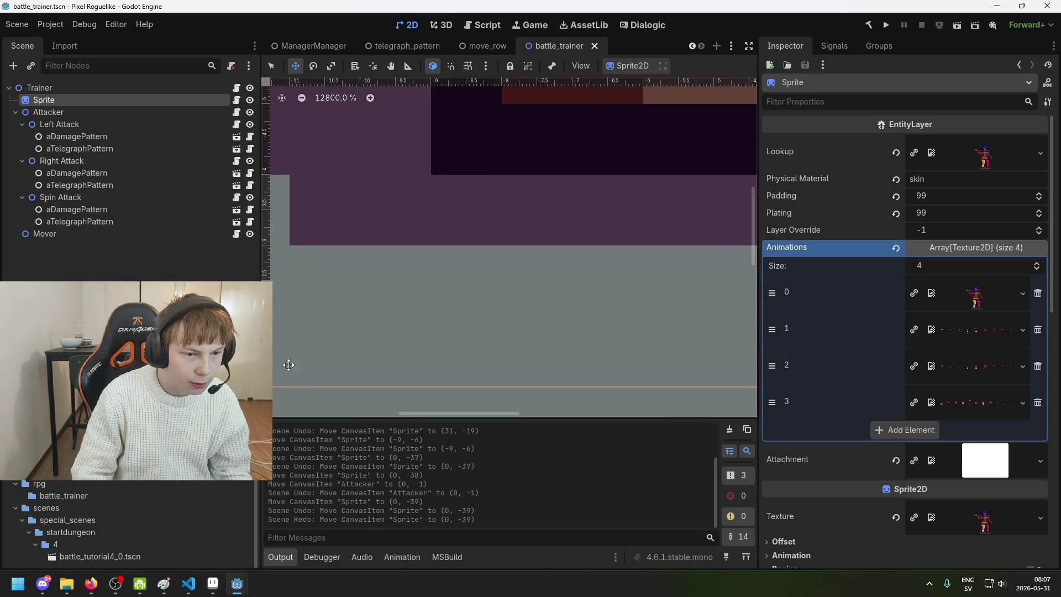
{"action": "scroll", "coordinate": [308, 307], "scroll_direction": "down", "scroll_amount": 2}
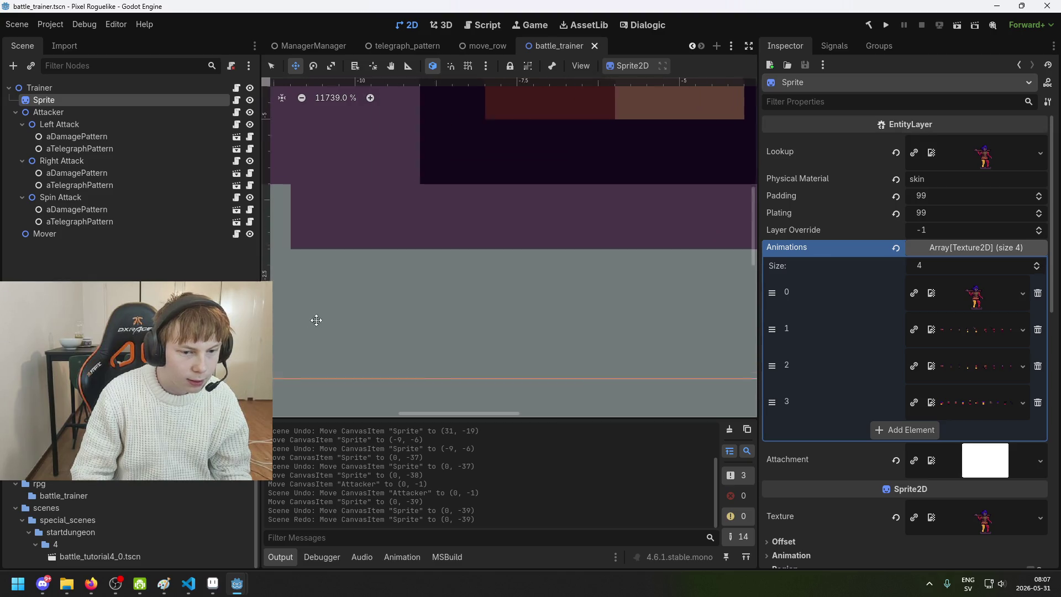
{"action": "scroll", "coordinate": [475, 282], "scroll_direction": "right", "scroll_amount": 10}
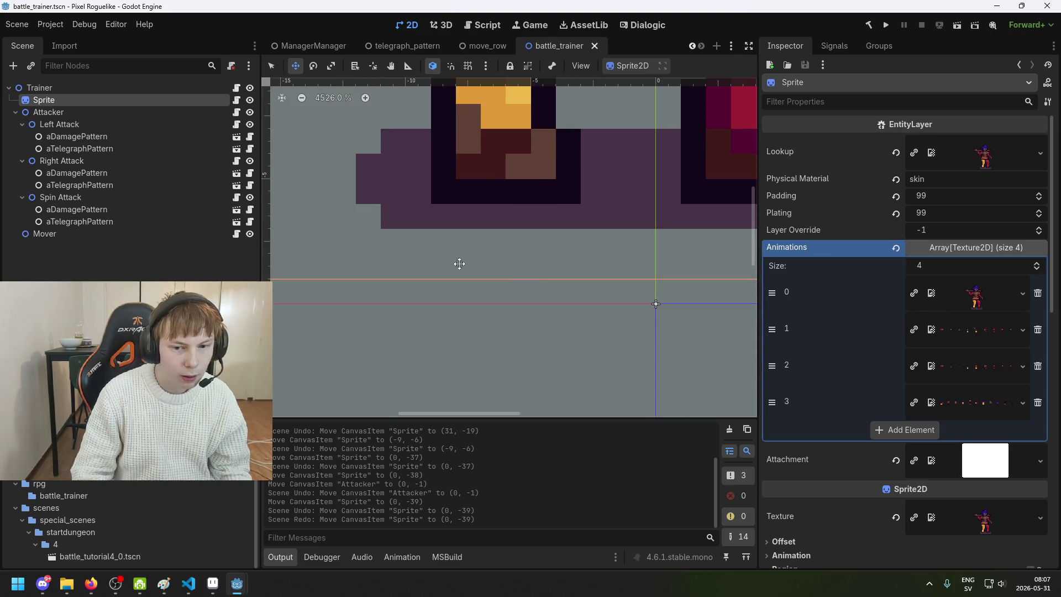
{"action": "scroll", "coordinate": [497, 254], "scroll_direction": "down", "scroll_amount": 1}
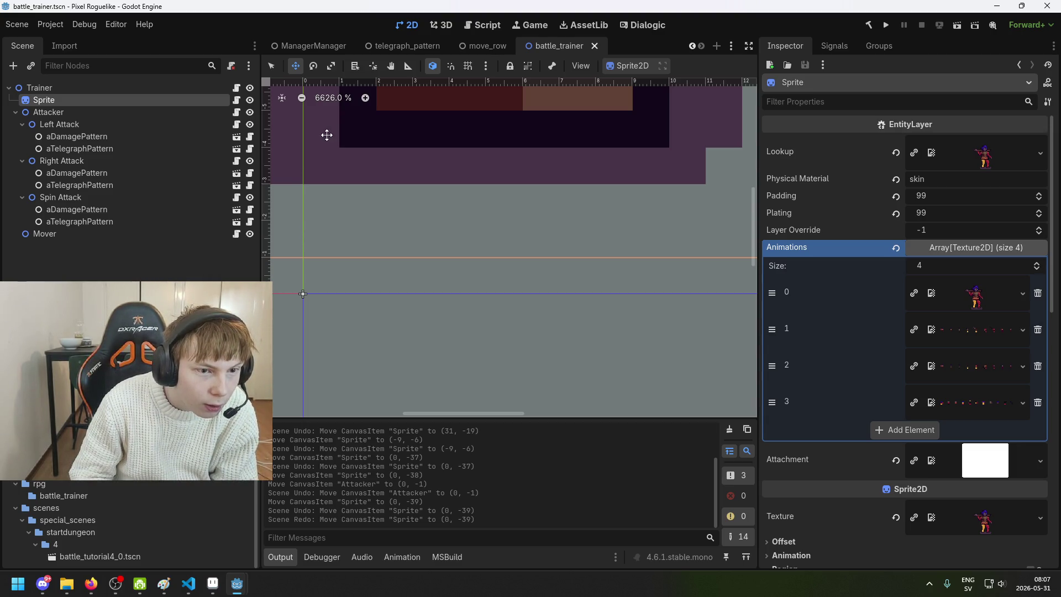
{"action": "scroll", "coordinate": [328, 133], "scroll_direction": "down", "scroll_amount": 1}
{"action": "left_click_drag", "start_coordinate": [330, 130], "coordinate": [345, 218]}
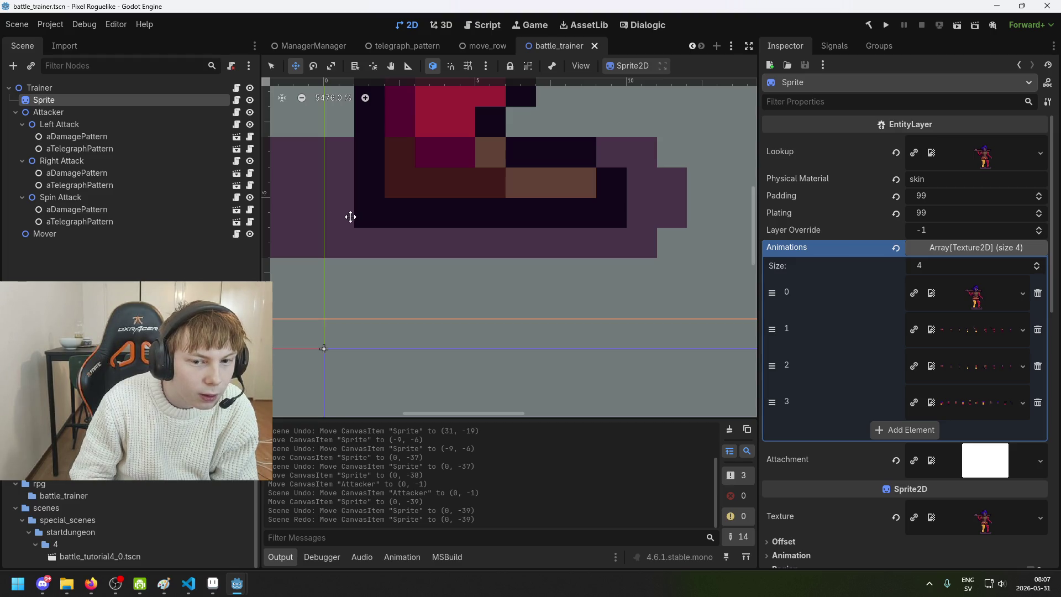
{"action": "scroll", "coordinate": [350, 216], "scroll_direction": "down", "scroll_amount": 7}
{"action": "scroll", "coordinate": [350, 216], "scroll_direction": "down", "scroll_amount": 5}
{"action": "left_click", "coordinate": [399, 254]}
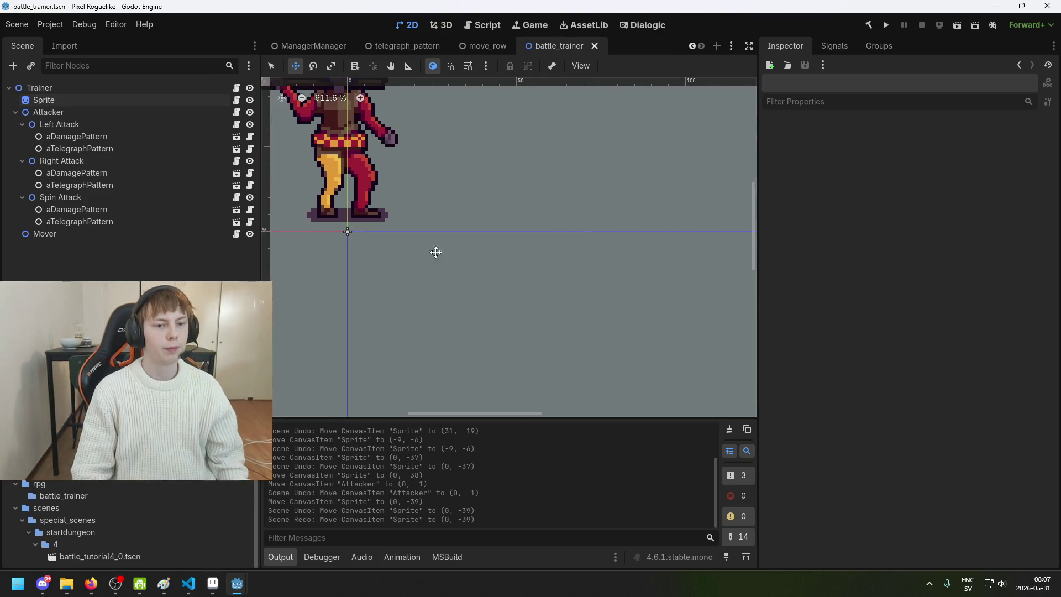
{"action": "left_click", "coordinate": [885, 26]}
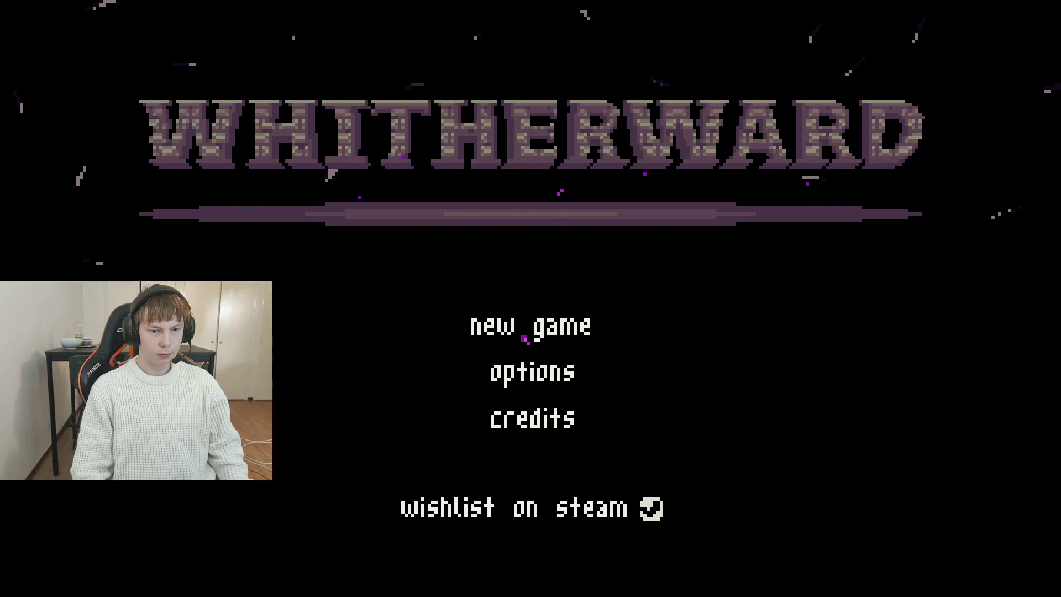
{"action": "left_click", "coordinate": [525, 332]}
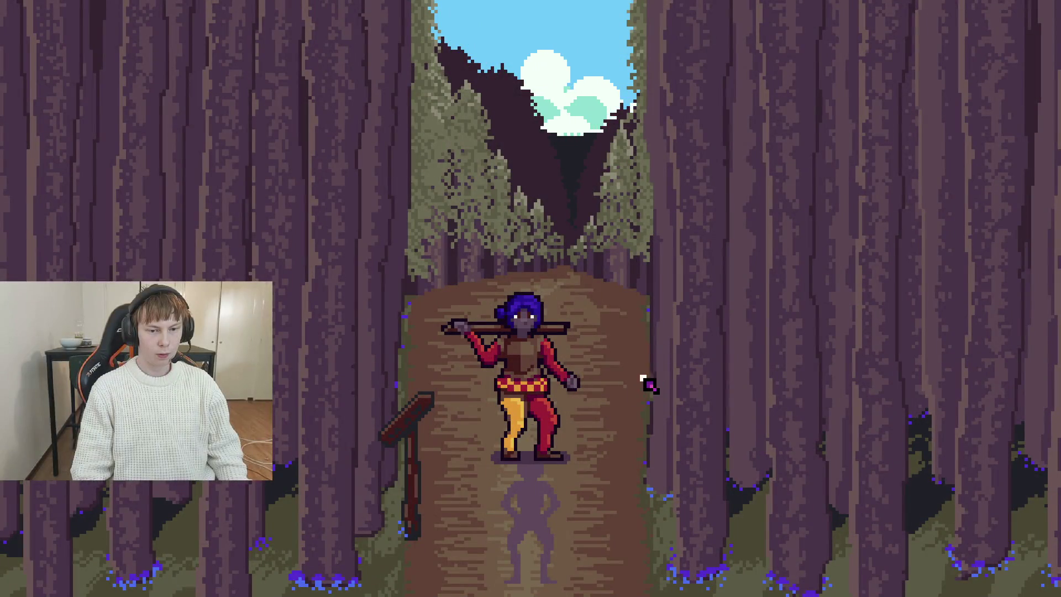
{"action": "left_click", "coordinate": [580, 402]}
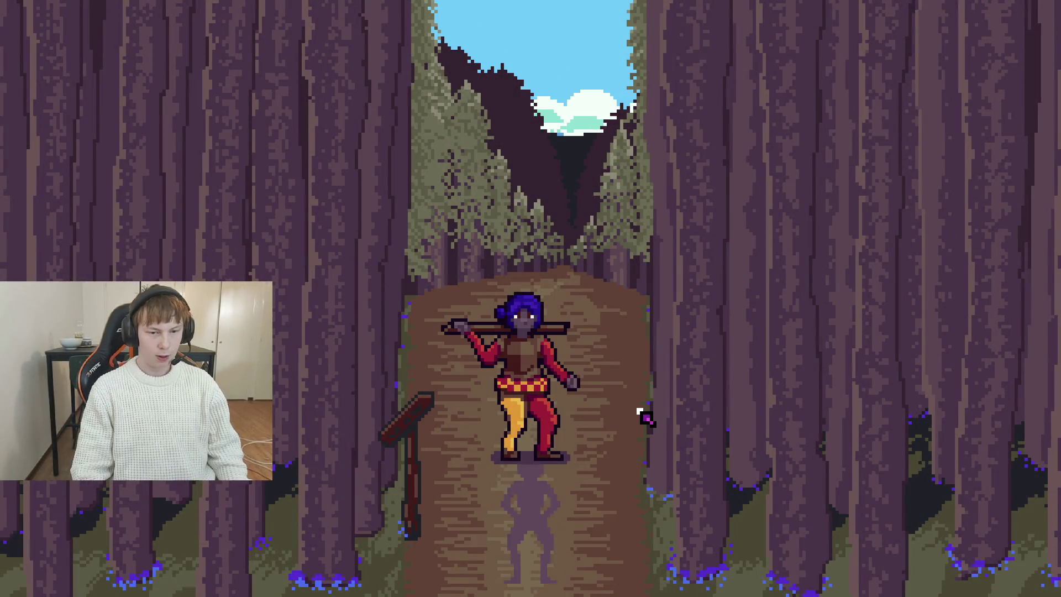
{"action": "left_click", "coordinate": [641, 414]}
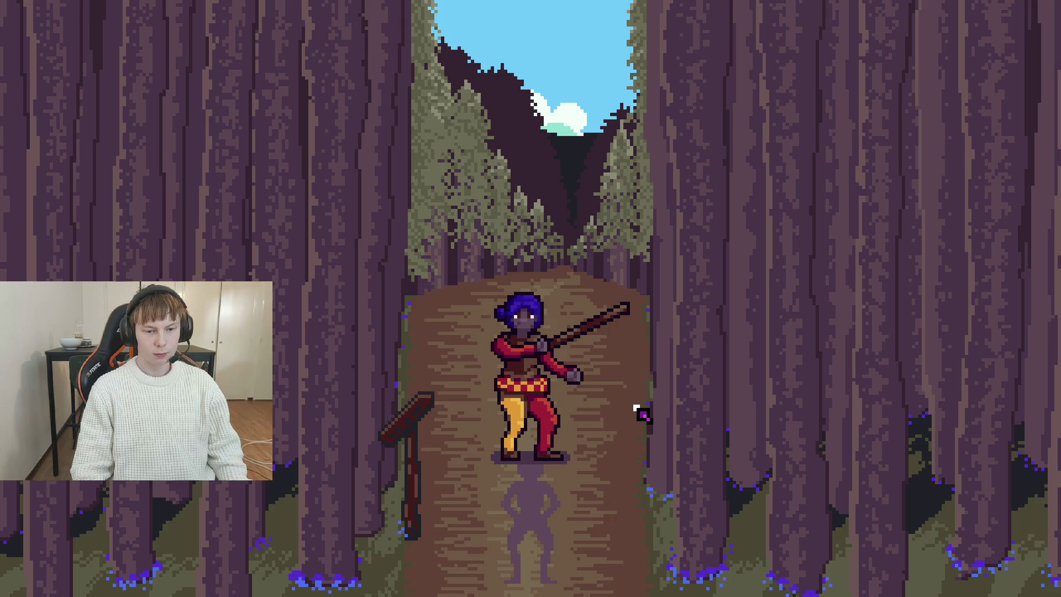
{"action": "left_click", "coordinate": [637, 344]}
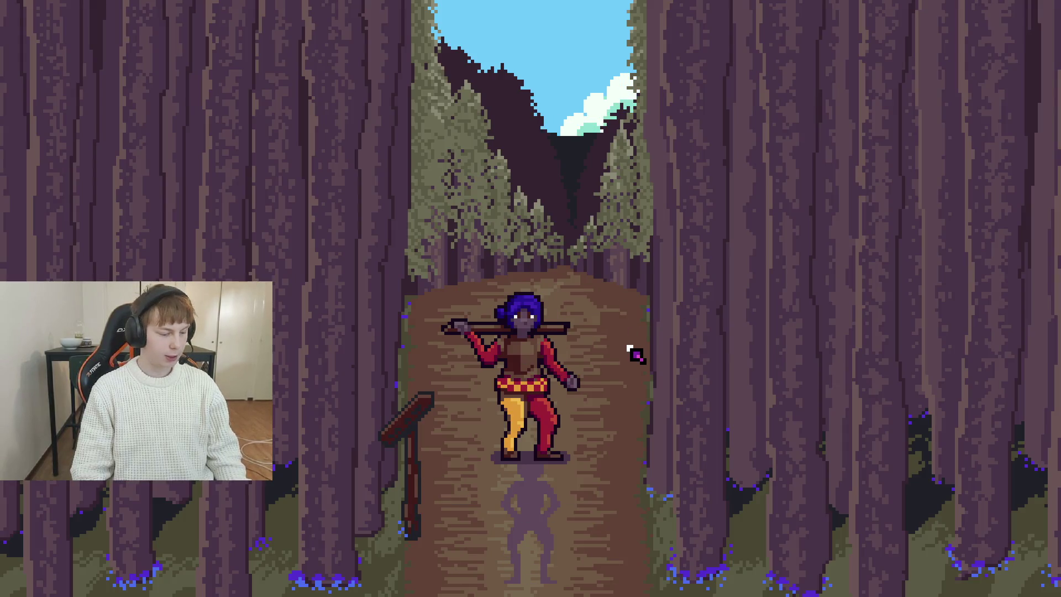
{"action": "key", "text": "F8"}
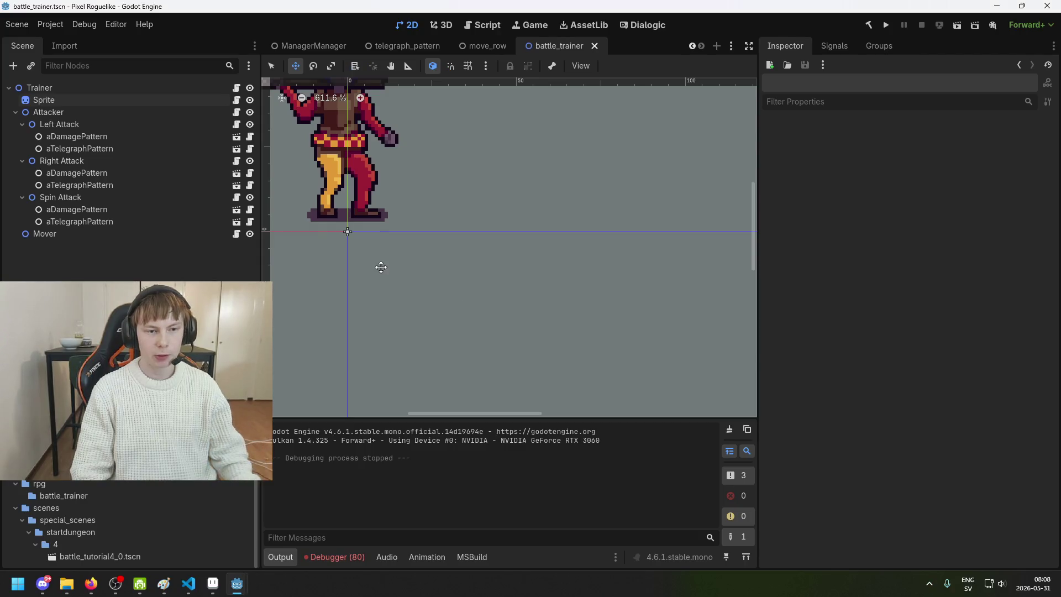
- Check the debugger lists and the Sprite, Attacker and Left Attack node settings
{"action": "left_click", "coordinate": [354, 422]}
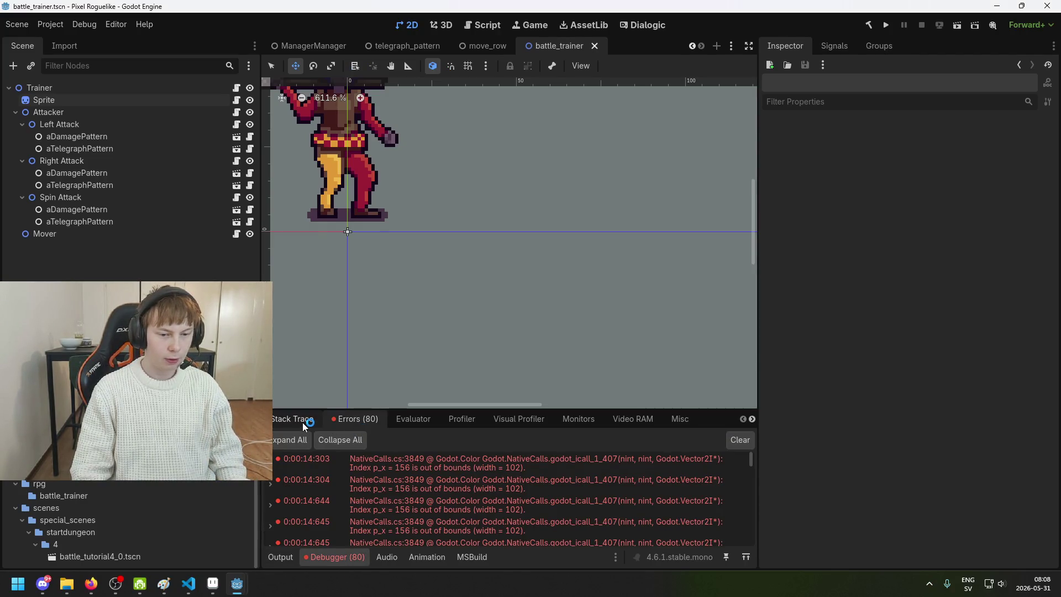
{"action": "left_click", "coordinate": [303, 422]}
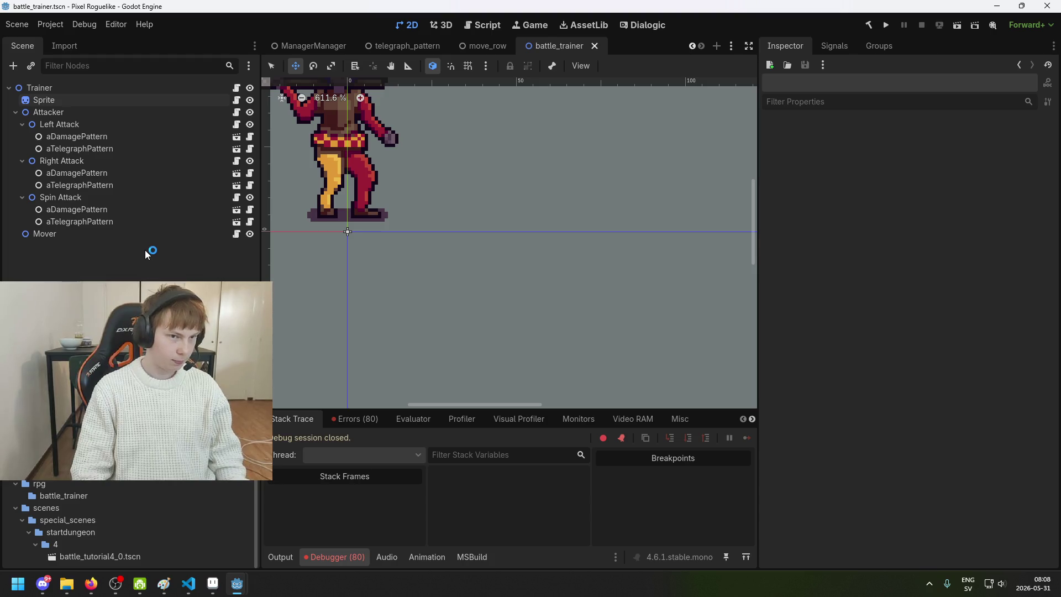
{"action": "left_click", "coordinate": [109, 102]}
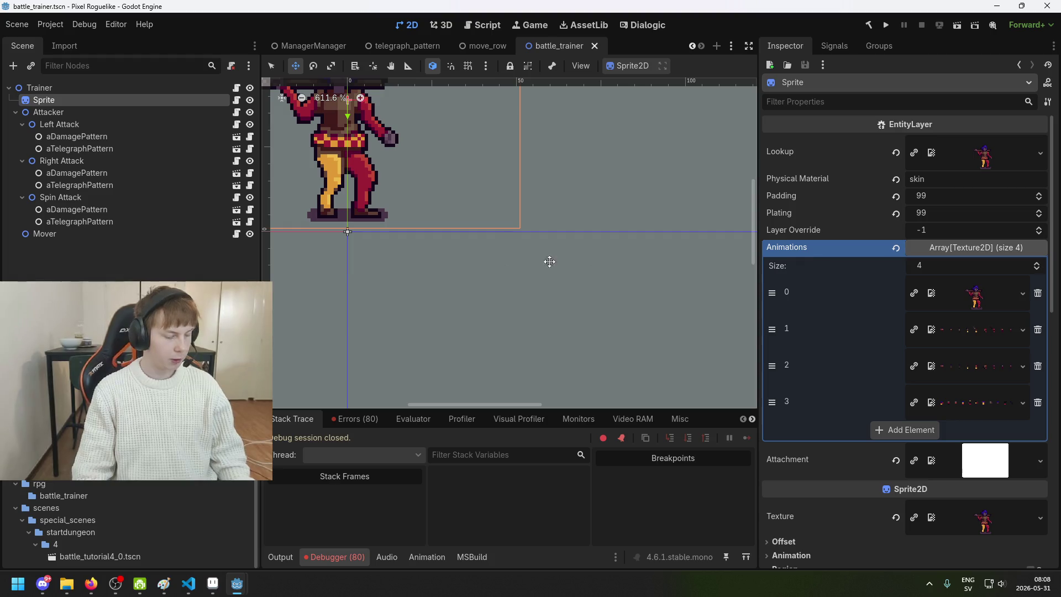
{"action": "left_click", "coordinate": [71, 108]}
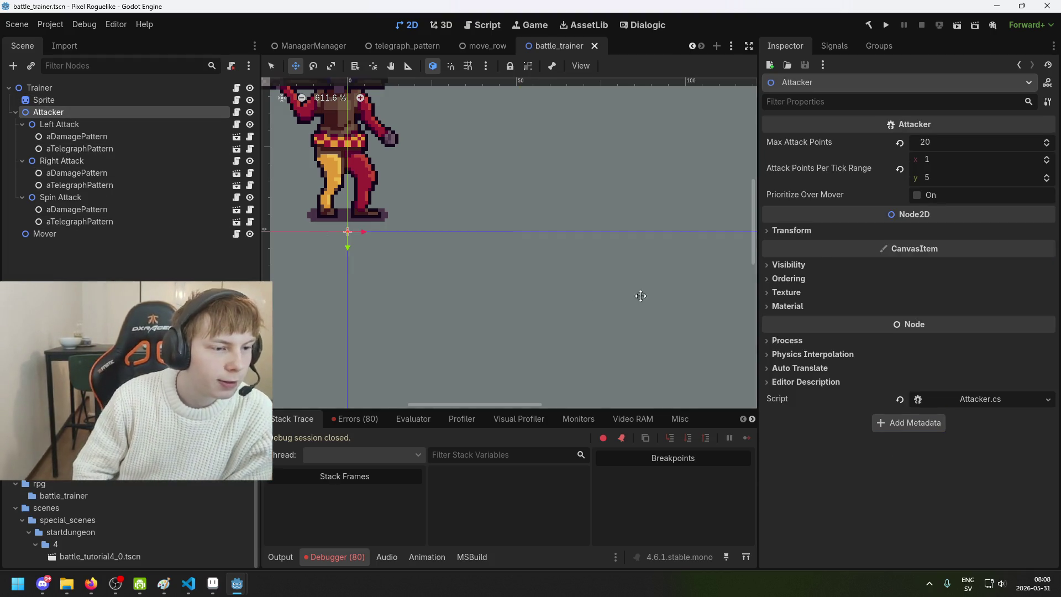
{"action": "left_click", "coordinate": [100, 124]}
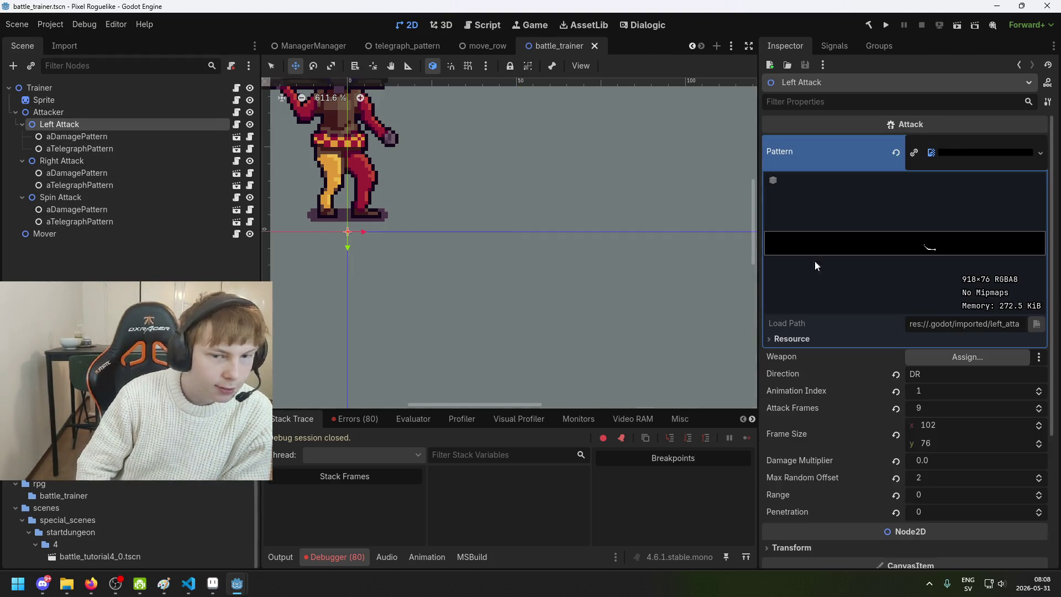
{"action": "left_click", "coordinate": [937, 460]}
{"action": "left_click", "coordinate": [111, 260]}
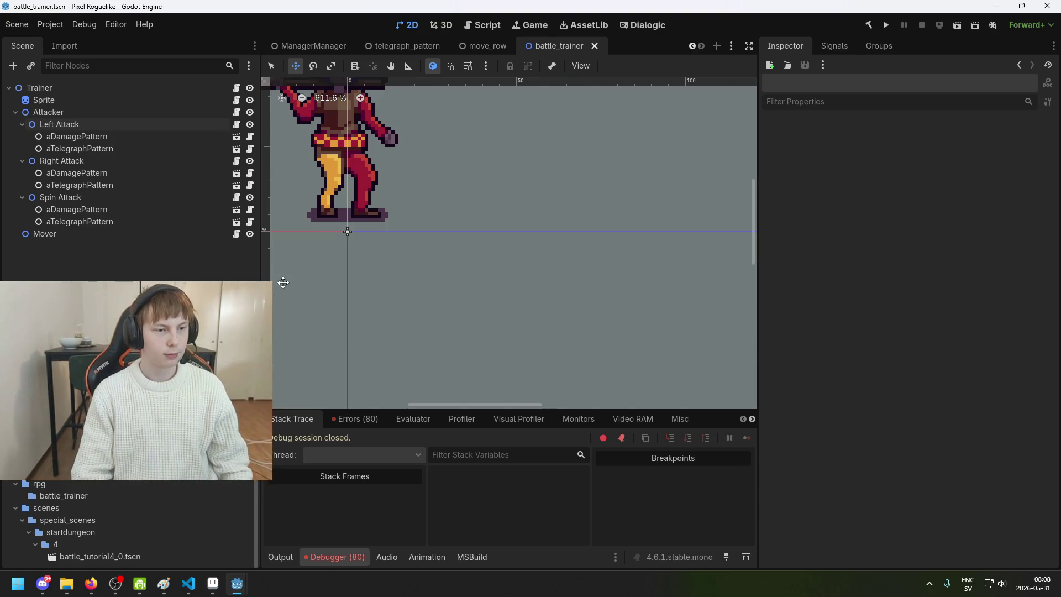
- Reframe the view around the trainer, save battle_trainer, and switch to Aseprite
{"action": "scroll", "coordinate": [429, 268], "scroll_direction": "down", "scroll_amount": 3}
{"action": "mouse_move", "coordinate": [429, 268]}
{"action": "left_mouse_down"}
{"action": "mouse_move", "coordinate": [511, 299]}
{"action": "mouse_move", "coordinate": [496, 346]}
{"action": "left_mouse_up"}
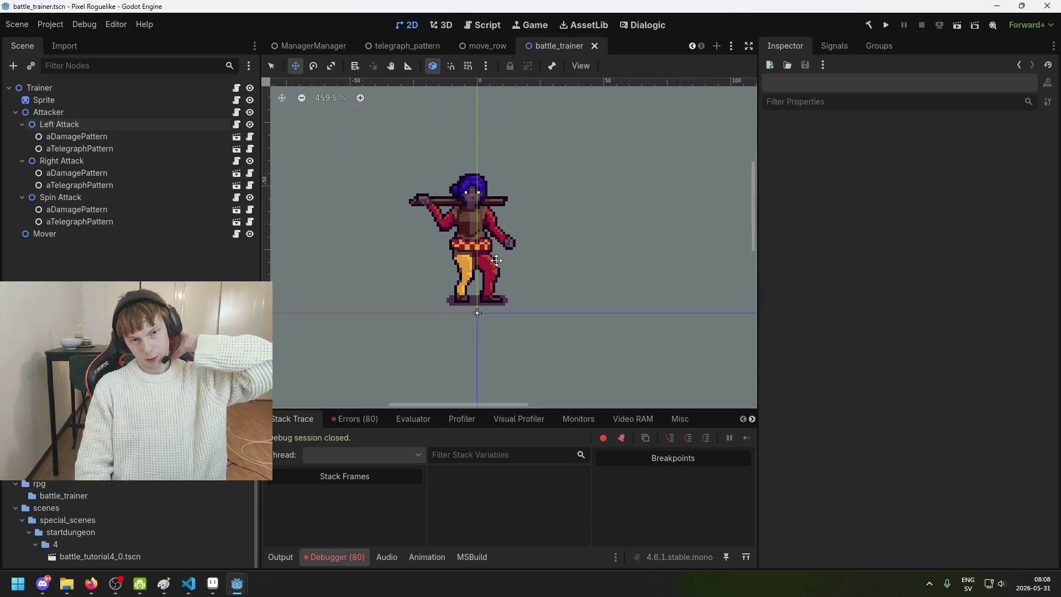
{"action": "left_click_drag", "start_coordinate": [490, 225], "coordinate": [417, 228]}
{"action": "key", "text": "ctrl+s"}
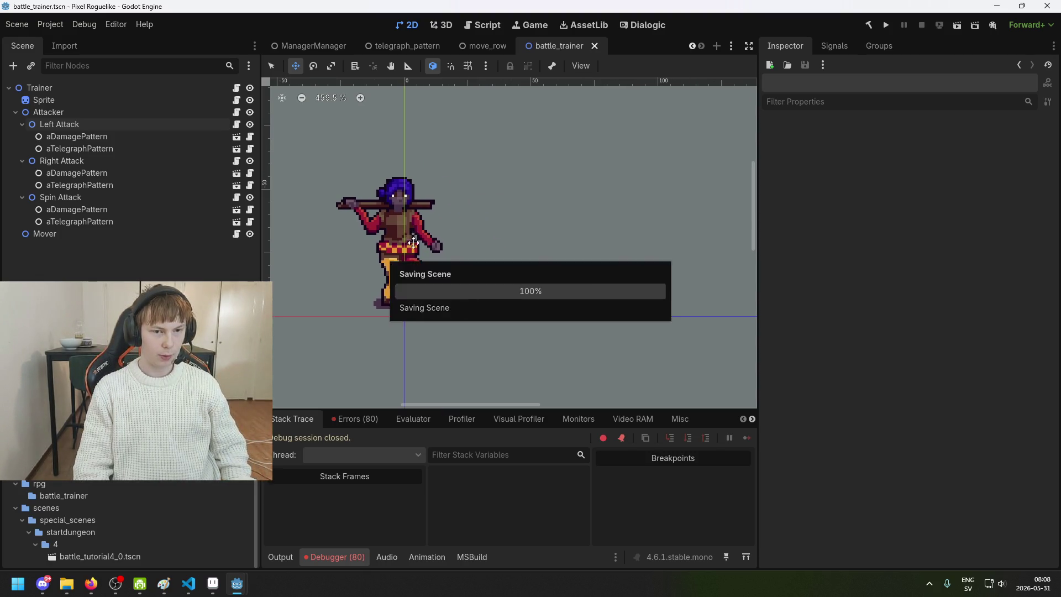
{"action": "key", "text": "alt+Tab"}
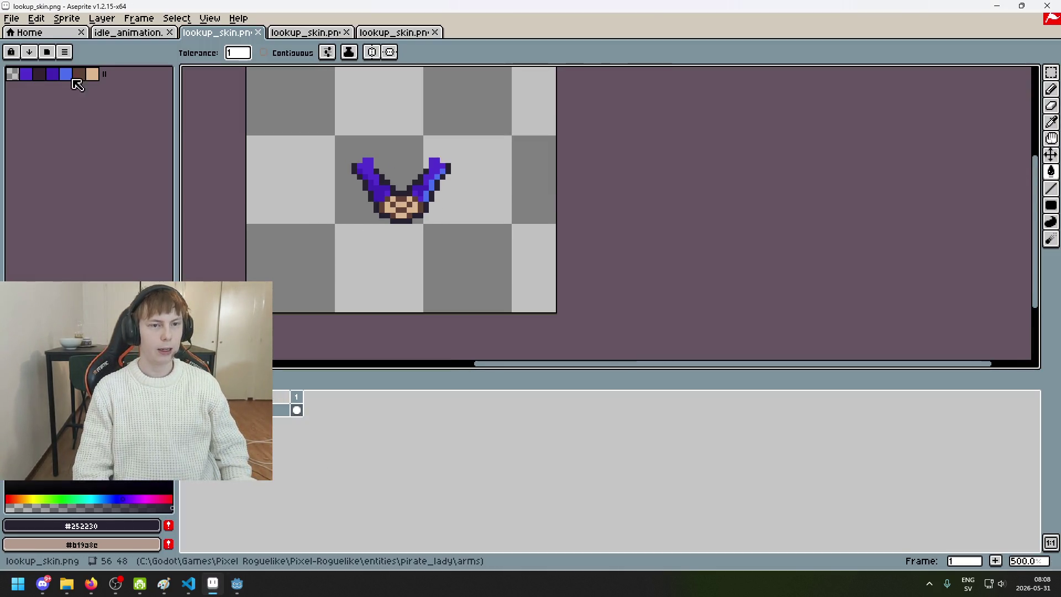
- Reopen Aseprite's Open dialog and navigate to the pirate_lady folder
{"action": "left_click", "coordinate": [11, 19]}
{"action": "left_click", "coordinate": [33, 47]}
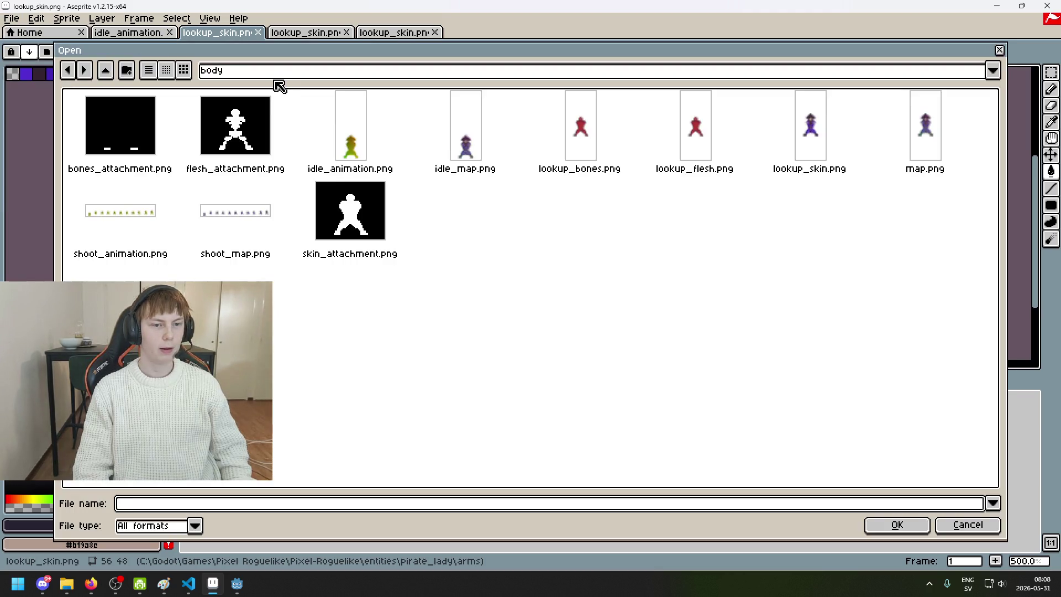
{"action": "left_click", "coordinate": [944, 525]}
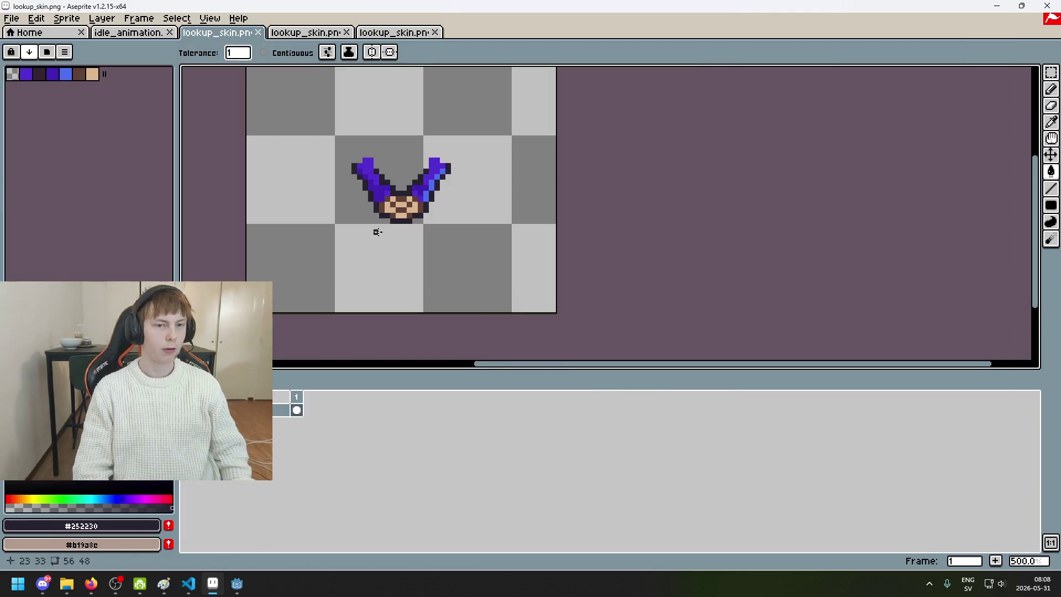
{"action": "left_click", "coordinate": [11, 18]}
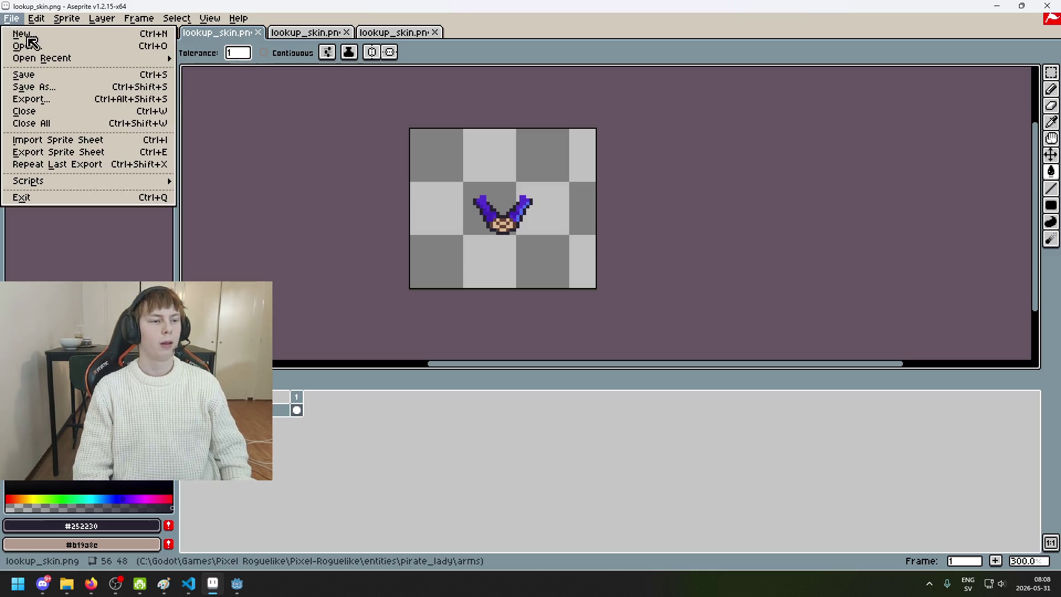
{"action": "left_click", "coordinate": [55, 49]}
{"action": "left_click", "coordinate": [246, 74]}
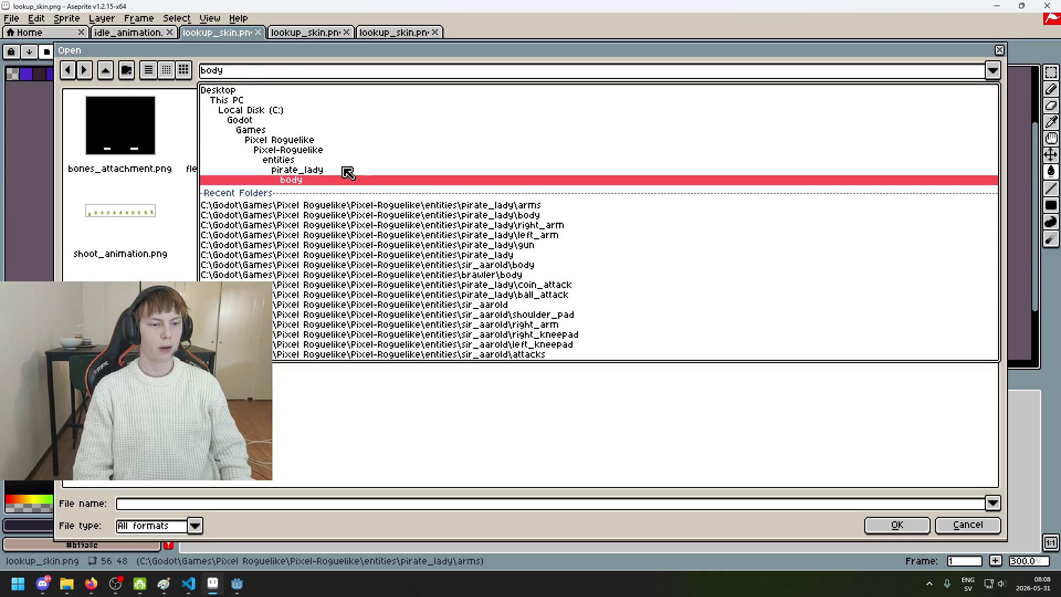
{"action": "left_click", "coordinate": [344, 169]}
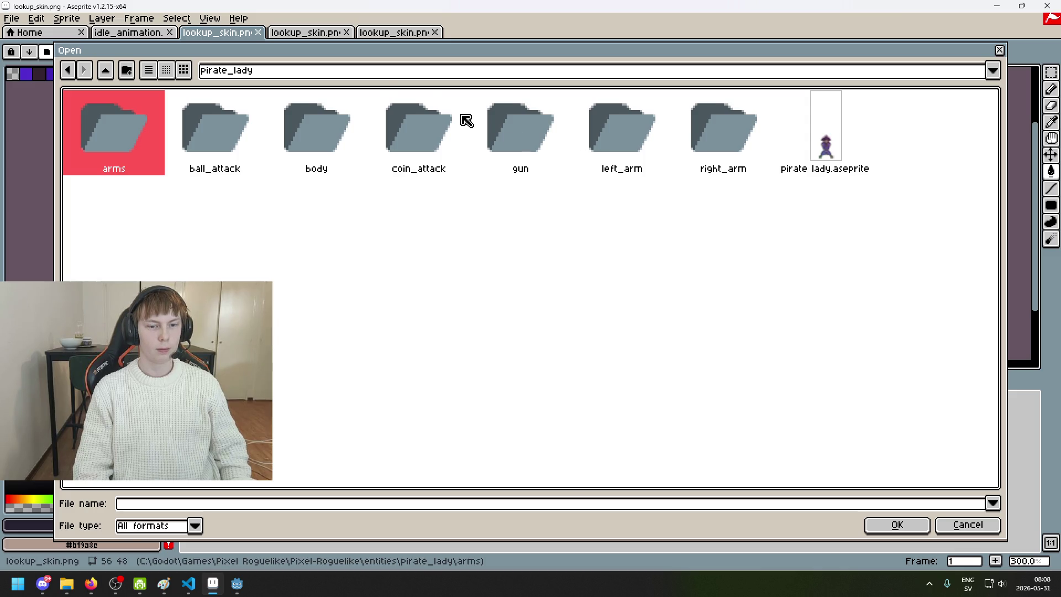
- Browse up to the entities and Pixel-Roguelike folders, then return to Godot
{"action": "left_click", "coordinate": [368, 76]}
{"action": "left_click", "coordinate": [371, 163]}
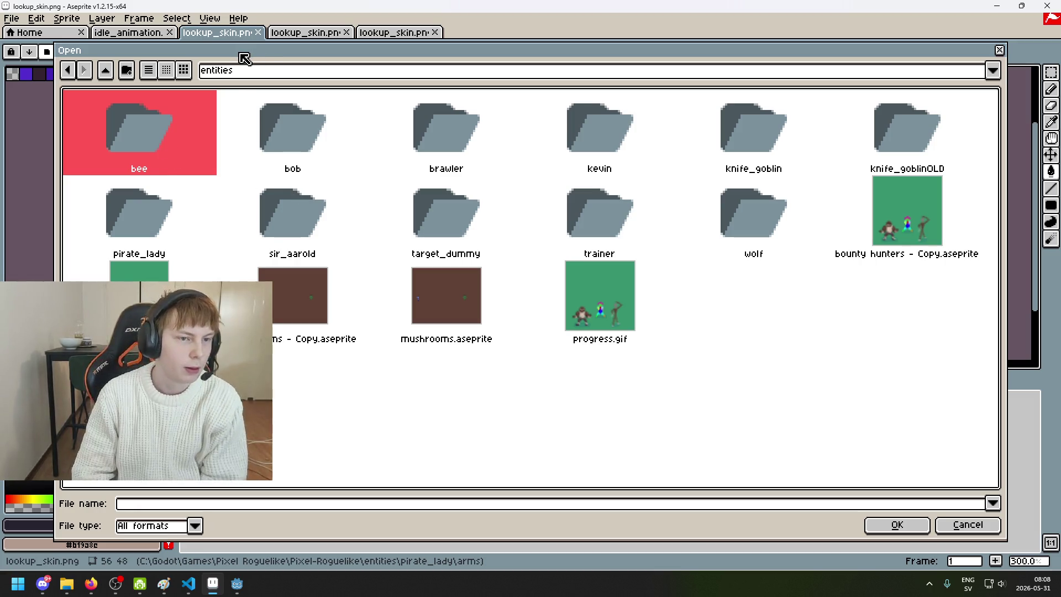
{"action": "left_click", "coordinate": [257, 71]}
{"action": "left_click", "coordinate": [293, 157]}
{"action": "scroll", "coordinate": [415, 300], "scroll_direction": "down", "scroll_amount": 2}
{"action": "scroll", "coordinate": [450, 298], "scroll_direction": "up", "scroll_amount": 2}
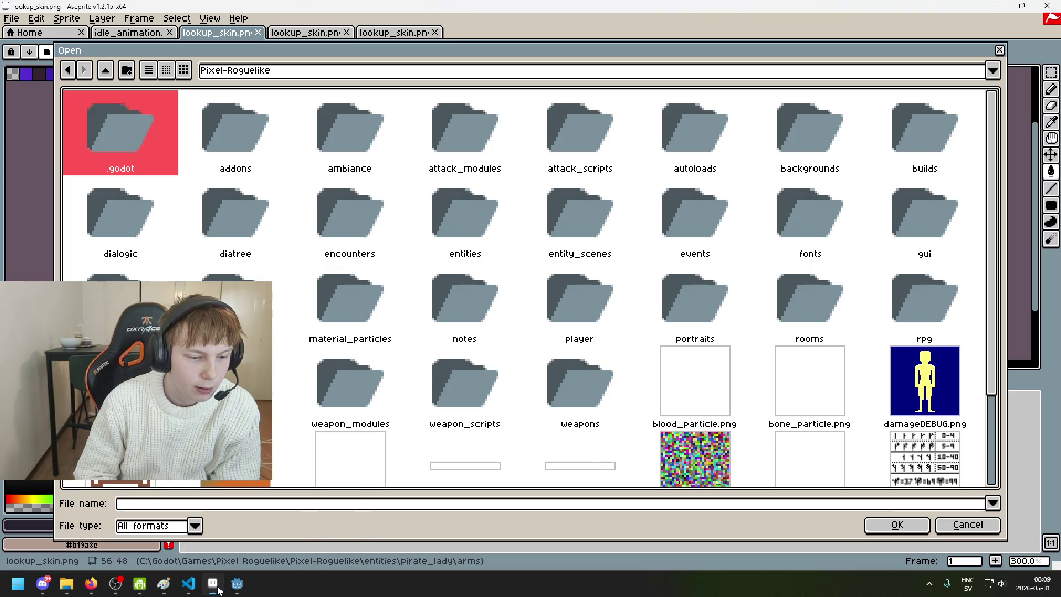
{"action": "left_click", "coordinate": [231, 582]}
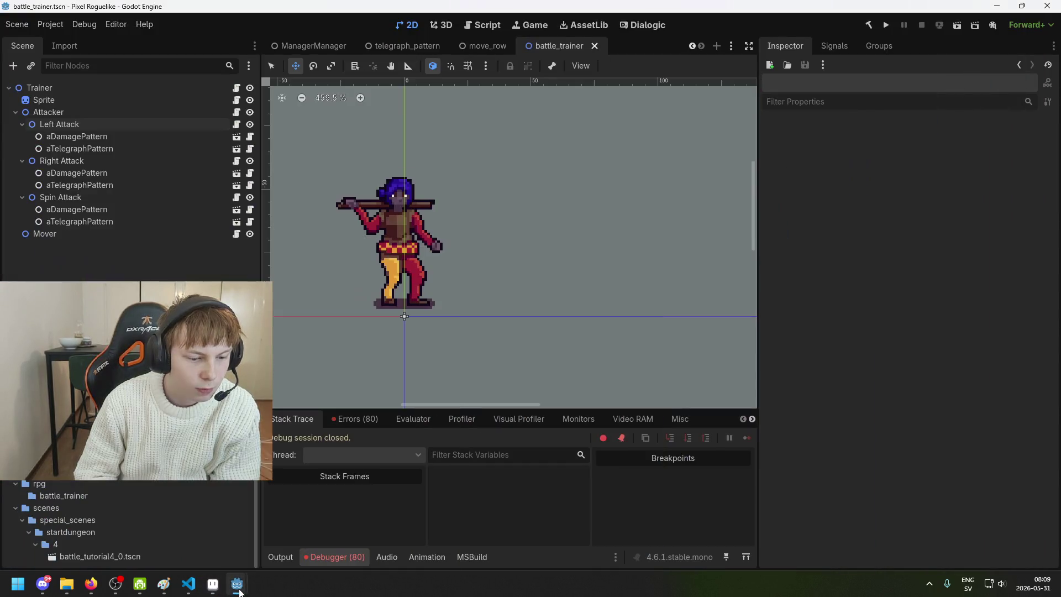
{"action": "left_click", "coordinate": [473, 48]}
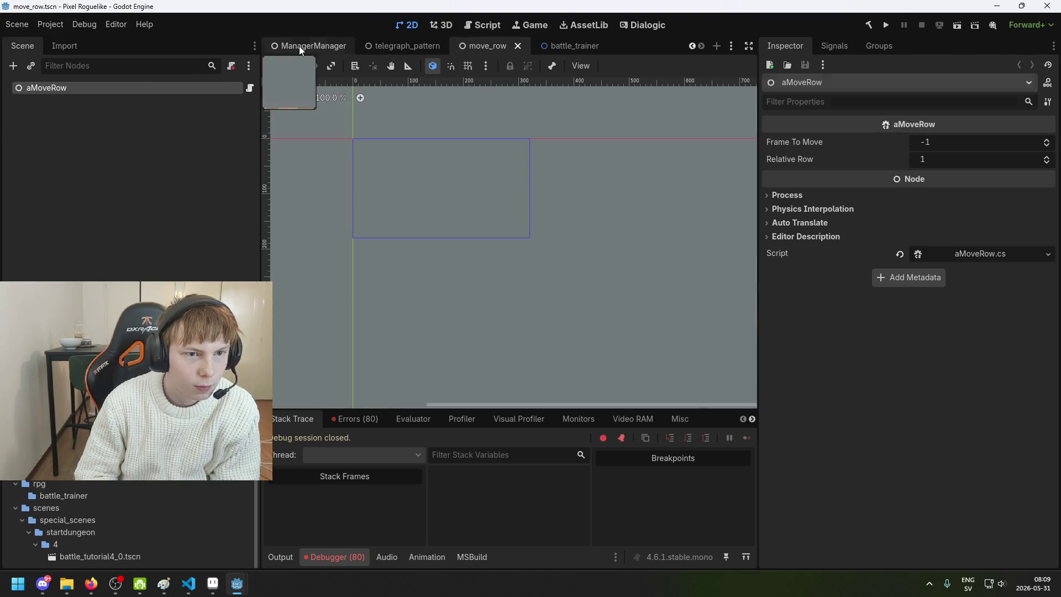
{"action": "left_click", "coordinate": [299, 45]}
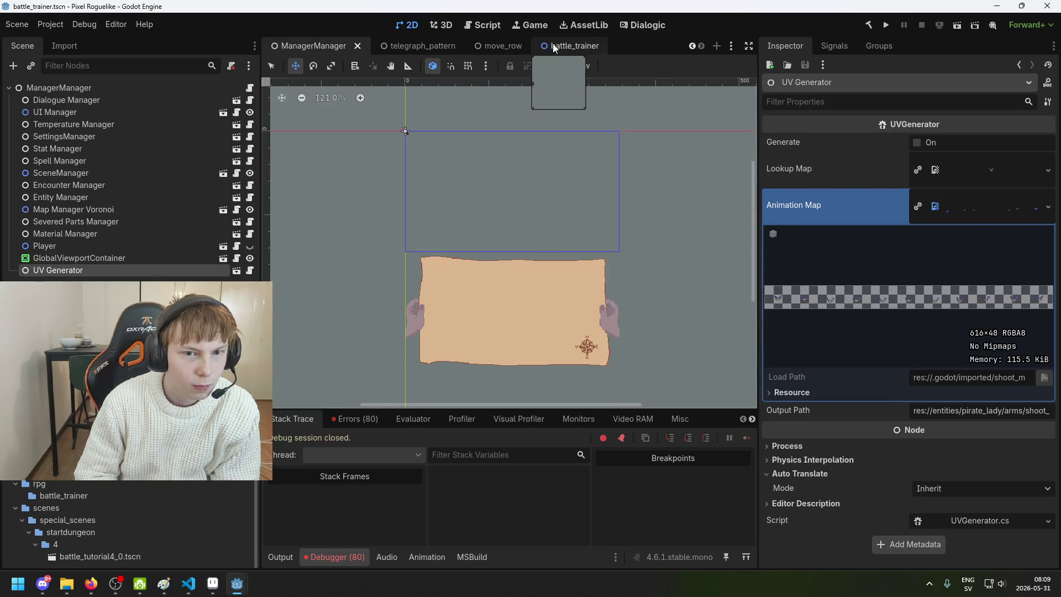
{"action": "left_click", "coordinate": [491, 46]}
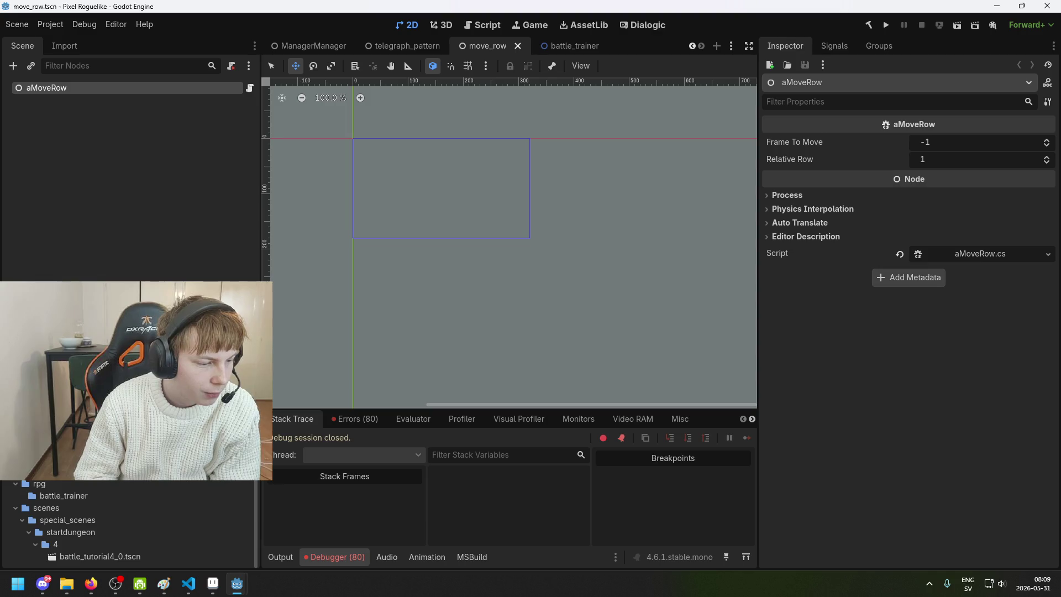
{"action": "scroll", "coordinate": [393, 271], "scroll_direction": "down", "scroll_amount": 4}
{"action": "scroll", "coordinate": [403, 274], "scroll_direction": "up", "scroll_amount": 3}
{"action": "left_click", "coordinate": [170, 96]}
{"action": "scroll", "coordinate": [423, 234], "scroll_direction": "up", "scroll_amount": 2}
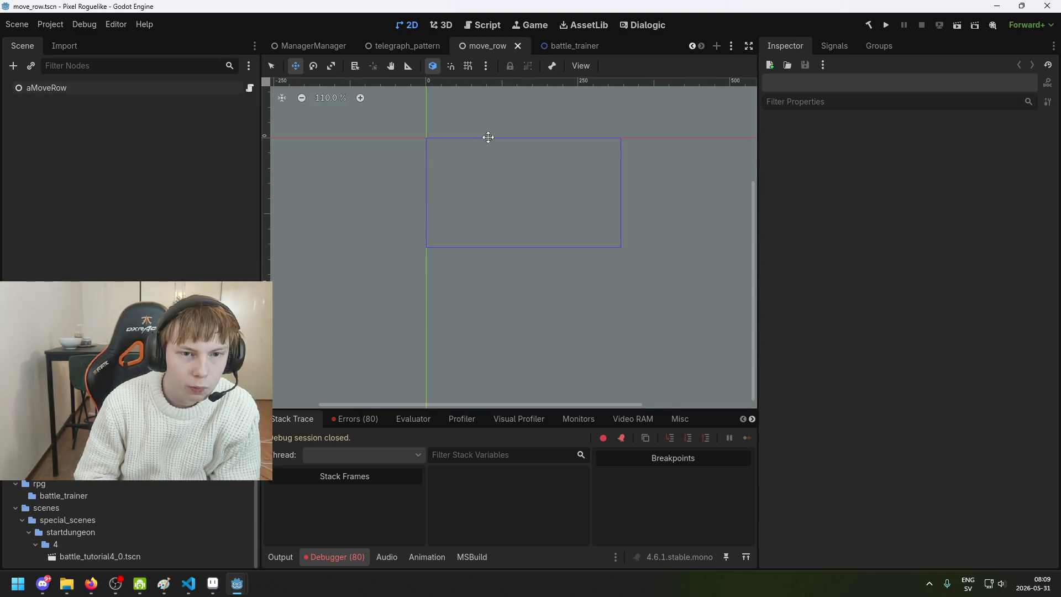
{"action": "left_click", "coordinate": [563, 51]}
{"action": "left_click", "coordinate": [397, 50]}
{"action": "left_click", "coordinate": [499, 51]}
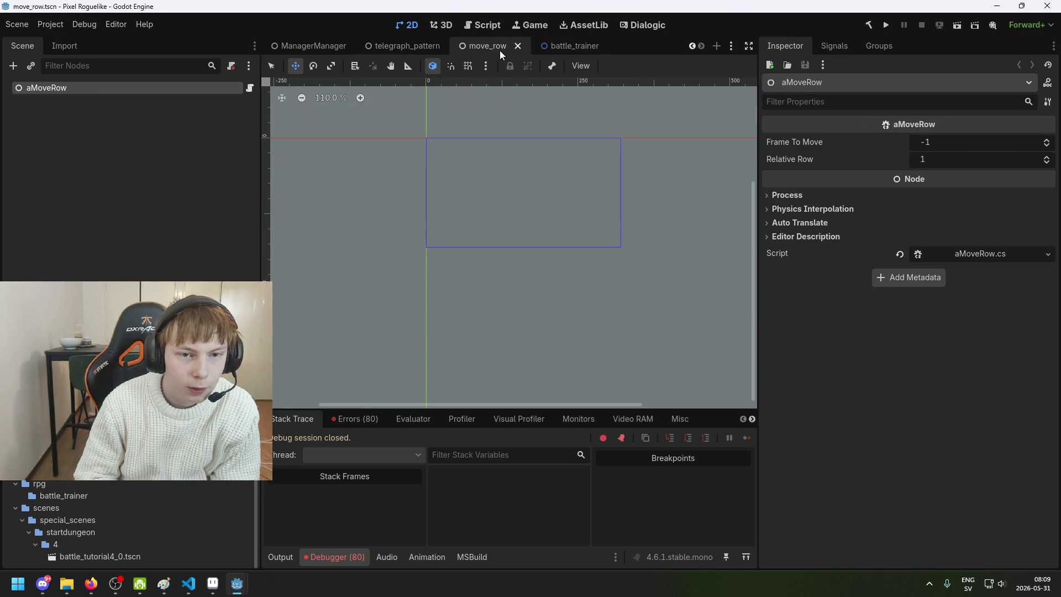
{"action": "left_click", "coordinate": [558, 47]}
{"action": "scroll", "coordinate": [409, 249], "scroll_direction": "down", "scroll_amount": 3}
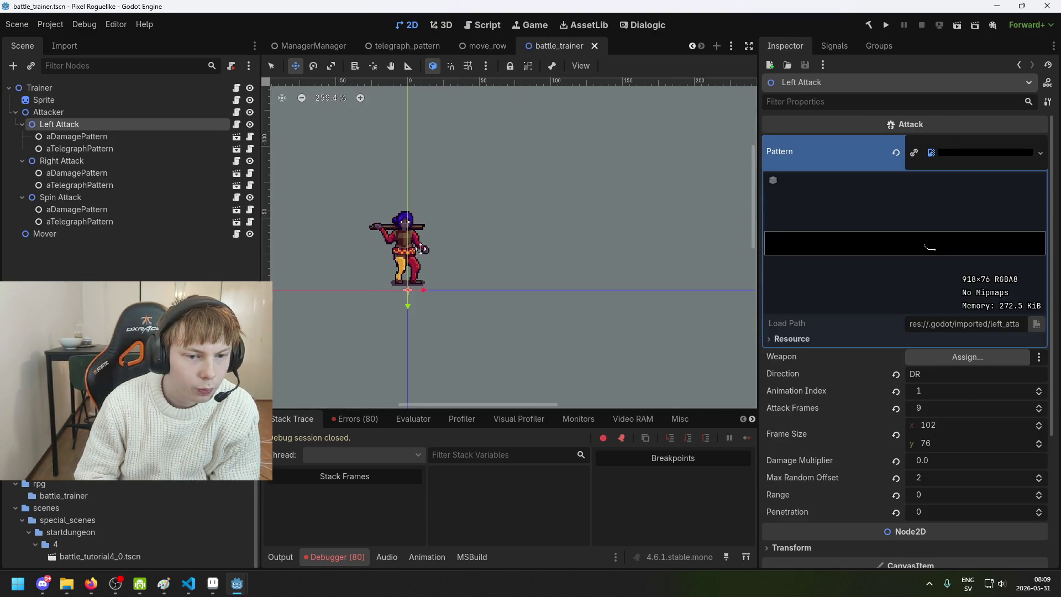
- Save battle_trainer.tscn with Ctrl+S, then zoom the canvas and scroll the FileSystem dock
{"action": "scroll", "coordinate": [419, 248], "scroll_direction": "up", "scroll_amount": 2}
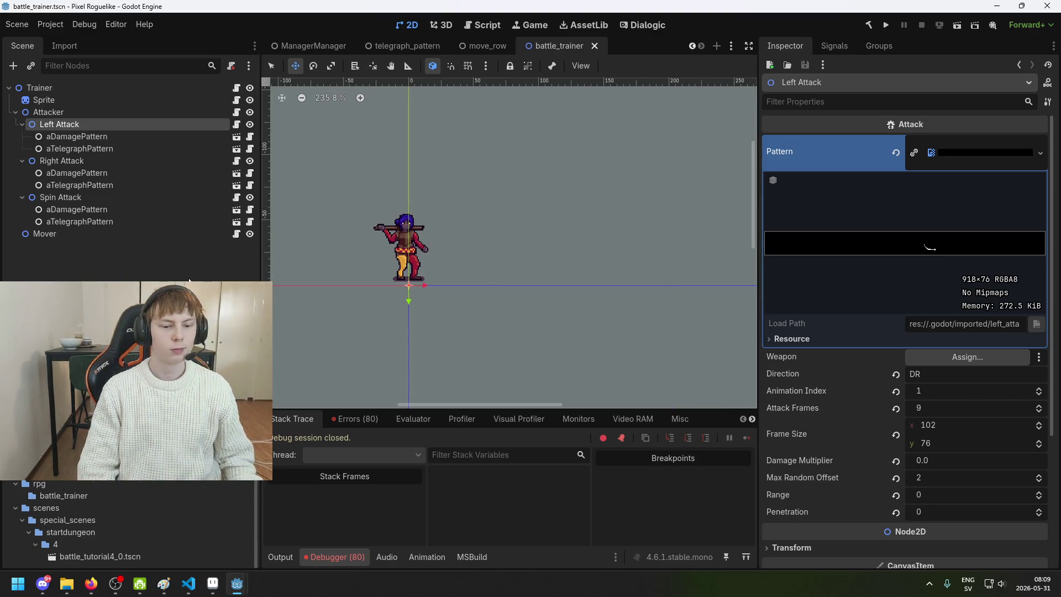
{"action": "key", "text": "ctrl+s"}
{"action": "scroll", "coordinate": [433, 177], "scroll_direction": "up", "scroll_amount": 4}
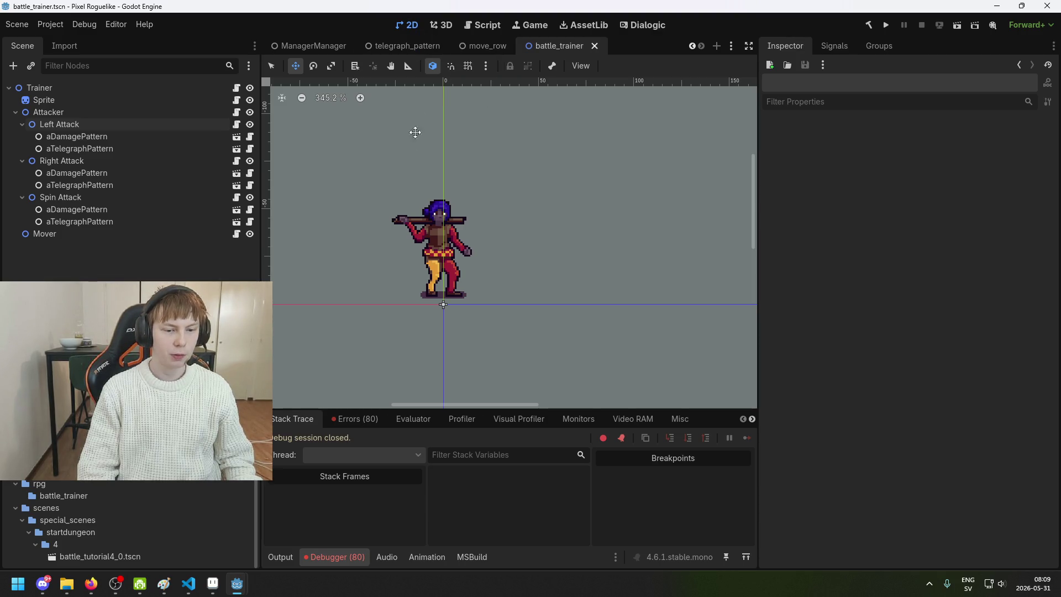
{"action": "scroll", "coordinate": [127, 525], "scroll_direction": "up", "scroll_amount": 3}
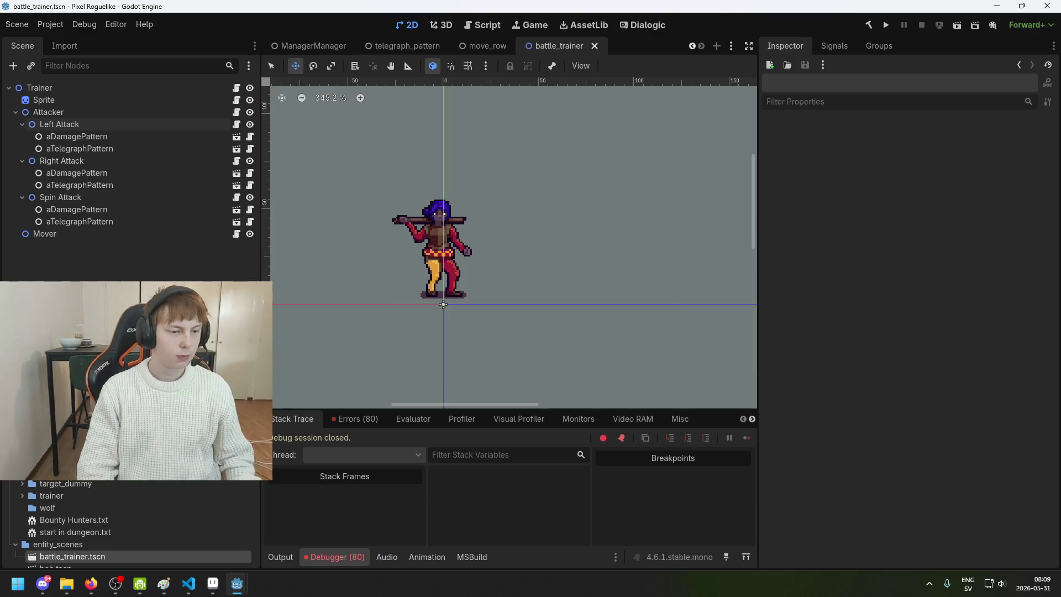
{"action": "scroll", "coordinate": [127, 525], "scroll_direction": "down", "scroll_amount": 10}
{"action": "scroll", "coordinate": [127, 524], "scroll_direction": "down", "scroll_amount": 10}
{"action": "scroll", "coordinate": [127, 525], "scroll_direction": "down", "scroll_amount": 10}
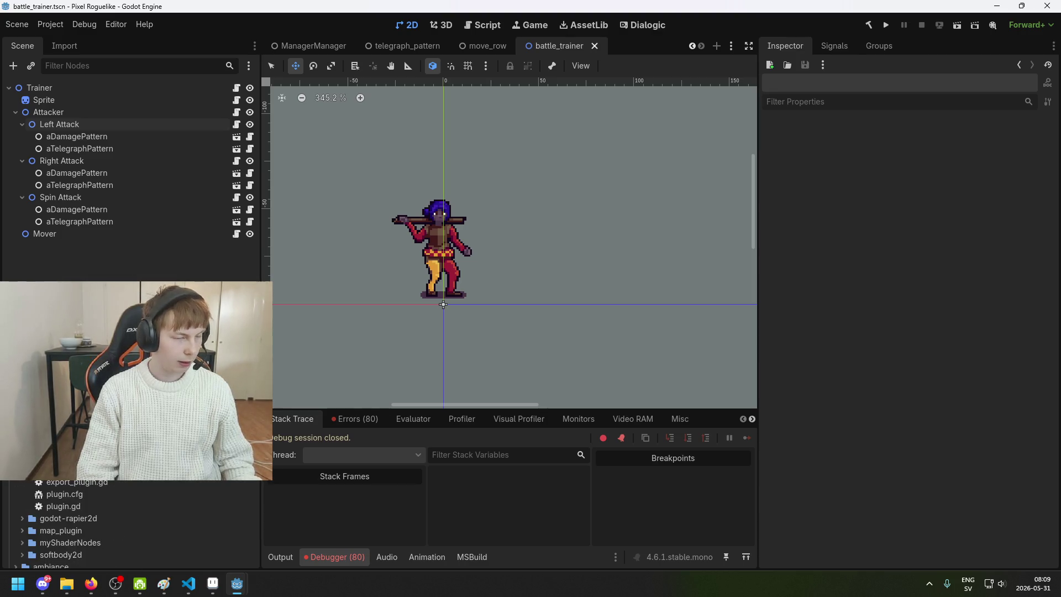
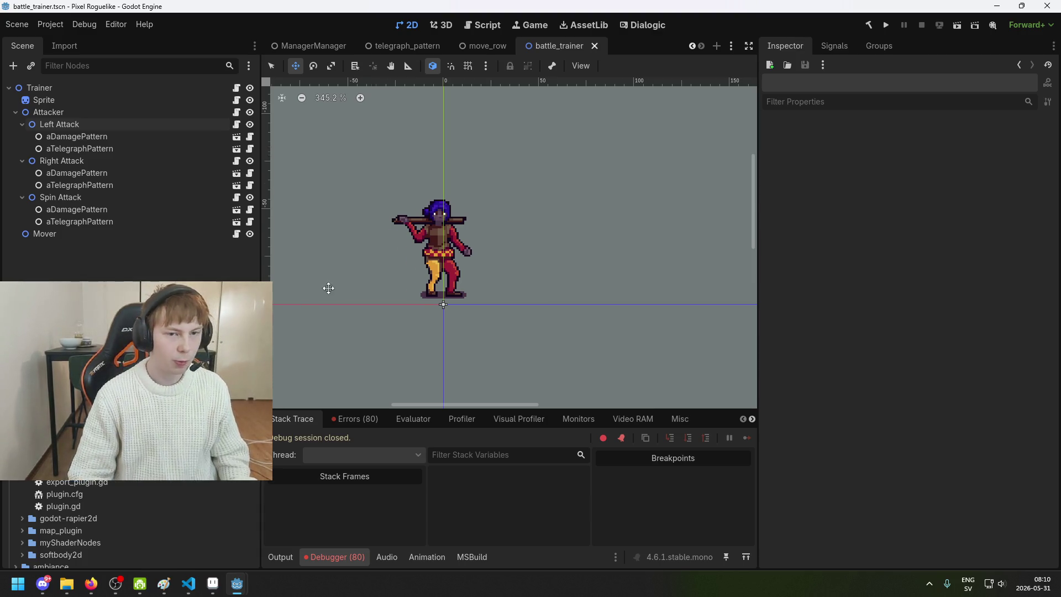
- Pan and zoom the battle_trainer 2D view to recentre the character
{"action": "scroll", "coordinate": [328, 288], "scroll_direction": "down", "scroll_amount": 2}
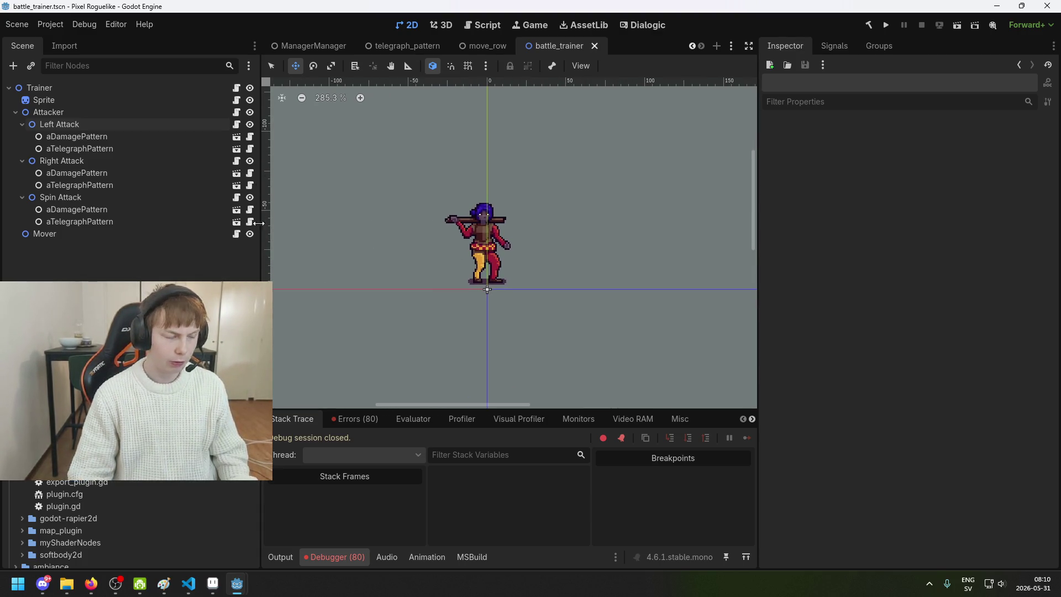
{"action": "left_click_drag", "start_coordinate": [333, 208], "coordinate": [741, 208]}
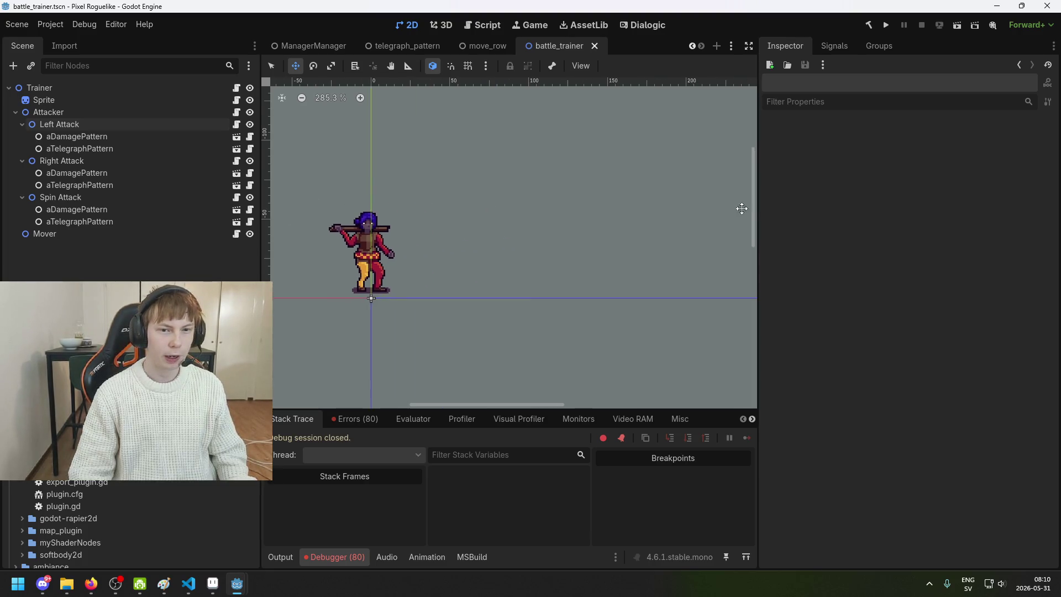
{"action": "left_click_drag", "start_coordinate": [582, 205], "coordinate": [701, 193]}
{"action": "scroll", "coordinate": [594, 218], "scroll_direction": "up", "scroll_amount": 2}
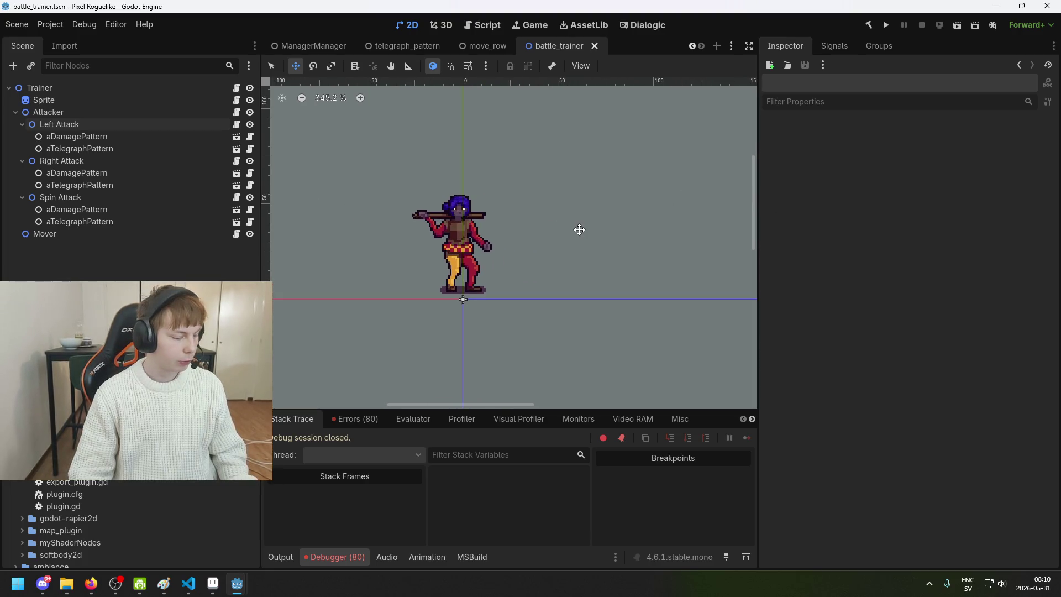
{"action": "left_click_drag", "start_coordinate": [562, 227], "coordinate": [530, 234]}
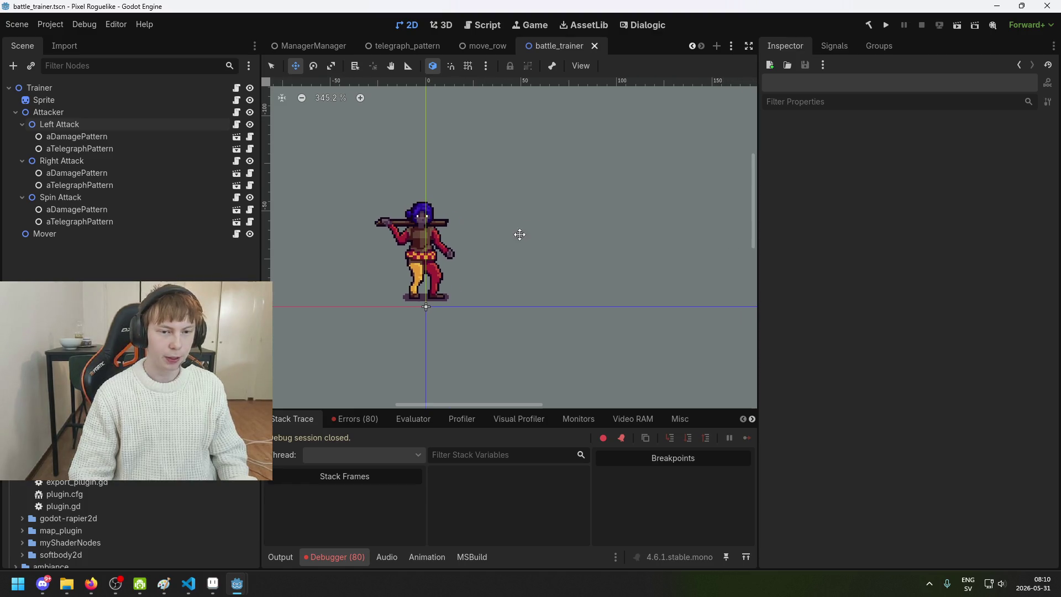
{"action": "right_click", "coordinate": [616, 46]}
{"action": "left_click", "coordinate": [537, 49]}
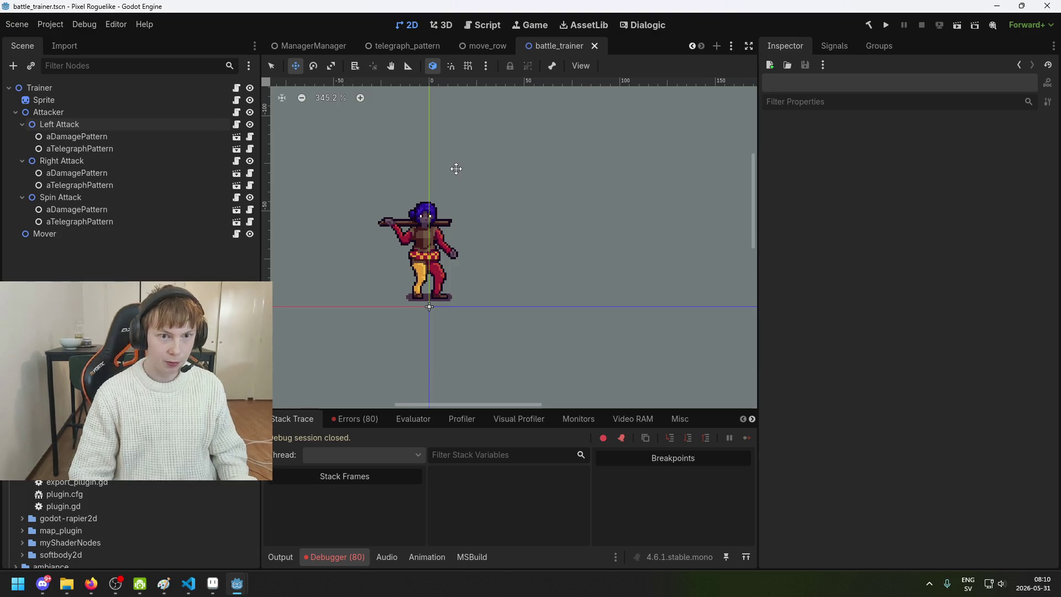
{"action": "scroll", "coordinate": [444, 167], "scroll_direction": "down", "scroll_amount": 1}
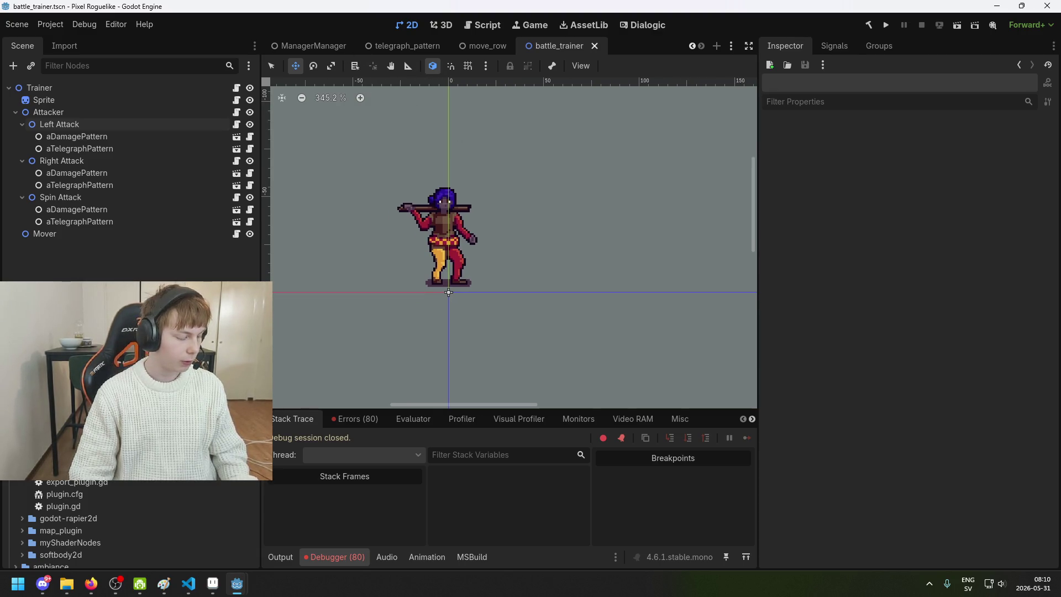
{"action": "mouse_move", "coordinate": [369, 303]}
{"action": "left_mouse_down"}
{"action": "mouse_move", "coordinate": [343, 332]}
{"action": "mouse_move", "coordinate": [433, 313]}
{"action": "mouse_move", "coordinate": [450, 276]}
{"action": "mouse_move", "coordinate": [363, 300]}
{"action": "left_mouse_up"}
{"action": "scroll", "coordinate": [450, 276], "scroll_direction": "up", "scroll_amount": 1}
{"action": "left_click_drag", "start_coordinate": [353, 344], "coordinate": [398, 338]}
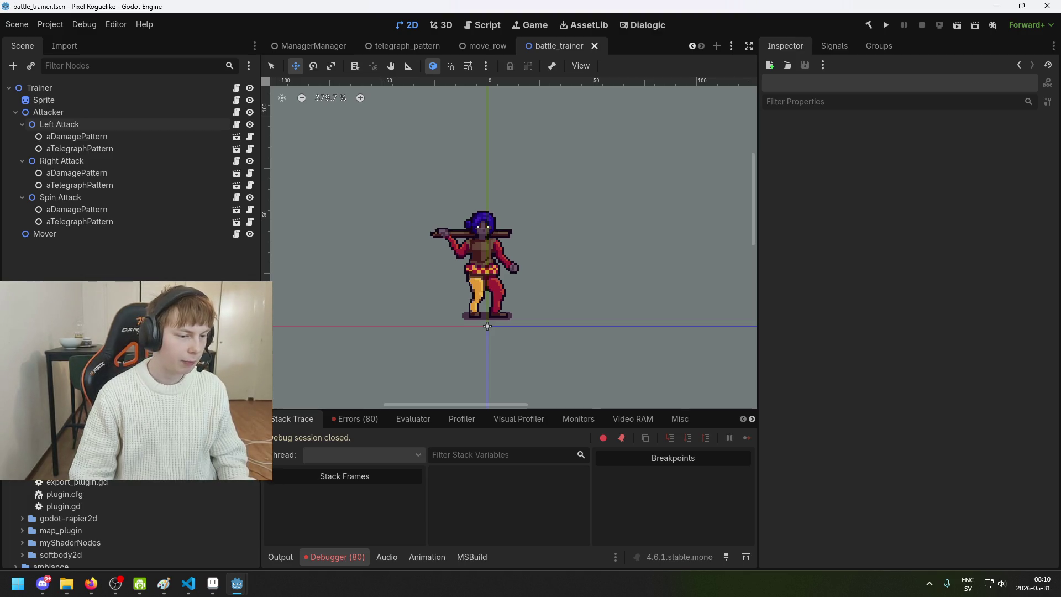
- Save the battle_trainer scene with Ctrl+S and switch to the telegraph_pattern scene
{"action": "scroll", "coordinate": [111, 525], "scroll_direction": "down", "scroll_amount": 3}
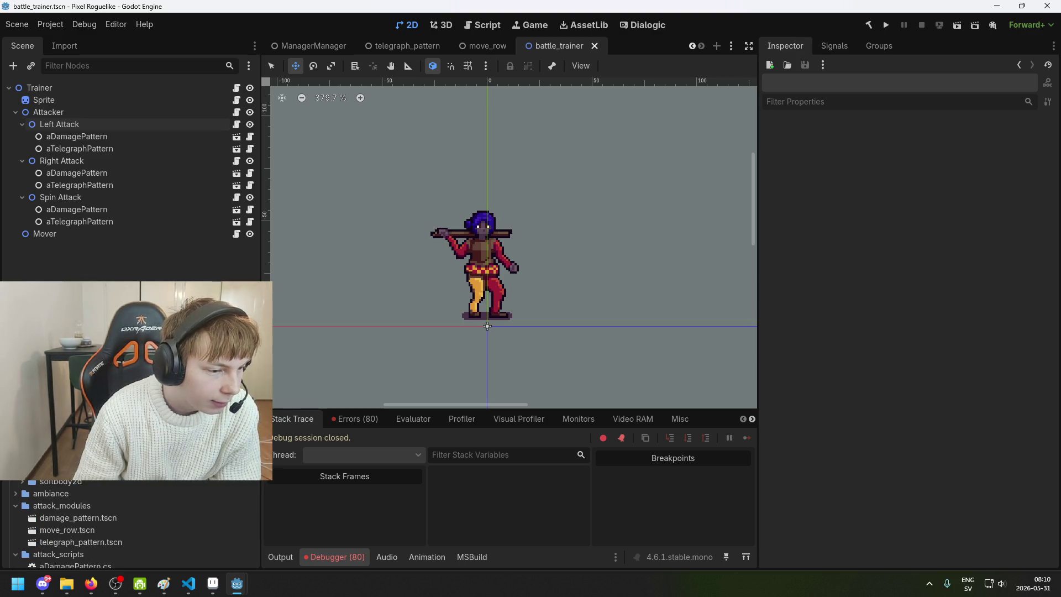
{"action": "scroll", "coordinate": [110, 525], "scroll_direction": "down", "scroll_amount": 3}
{"action": "scroll", "coordinate": [110, 524], "scroll_direction": "up", "scroll_amount": 3}
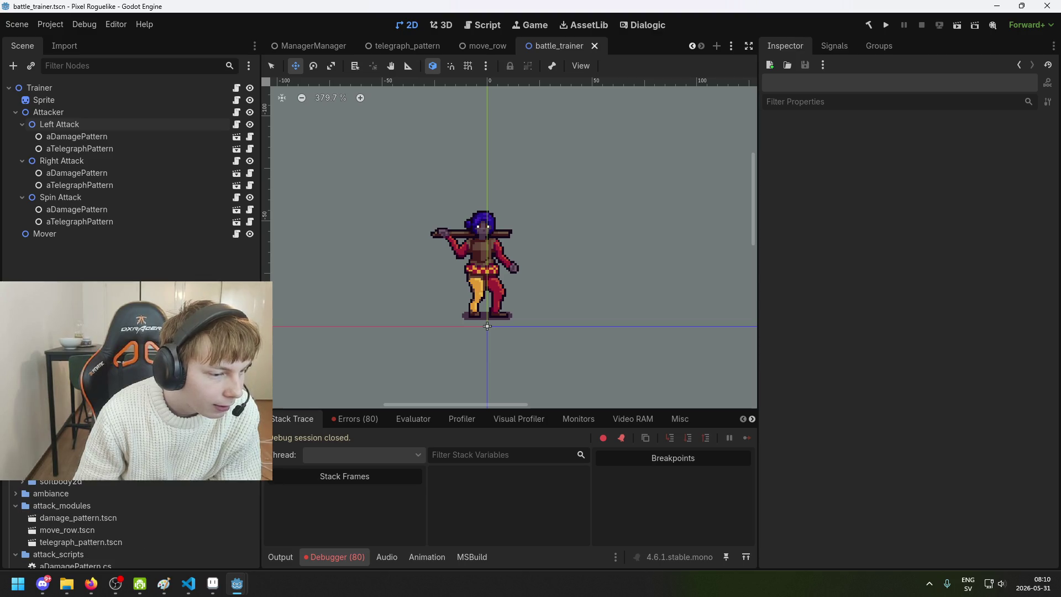
{"action": "scroll", "coordinate": [111, 524], "scroll_direction": "down", "scroll_amount": 3}
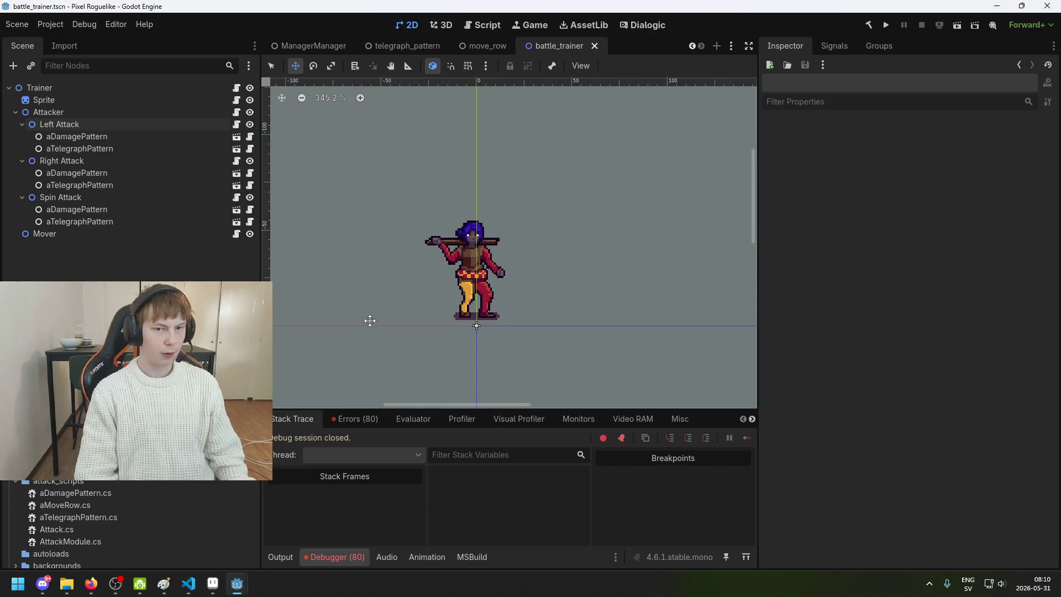
{"action": "scroll", "coordinate": [369, 317], "scroll_direction": "down", "scroll_amount": 1}
{"action": "key", "text": "ctrl+s"}
{"action": "scroll", "coordinate": [358, 302], "scroll_direction": "up", "scroll_amount": 1}
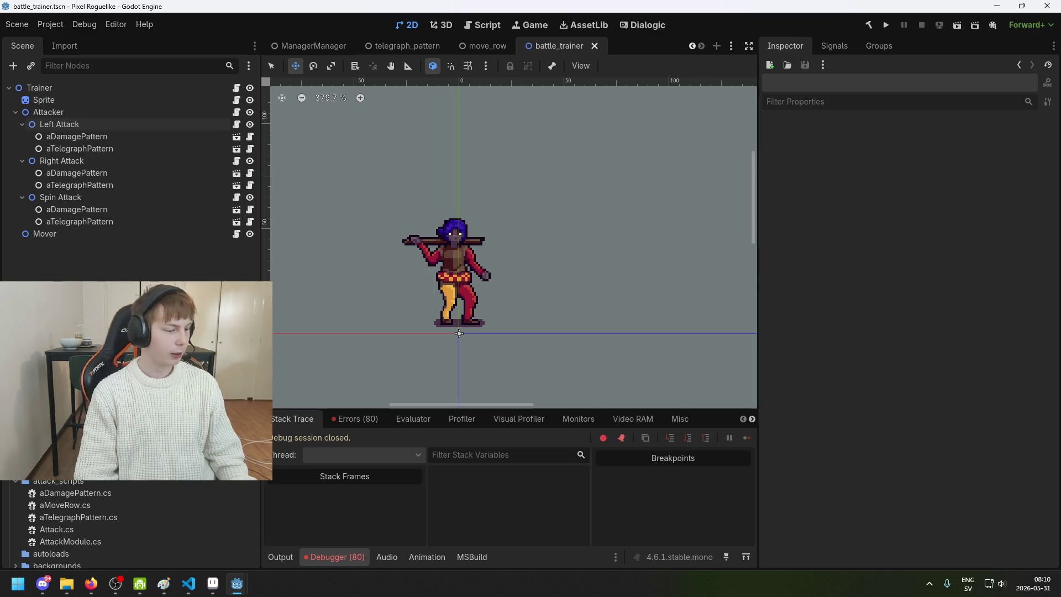
{"action": "scroll", "coordinate": [324, 274], "scroll_direction": "up", "scroll_amount": 2}
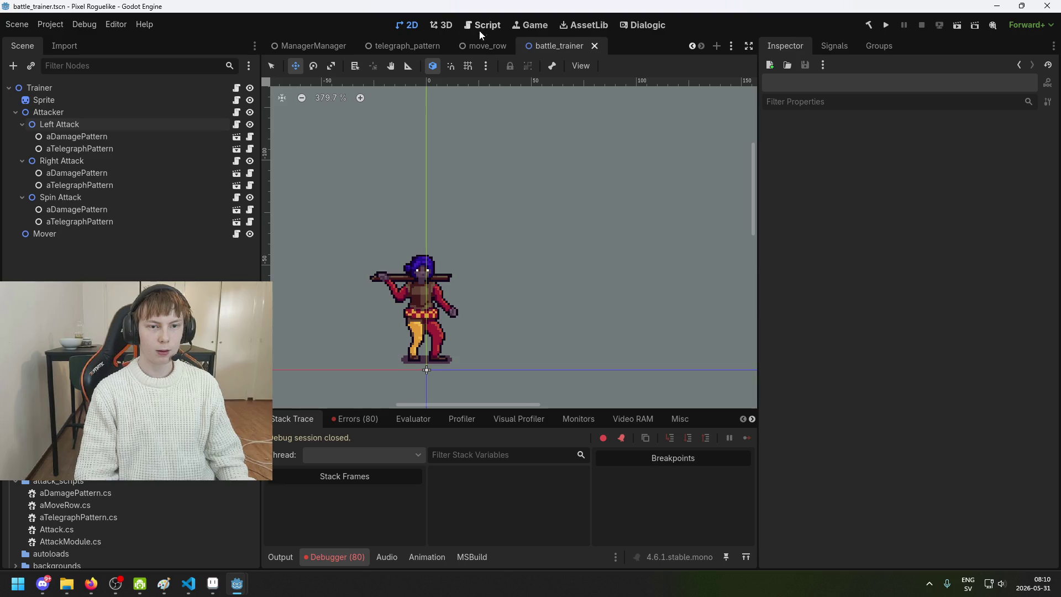
{"action": "scroll", "coordinate": [672, 205], "scroll_direction": "left", "scroll_amount": 3}
{"action": "scroll", "coordinate": [663, 204], "scroll_direction": "right", "scroll_amount": 2}
{"action": "scroll", "coordinate": [662, 203], "scroll_direction": "down", "scroll_amount": 1}
{"action": "key", "text": "ctrl+s"}
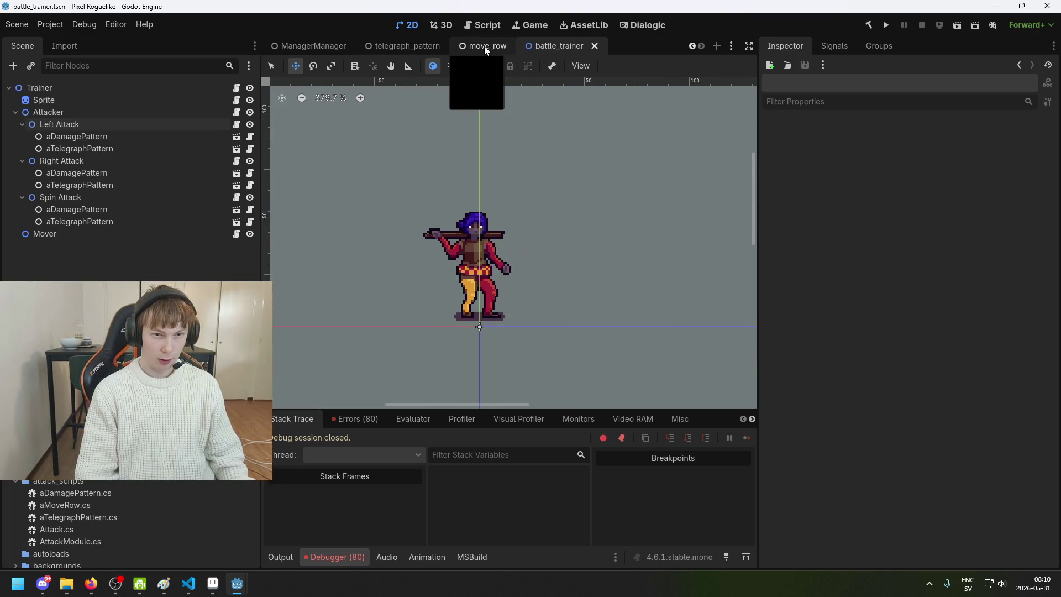
{"action": "left_click", "coordinate": [402, 47]}
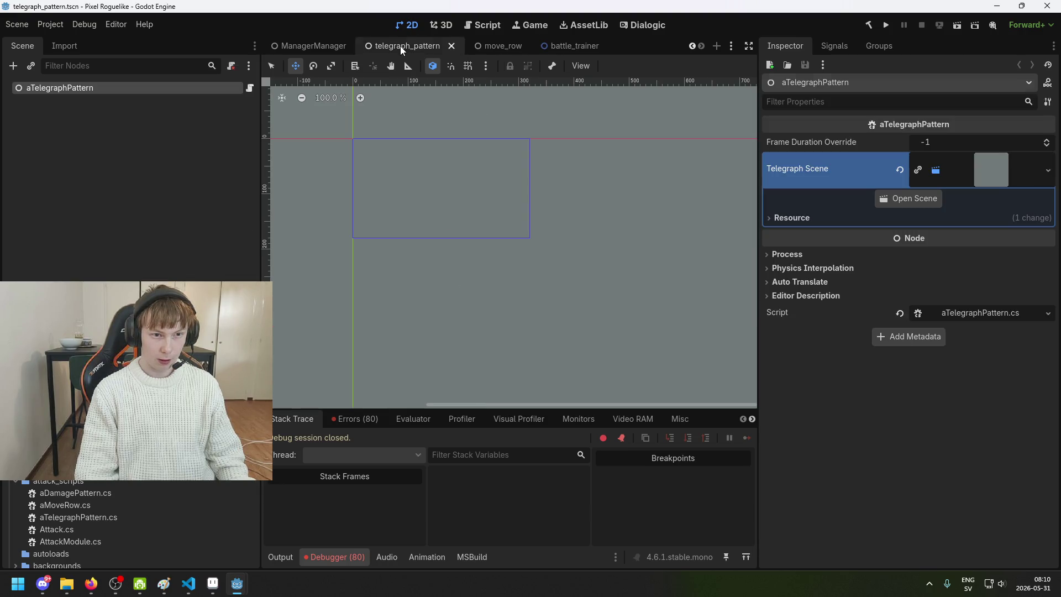
- Return to battle_trainer, clear the node selection, recentre the canvas and save
{"action": "left_click", "coordinate": [510, 47]}
{"action": "left_click", "coordinate": [575, 48]}
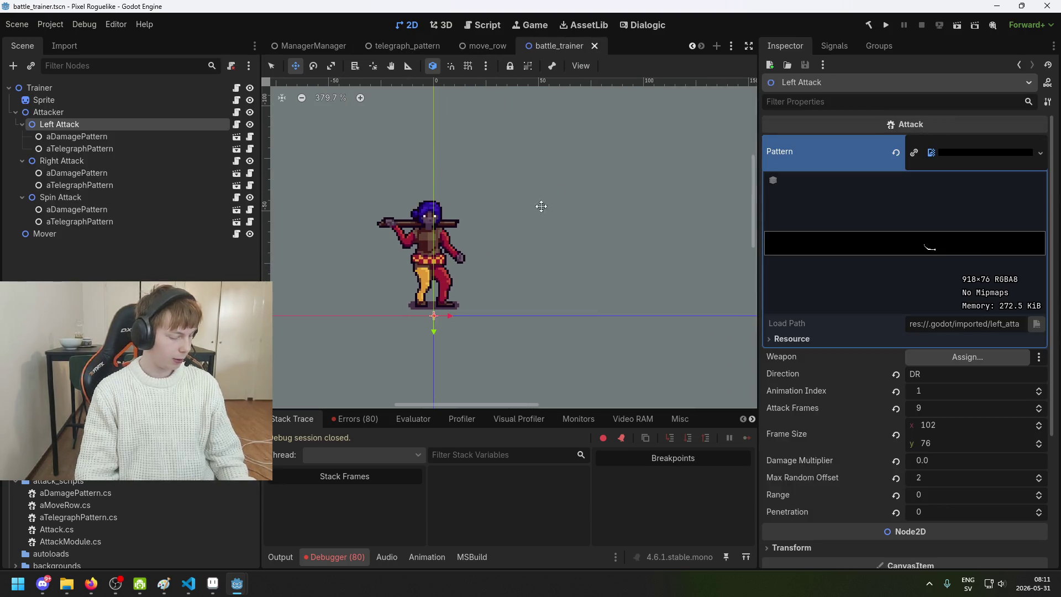
{"action": "left_click", "coordinate": [181, 266]}
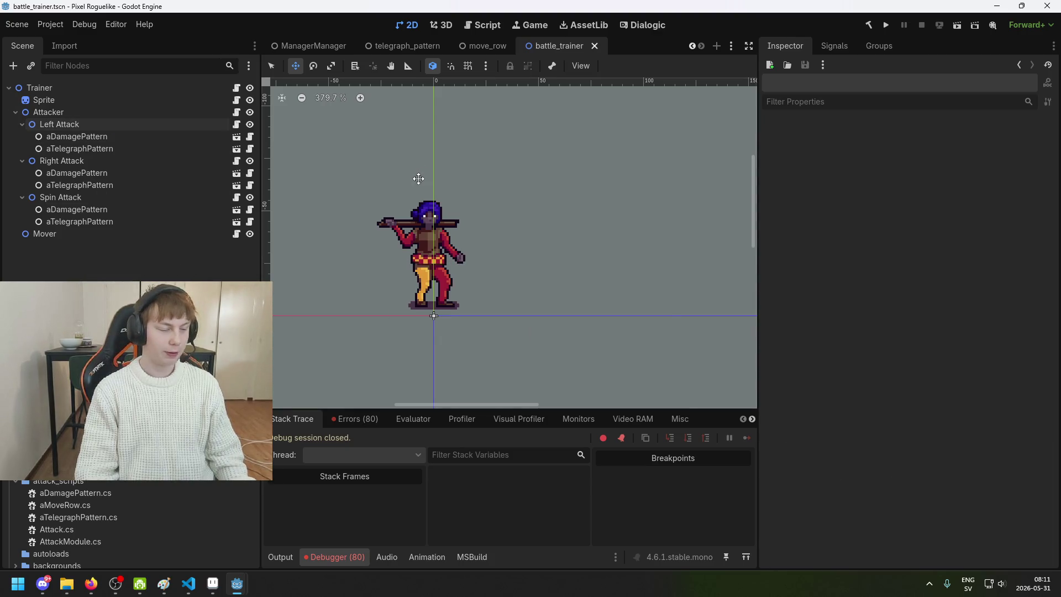
{"action": "left_click_drag", "start_coordinate": [412, 182], "coordinate": [462, 175]}
{"action": "key", "text": "ctrl+s"}
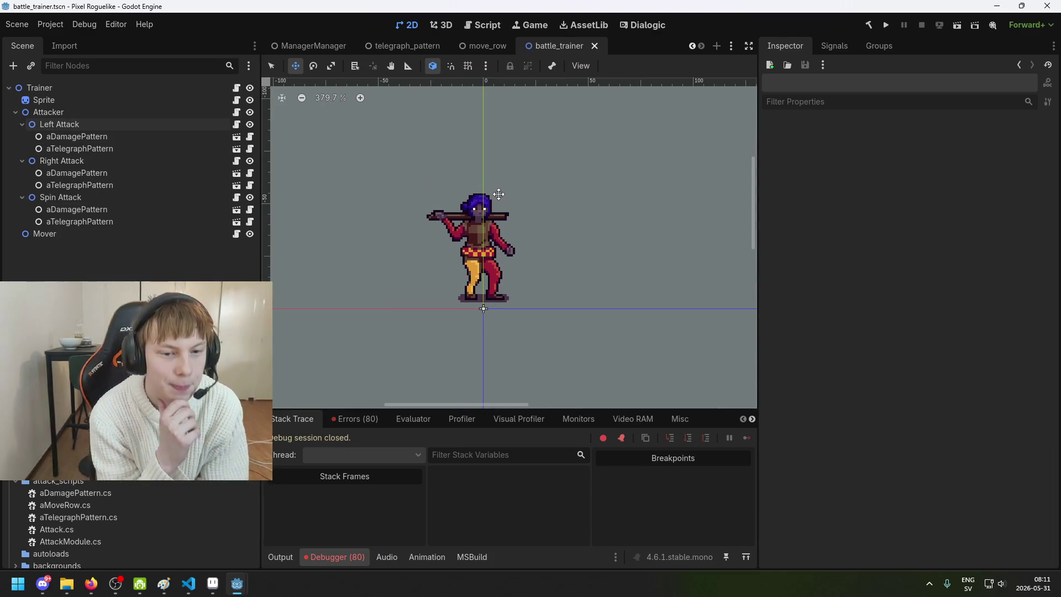
{"action": "left_click_drag", "start_coordinate": [417, 321], "coordinate": [415, 317]}
{"action": "scroll", "coordinate": [415, 318], "scroll_direction": "down", "scroll_amount": 1}
{"action": "scroll", "coordinate": [415, 318], "scroll_direction": "down", "scroll_amount": 1}
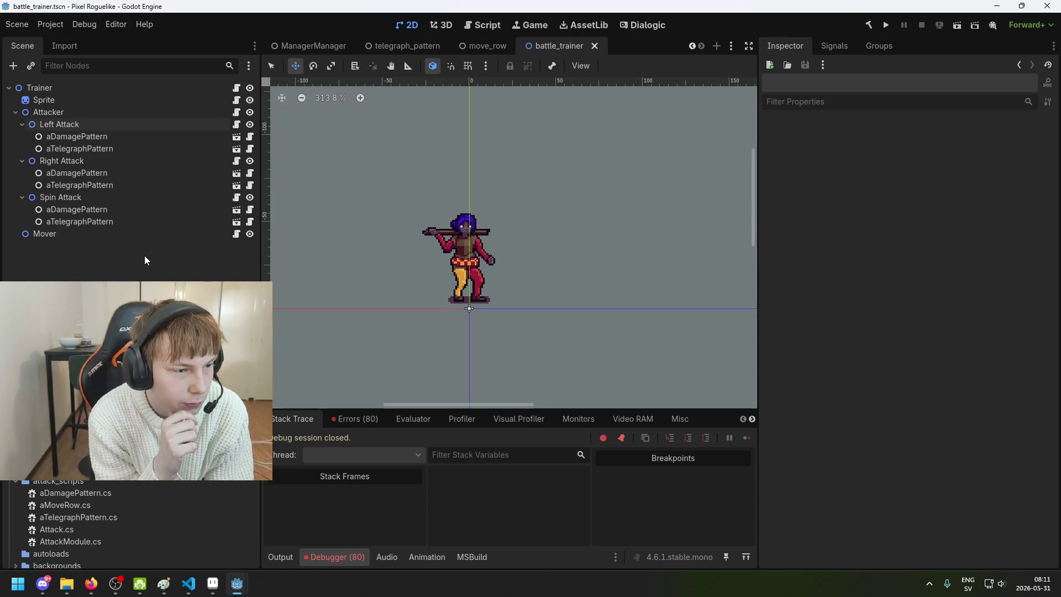
{"action": "scroll", "coordinate": [526, 294], "scroll_direction": "up", "scroll_amount": 1}
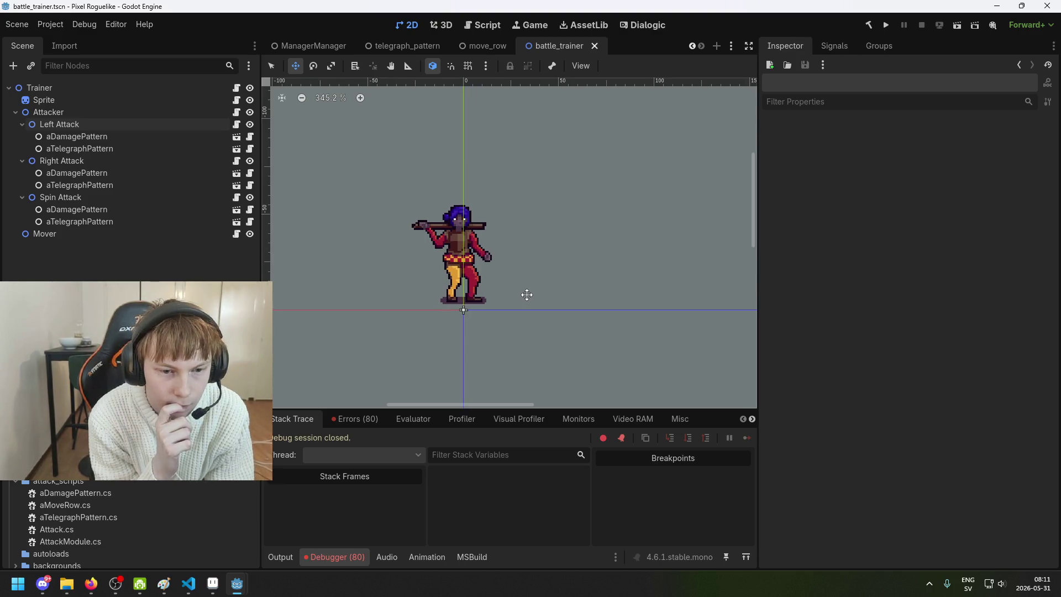
{"action": "scroll", "coordinate": [526, 294], "scroll_direction": "up", "scroll_amount": 2}
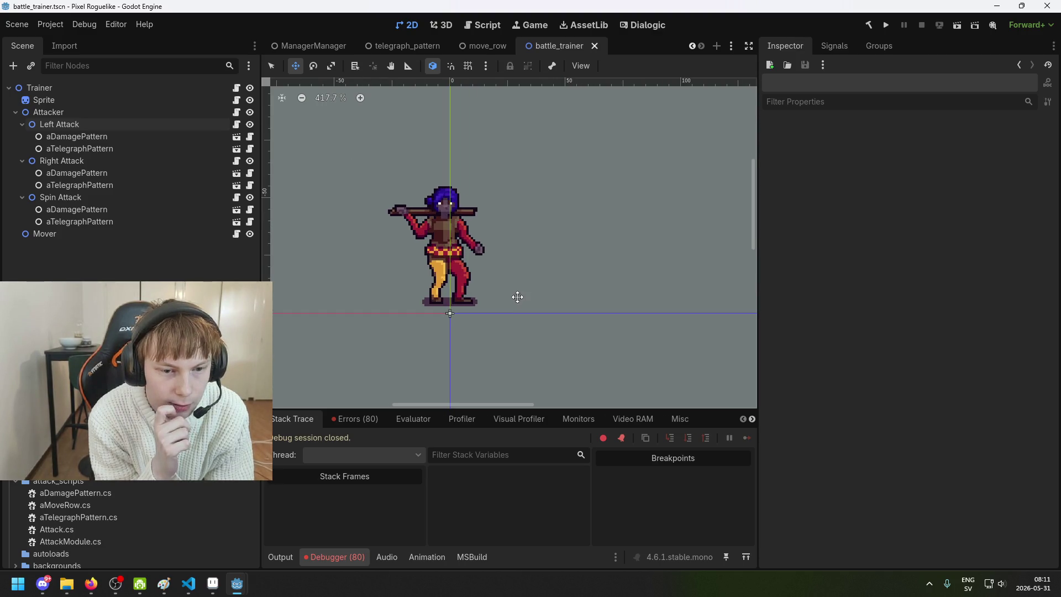
- Compare the aDamagePattern node's settings with Left Attack's attack settings, then save
{"action": "left_click", "coordinate": [73, 137]}
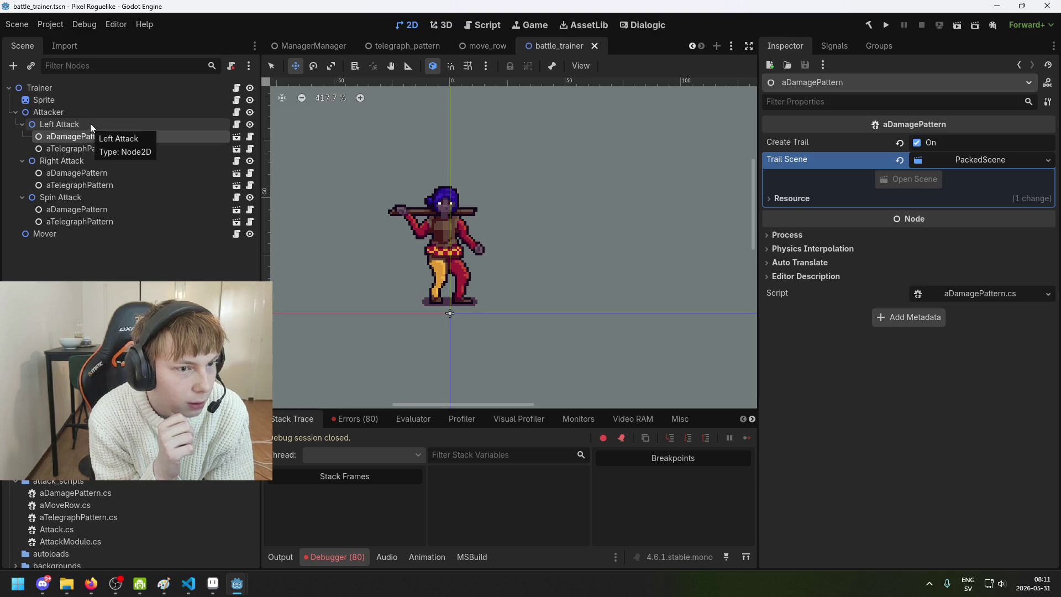
{"action": "left_click", "coordinate": [90, 122]}
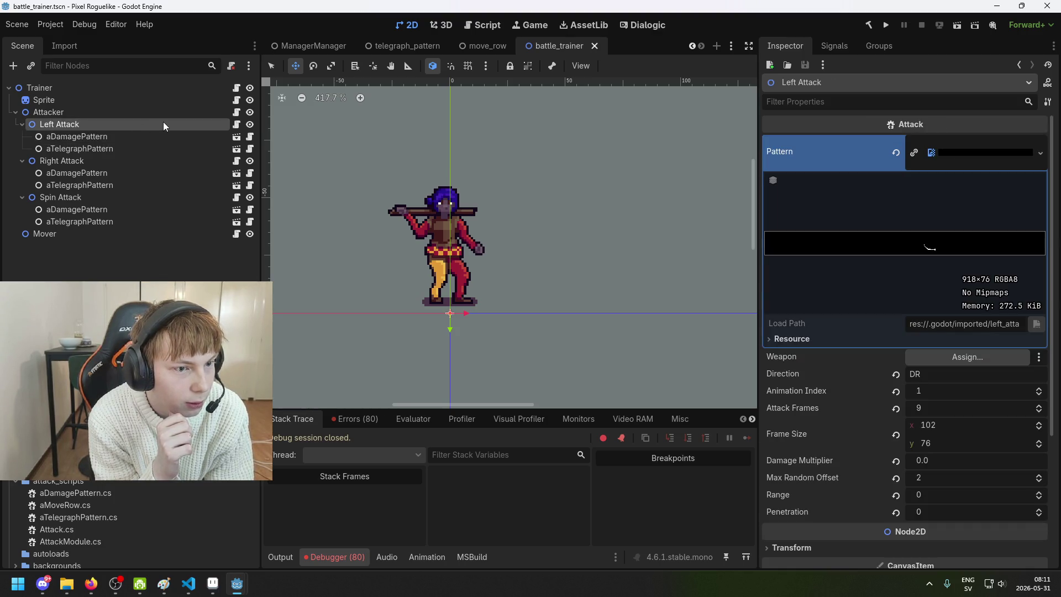
{"action": "left_click", "coordinate": [178, 139]}
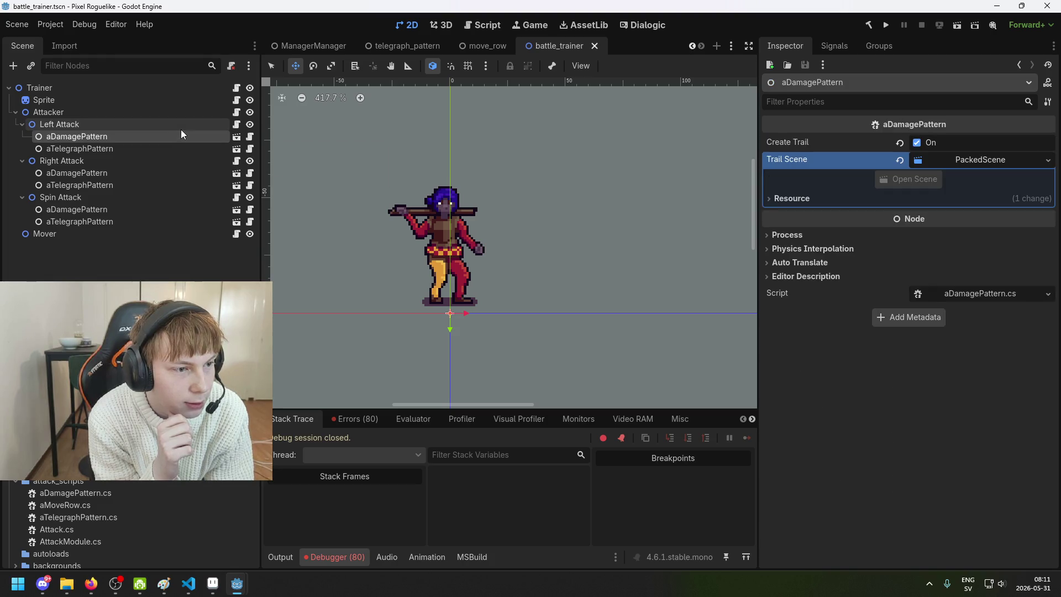
{"action": "left_click", "coordinate": [181, 129]}
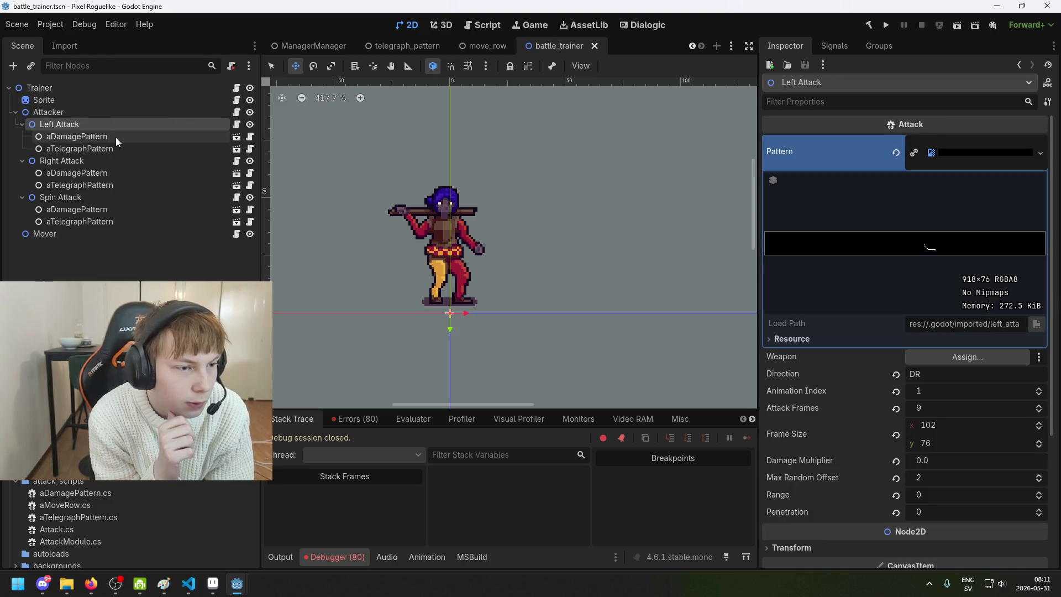
{"action": "scroll", "coordinate": [748, 268], "scroll_direction": "down", "scroll_amount": 1}
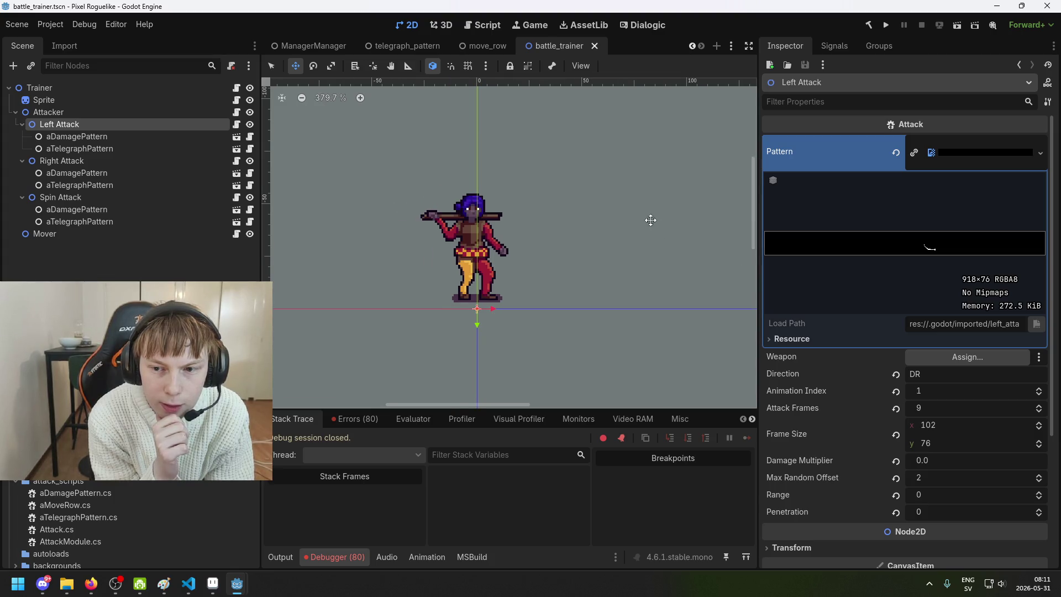
{"action": "scroll", "coordinate": [651, 220], "scroll_direction": "up", "scroll_amount": 1}
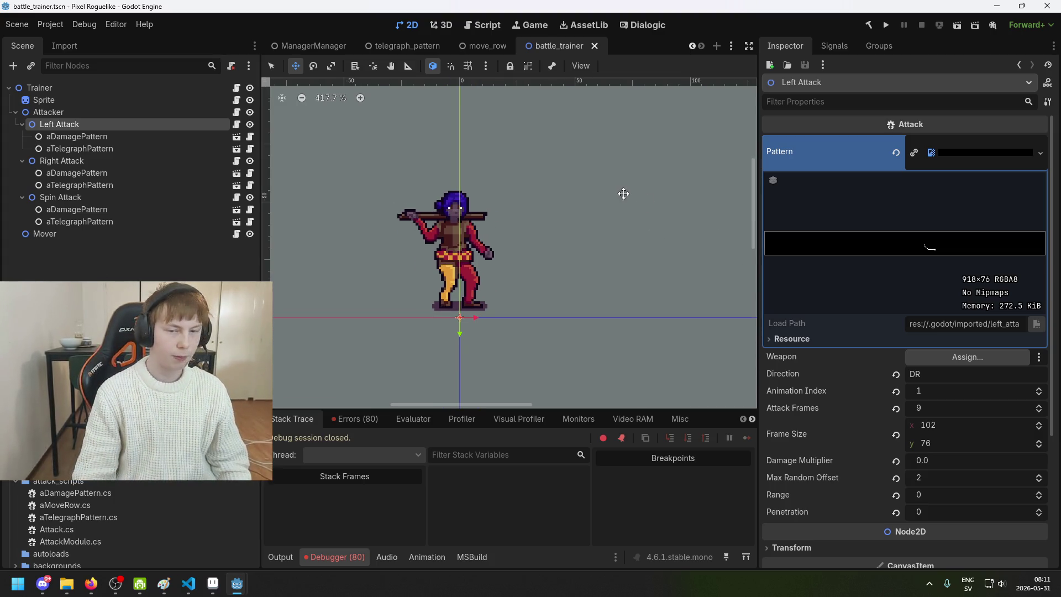
{"action": "scroll", "coordinate": [624, 194], "scroll_direction": "up", "scroll_amount": 1}
{"action": "key", "text": "ctrl+s"}
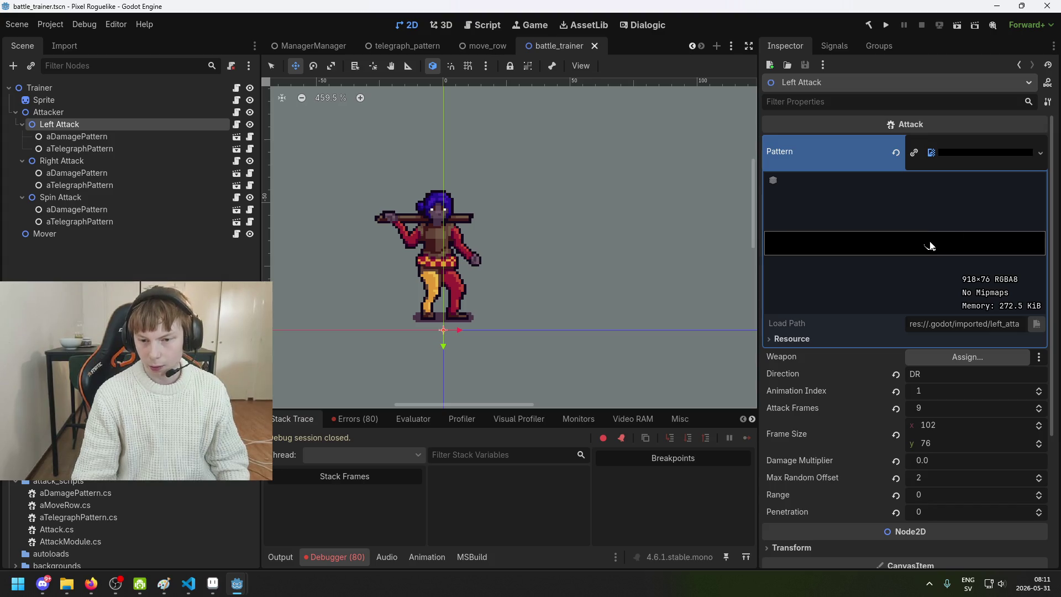
- Check aDamagePattern and aTelegraphPattern, ending on Left Attack's 9-frame, 102×76, DR attack settings
{"action": "scroll", "coordinate": [620, 257], "scroll_direction": "up", "scroll_amount": 2}
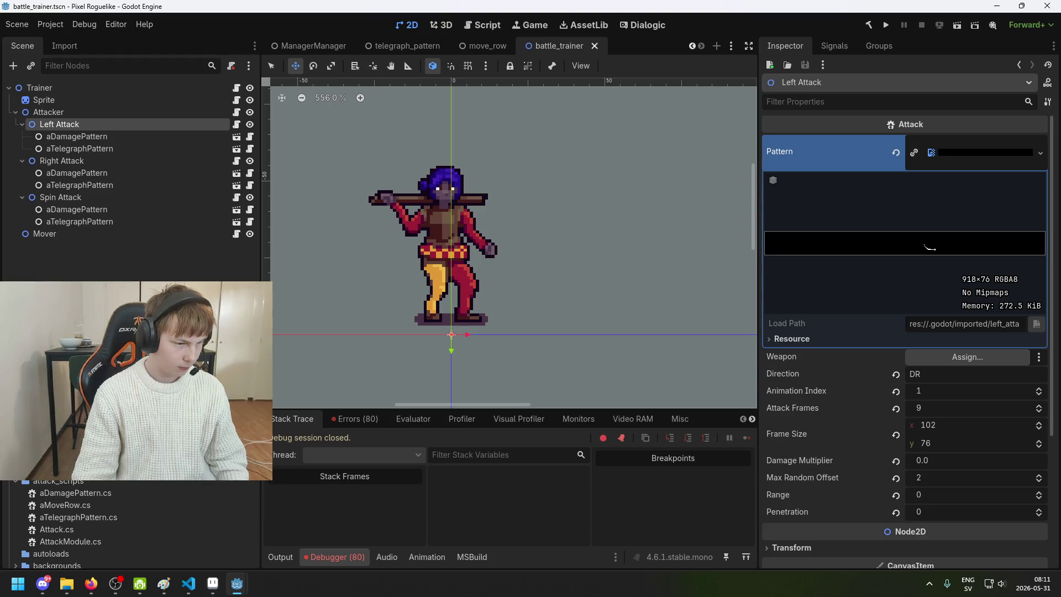
{"action": "left_click", "coordinate": [100, 136]}
{"action": "left_click", "coordinate": [98, 151]}
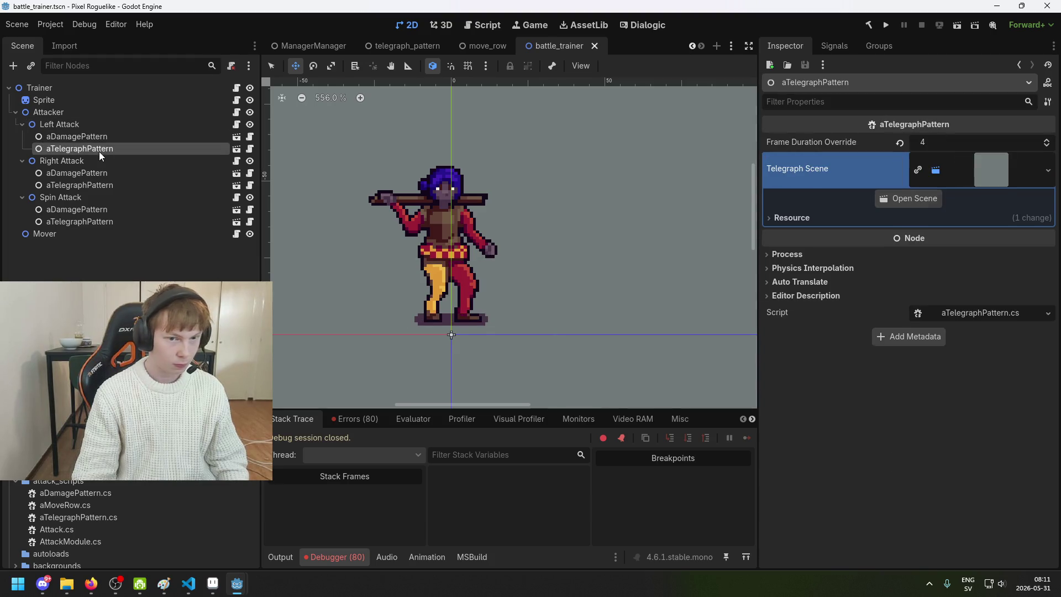
{"action": "left_click", "coordinate": [111, 122]}
{"action": "scroll", "coordinate": [418, 252], "scroll_direction": "up", "scroll_amount": 1}
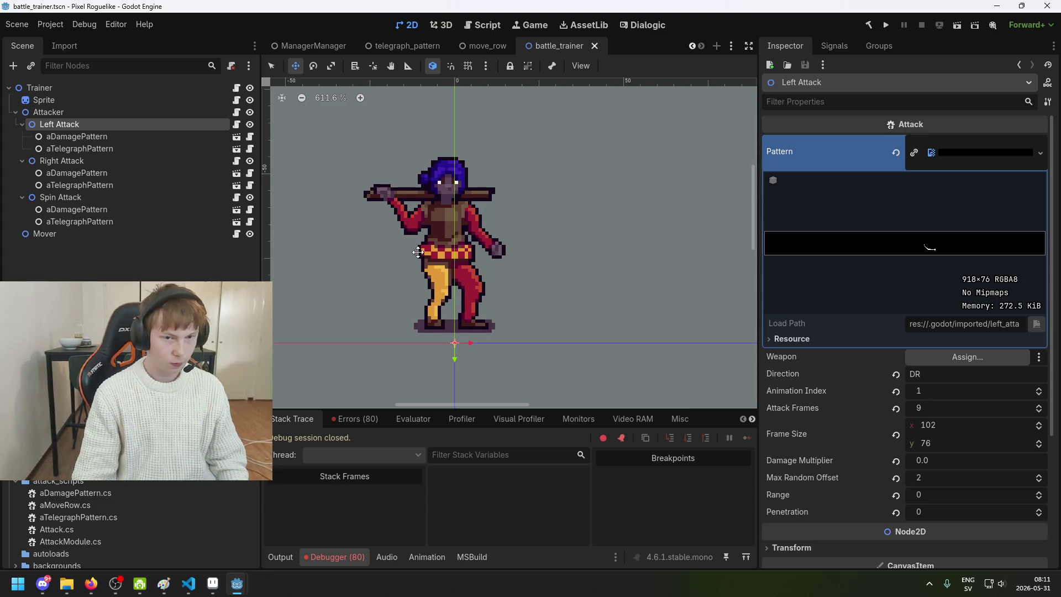
{"action": "scroll", "coordinate": [418, 252], "scroll_direction": "down", "scroll_amount": 3}
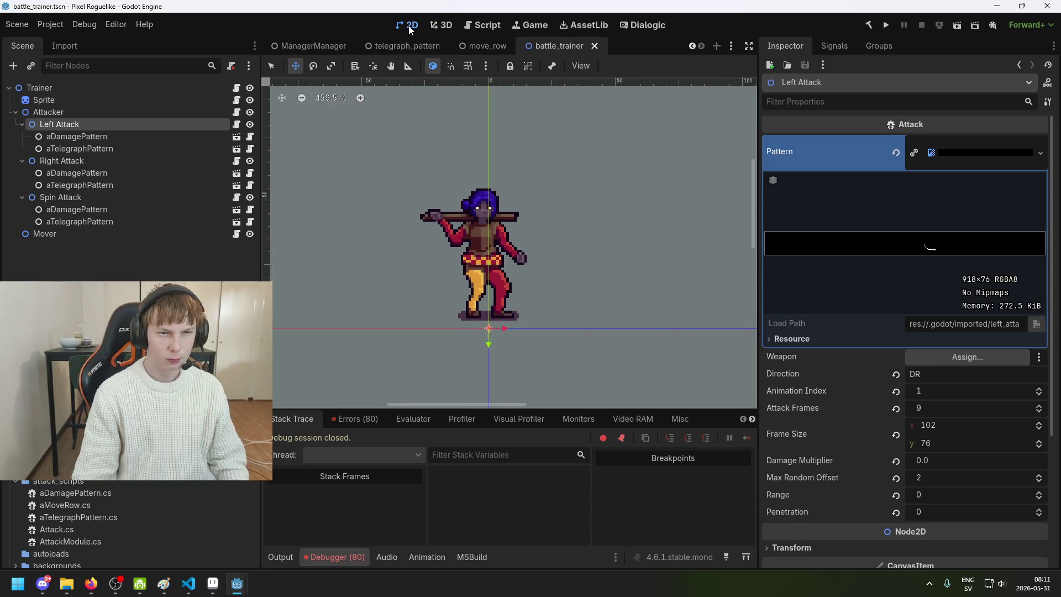
{"action": "scroll", "coordinate": [320, 44], "scroll_direction": "up", "scroll_amount": 5}
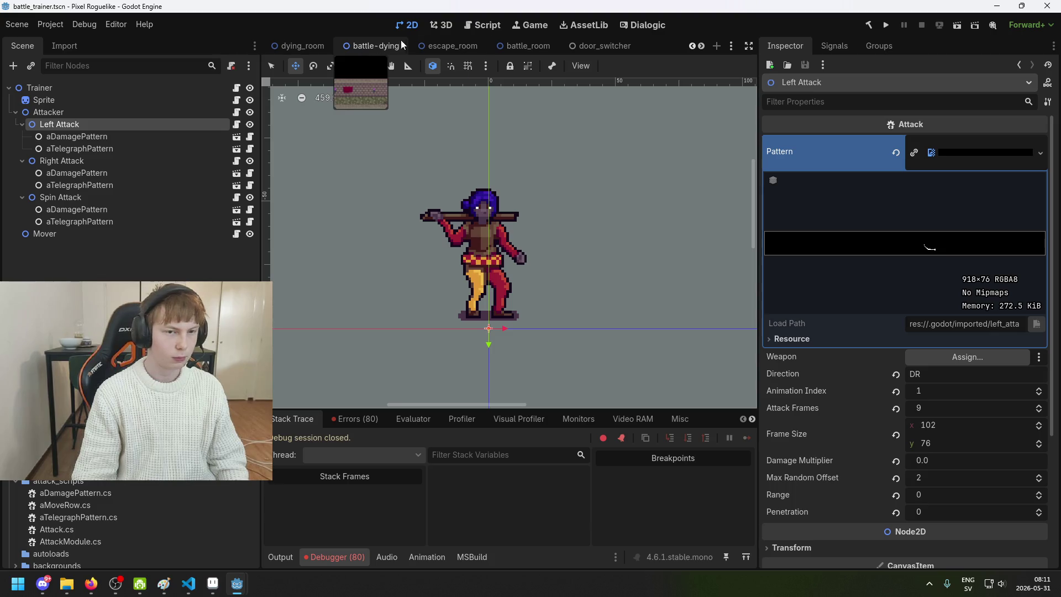
- Switch through the escape_room and battle-dying scenes, then open the battle_room scene
{"action": "left_click", "coordinate": [439, 46]}
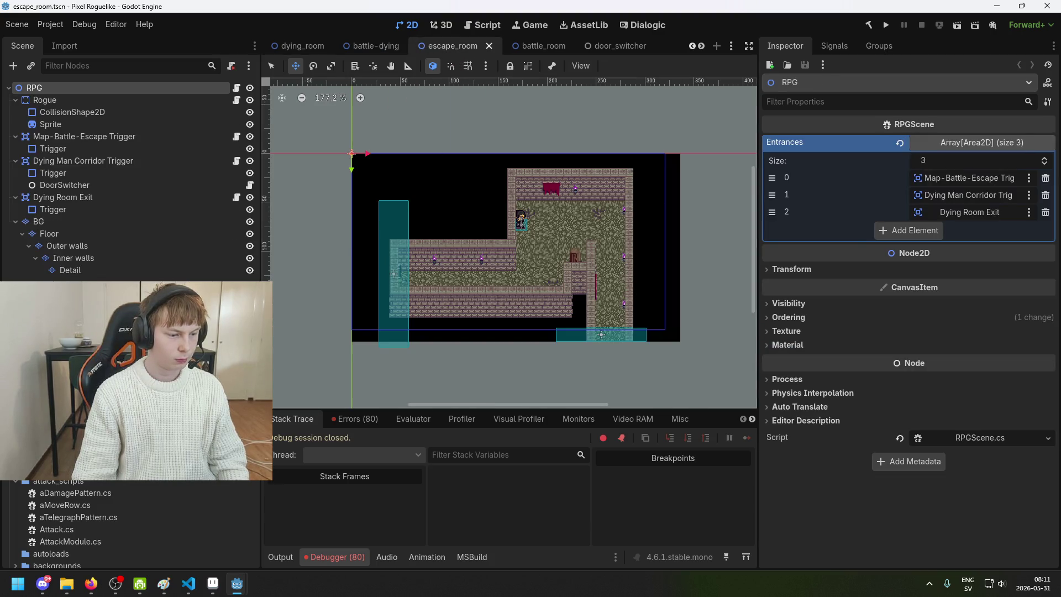
{"action": "left_click", "coordinate": [370, 48]}
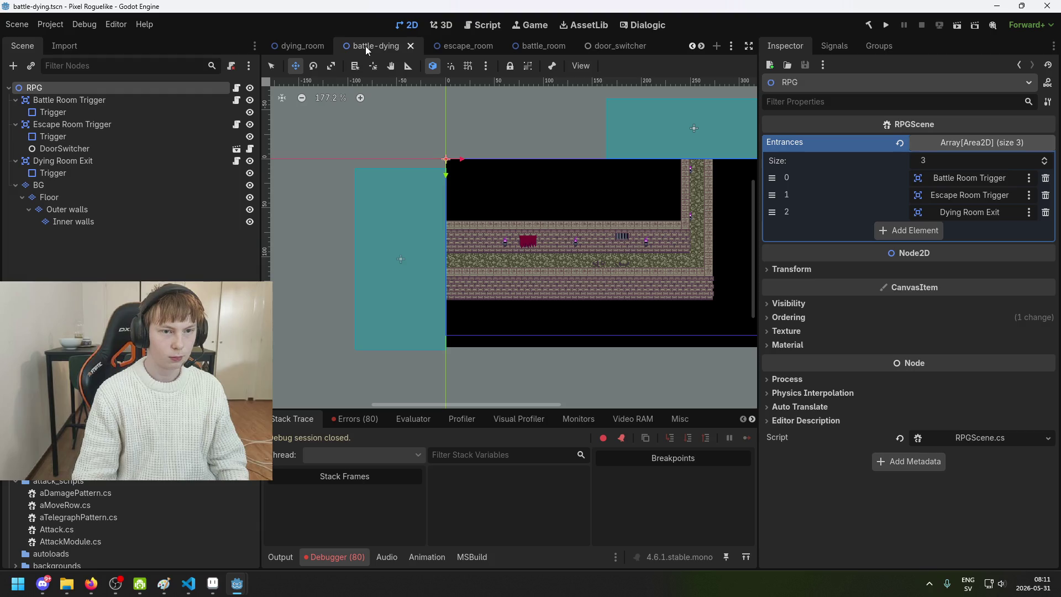
{"action": "left_click", "coordinate": [311, 48]}
{"action": "left_click", "coordinate": [471, 50]}
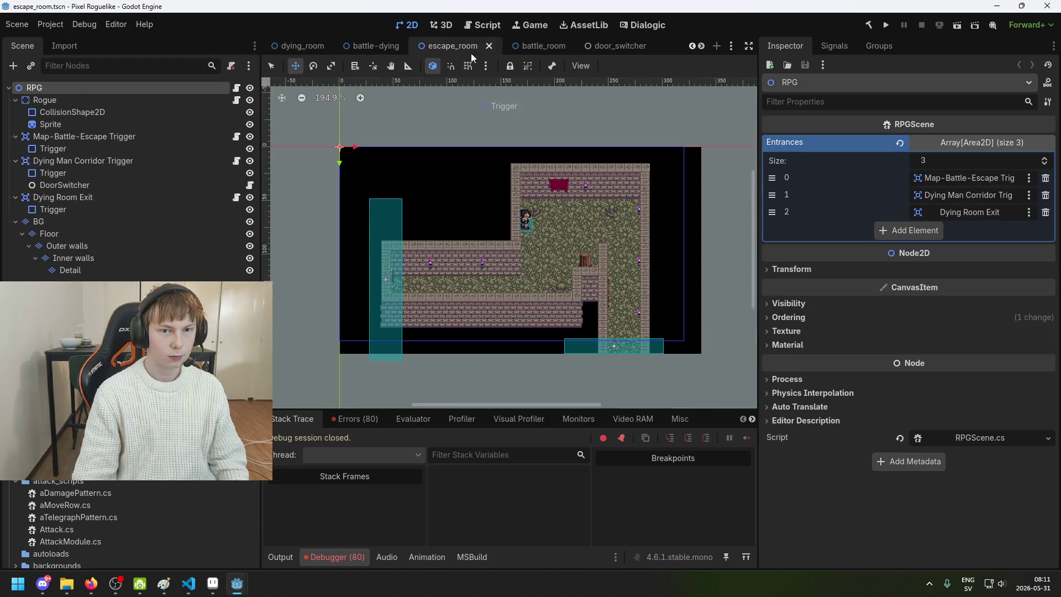
{"action": "left_click", "coordinate": [540, 48]}
- Pan and zoom across the battle_room map, then reset the canvas zoom to 100%
{"action": "scroll", "coordinate": [448, 364], "scroll_direction": "up", "scroll_amount": 3}
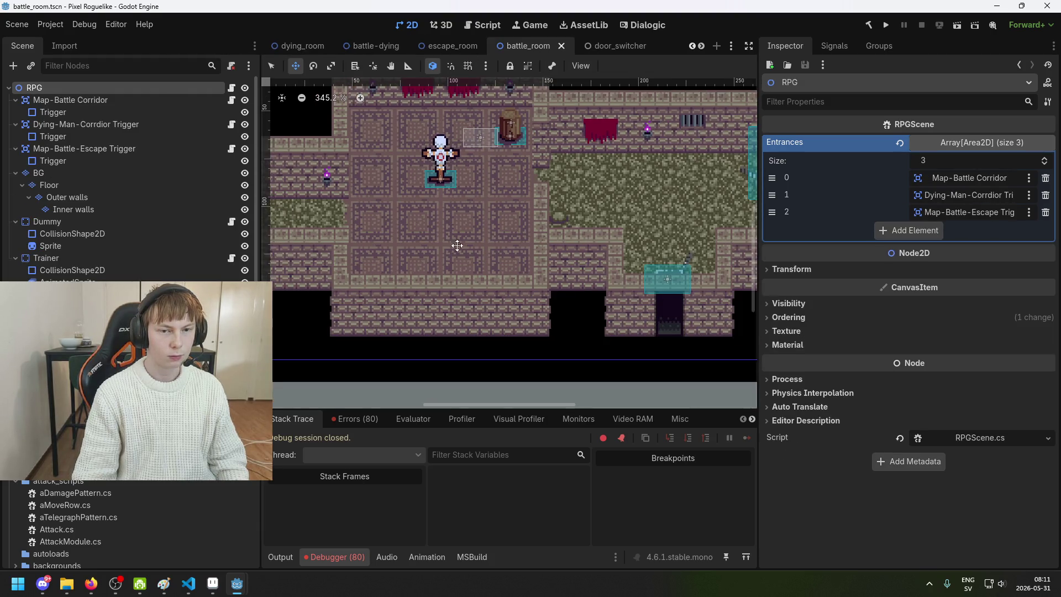
{"action": "left_click_drag", "start_coordinate": [448, 364], "coordinate": [485, 325]}
{"action": "mouse_move", "coordinate": [493, 274]}
{"action": "left_mouse_down"}
{"action": "mouse_move", "coordinate": [469, 296]}
{"action": "mouse_move", "coordinate": [468, 271]}
{"action": "left_mouse_up"}
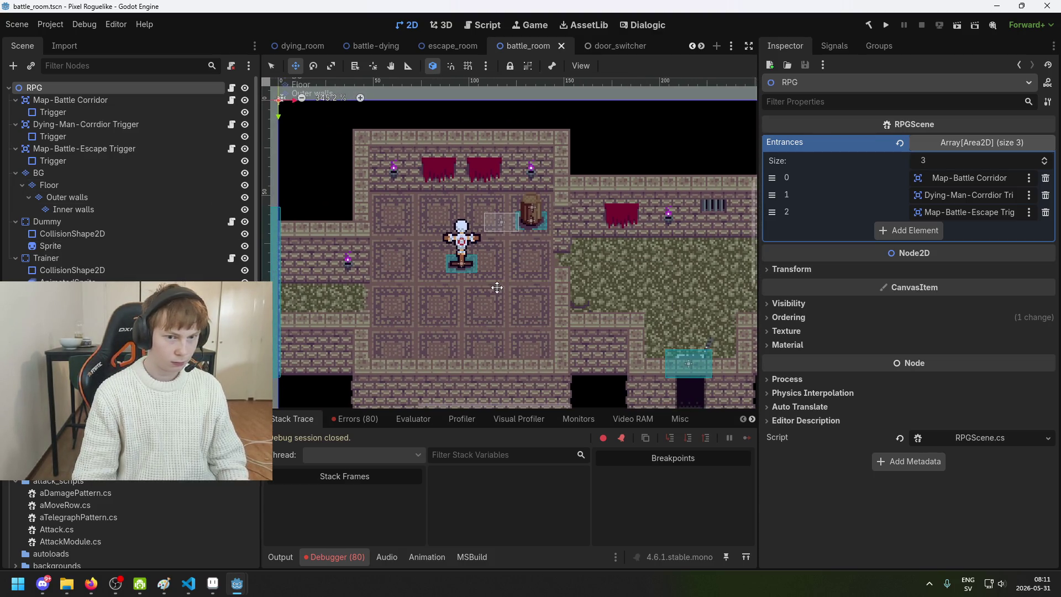
{"action": "scroll", "coordinate": [497, 292], "scroll_direction": "down", "scroll_amount": 4}
{"action": "mouse_move", "coordinate": [604, 282]}
{"action": "left_mouse_down"}
{"action": "mouse_move", "coordinate": [443, 237]}
{"action": "mouse_move", "coordinate": [505, 247]}
{"action": "left_mouse_up"}
{"action": "scroll", "coordinate": [505, 246], "scroll_direction": "down", "scroll_amount": 1}
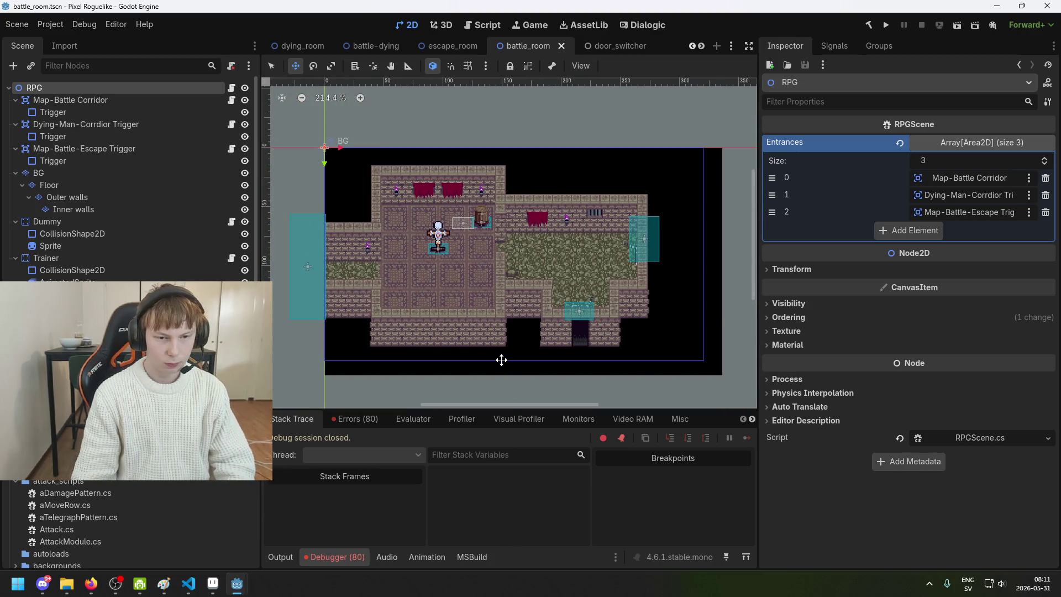
{"action": "scroll", "coordinate": [500, 357], "scroll_direction": "up", "scroll_amount": 1}
{"action": "scroll", "coordinate": [498, 359], "scroll_direction": "down", "scroll_amount": 2}
{"action": "scroll", "coordinate": [495, 361], "scroll_direction": "up", "scroll_amount": 1}
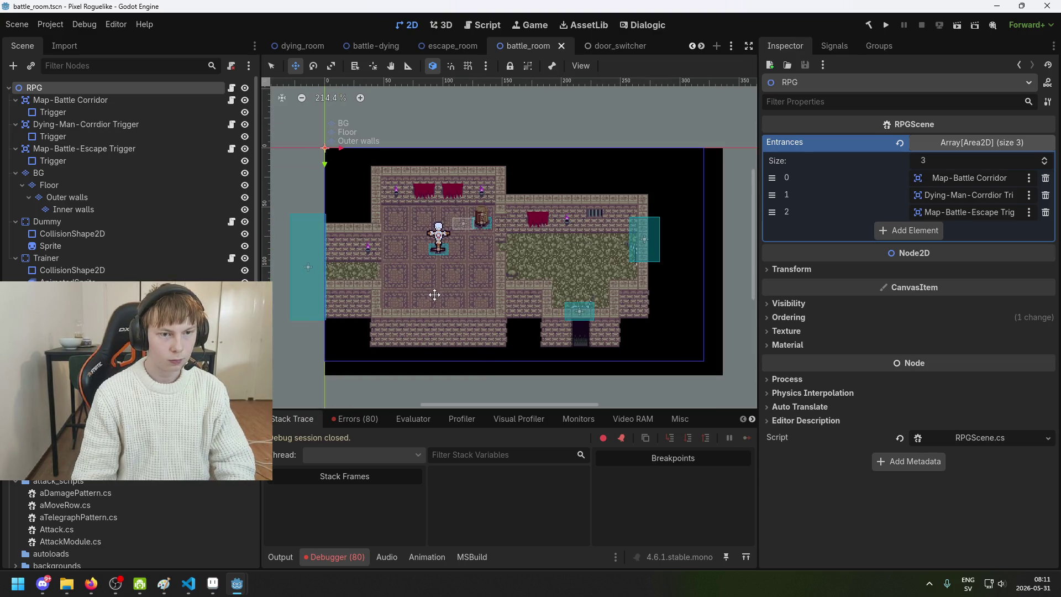
{"action": "scroll", "coordinate": [326, 309], "scroll_direction": "right", "scroll_amount": 1}
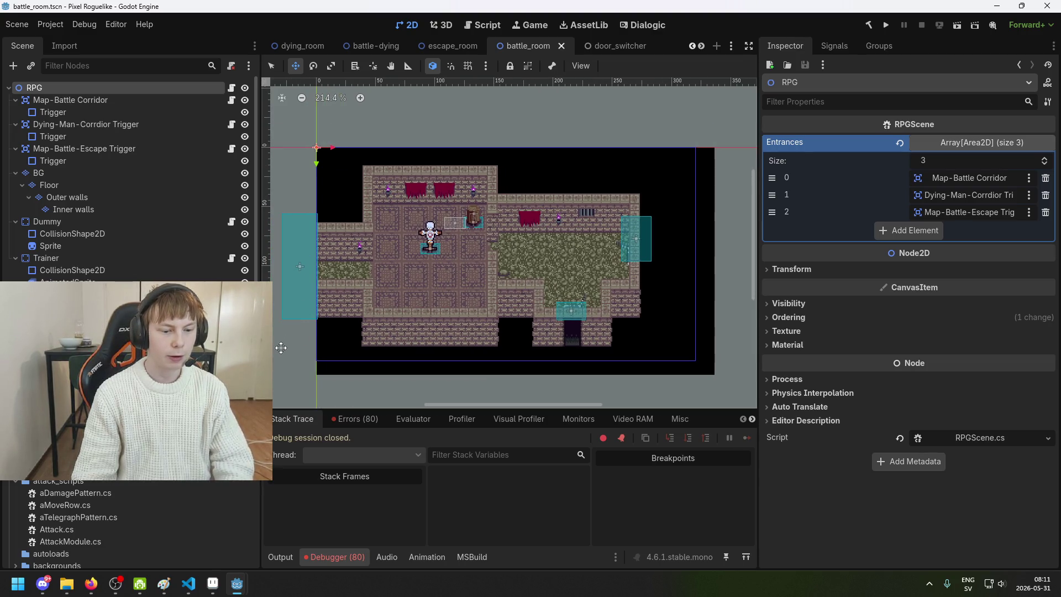
{"action": "scroll", "coordinate": [307, 326], "scroll_direction": "down", "scroll_amount": 3}
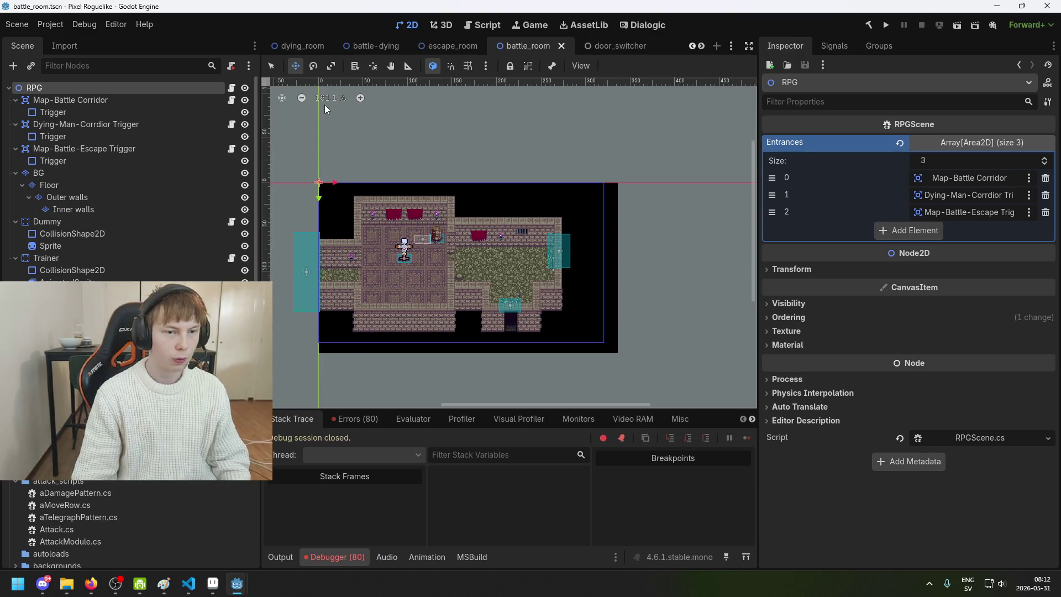
{"action": "left_click", "coordinate": [326, 100]}
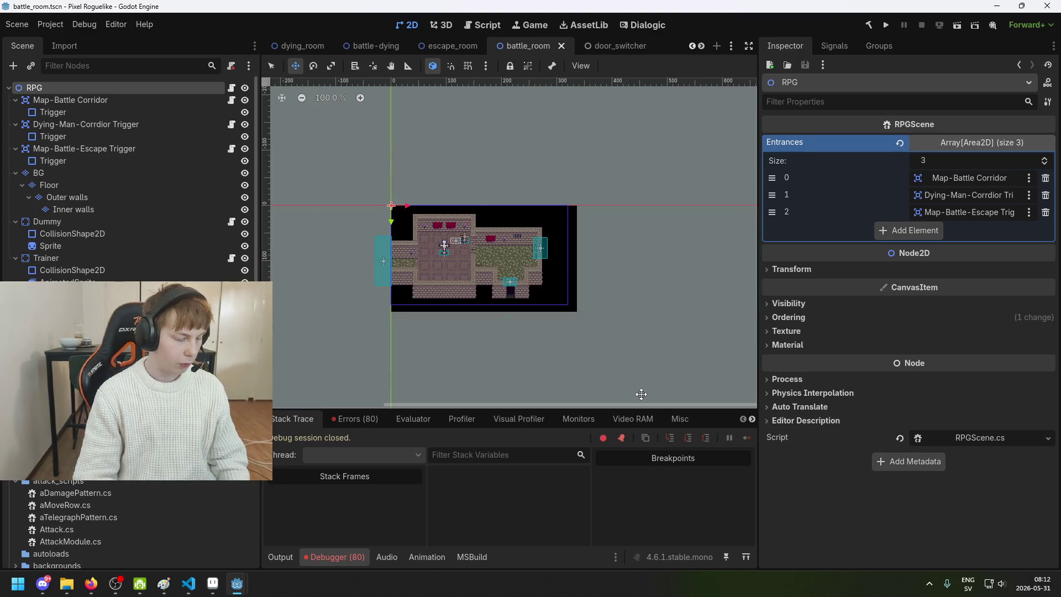
{"action": "left_click", "coordinate": [213, 582]}
- Create a new 3840×1080 sprite and paste the battle room screenshot into it
{"action": "left_click", "coordinate": [966, 524]}
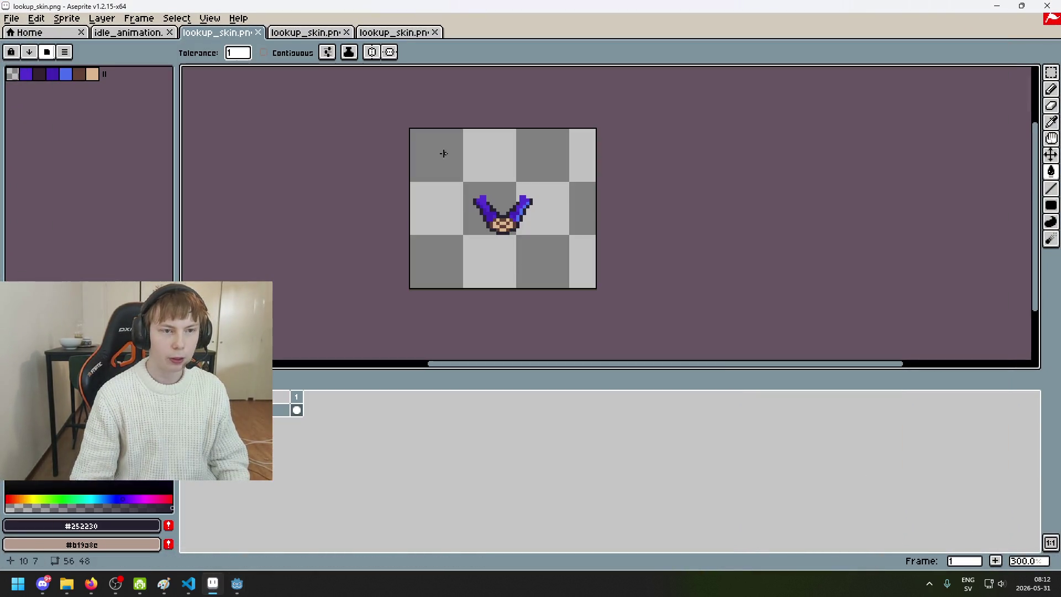
{"action": "left_click", "coordinate": [213, 588]}
{"action": "left_click", "coordinate": [213, 590]}
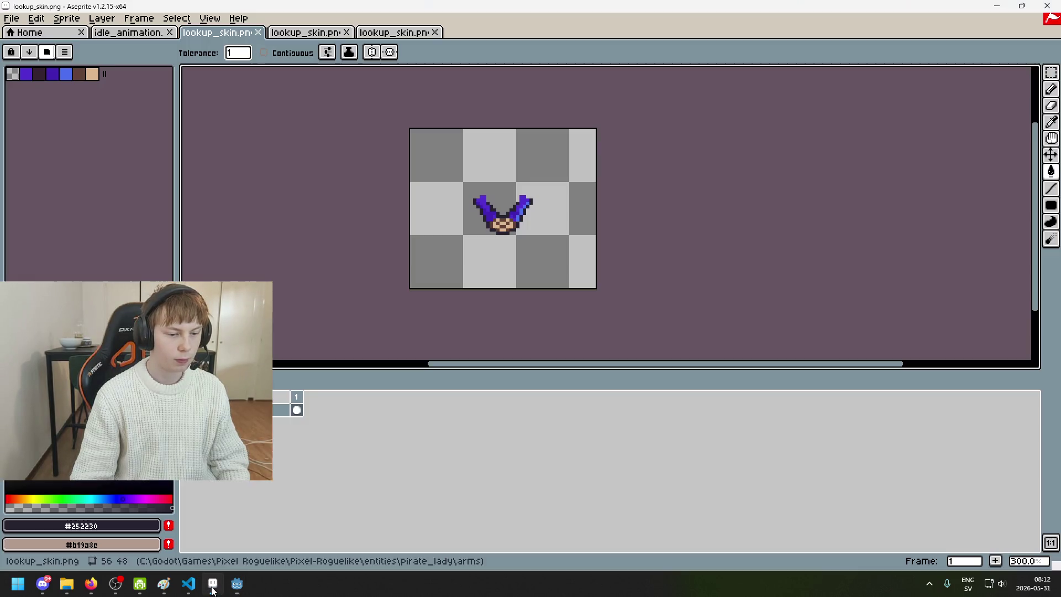
{"action": "left_click", "coordinate": [12, 19]}
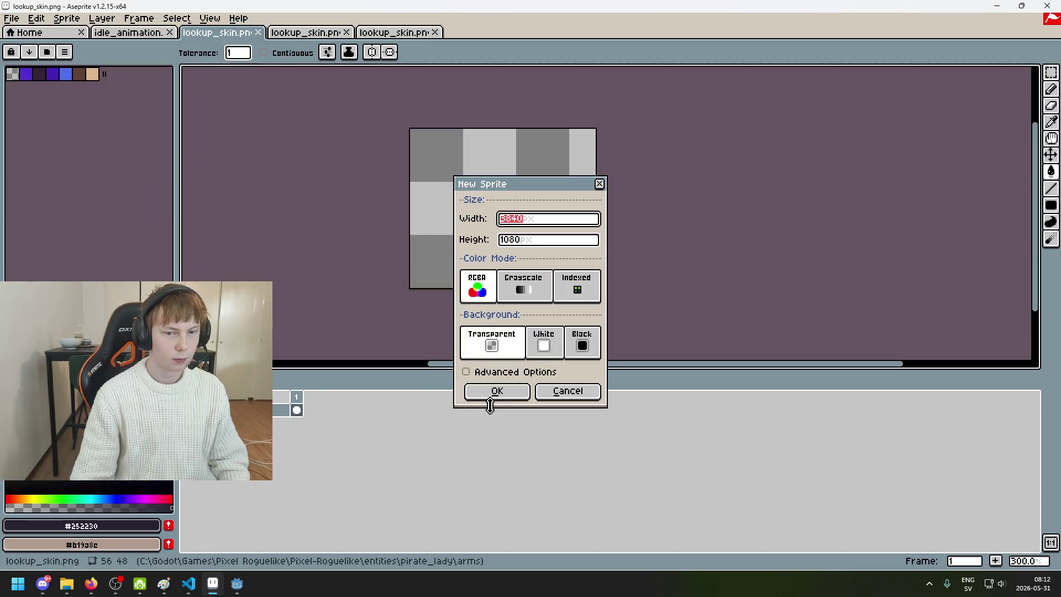
{"action": "left_click", "coordinate": [496, 391]}
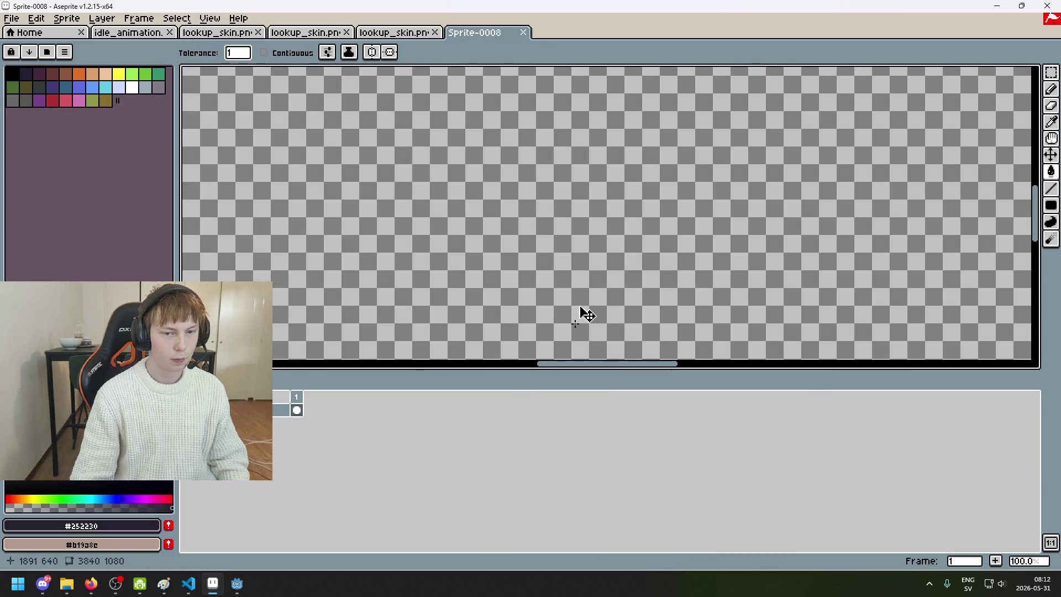
{"action": "key", "text": "ctrl+v"}
{"action": "scroll", "coordinate": [653, 323], "scroll_direction": "down", "scroll_amount": 5}
{"action": "scroll", "coordinate": [639, 178], "scroll_direction": "up", "scroll_amount": 5}
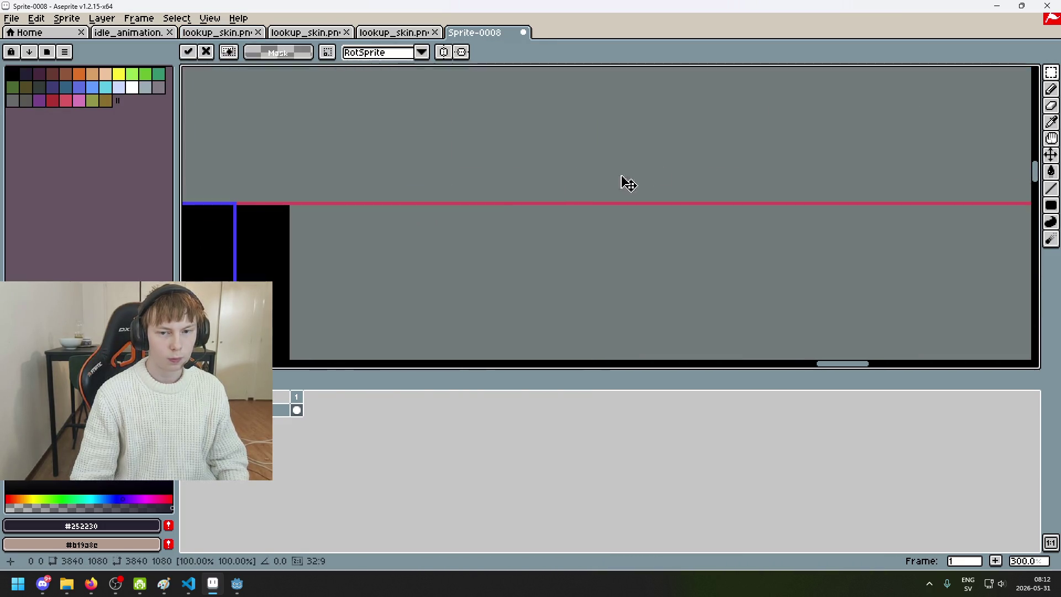
{"action": "scroll", "coordinate": [492, 182], "scroll_direction": "down", "scroll_amount": 2}
{"action": "scroll", "coordinate": [492, 201], "scroll_direction": "up", "scroll_amount": 2}
{"action": "scroll", "coordinate": [492, 200], "scroll_direction": "down", "scroll_amount": 1}
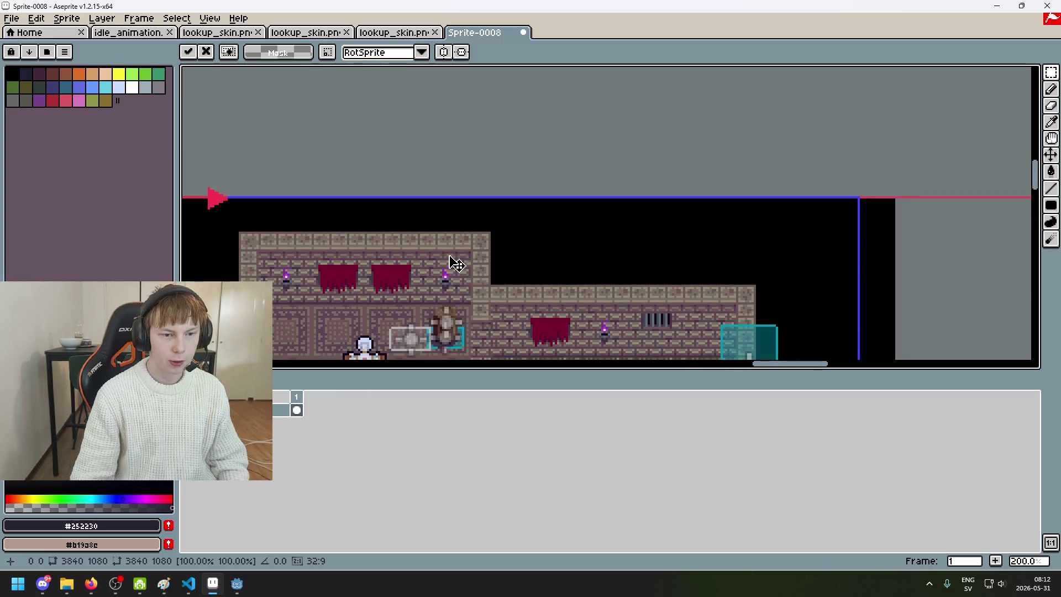
- Commit the pasted capture, switch to the Rectangular Marquee (M) and box the left room area
{"action": "left_click_drag", "start_coordinate": [450, 260], "coordinate": [615, 182]}
{"action": "scroll", "coordinate": [486, 201], "scroll_direction": "up", "scroll_amount": 4}
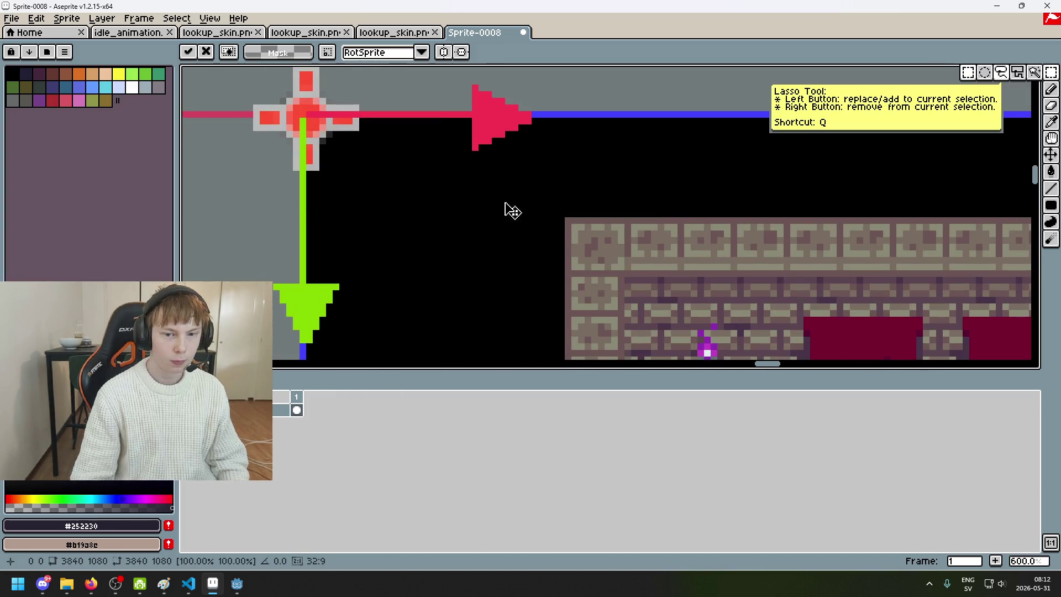
{"action": "key", "text": "b"}
{"action": "scroll", "coordinate": [599, 218], "scroll_direction": "up", "scroll_amount": 3}
{"action": "key", "text": "m"}
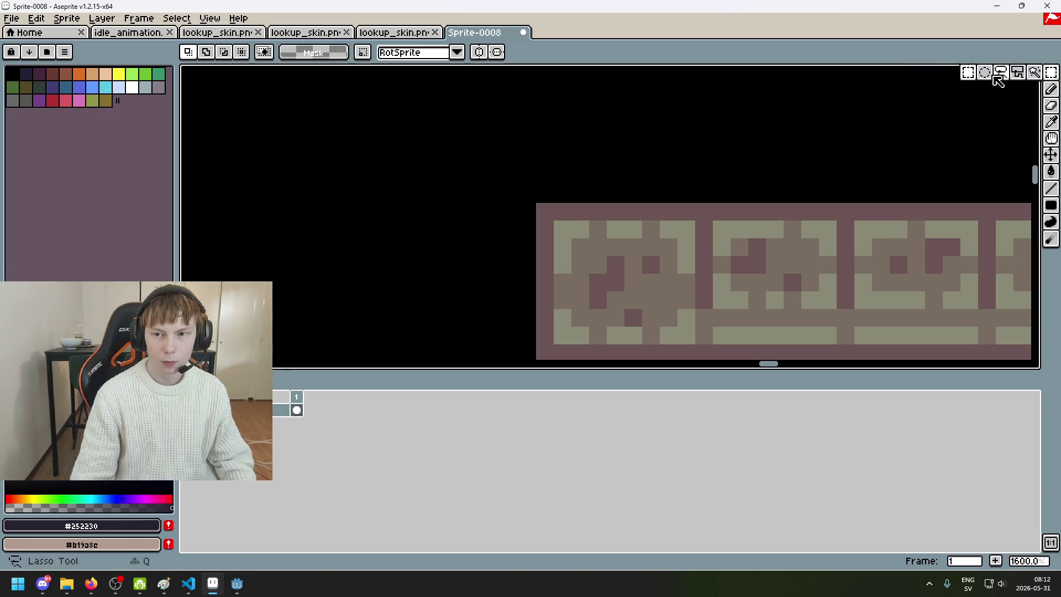
{"action": "scroll", "coordinate": [546, 213], "scroll_direction": "down", "scroll_amount": 6}
{"action": "scroll", "coordinate": [546, 213], "scroll_direction": "down", "scroll_amount": 5}
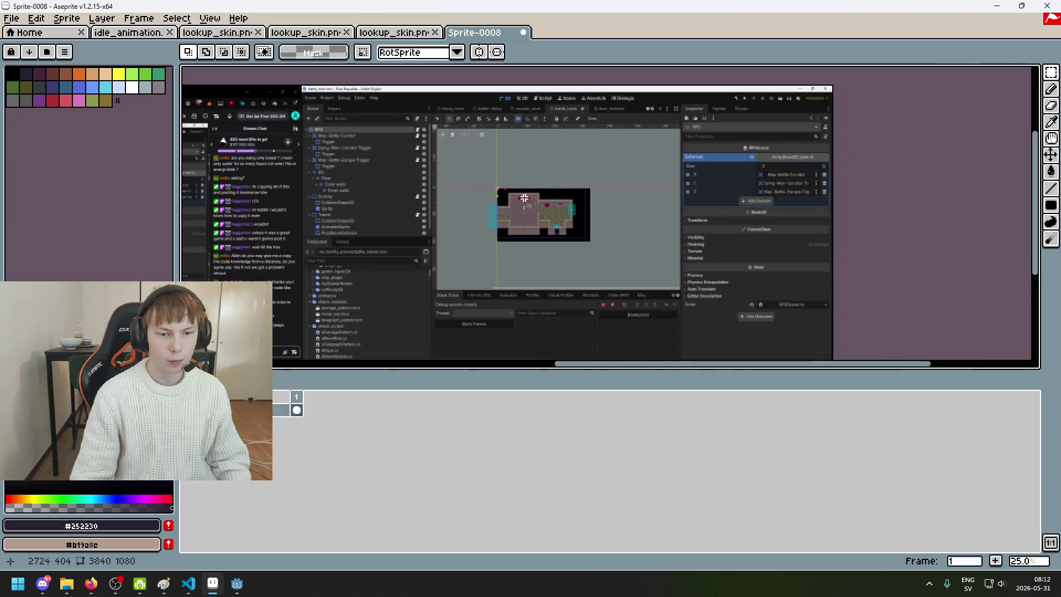
{"action": "scroll", "coordinate": [496, 193], "scroll_direction": "up", "scroll_amount": 5}
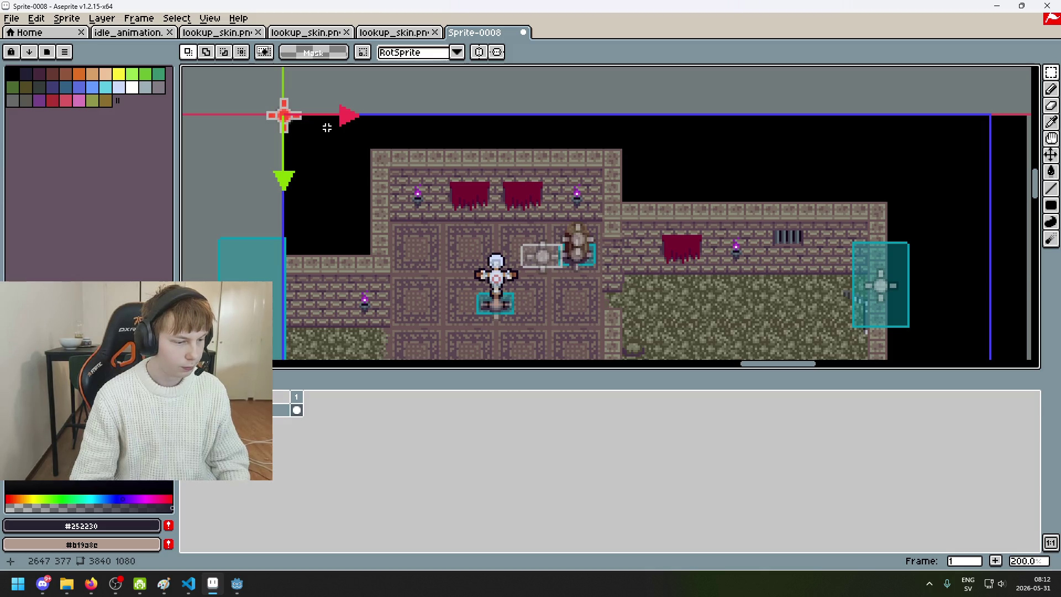
{"action": "mouse_move", "coordinate": [329, 125]}
{"action": "left_mouse_down"}
{"action": "mouse_move", "coordinate": [627, 307]}
{"action": "mouse_move", "coordinate": [799, 360]}
{"action": "mouse_move", "coordinate": [904, 324]}
{"action": "mouse_move", "coordinate": [890, 297]}
{"action": "mouse_move", "coordinate": [713, 295]}
{"action": "mouse_move", "coordinate": [692, 307]}
{"action": "left_mouse_up"}
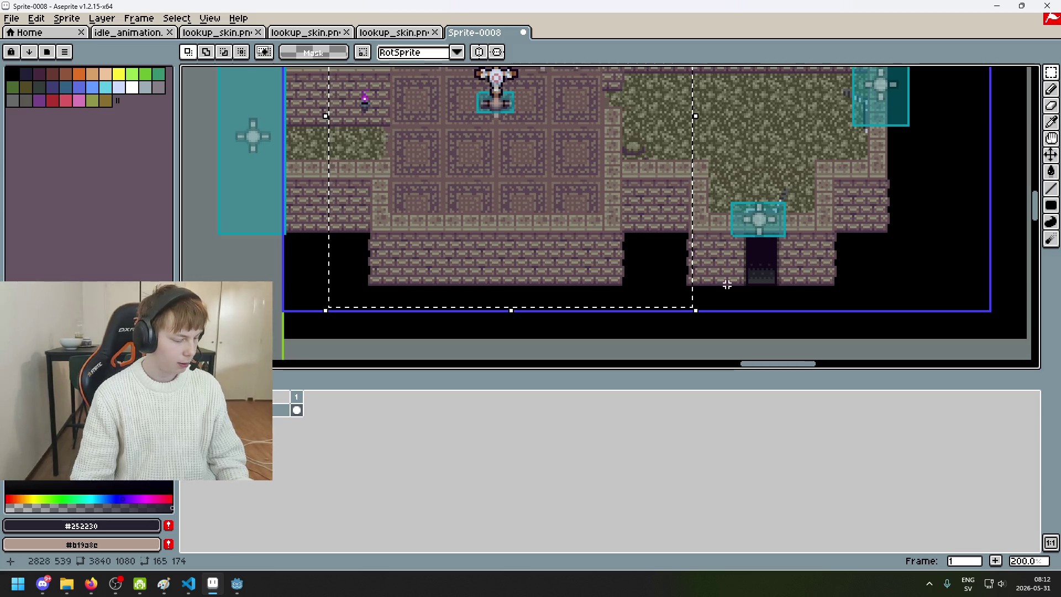
- Cut the marked area, undo the cut and clear the selection
{"action": "key", "text": "ctrl+x"}
{"action": "scroll", "coordinate": [754, 246], "scroll_direction": "down", "scroll_amount": 1}
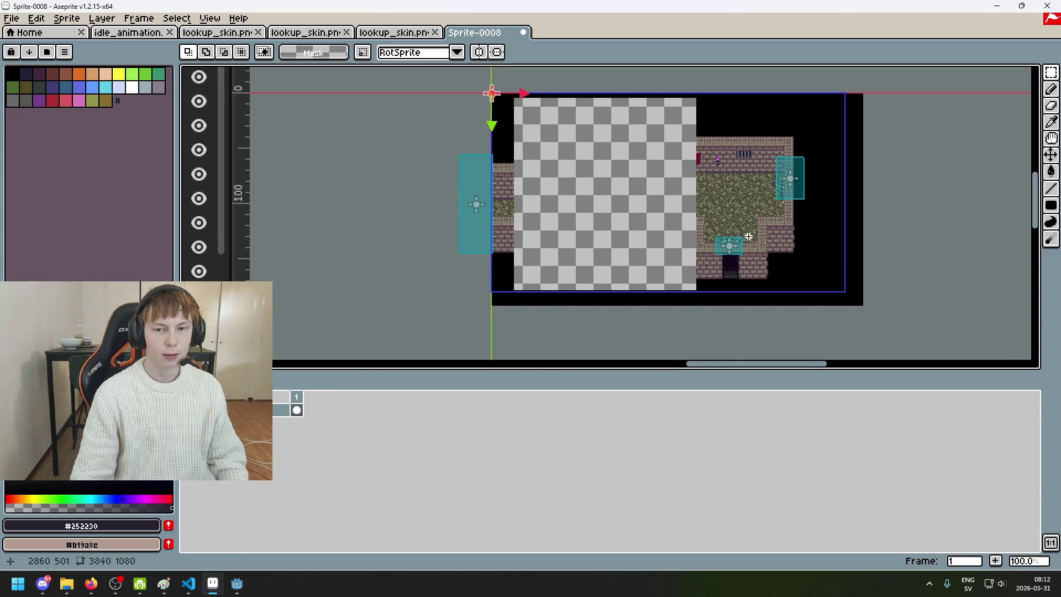
{"action": "key", "text": "ctrl+z"}
{"action": "key", "text": "ctrl+d"}
{"action": "scroll", "coordinate": [723, 213], "scroll_direction": "up", "scroll_amount": 2}
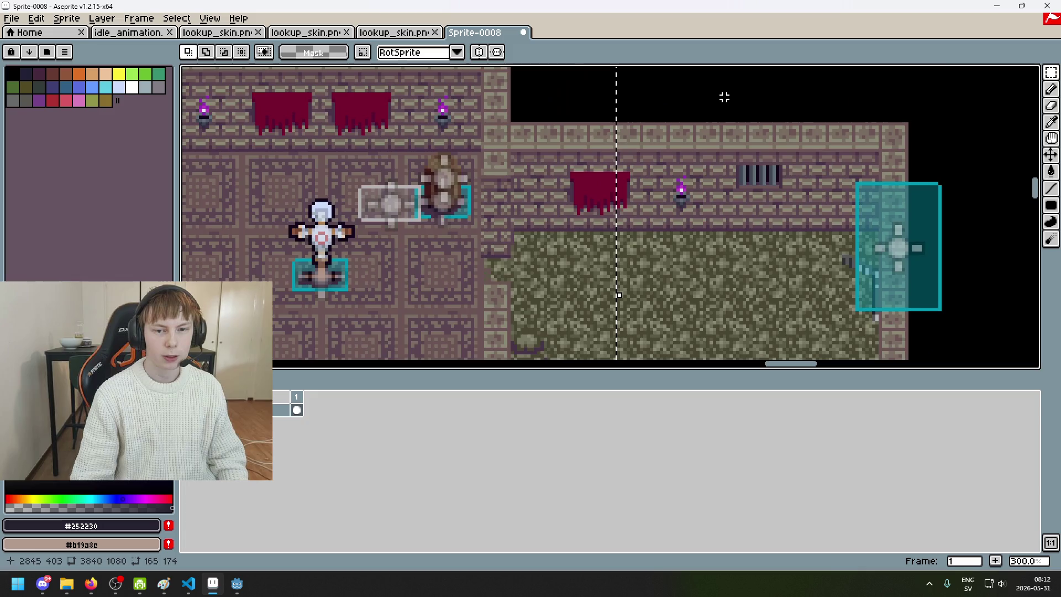
{"action": "scroll", "coordinate": [742, 220], "scroll_direction": "down", "scroll_amount": 1}
{"action": "scroll", "coordinate": [741, 219], "scroll_direction": "down", "scroll_amount": 2}
- Close Sprite-0008 without saving and create a new 165×174 sprite
{"action": "left_click", "coordinate": [523, 32]}
{"action": "left_click", "coordinate": [547, 315]}
{"action": "scroll", "coordinate": [544, 306], "scroll_direction": "down", "scroll_amount": 3}
{"action": "left_click", "coordinate": [11, 18]}
{"action": "left_click", "coordinate": [23, 34]}
{"action": "left_click", "coordinate": [497, 390]}
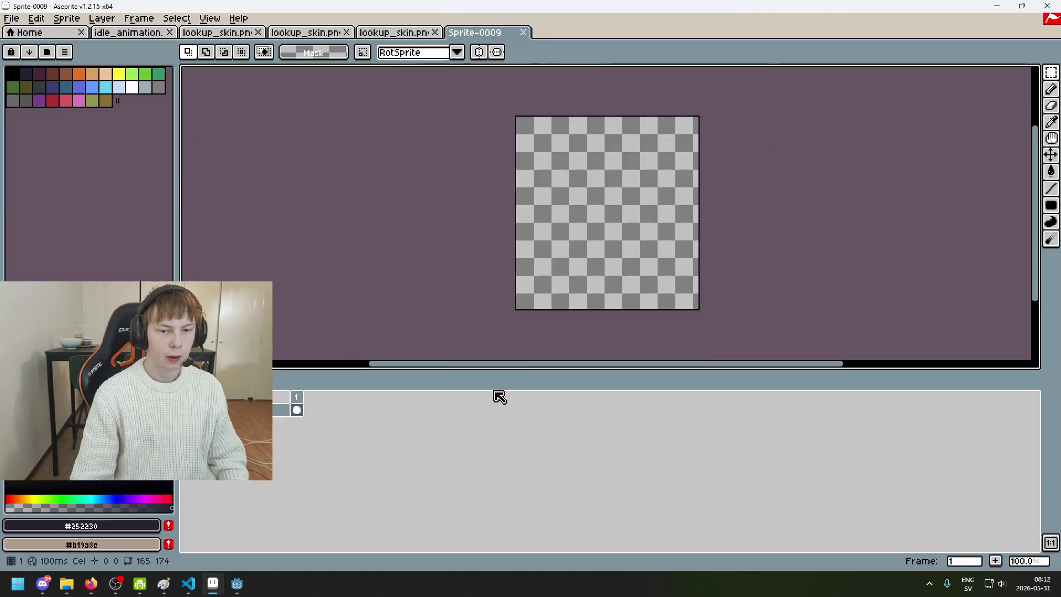
{"action": "key", "text": "ctrl+v"}
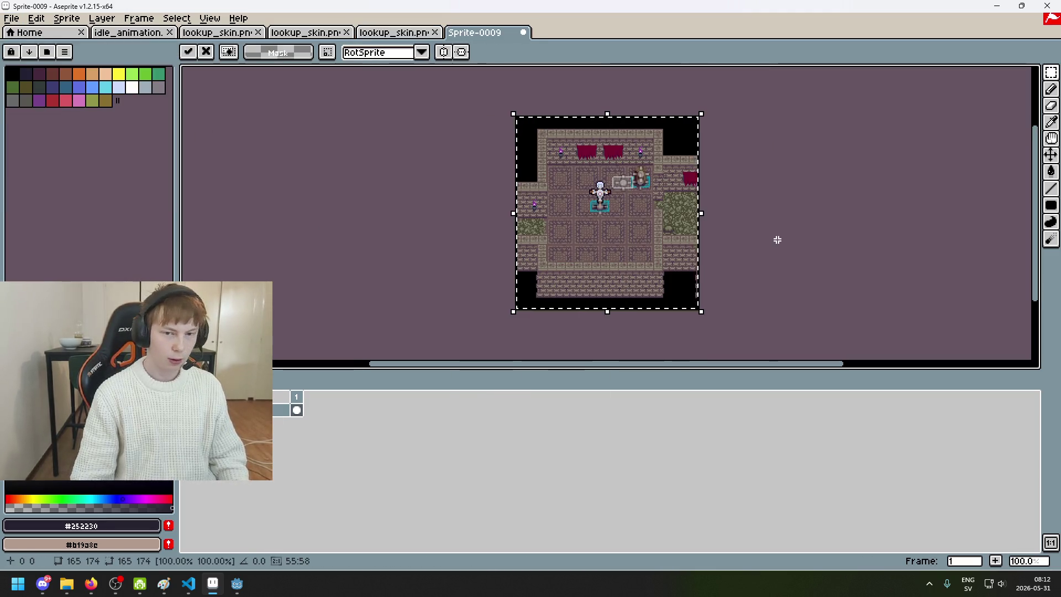
{"action": "left_click", "coordinate": [774, 187]}
{"action": "scroll", "coordinate": [696, 188], "scroll_direction": "up", "scroll_amount": 3}
{"action": "scroll", "coordinate": [674, 221], "scroll_direction": "down", "scroll_amount": 1}
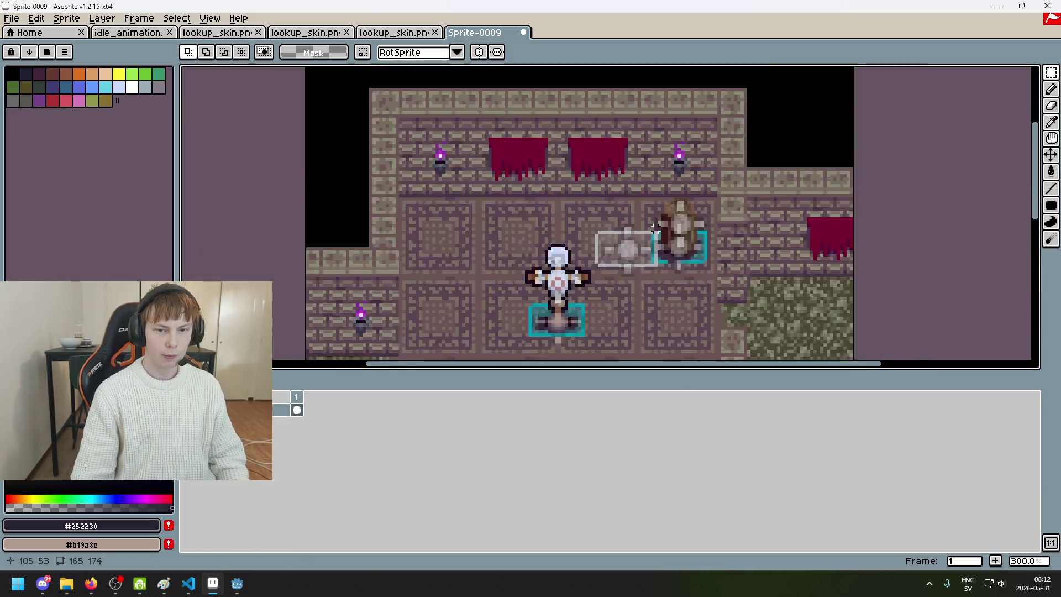
{"action": "scroll", "coordinate": [660, 251], "scroll_direction": "up", "scroll_amount": 1}
{"action": "scroll", "coordinate": [663, 269], "scroll_direction": "down", "scroll_amount": 1}
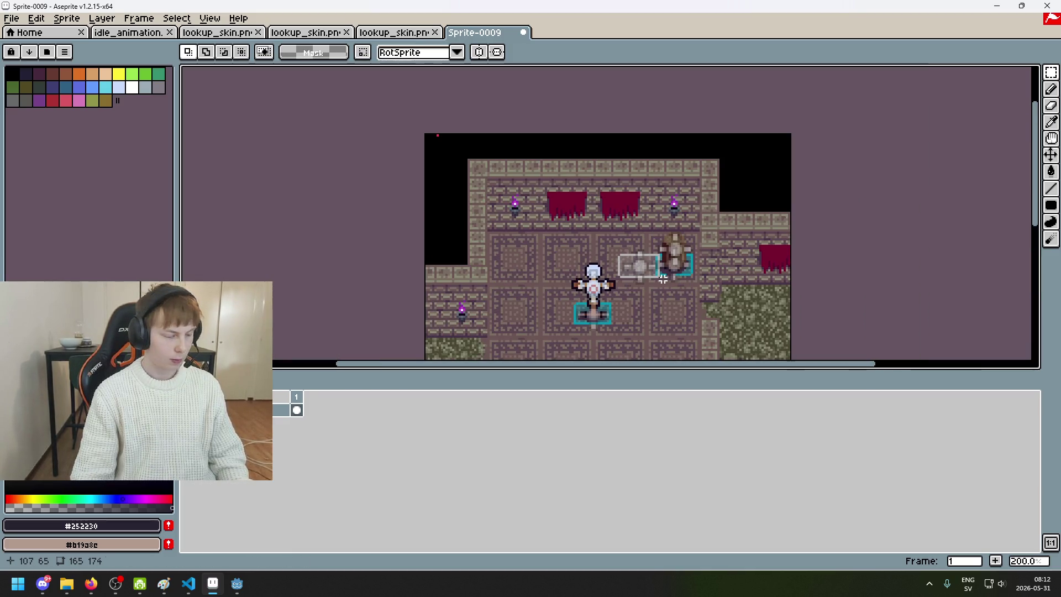
{"action": "scroll", "coordinate": [462, 152], "scroll_direction": "up", "scroll_amount": 2}
{"action": "mouse_move", "coordinate": [398, 137]}
{"action": "left_mouse_down"}
{"action": "mouse_move", "coordinate": [801, 71]}
{"action": "mouse_move", "coordinate": [1028, 132]}
{"action": "left_mouse_up"}
{"action": "scroll", "coordinate": [820, 138], "scroll_direction": "down", "scroll_amount": 1}
{"action": "left_click", "coordinate": [820, 138]}
{"action": "scroll", "coordinate": [820, 138], "scroll_direction": "down", "scroll_amount": 2}
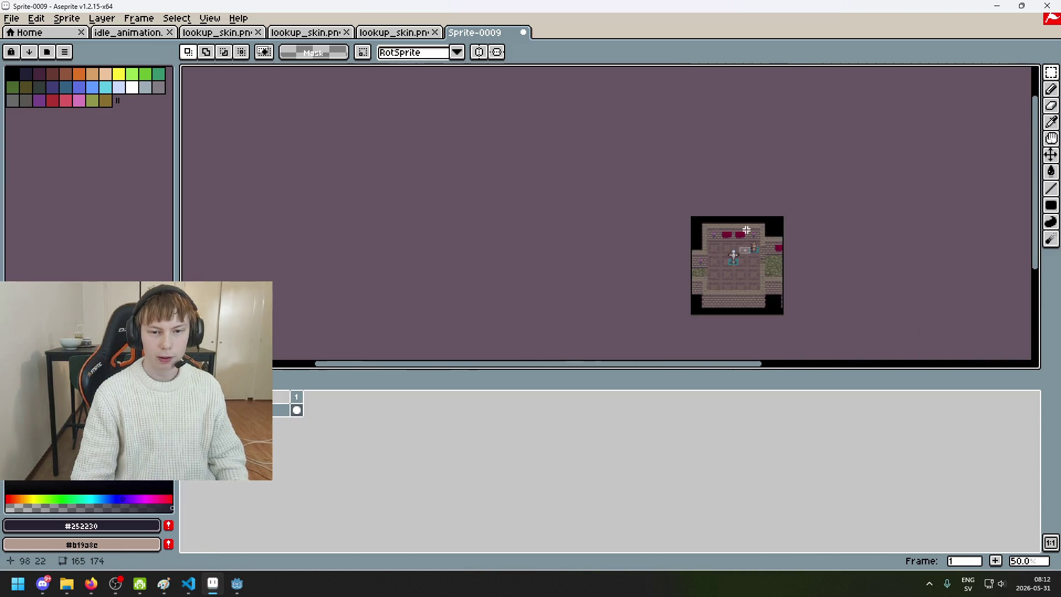
{"action": "scroll", "coordinate": [668, 215], "scroll_direction": "up", "scroll_amount": 1}
{"action": "scroll", "coordinate": [668, 214], "scroll_direction": "down", "scroll_amount": 1}
{"action": "scroll", "coordinate": [651, 216], "scroll_direction": "up", "scroll_amount": 1}
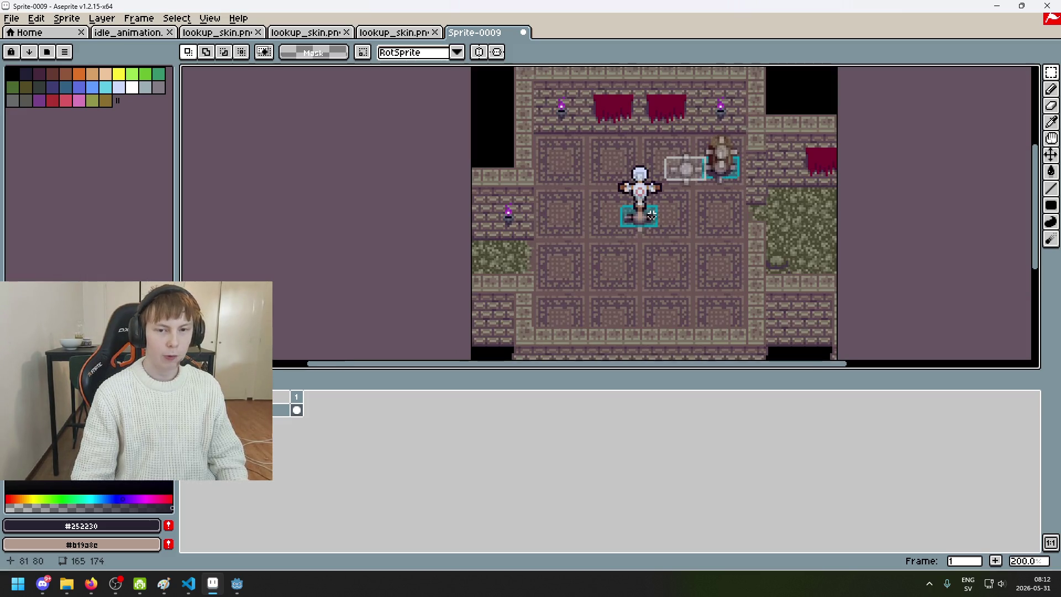
{"action": "left_click_drag", "start_coordinate": [538, 187], "coordinate": [492, 212]}
{"action": "scroll", "coordinate": [485, 241], "scroll_direction": "down", "scroll_amount": 1}
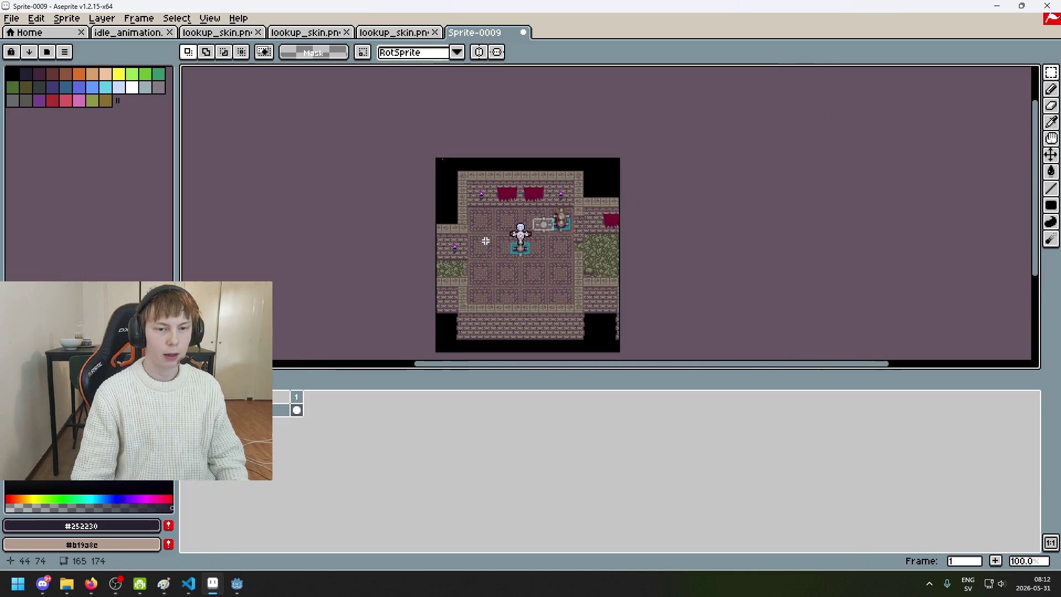
{"action": "scroll", "coordinate": [538, 232], "scroll_direction": "up", "scroll_amount": 1}
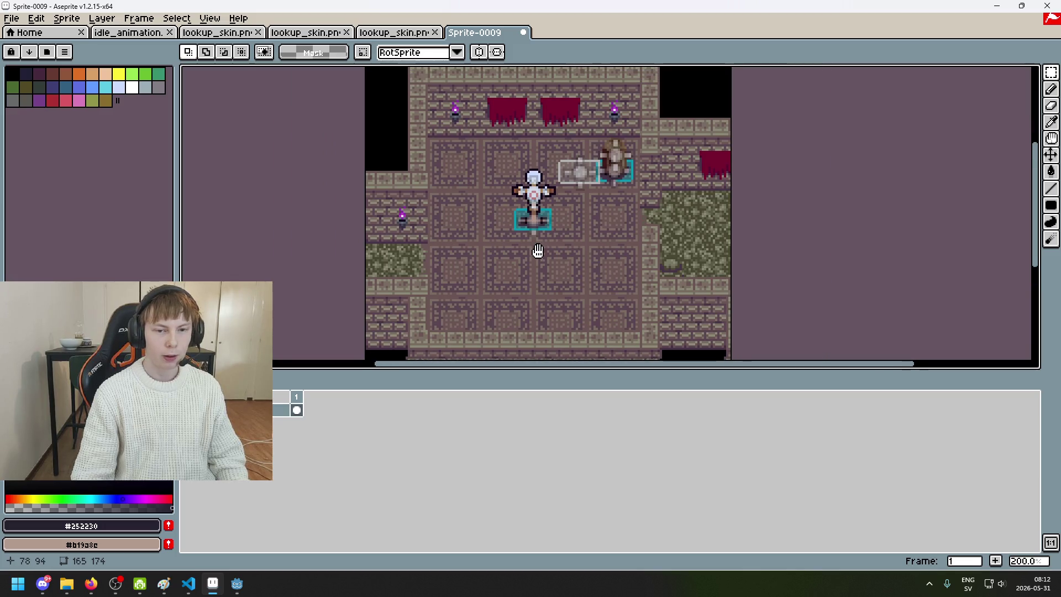
{"action": "scroll", "coordinate": [531, 238], "scroll_direction": "up", "scroll_amount": 1}
{"action": "scroll", "coordinate": [520, 216], "scroll_direction": "down", "scroll_amount": 2}
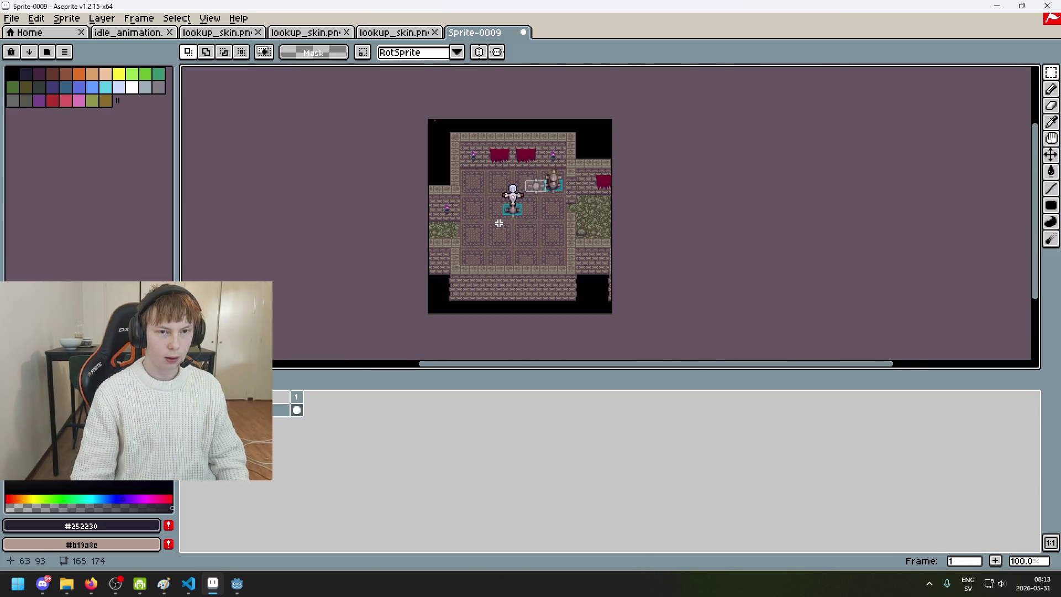
{"action": "scroll", "coordinate": [509, 197], "scroll_direction": "up", "scroll_amount": 1}
{"action": "left_click_drag", "start_coordinate": [540, 169], "coordinate": [620, 219]}
{"action": "left_click", "coordinate": [537, 178]}
{"action": "mouse_move", "coordinate": [538, 178]}
{"action": "left_mouse_down"}
{"action": "mouse_move", "coordinate": [627, 208]}
{"action": "mouse_move", "coordinate": [639, 224]}
{"action": "left_mouse_up"}
{"action": "left_click_drag", "start_coordinate": [546, 155], "coordinate": [619, 210]}
{"action": "left_click", "coordinate": [618, 208]}
{"action": "scroll", "coordinate": [635, 221], "scroll_direction": "up", "scroll_amount": 1}
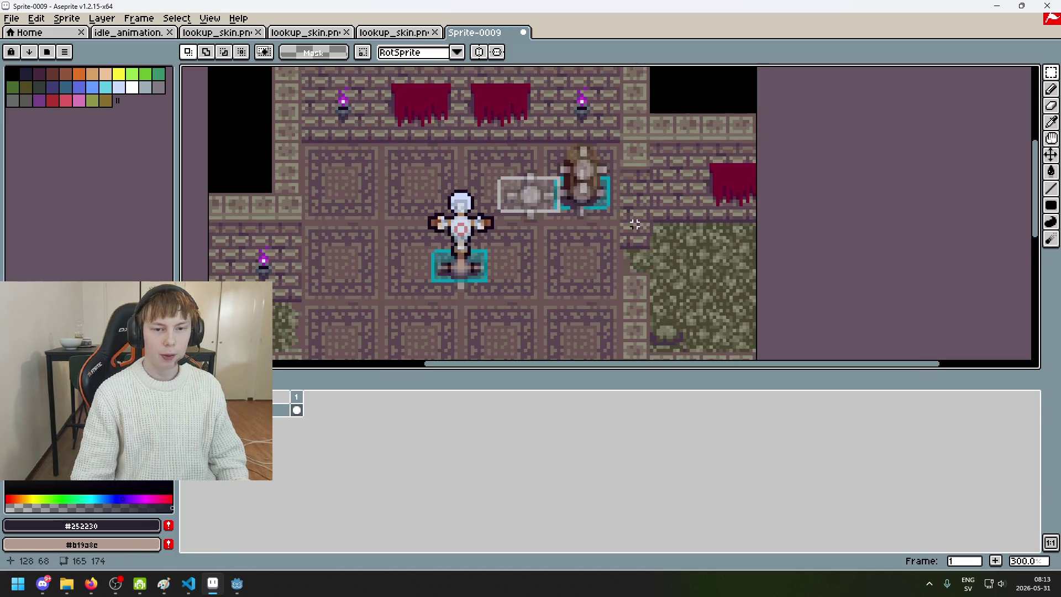
{"action": "scroll", "coordinate": [599, 261], "scroll_direction": "down", "scroll_amount": 2}
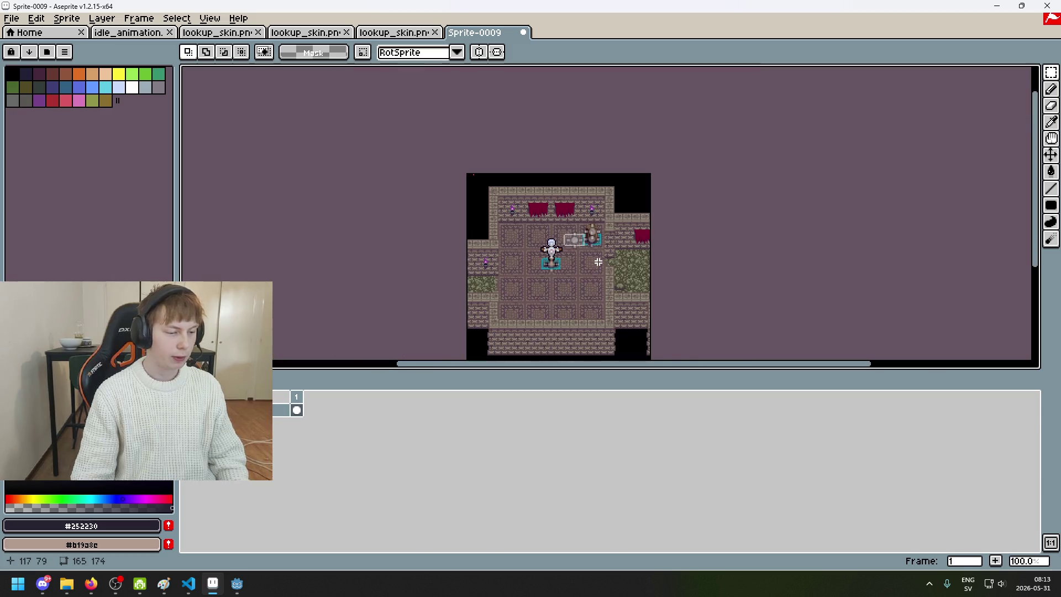
{"action": "scroll", "coordinate": [602, 245], "scroll_direction": "up", "scroll_amount": 1}
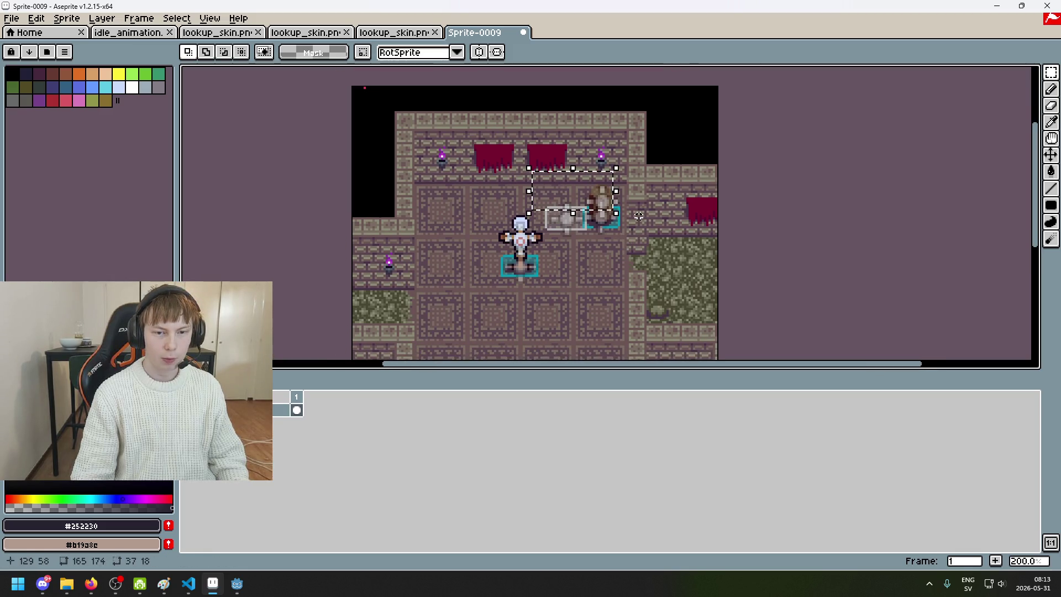
{"action": "scroll", "coordinate": [640, 199], "scroll_direction": "down", "scroll_amount": 1}
{"action": "scroll", "coordinate": [639, 199], "scroll_direction": "up", "scroll_amount": 1}
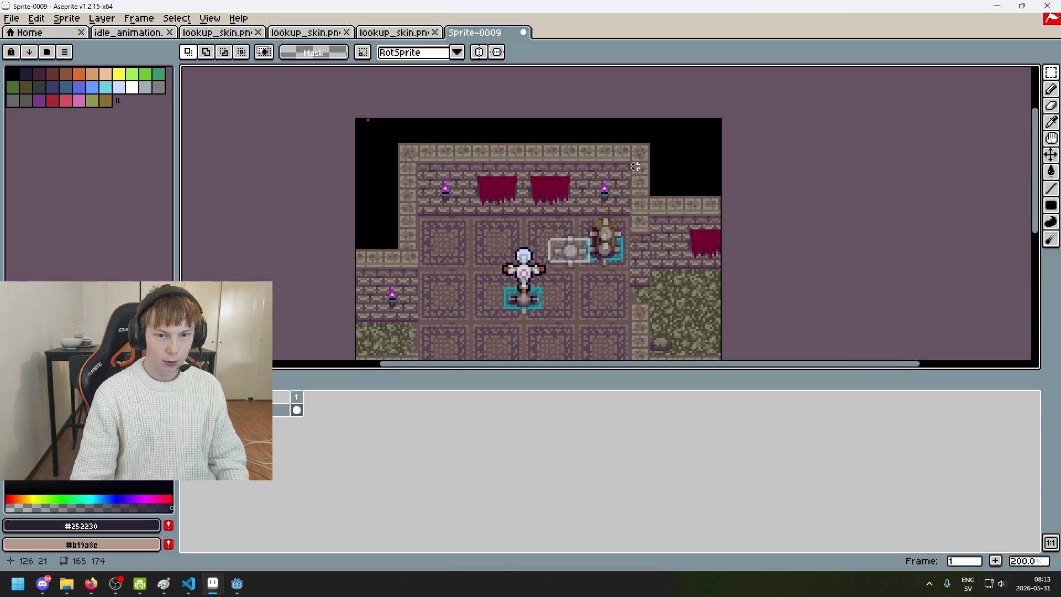
{"action": "scroll", "coordinate": [574, 221], "scroll_direction": "down", "scroll_amount": 1}
{"action": "scroll", "coordinate": [584, 236], "scroll_direction": "up", "scroll_amount": 1}
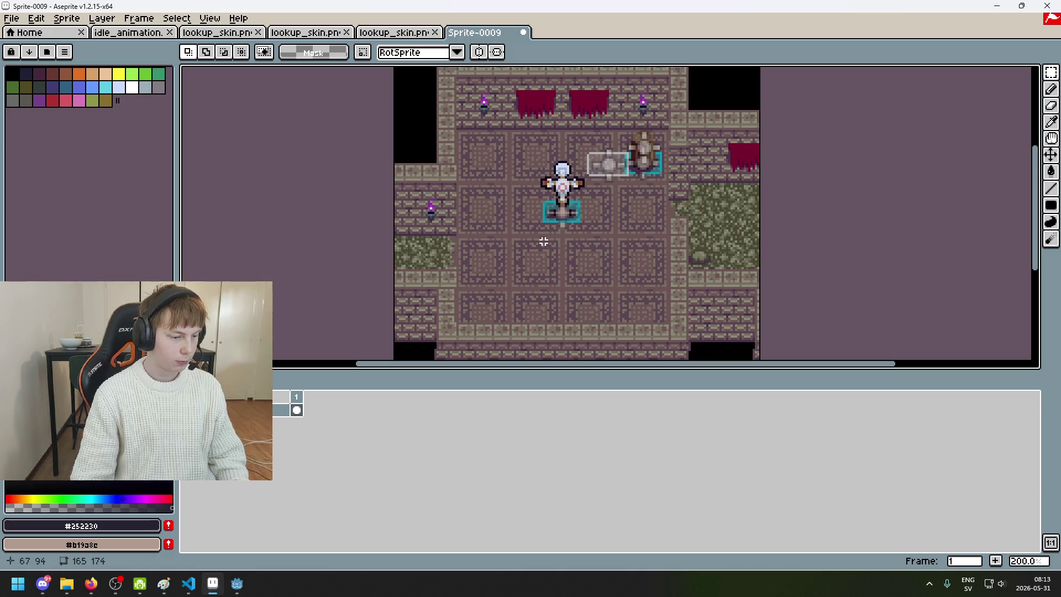
{"action": "left_click_drag", "start_coordinate": [602, 221], "coordinate": [529, 221]}
{"action": "scroll", "coordinate": [529, 222], "scroll_direction": "down", "scroll_amount": 2}
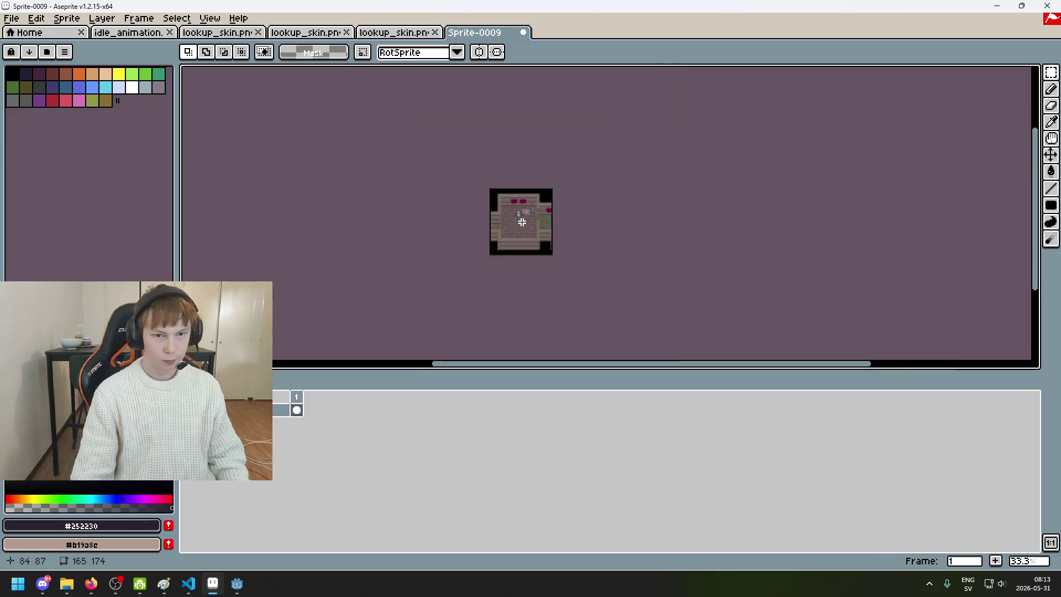
{"action": "scroll", "coordinate": [522, 219], "scroll_direction": "up", "scroll_amount": 3}
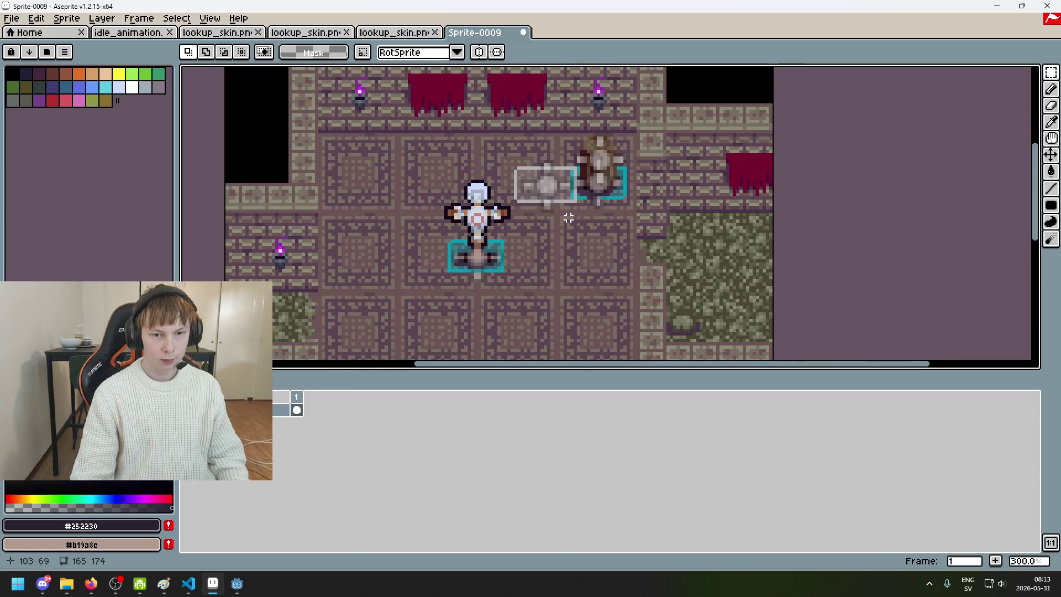
{"action": "scroll", "coordinate": [568, 217], "scroll_direction": "down", "scroll_amount": 2}
{"action": "scroll", "coordinate": [539, 219], "scroll_direction": "up", "scroll_amount": 1}
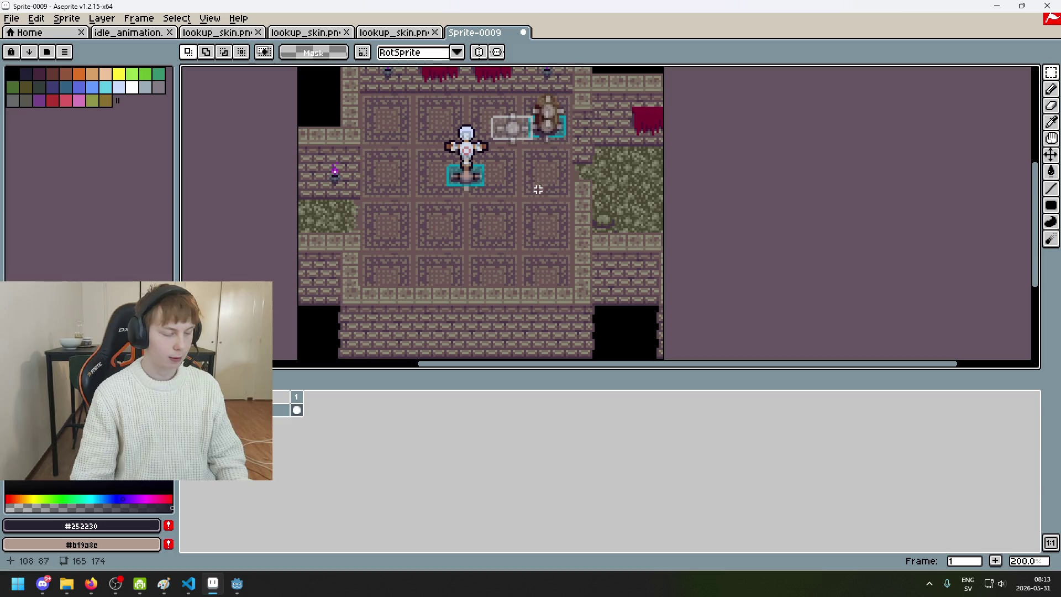
{"action": "scroll", "coordinate": [537, 196], "scroll_direction": "up", "scroll_amount": 2}
{"action": "scroll", "coordinate": [509, 171], "scroll_direction": "up", "scroll_amount": 1}
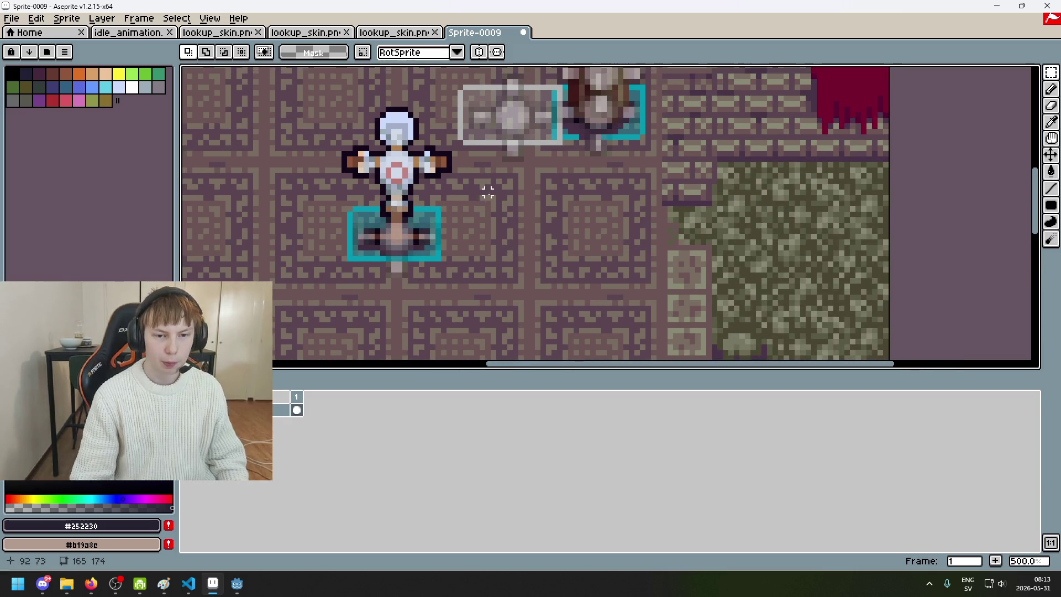
{"action": "scroll", "coordinate": [514, 216], "scroll_direction": "down", "scroll_amount": 3}
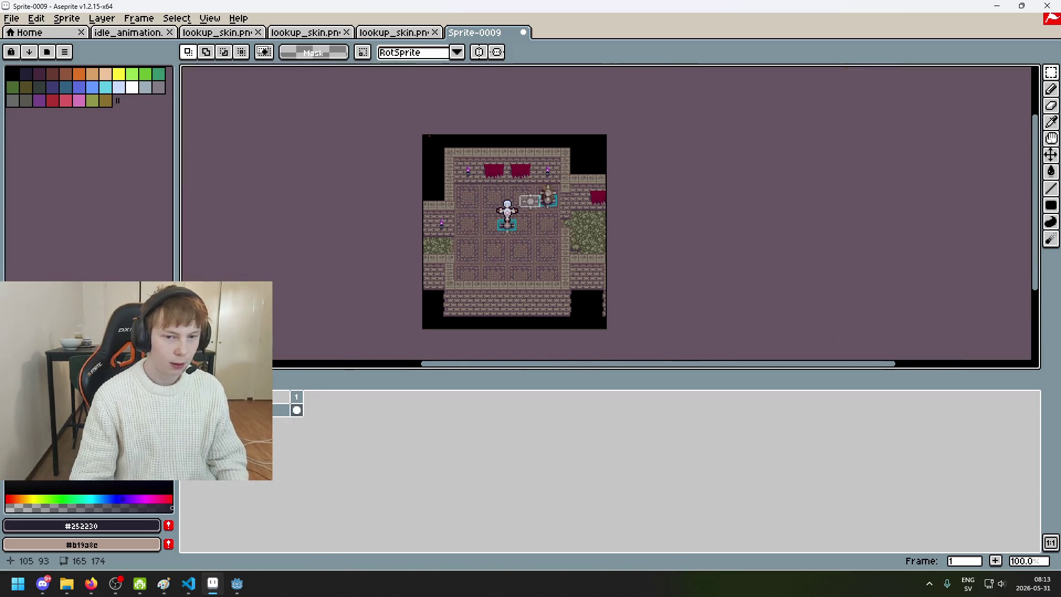
{"action": "scroll", "coordinate": [539, 242], "scroll_direction": "up", "scroll_amount": 1}
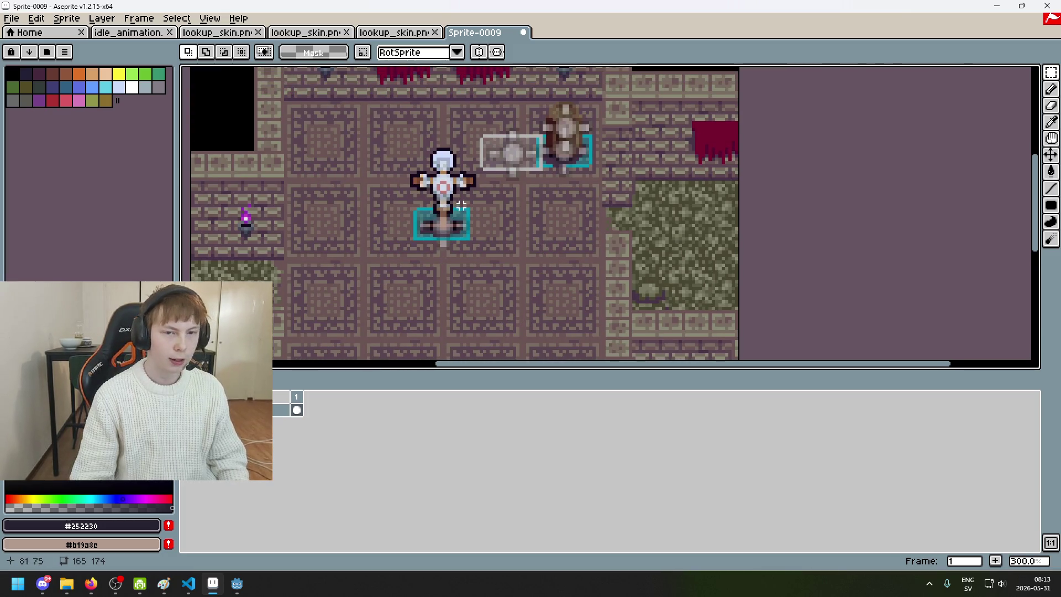
{"action": "scroll", "coordinate": [442, 150], "scroll_direction": "up", "scroll_amount": 1}
{"action": "scroll", "coordinate": [444, 151], "scroll_direction": "up", "scroll_amount": 1}
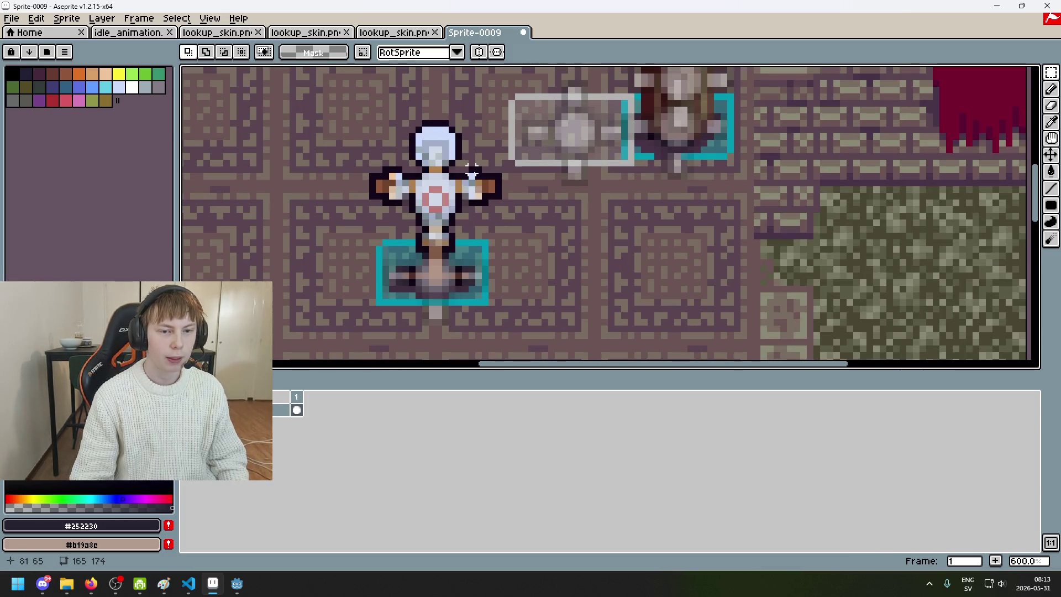
{"action": "scroll", "coordinate": [472, 171], "scroll_direction": "down", "scroll_amount": 4}
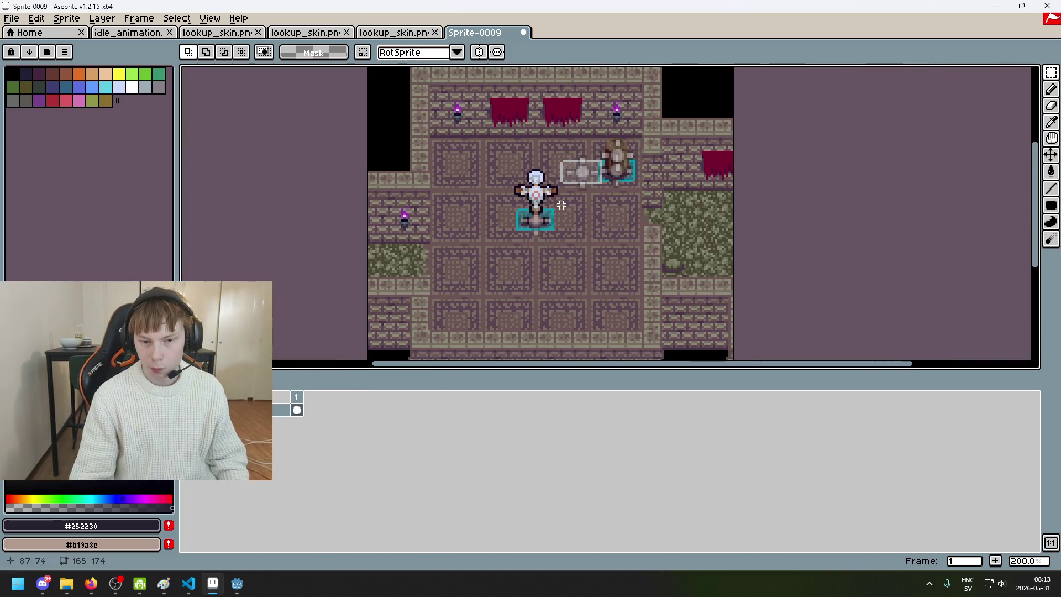
{"action": "left_click_drag", "start_coordinate": [557, 205], "coordinate": [591, 211]}
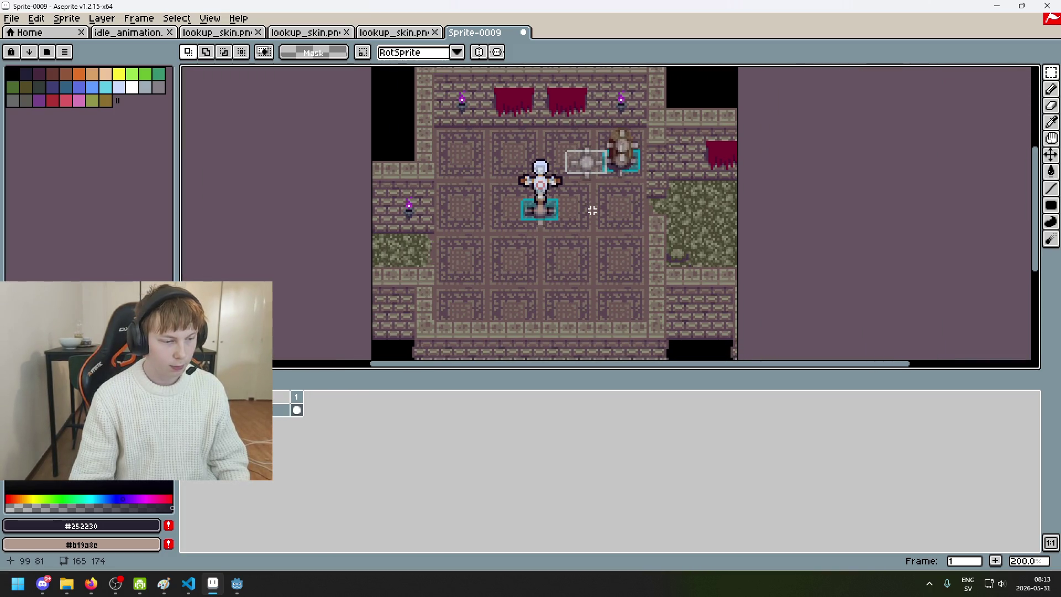
{"action": "scroll", "coordinate": [590, 208], "scroll_direction": "up", "scroll_amount": 1}
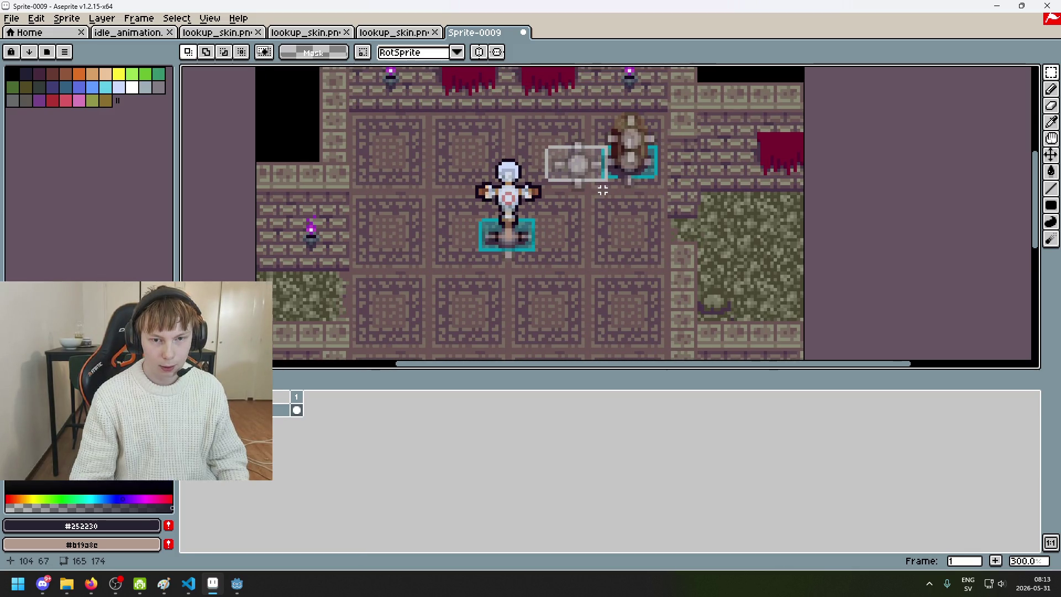
{"action": "scroll", "coordinate": [603, 193], "scroll_direction": "down", "scroll_amount": 1}
{"action": "left_click_drag", "start_coordinate": [599, 208], "coordinate": [586, 226]}
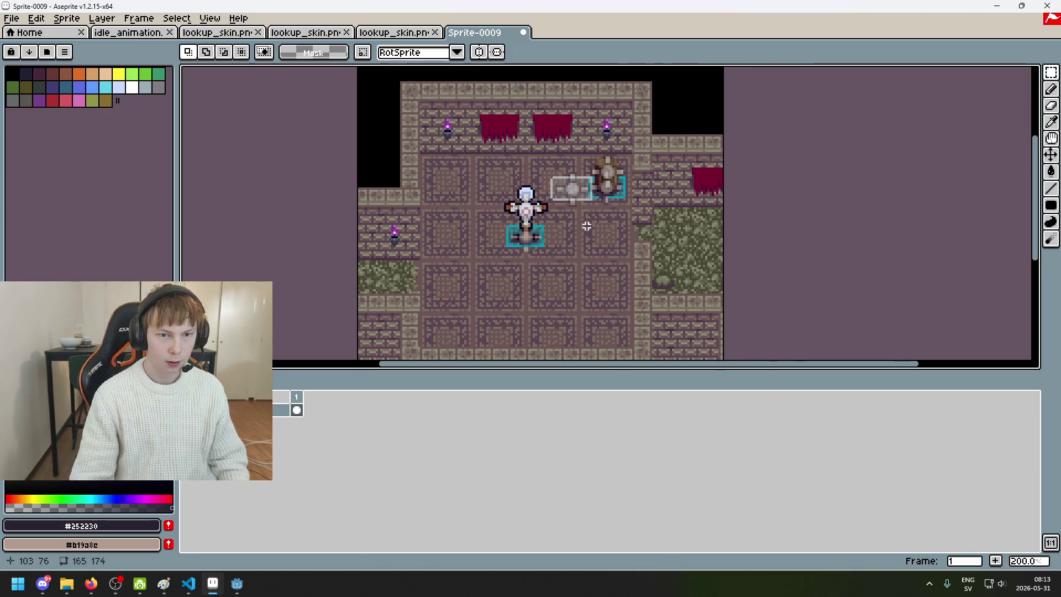
{"action": "left_click_drag", "start_coordinate": [507, 195], "coordinate": [502, 225]}
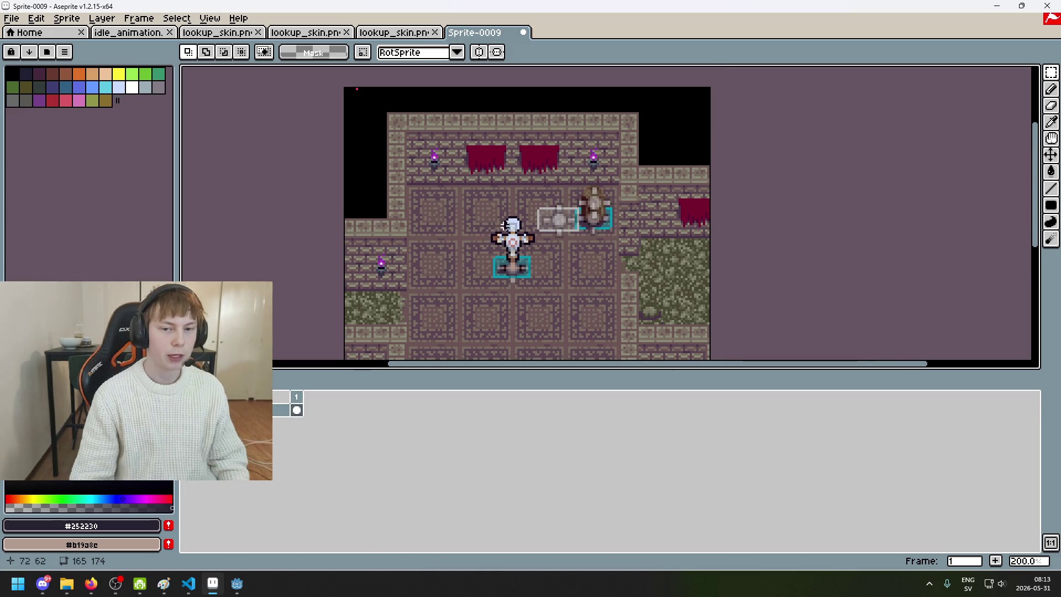
{"action": "left_click_drag", "start_coordinate": [462, 135], "coordinate": [421, 97]}
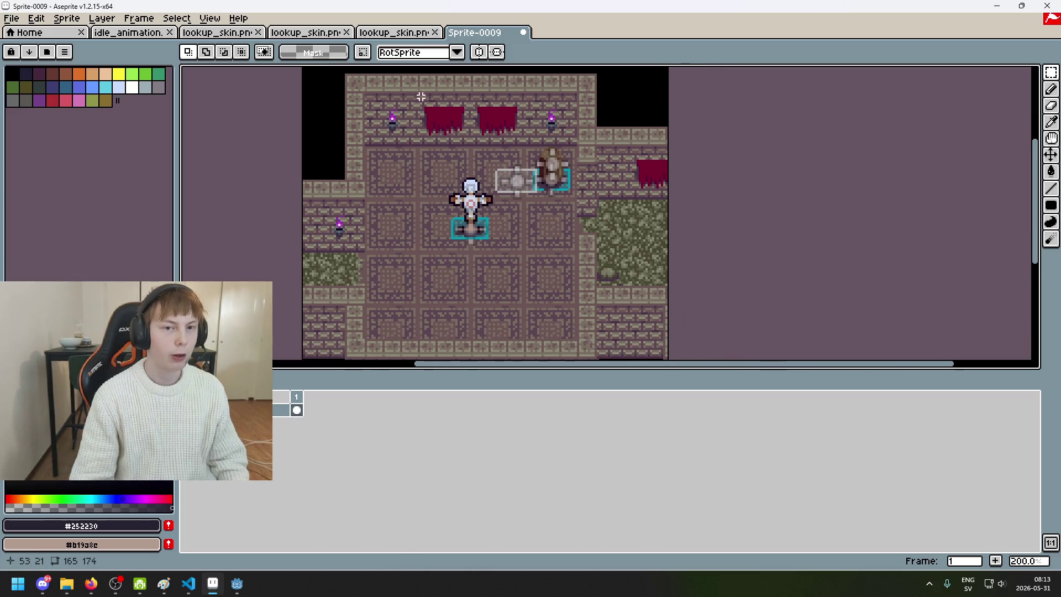
{"action": "scroll", "coordinate": [481, 182], "scroll_direction": "down", "scroll_amount": 1}
{"action": "scroll", "coordinate": [485, 191], "scroll_direction": "up", "scroll_amount": 1}
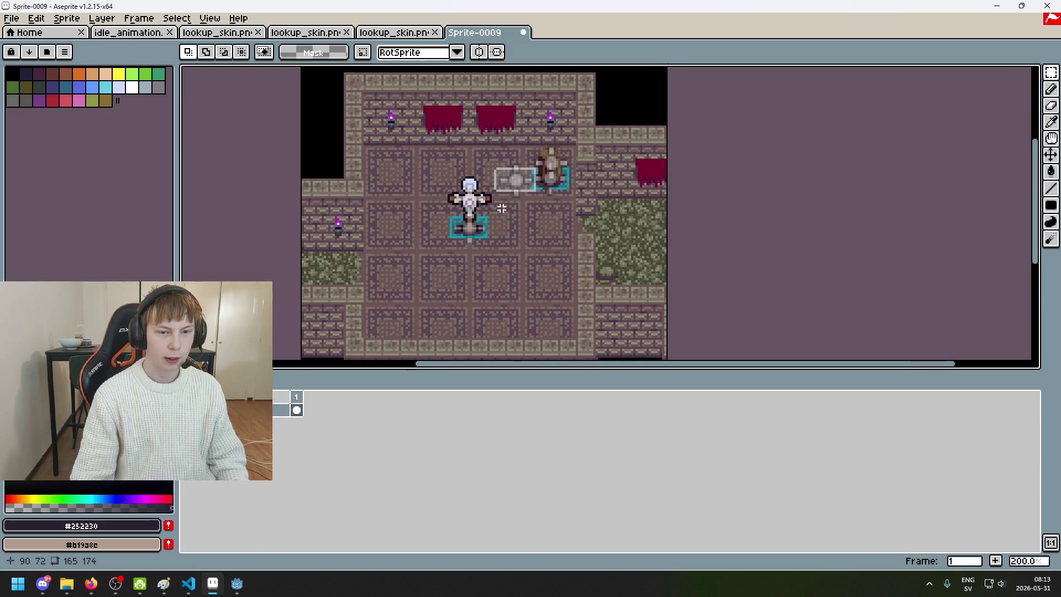
{"action": "scroll", "coordinate": [523, 199], "scroll_direction": "down", "scroll_amount": 1}
{"action": "scroll", "coordinate": [491, 218], "scroll_direction": "up", "scroll_amount": 1}
{"action": "scroll", "coordinate": [553, 233], "scroll_direction": "down", "scroll_amount": 1}
{"action": "scroll", "coordinate": [523, 225], "scroll_direction": "up", "scroll_amount": 1}
{"action": "scroll", "coordinate": [519, 232], "scroll_direction": "down", "scroll_amount": 1}
{"action": "scroll", "coordinate": [518, 234], "scroll_direction": "up", "scroll_amount": 1}
{"action": "scroll", "coordinate": [503, 236], "scroll_direction": "down", "scroll_amount": 1}
{"action": "scroll", "coordinate": [493, 236], "scroll_direction": "up", "scroll_amount": 1}
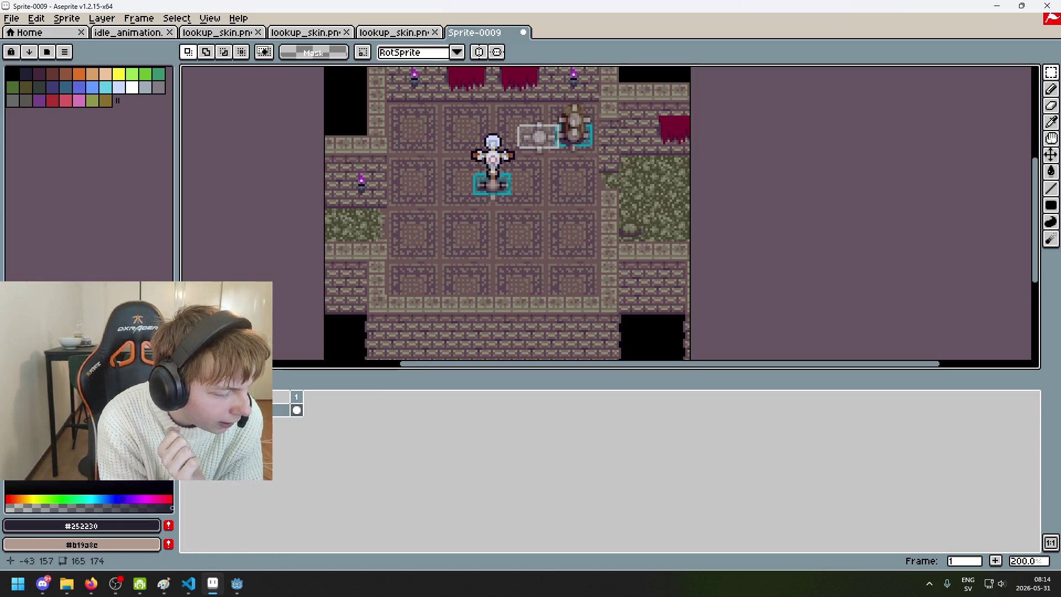
{"action": "scroll", "coordinate": [413, 266], "scroll_direction": "down", "scroll_amount": 4}
{"action": "scroll", "coordinate": [467, 237], "scroll_direction": "up", "scroll_amount": 4}
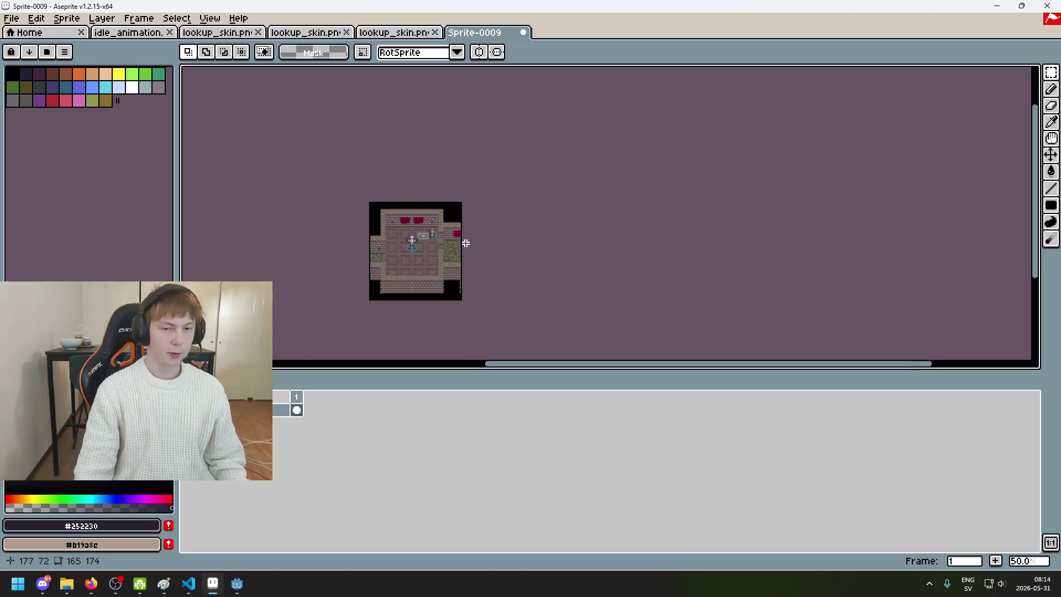
{"action": "scroll", "coordinate": [519, 238], "scroll_direction": "down", "scroll_amount": 1}
{"action": "scroll", "coordinate": [530, 254], "scroll_direction": "up", "scroll_amount": 1}
{"action": "scroll", "coordinate": [540, 261], "scroll_direction": "down", "scroll_amount": 1}
{"action": "scroll", "coordinate": [540, 261], "scroll_direction": "up", "scroll_amount": 1}
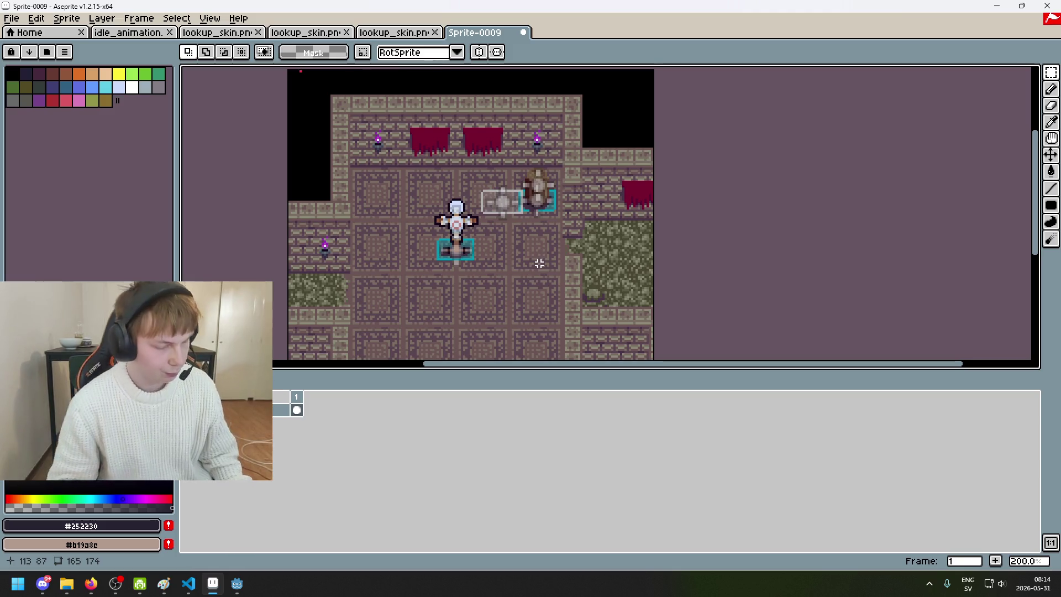
{"action": "scroll", "coordinate": [558, 243], "scroll_direction": "down", "scroll_amount": 2}
{"action": "scroll", "coordinate": [563, 232], "scroll_direction": "up", "scroll_amount": 1}
{"action": "scroll", "coordinate": [569, 216], "scroll_direction": "up", "scroll_amount": 1}
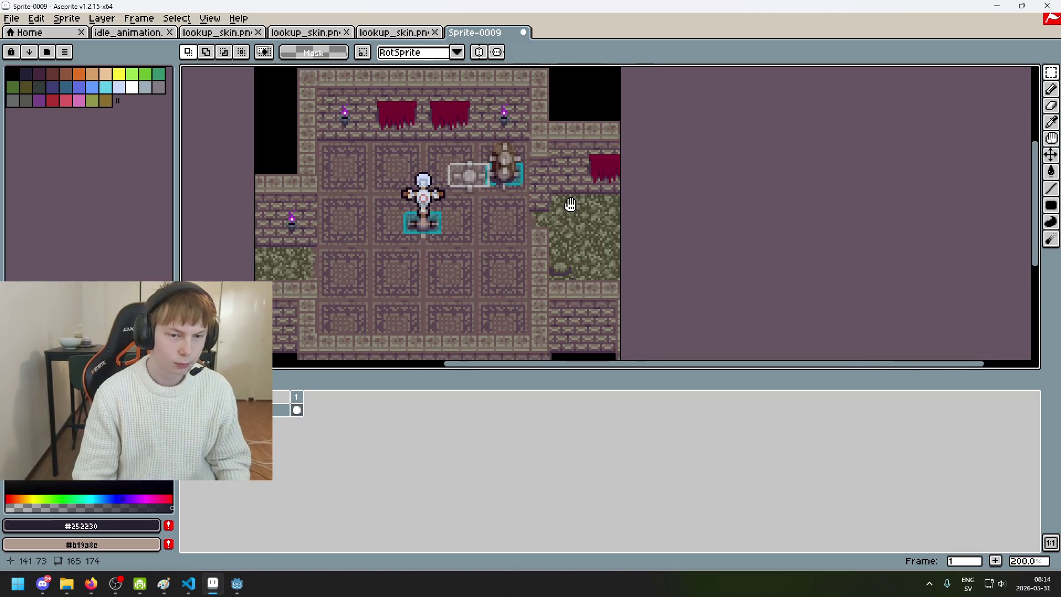
{"action": "scroll", "coordinate": [593, 209], "scroll_direction": "down", "scroll_amount": 1}
{"action": "scroll", "coordinate": [592, 208], "scroll_direction": "up", "scroll_amount": 1}
{"action": "scroll", "coordinate": [572, 210], "scroll_direction": "down", "scroll_amount": 1}
{"action": "scroll", "coordinate": [556, 209], "scroll_direction": "up", "scroll_amount": 1}
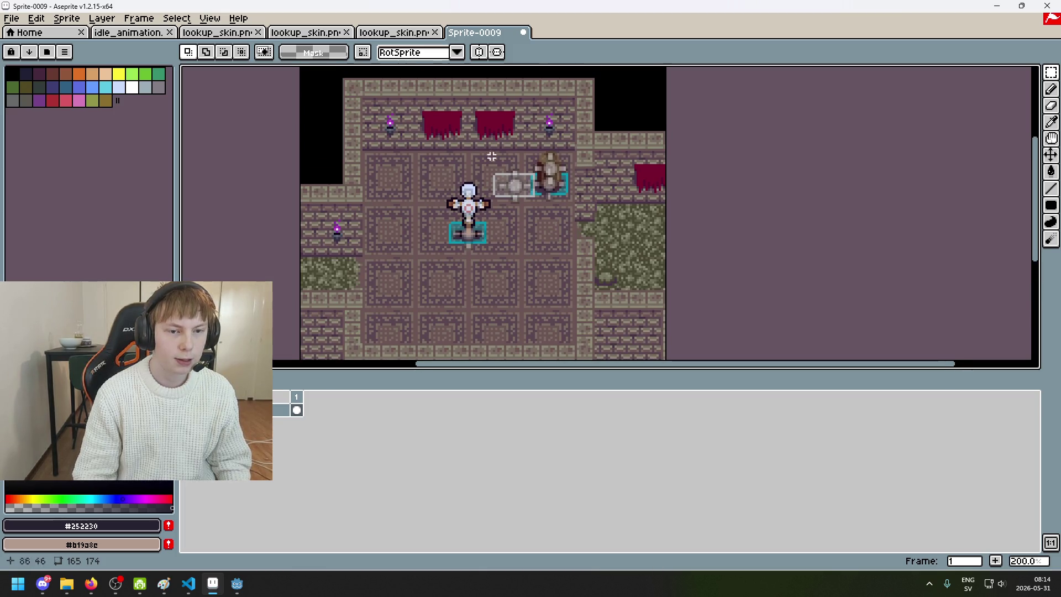
{"action": "left_click", "coordinate": [11, 18]}
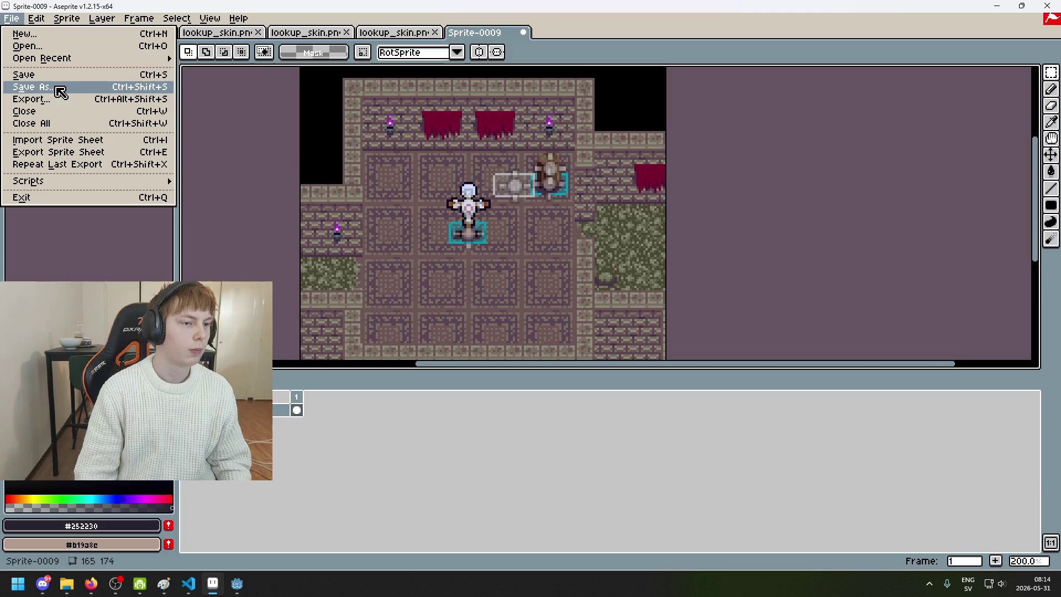
{"action": "mouse_move", "coordinate": [55, 58]}
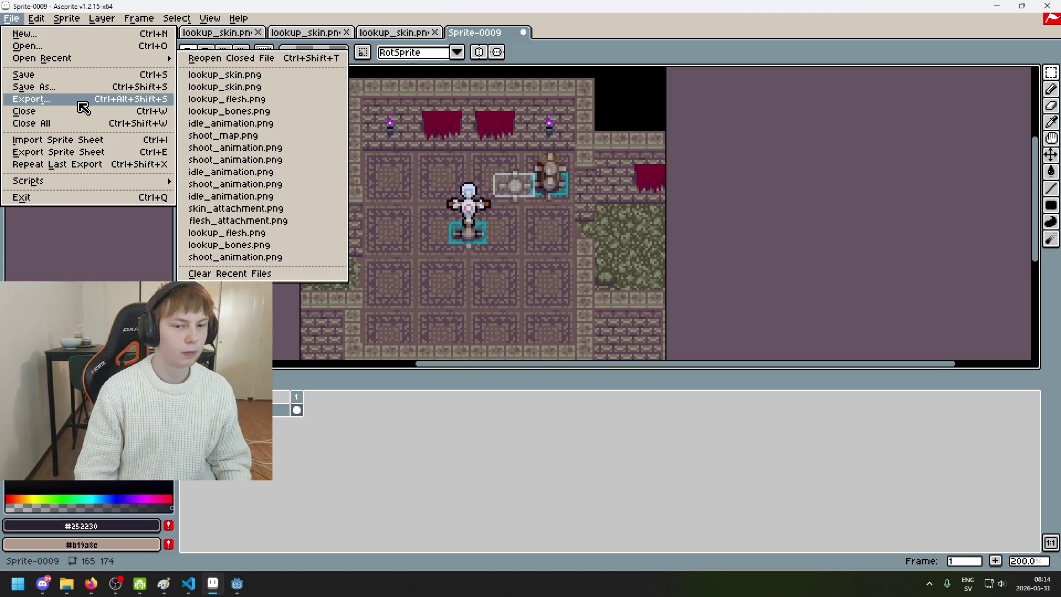
{"action": "left_click", "coordinate": [521, 189]}
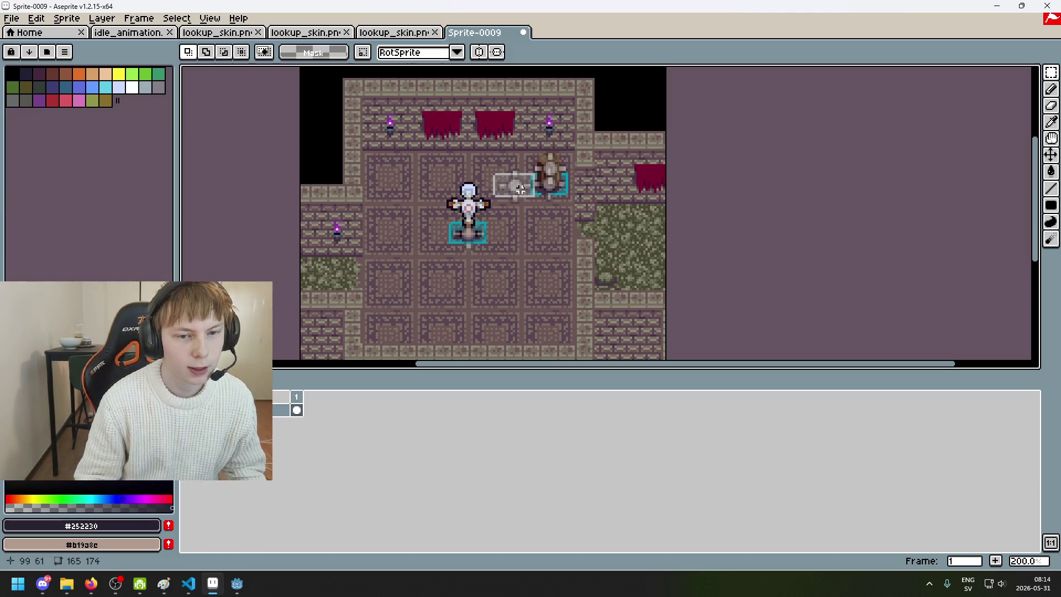
{"action": "left_click", "coordinate": [11, 18]}
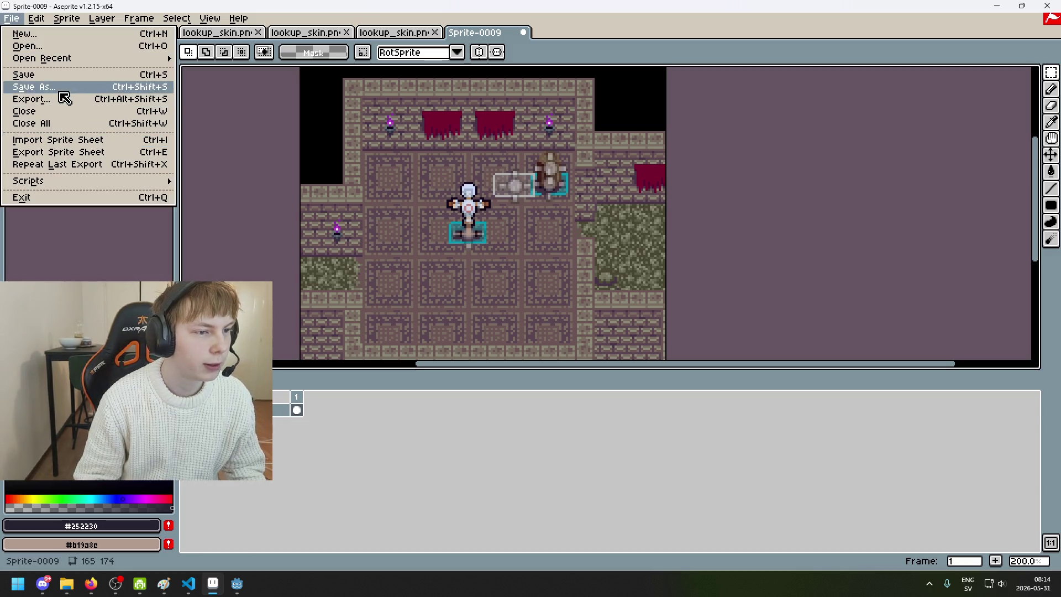
{"action": "left_click", "coordinate": [33, 99]}
{"action": "left_click", "coordinate": [607, 369]}
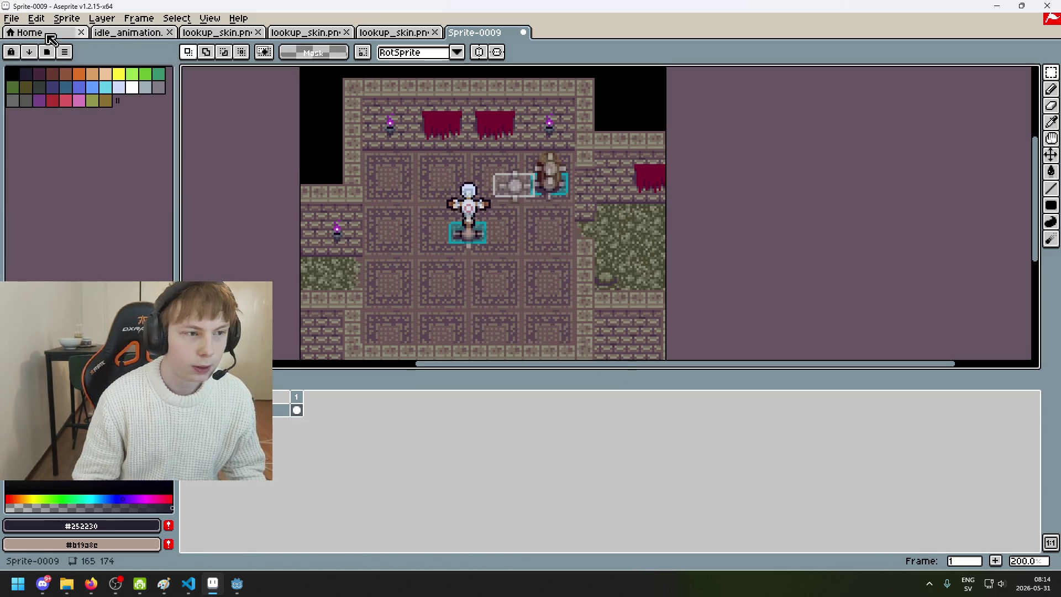
{"action": "left_click", "coordinate": [11, 18]}
{"action": "left_click", "coordinate": [40, 49]}
- Use the folder path dropdown to move up from Pixel-Roguelike to the Games folder
{"action": "left_click", "coordinate": [298, 70]}
{"action": "left_click", "coordinate": [307, 148]}
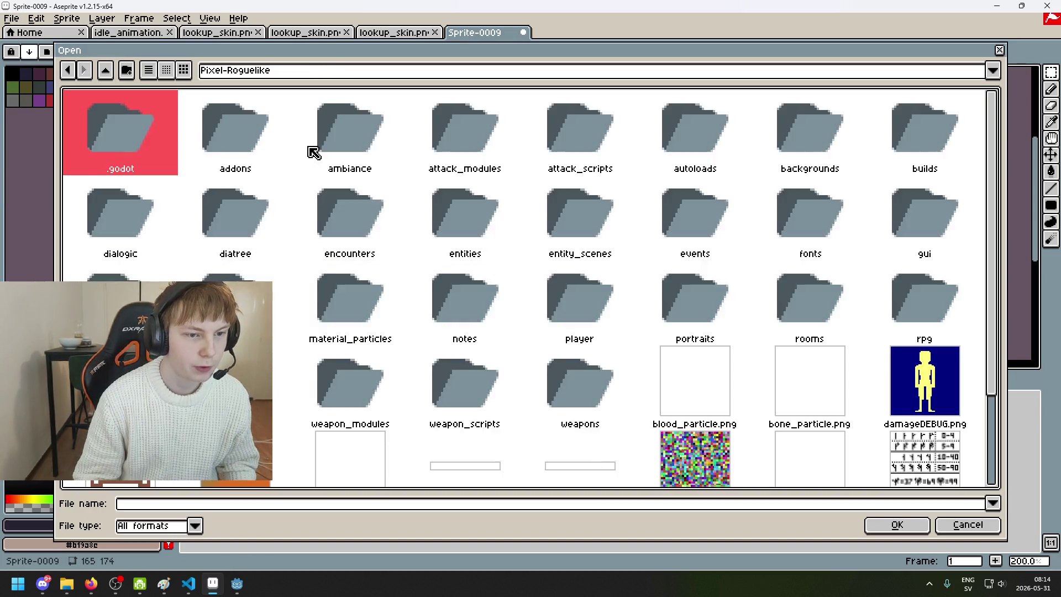
{"action": "key", "text": "Return"}
{"action": "left_click", "coordinate": [281, 71]}
{"action": "left_click", "coordinate": [299, 141]}
{"action": "left_click", "coordinate": [288, 71]}
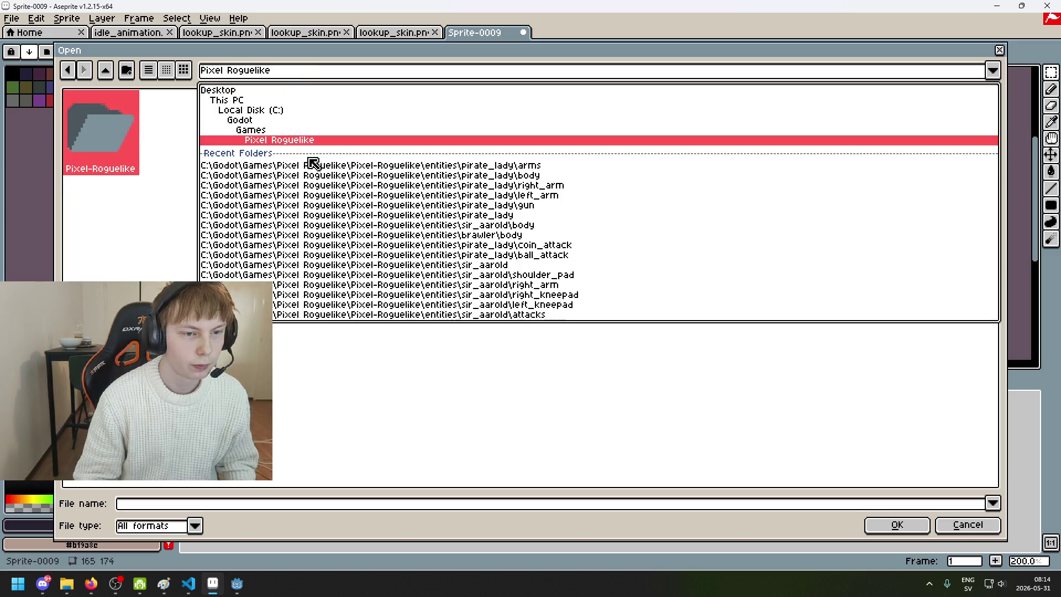
{"action": "left_click", "coordinate": [301, 141]}
{"action": "left_click", "coordinate": [292, 76]}
{"action": "left_click", "coordinate": [292, 76]}
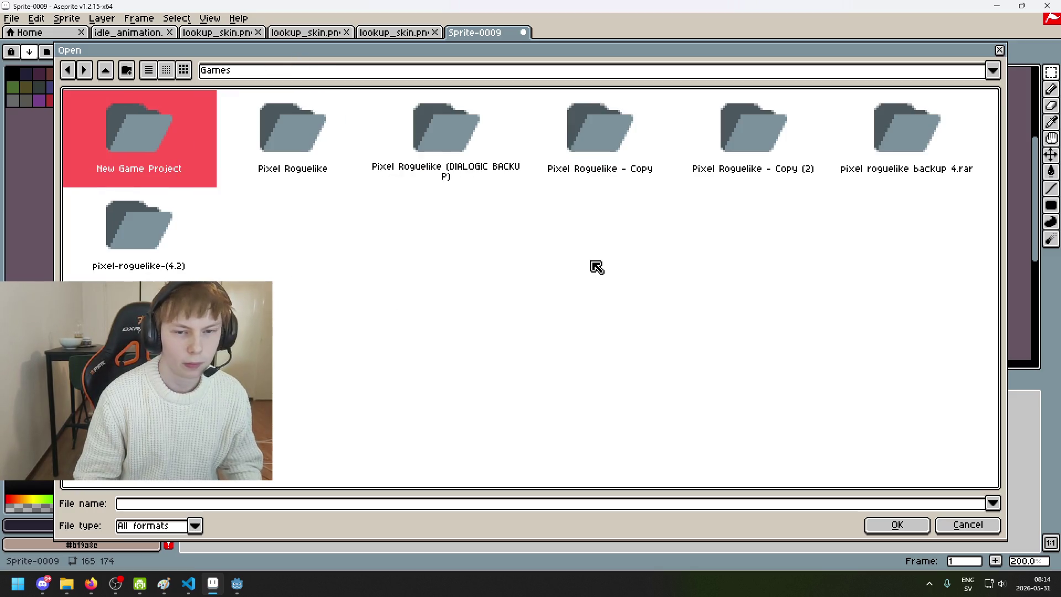
- Open the Pixel Roguelike > Pixel-Roguelike > backgrounds folder
{"action": "left_click", "coordinate": [469, 143]}
{"action": "double_click", "coordinate": [297, 140]}
{"action": "double_click", "coordinate": [140, 145]}
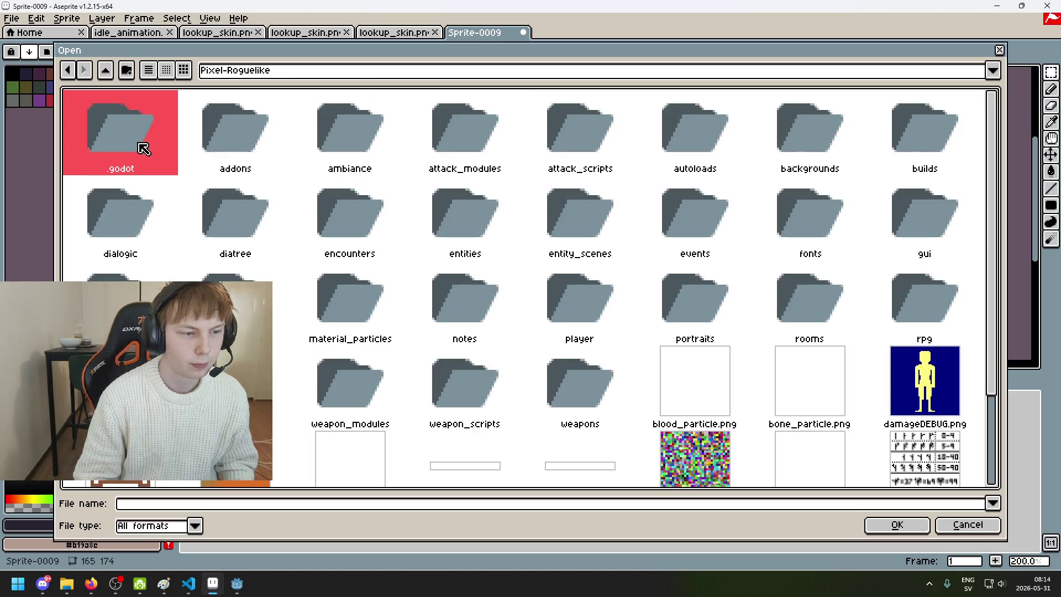
{"action": "left_click", "coordinate": [829, 154]}
{"action": "double_click", "coordinate": [828, 154]}
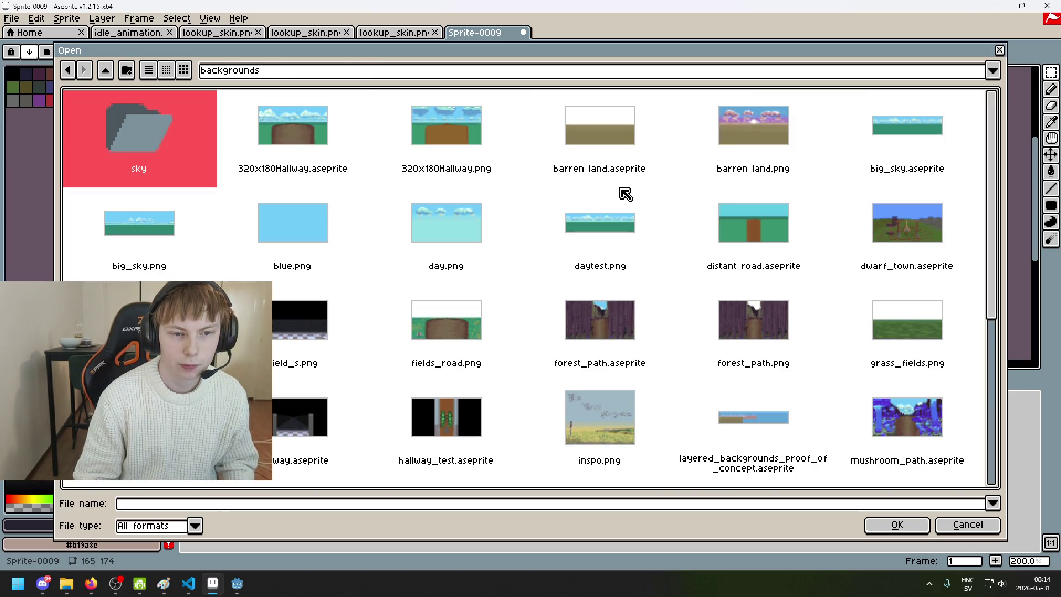
{"action": "scroll", "coordinate": [629, 199], "scroll_direction": "down", "scroll_amount": 3}
{"action": "scroll", "coordinate": [608, 232], "scroll_direction": "up", "scroll_amount": 3}
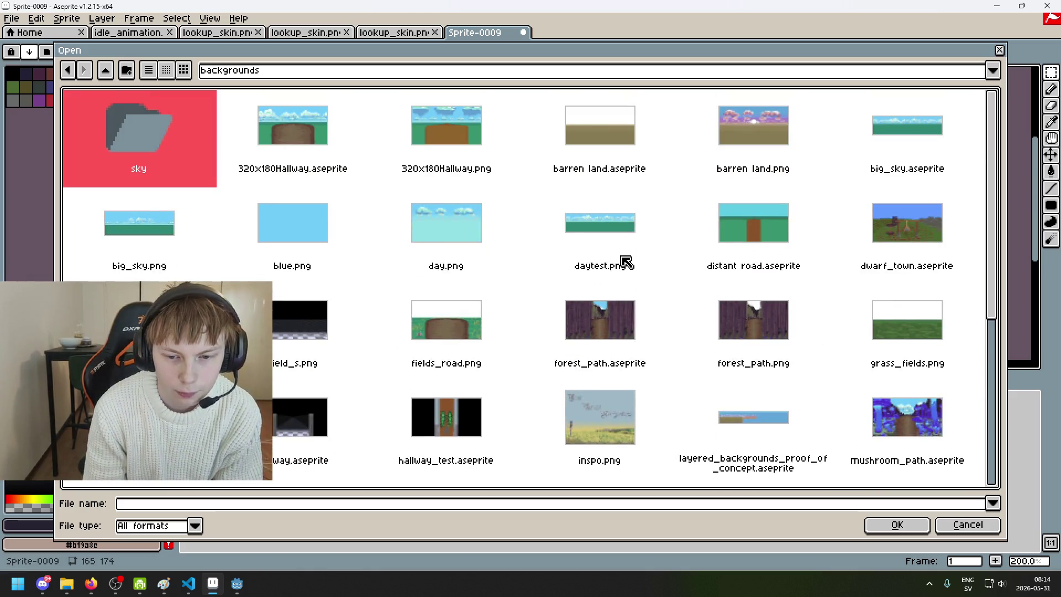
- Select forest_path.aseprite, briefly try fields_road.png, then settle back on forest_path.aseprite
{"action": "left_click", "coordinate": [590, 325]}
{"action": "scroll", "coordinate": [442, 290], "scroll_direction": "down", "scroll_amount": 2}
{"action": "scroll", "coordinate": [359, 270], "scroll_direction": "up", "scroll_amount": 2}
{"action": "scroll", "coordinate": [359, 268], "scroll_direction": "down", "scroll_amount": 1}
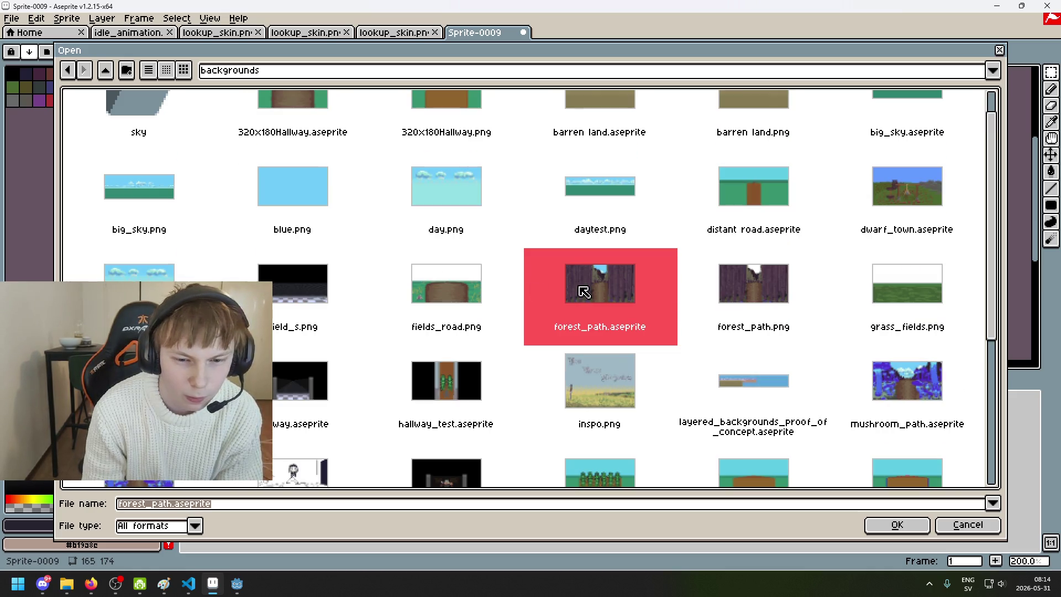
{"action": "scroll", "coordinate": [584, 291], "scroll_direction": "up", "scroll_amount": 1}
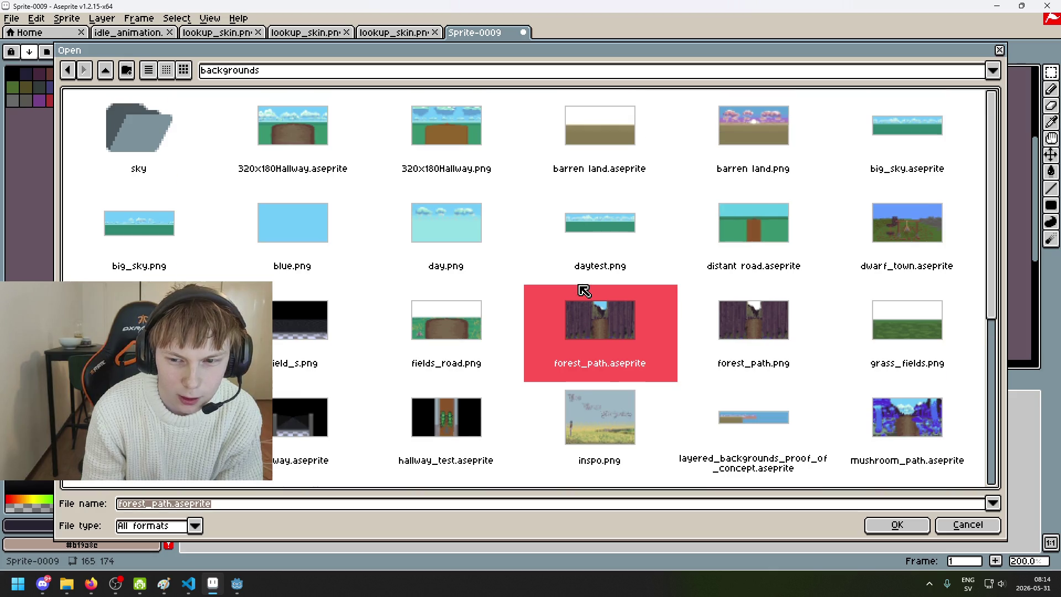
{"action": "scroll", "coordinate": [589, 298], "scroll_direction": "down", "scroll_amount": 2}
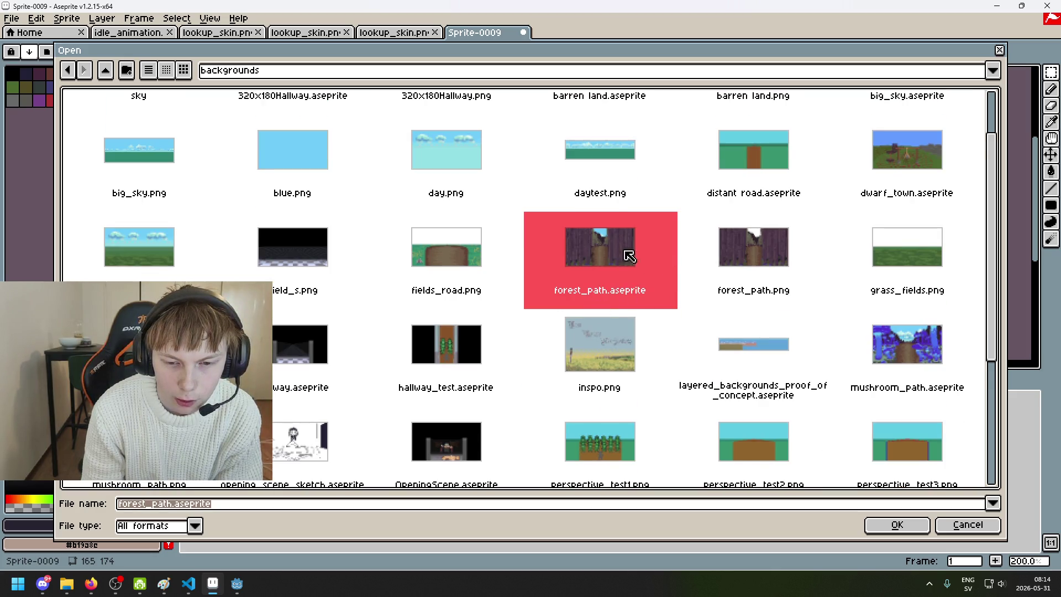
{"action": "scroll", "coordinate": [638, 257], "scroll_direction": "down", "scroll_amount": 3}
{"action": "scroll", "coordinate": [504, 284], "scroll_direction": "up", "scroll_amount": 3}
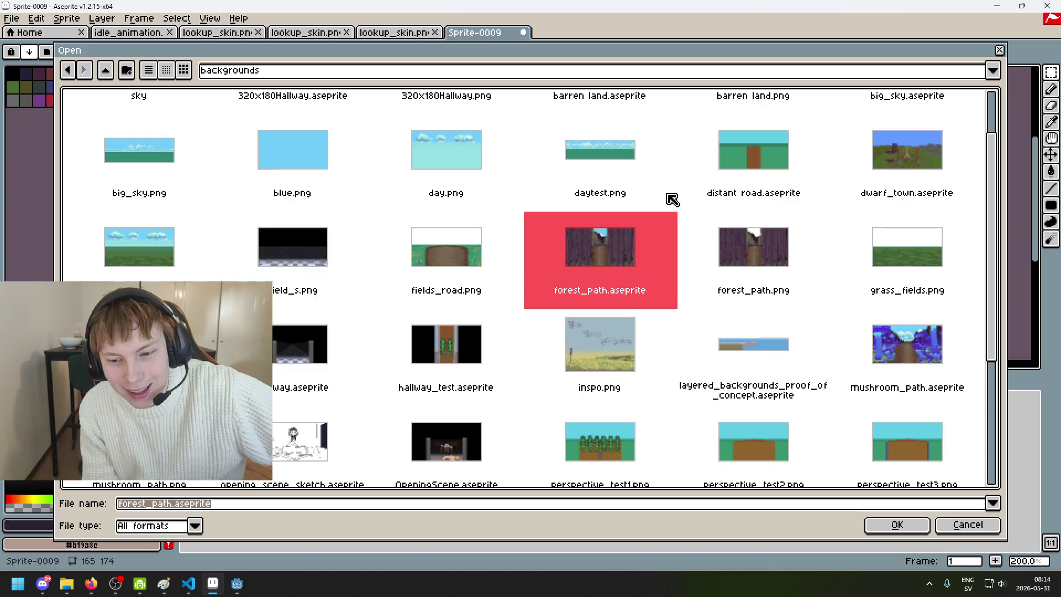
{"action": "scroll", "coordinate": [732, 268], "scroll_direction": "up", "scroll_amount": 2}
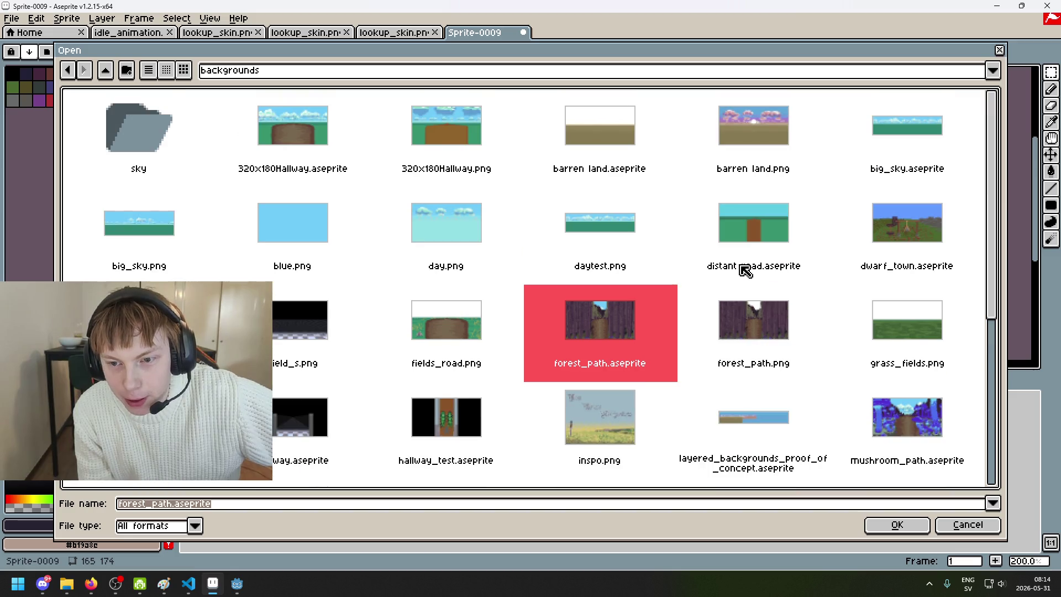
{"action": "scroll", "coordinate": [201, 196], "scroll_direction": "down", "scroll_amount": 4}
{"action": "scroll", "coordinate": [277, 230], "scroll_direction": "up", "scroll_amount": 4}
{"action": "scroll", "coordinate": [537, 332], "scroll_direction": "down", "scroll_amount": 8}
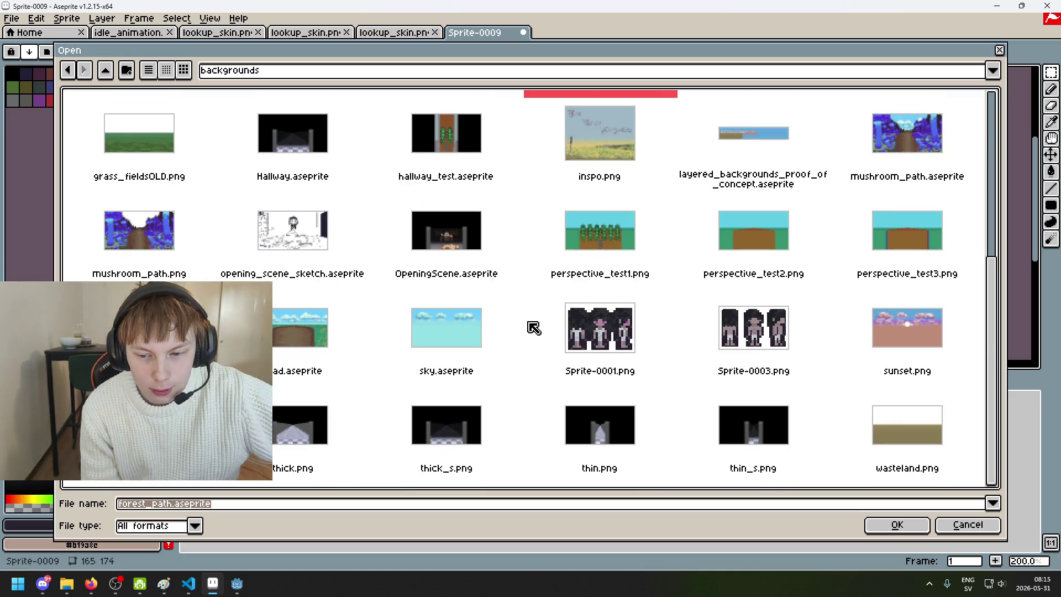
{"action": "scroll", "coordinate": [536, 305], "scroll_direction": "up", "scroll_amount": 1}
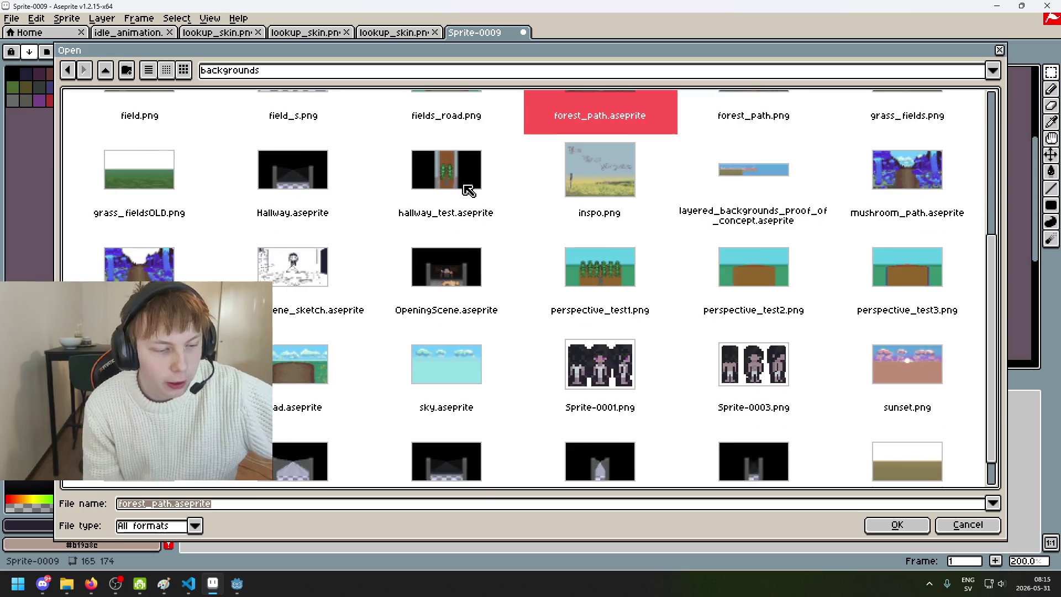
{"action": "scroll", "coordinate": [467, 190], "scroll_direction": "up", "scroll_amount": 3}
{"action": "scroll", "coordinate": [599, 235], "scroll_direction": "up", "scroll_amount": 1}
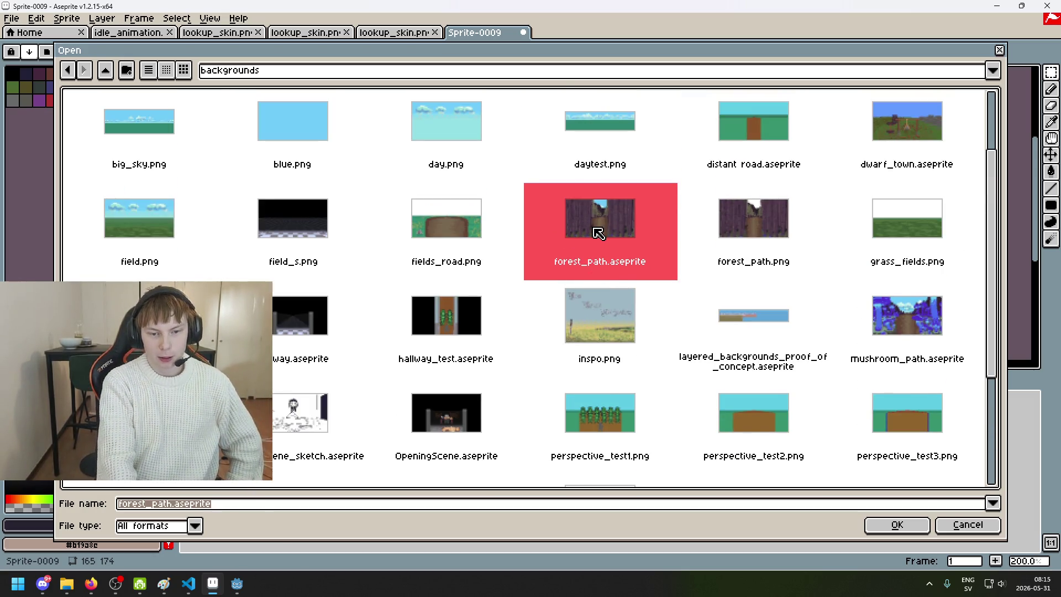
{"action": "scroll", "coordinate": [663, 287], "scroll_direction": "up", "scroll_amount": 3}
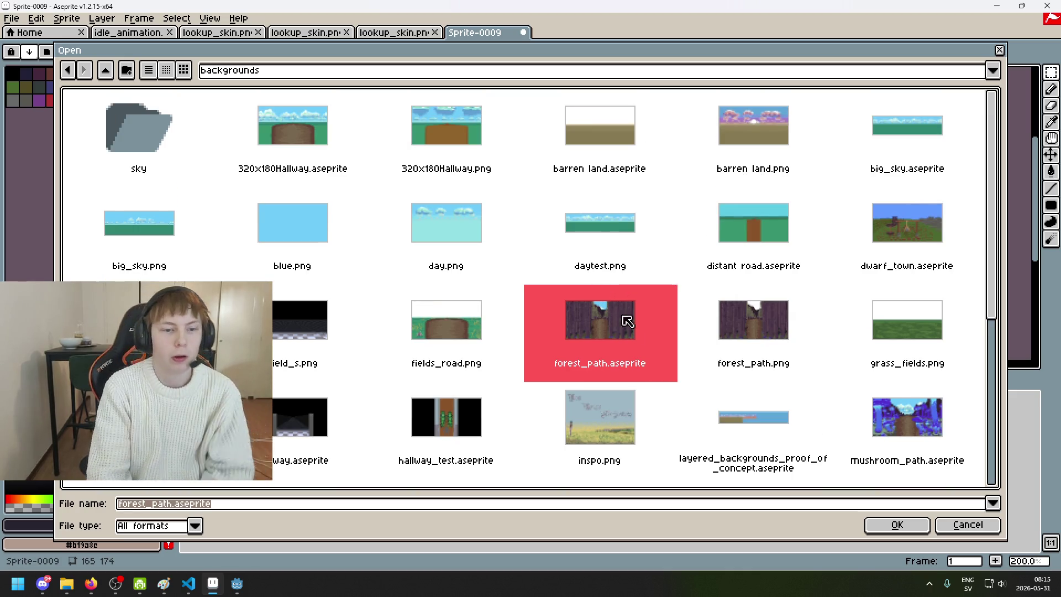
{"action": "scroll", "coordinate": [561, 299], "scroll_direction": "down", "scroll_amount": 2}
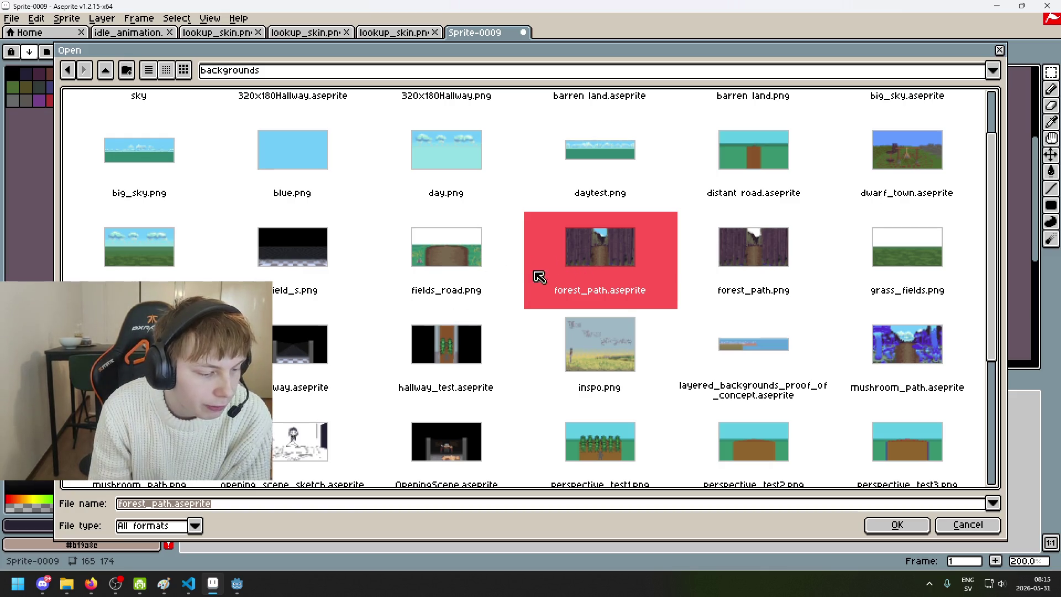
{"action": "left_click", "coordinate": [460, 262]}
{"action": "left_click", "coordinate": [569, 266]}
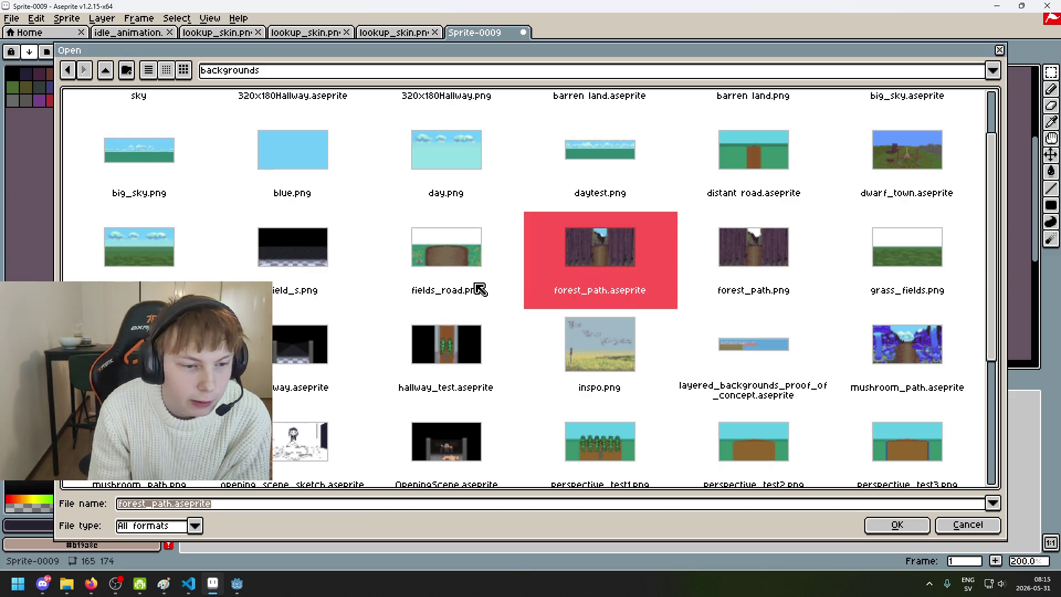
{"action": "scroll", "coordinate": [542, 291], "scroll_direction": "down", "scroll_amount": 1}
- Switch the Open dialog's selection back and forth between fields_road.png and forest_path.aseprite
{"action": "left_click", "coordinate": [466, 243]}
{"action": "left_click", "coordinate": [564, 236]}
{"action": "left_click", "coordinate": [449, 227]}
{"action": "left_click", "coordinate": [563, 236]}
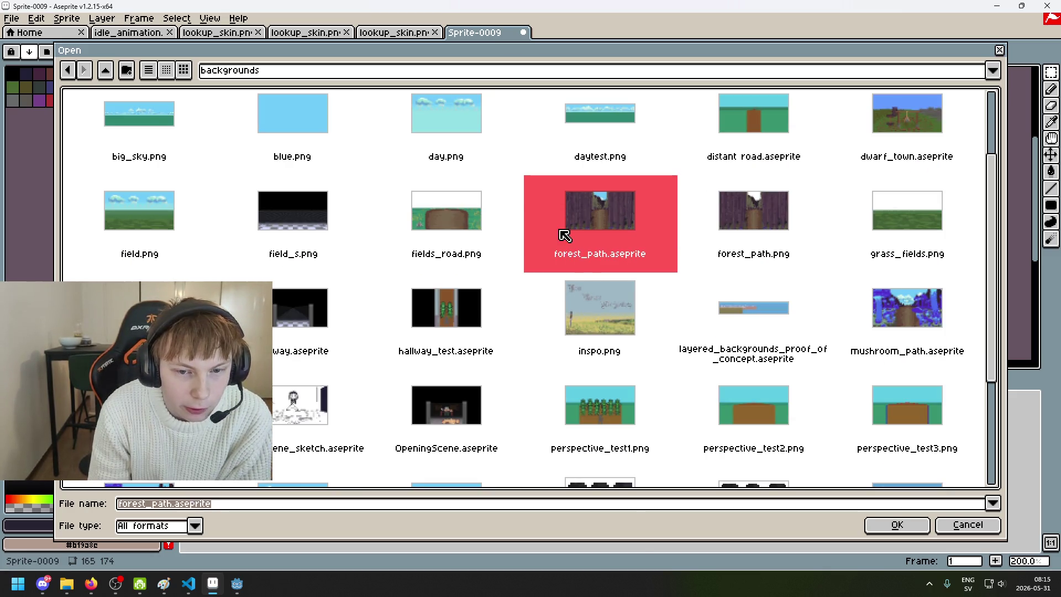
{"action": "scroll", "coordinate": [555, 302], "scroll_direction": "down", "scroll_amount": 4}
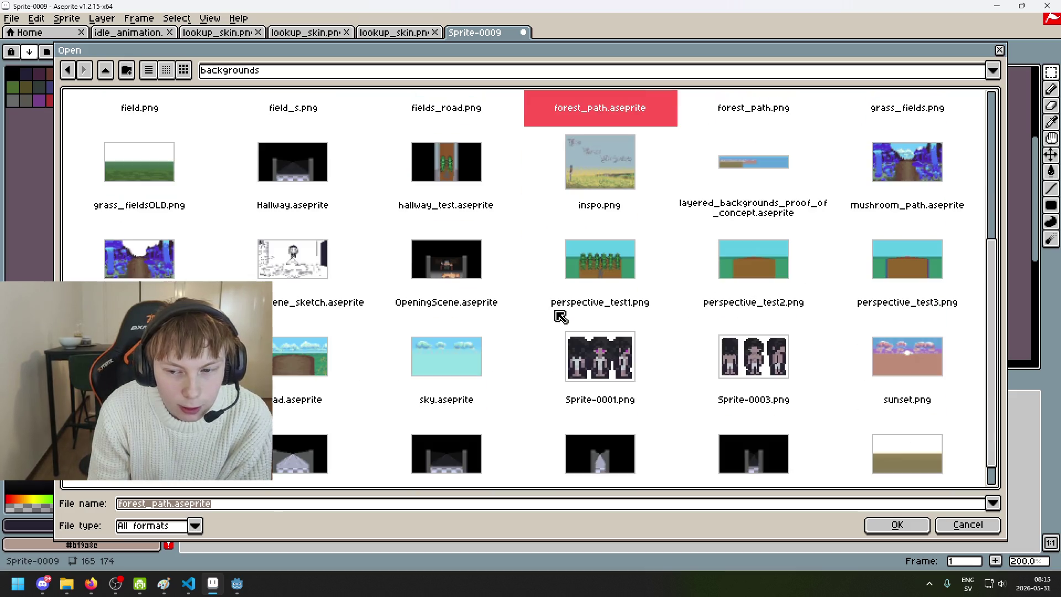
{"action": "scroll", "coordinate": [549, 307], "scroll_direction": "down", "scroll_amount": 1}
{"action": "scroll", "coordinate": [553, 309], "scroll_direction": "up", "scroll_amount": 1}
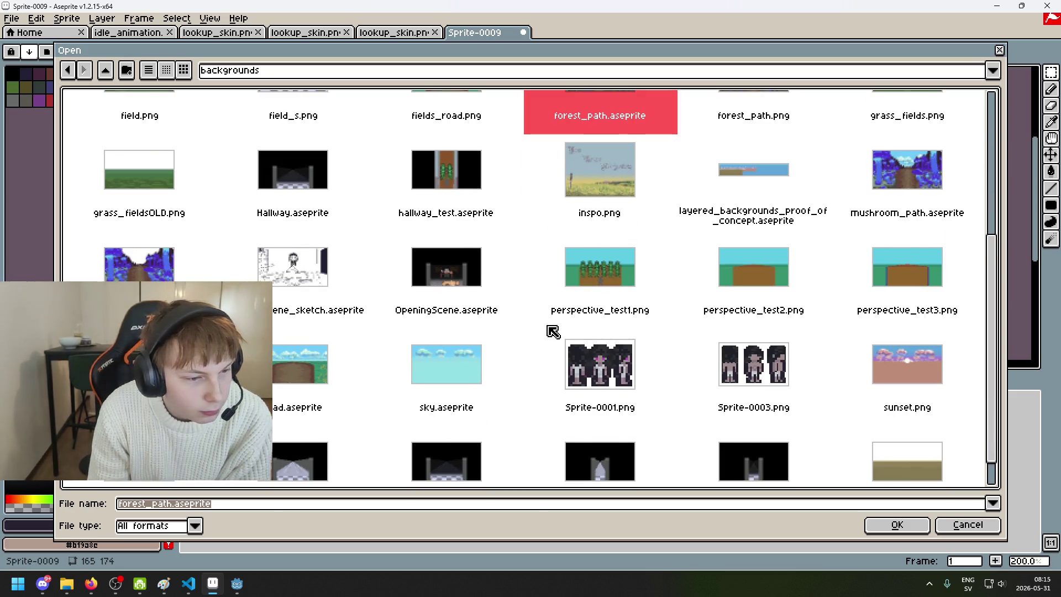
{"action": "scroll", "coordinate": [554, 329], "scroll_direction": "up", "scroll_amount": 3}
{"action": "left_click", "coordinate": [456, 206]}
{"action": "scroll", "coordinate": [547, 221], "scroll_direction": "up", "scroll_amount": 1}
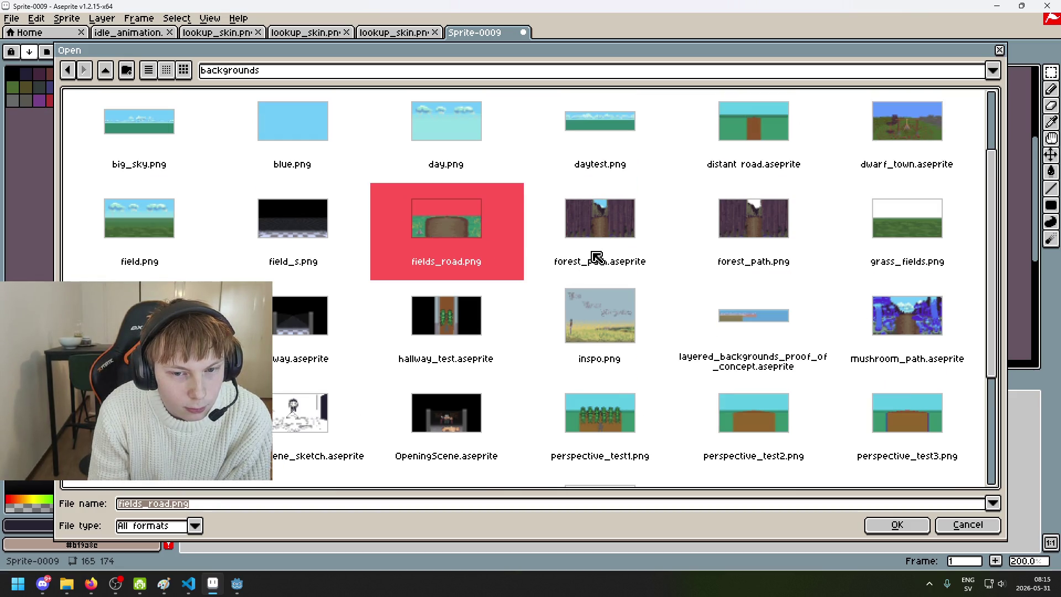
{"action": "scroll", "coordinate": [591, 262], "scroll_direction": "down", "scroll_amount": 1}
{"action": "scroll", "coordinate": [578, 269], "scroll_direction": "up", "scroll_amount": 2}
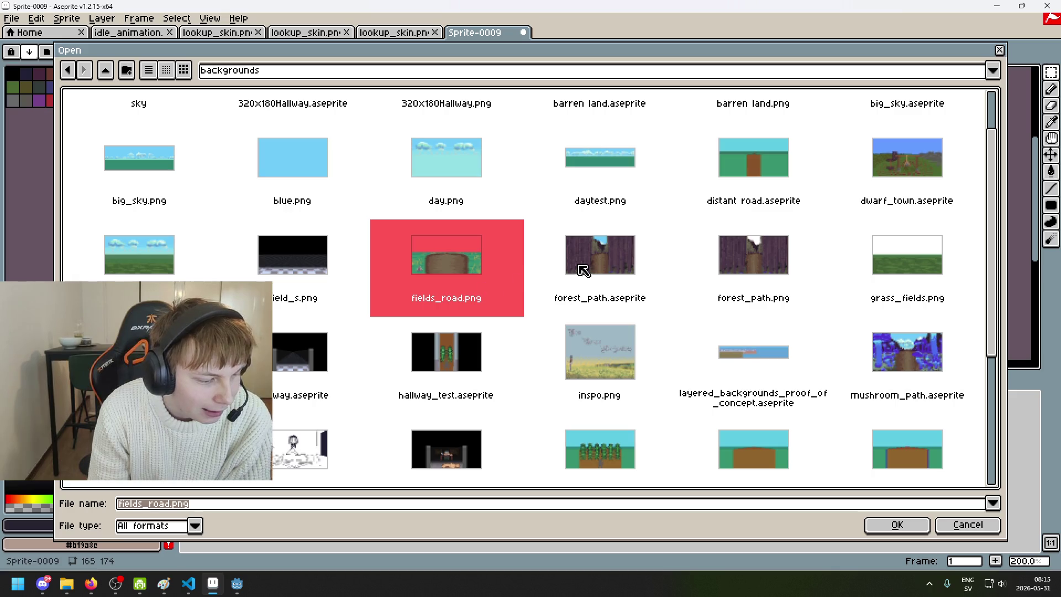
- Settle on forest_path.aseprite and drag the Open dialog down to uncover the dungeon sprite
{"action": "left_click", "coordinate": [618, 263]}
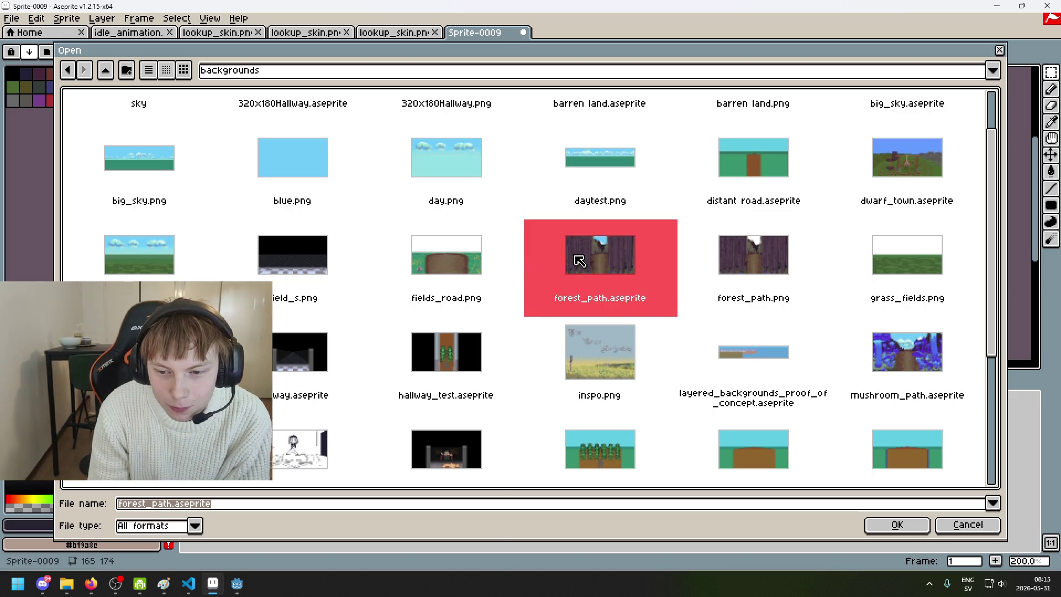
{"action": "scroll", "coordinate": [567, 261], "scroll_direction": "down", "scroll_amount": 2}
{"action": "left_click", "coordinate": [472, 215]}
{"action": "left_click", "coordinate": [567, 208]}
{"action": "left_click", "coordinate": [476, 212]}
{"action": "left_click", "coordinate": [554, 194]}
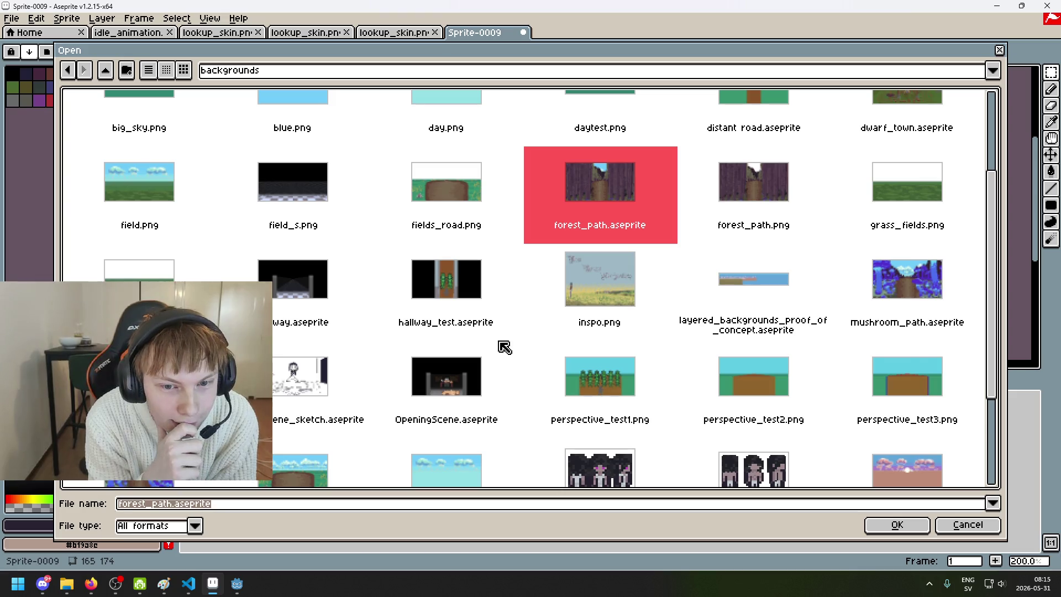
{"action": "scroll", "coordinate": [511, 321], "scroll_direction": "up", "scroll_amount": 1}
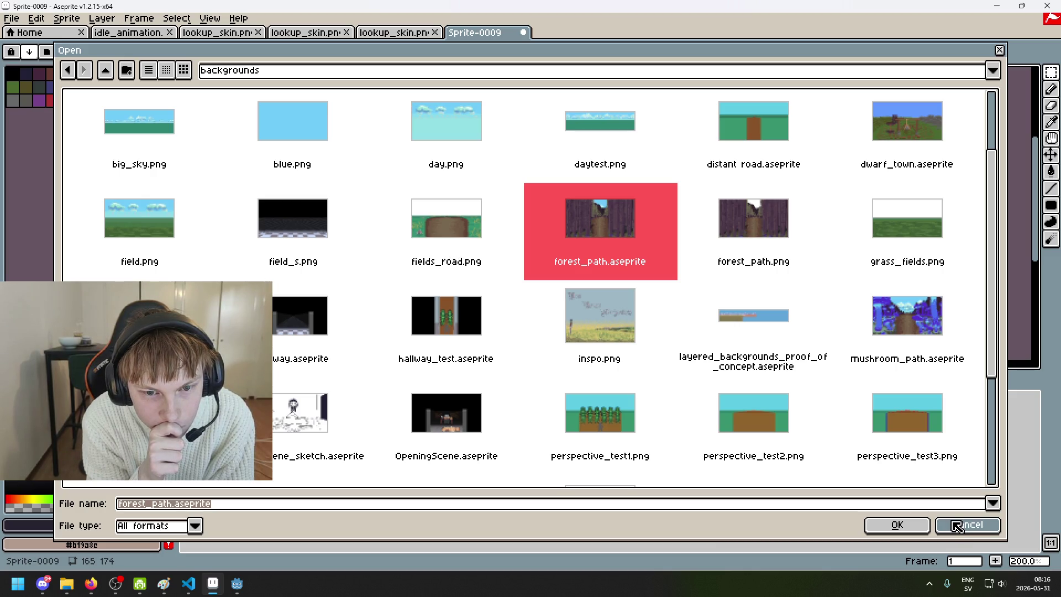
{"action": "mouse_move", "coordinate": [558, 51]}
{"action": "left_mouse_down"}
{"action": "mouse_move", "coordinate": [636, 569]}
{"action": "mouse_move", "coordinate": [633, 477]}
{"action": "left_mouse_up"}
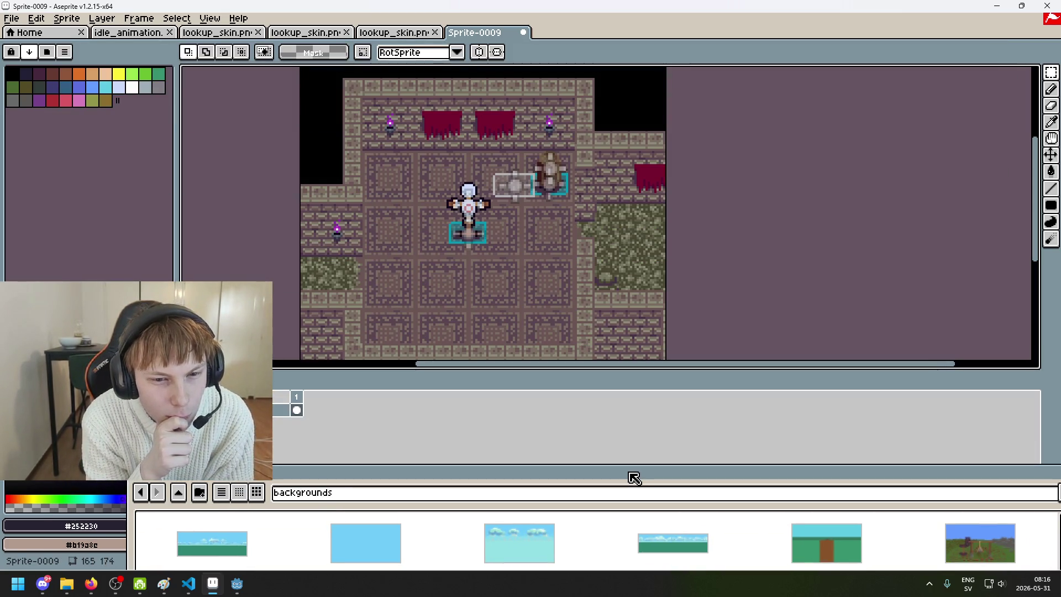
- Type 'm' to autocomplete mushroom_path.png and open it in its own tab
{"action": "mouse_move", "coordinate": [633, 478]}
{"action": "left_mouse_down"}
{"action": "mouse_move", "coordinate": [559, 19]}
{"action": "mouse_move", "coordinate": [540, 46]}
{"action": "left_mouse_up"}
{"action": "left_click", "coordinate": [427, 200]}
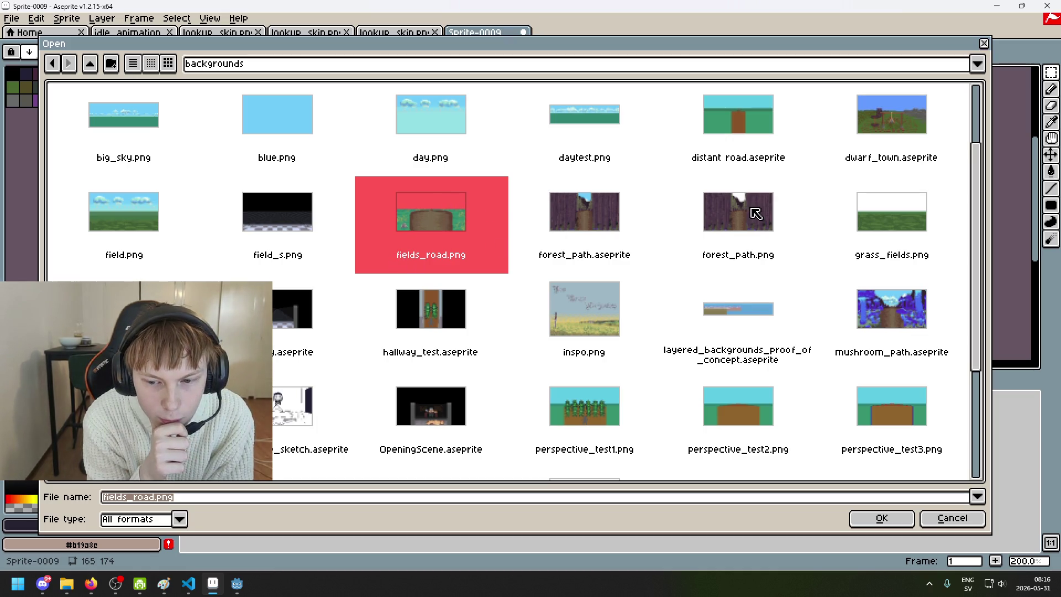
{"action": "type", "text": "mushroom_path"}
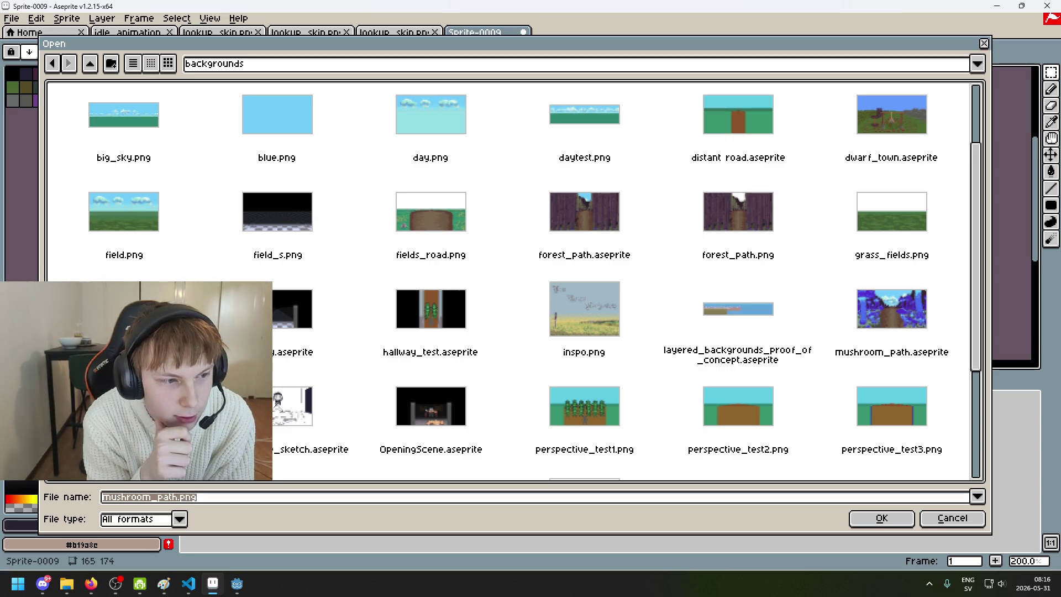
{"action": "key", "text": "Return"}
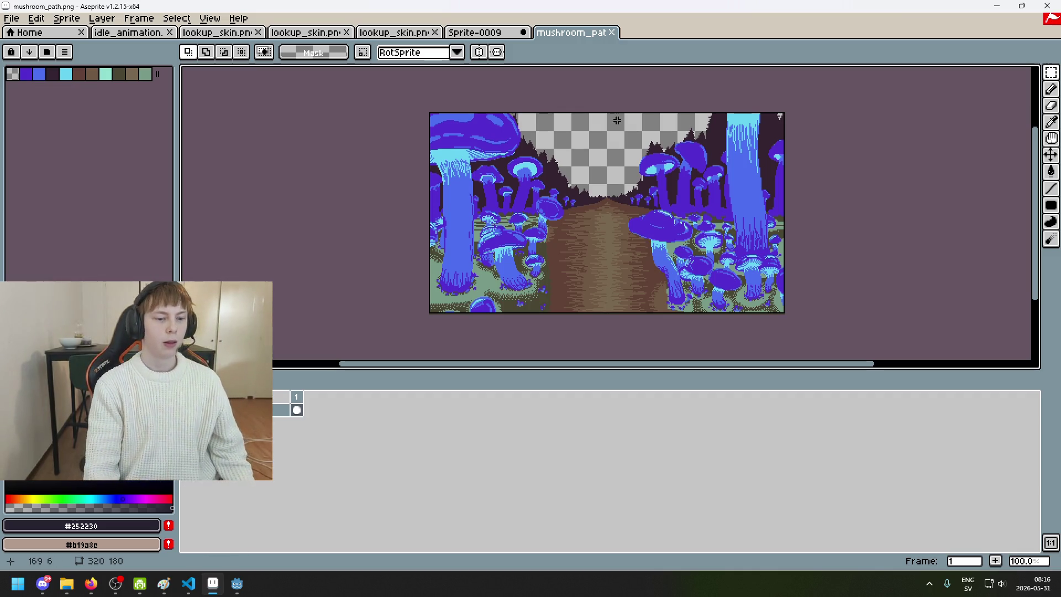
{"action": "scroll", "coordinate": [590, 183], "scroll_direction": "up", "scroll_amount": 1}
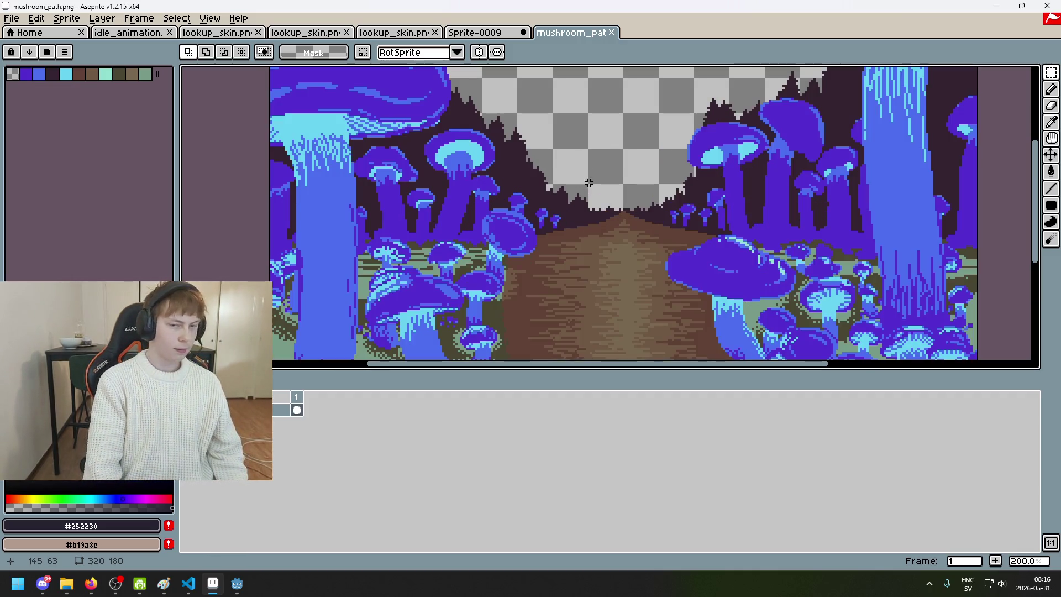
{"action": "scroll", "coordinate": [550, 181], "scroll_direction": "down", "scroll_amount": 1}
{"action": "scroll", "coordinate": [504, 177], "scroll_direction": "up", "scroll_amount": 1}
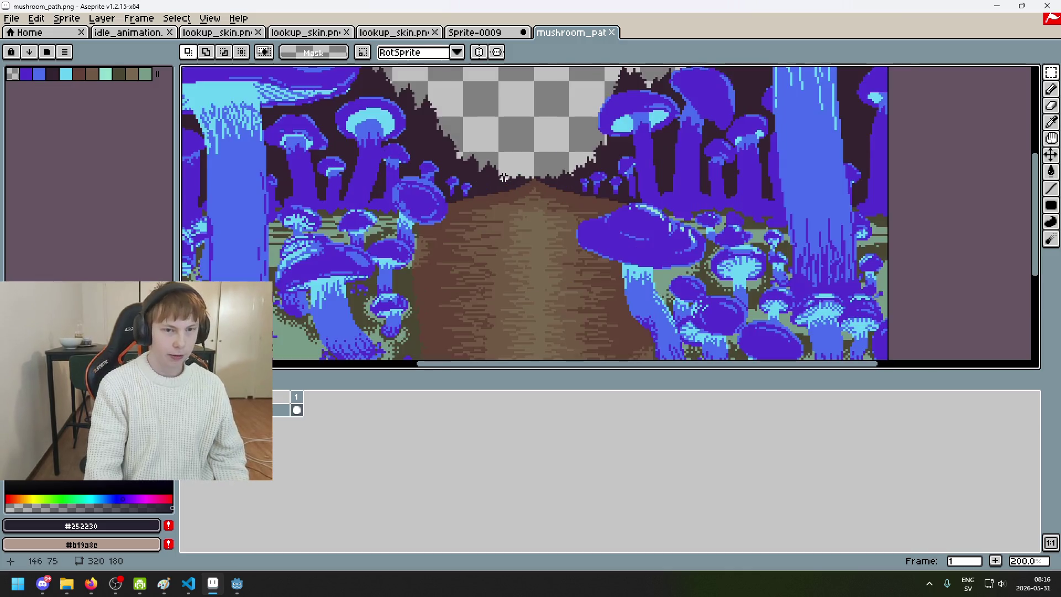
{"action": "scroll", "coordinate": [490, 171], "scroll_direction": "down", "scroll_amount": 1}
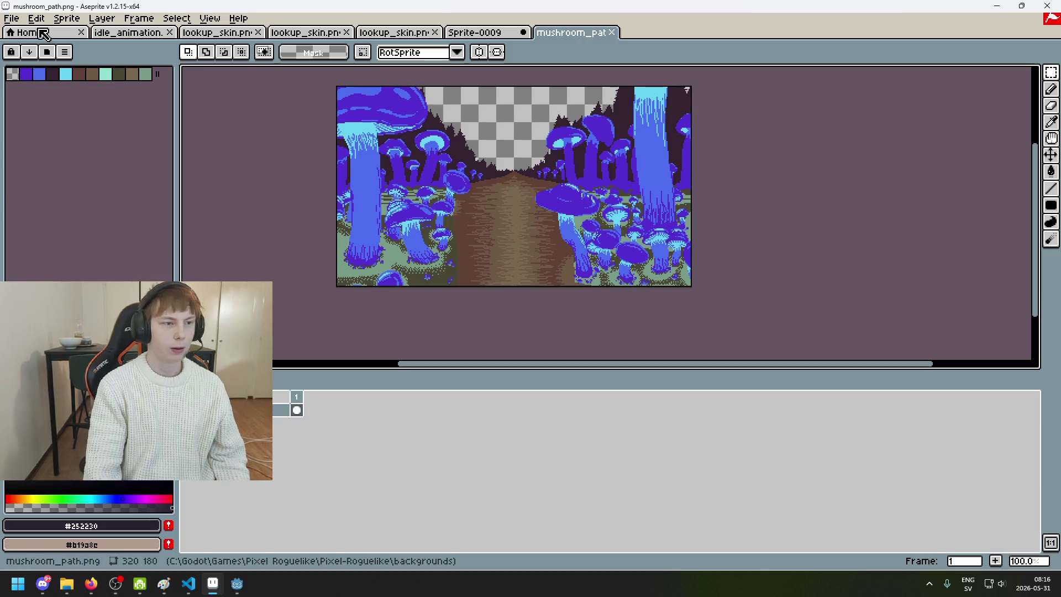
- Open the layered mushroom_path.aseprite scene from the file browser
{"action": "left_click", "coordinate": [11, 19]}
{"action": "left_click", "coordinate": [52, 48]}
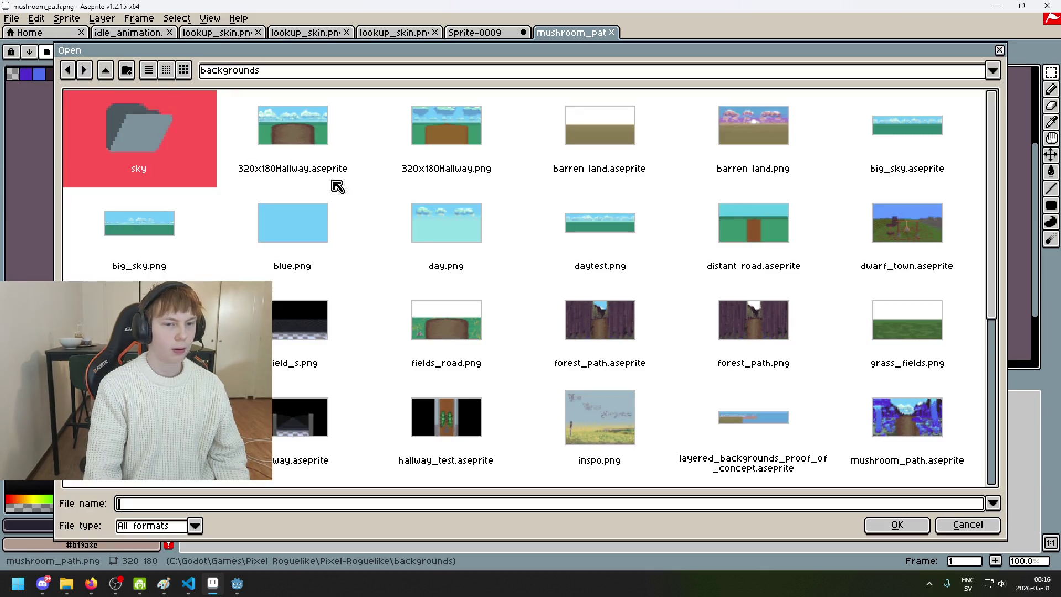
{"action": "scroll", "coordinate": [421, 244], "scroll_direction": "down", "scroll_amount": 5}
{"action": "left_click", "coordinate": [138, 299]}
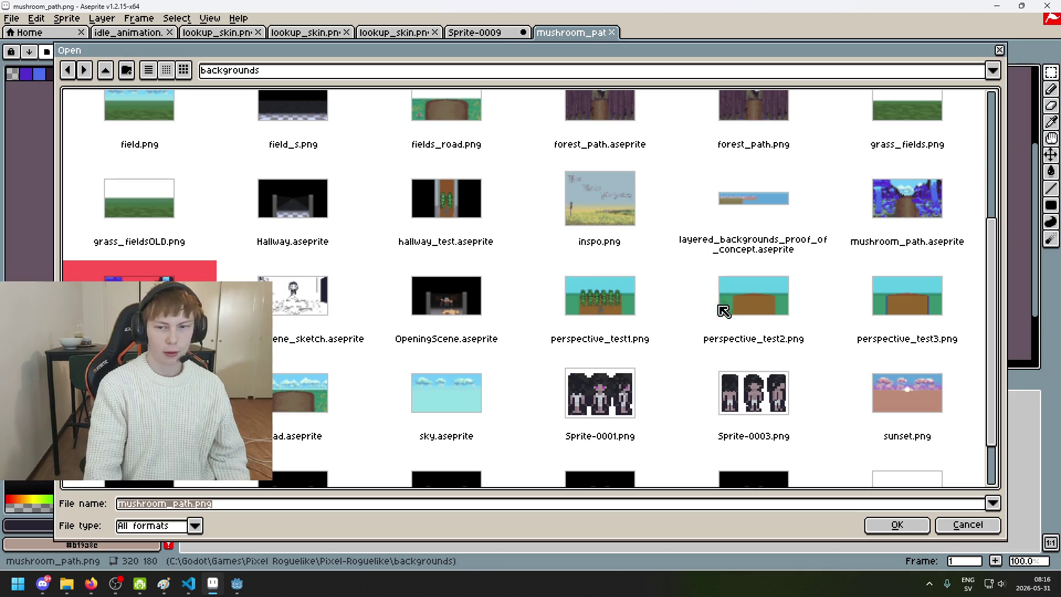
{"action": "double_click", "coordinate": [894, 227]}
{"action": "scroll", "coordinate": [278, 446], "scroll_direction": "up", "scroll_amount": 1}
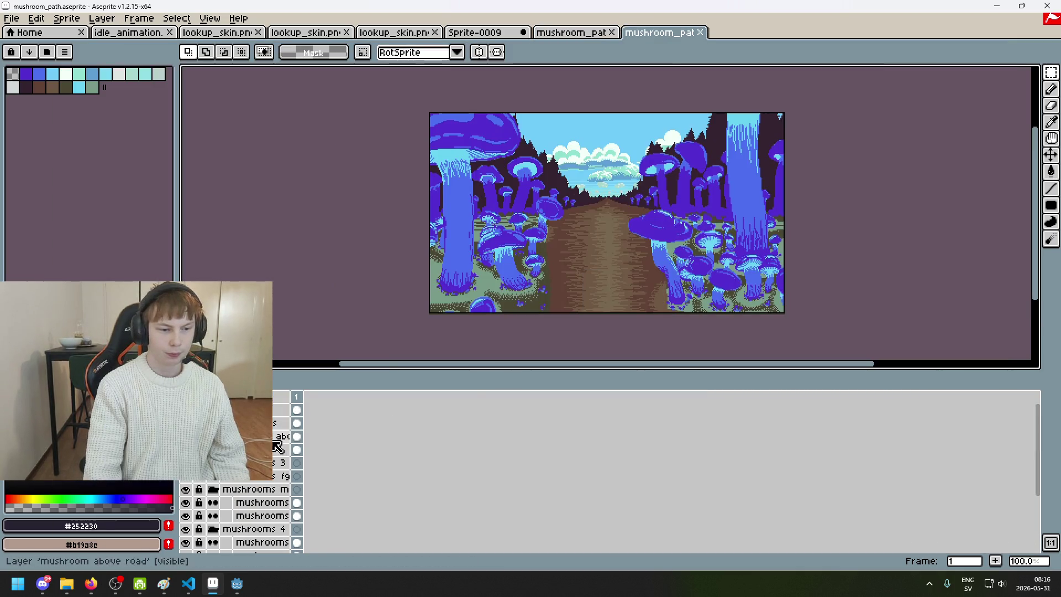
- Toggle the 'lines' layer to check the red and blue guides, then select all and deselect
{"action": "left_click", "coordinate": [185, 409]}
{"action": "left_click", "coordinate": [185, 409]}
{"action": "left_click", "coordinate": [185, 409]}
{"action": "left_click", "coordinate": [185, 410]}
{"action": "left_click", "coordinate": [185, 409]}
{"action": "left_click", "coordinate": [185, 409]}
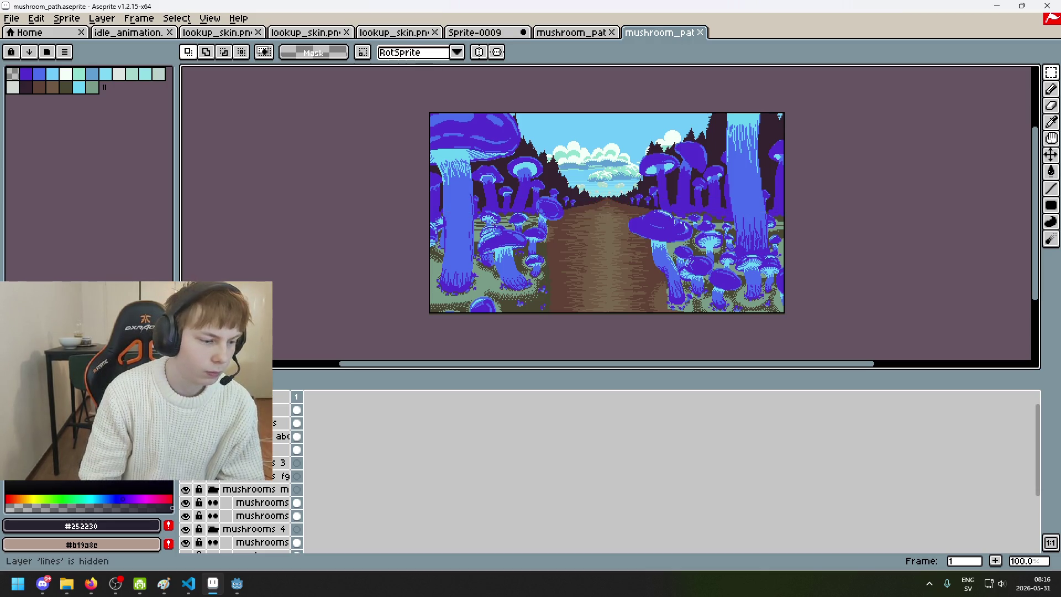
{"action": "left_click_drag", "start_coordinate": [607, 221], "coordinate": [520, 246]}
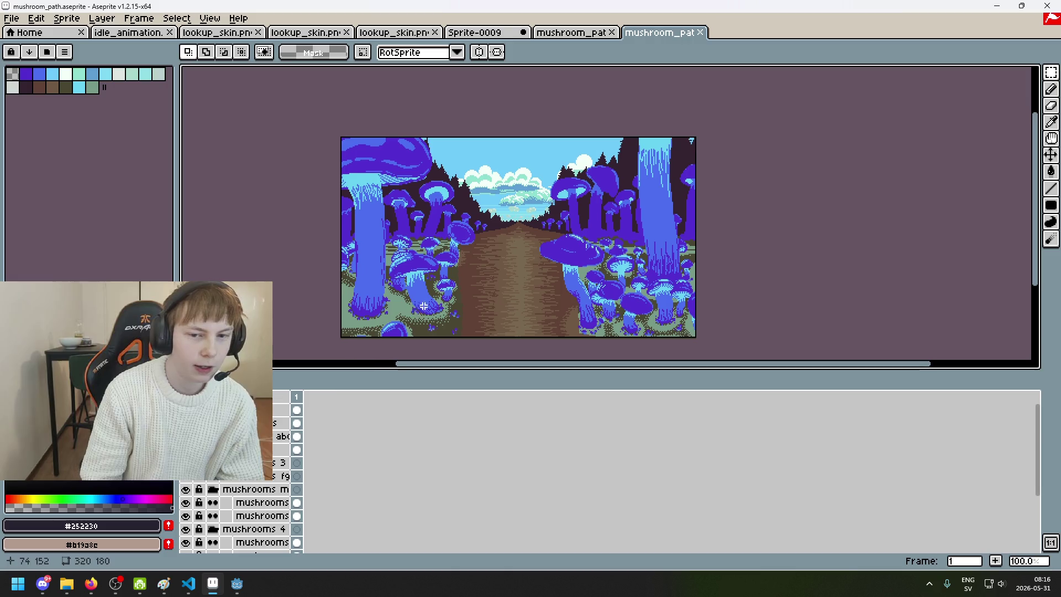
{"action": "left_click", "coordinate": [185, 409]}
{"action": "key", "text": "ctrl+a"}
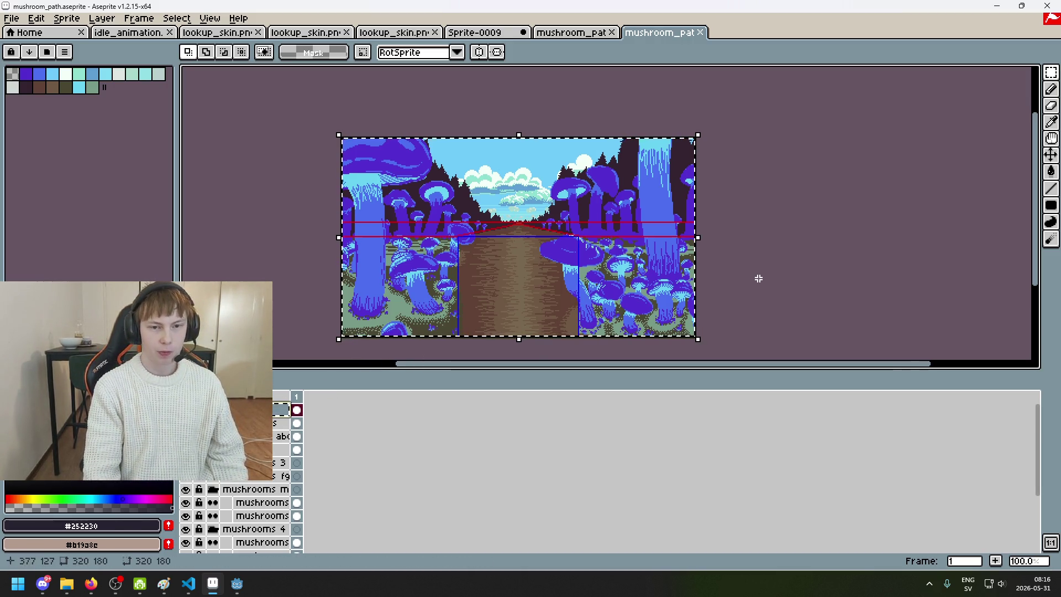
{"action": "key", "text": "ctrl+d"}
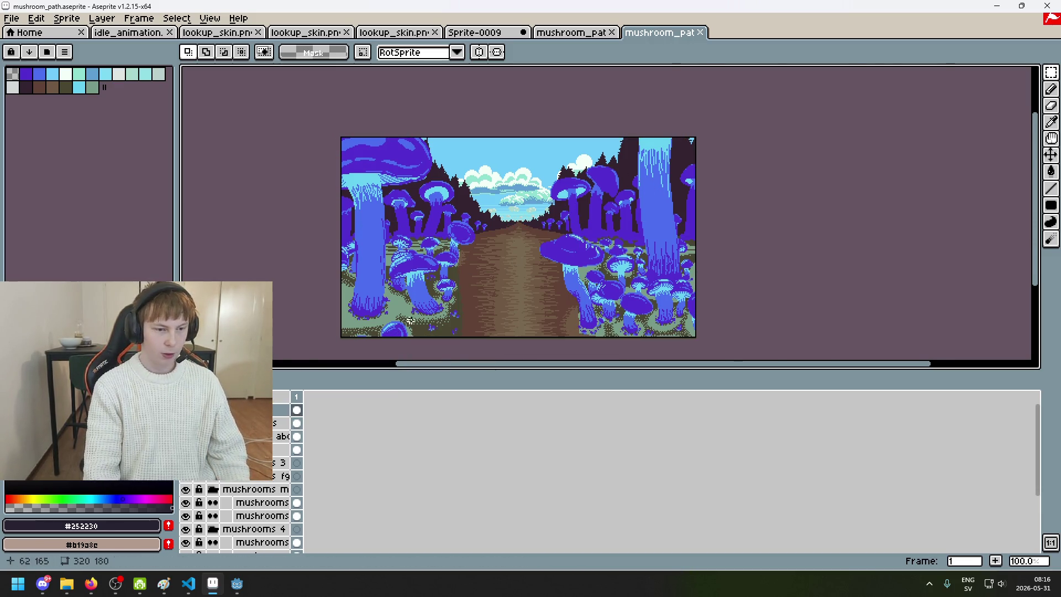
{"action": "scroll", "coordinate": [416, 315], "scroll_direction": "up", "scroll_amount": 1}
{"action": "scroll", "coordinate": [479, 279], "scroll_direction": "down", "scroll_amount": 1}
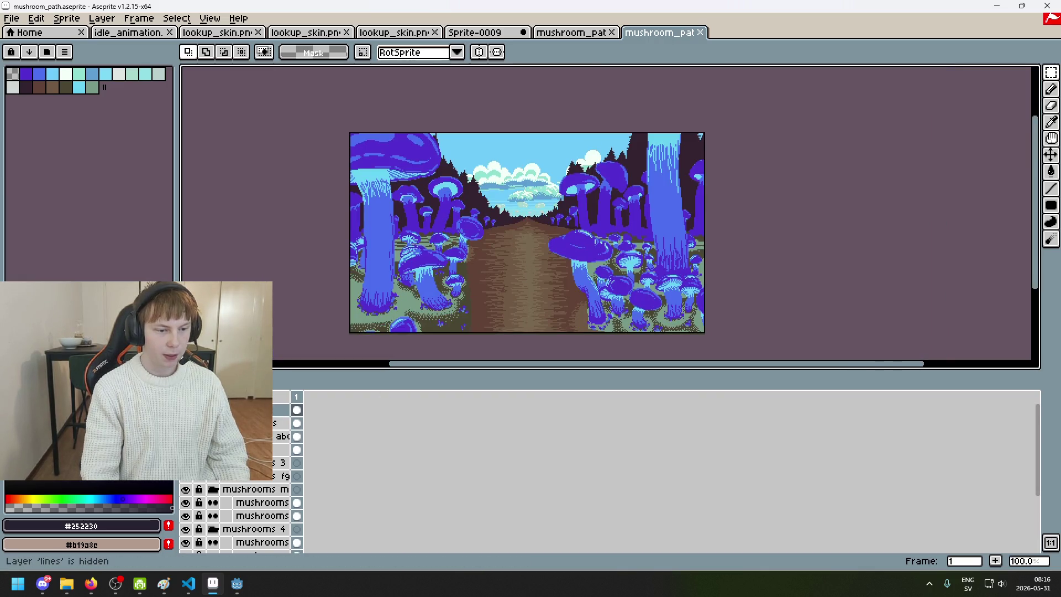
- Discard a default-size new sprite, cancel New Sprite, and return to the mushroom path scene
{"action": "left_click", "coordinate": [11, 18]}
{"action": "left_click", "coordinate": [22, 28]}
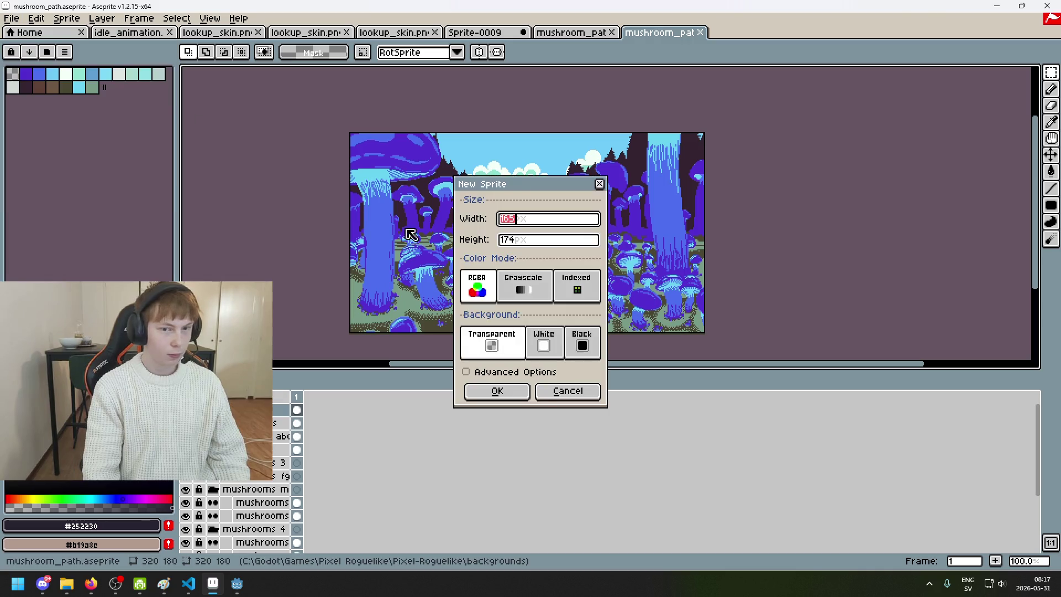
{"action": "left_click", "coordinate": [528, 391]}
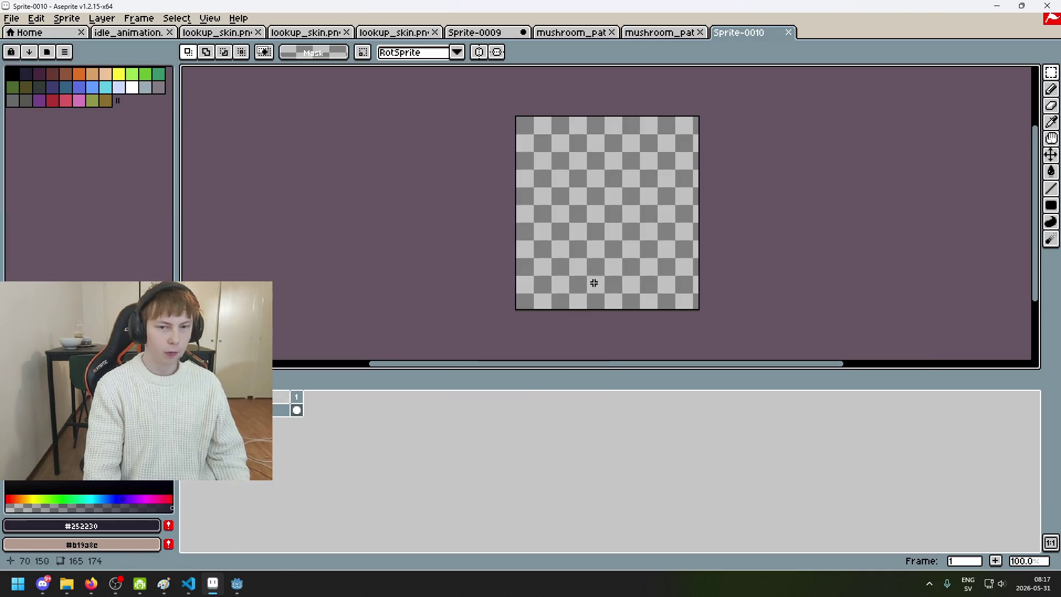
{"action": "left_click", "coordinate": [788, 32]}
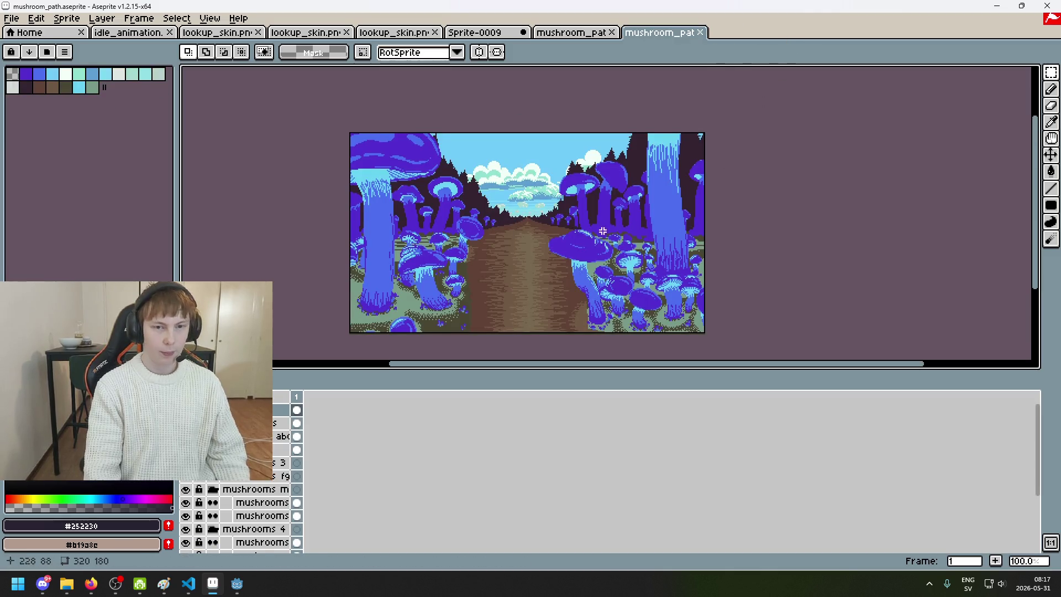
{"action": "left_click", "coordinate": [11, 18]}
{"action": "left_click", "coordinate": [22, 27]}
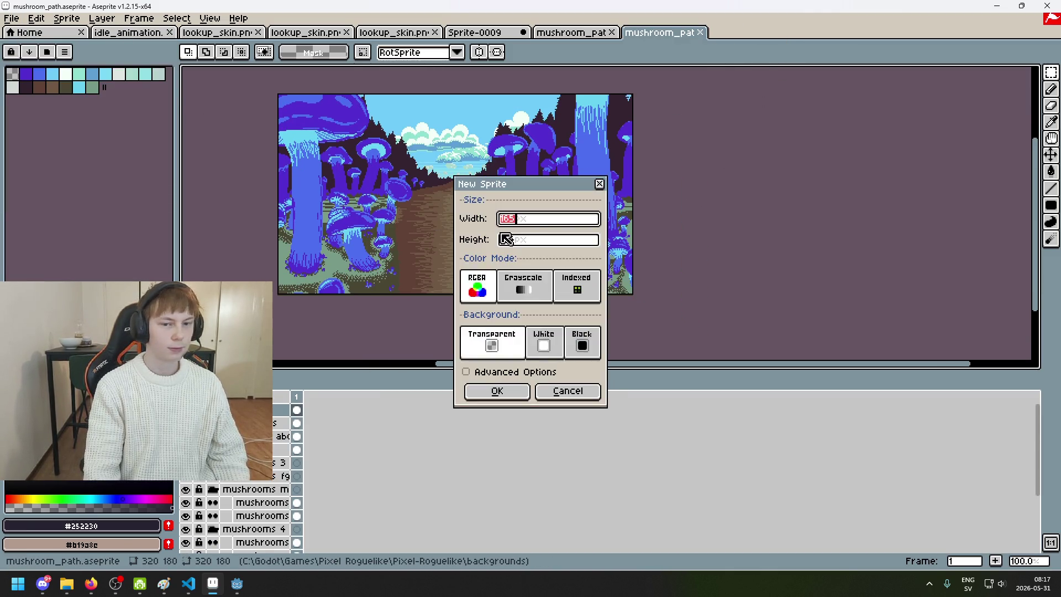
{"action": "left_click", "coordinate": [575, 390]}
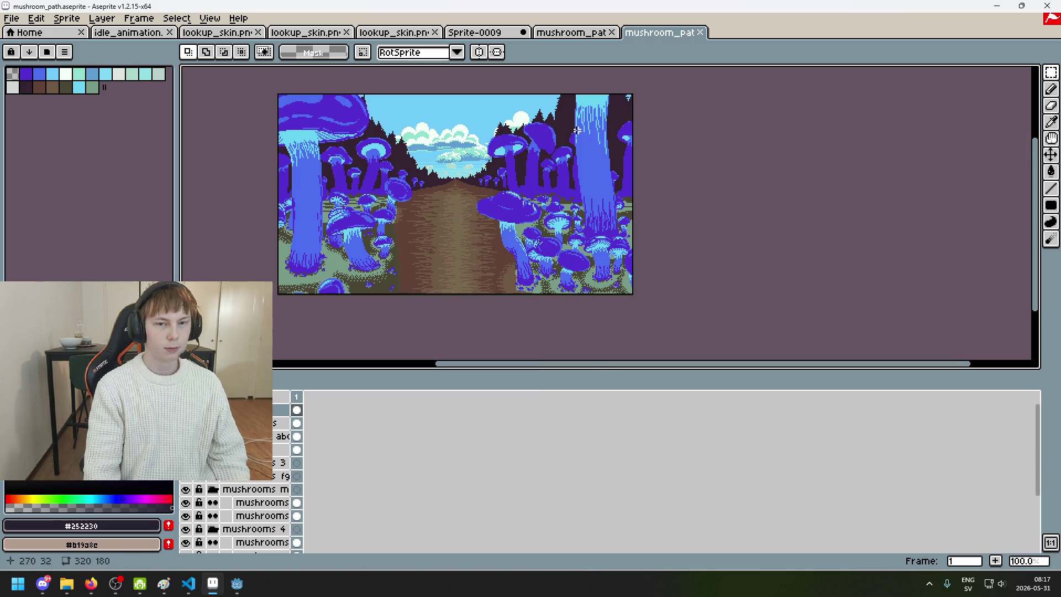
{"action": "left_click", "coordinate": [578, 34]}
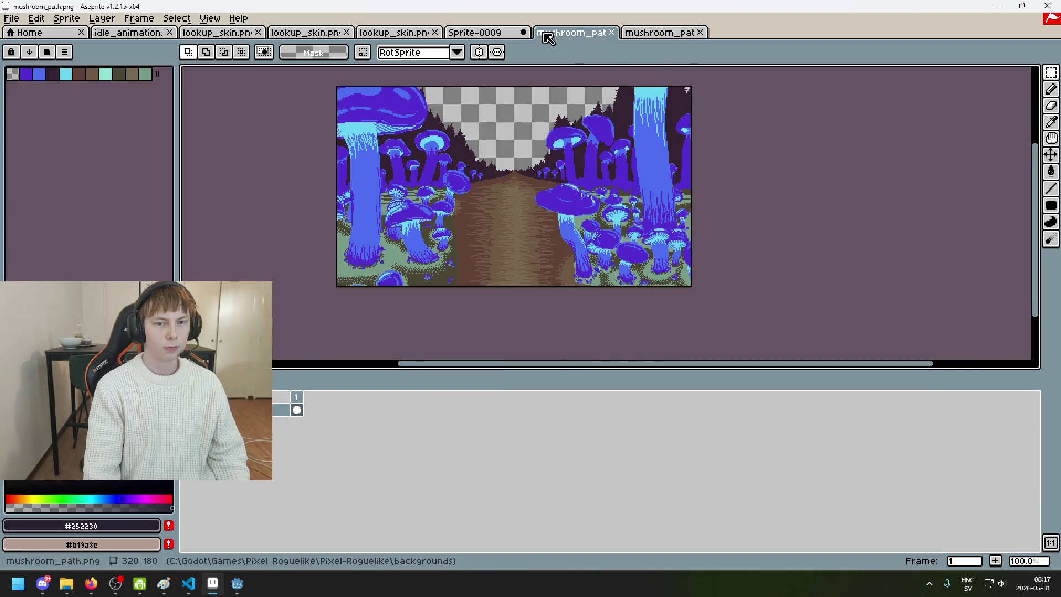
{"action": "key", "text": "ctrl+shift+Tab"}
{"action": "left_click", "coordinate": [660, 32]}
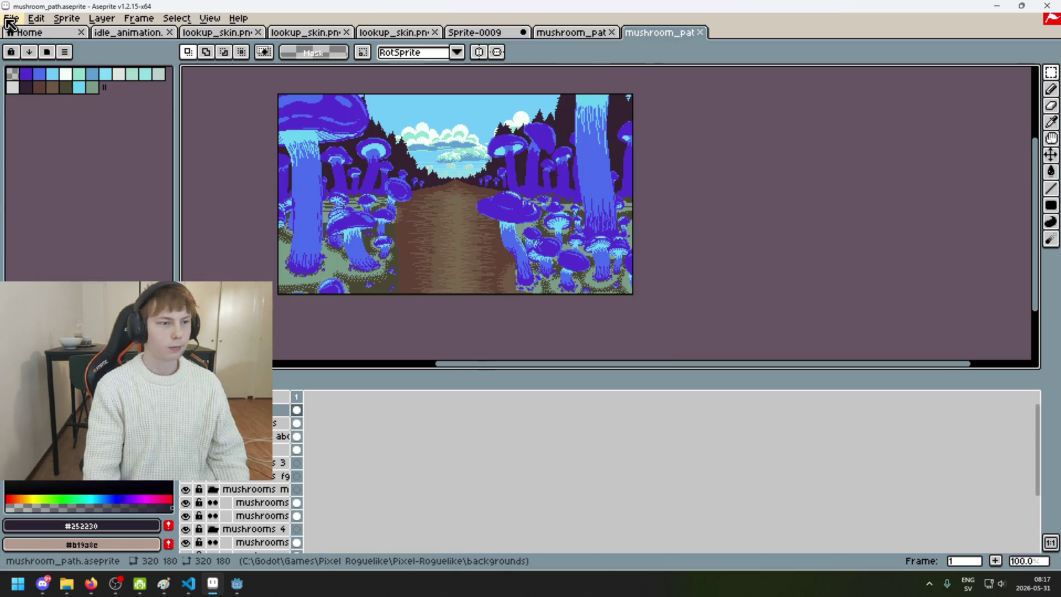
- Create a new 320×180 sprite with a transparent background
{"action": "left_click", "coordinate": [11, 18]}
{"action": "left_click", "coordinate": [22, 27]}
{"action": "type", "text": "320"}
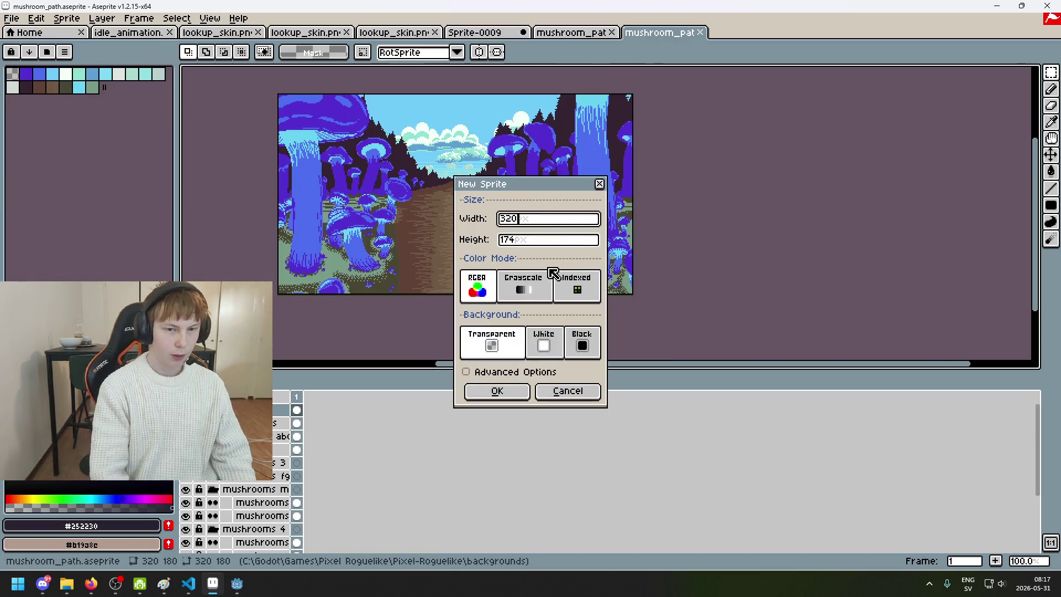
{"action": "key", "text": "Tab"}
{"action": "type", "text": "19"}
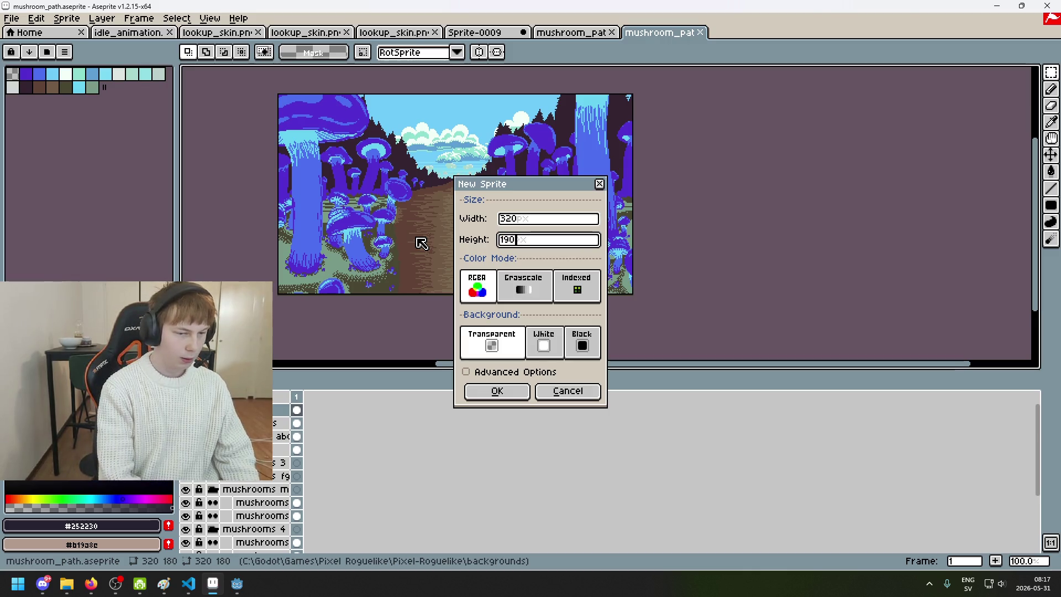
{"action": "key", "text": "BackSpace"}
{"action": "key", "text": "BackSpace"}
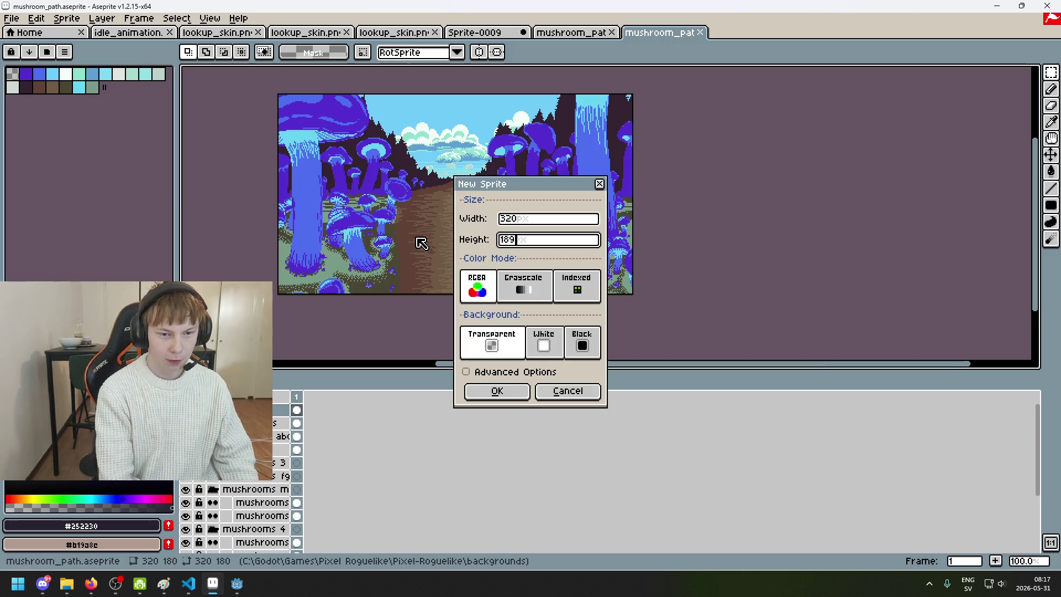
{"action": "key", "text": "Return"}
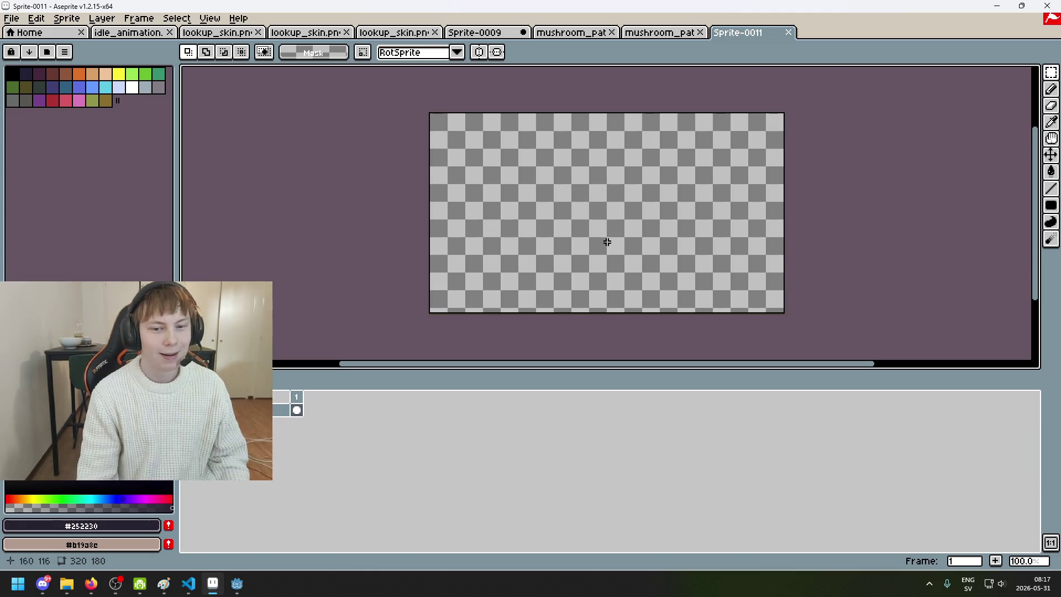
- Select all in the mushroom path scene, then paste the guide lines into Sprite-0011
{"action": "key", "text": "ctrl+shift+Tab"}
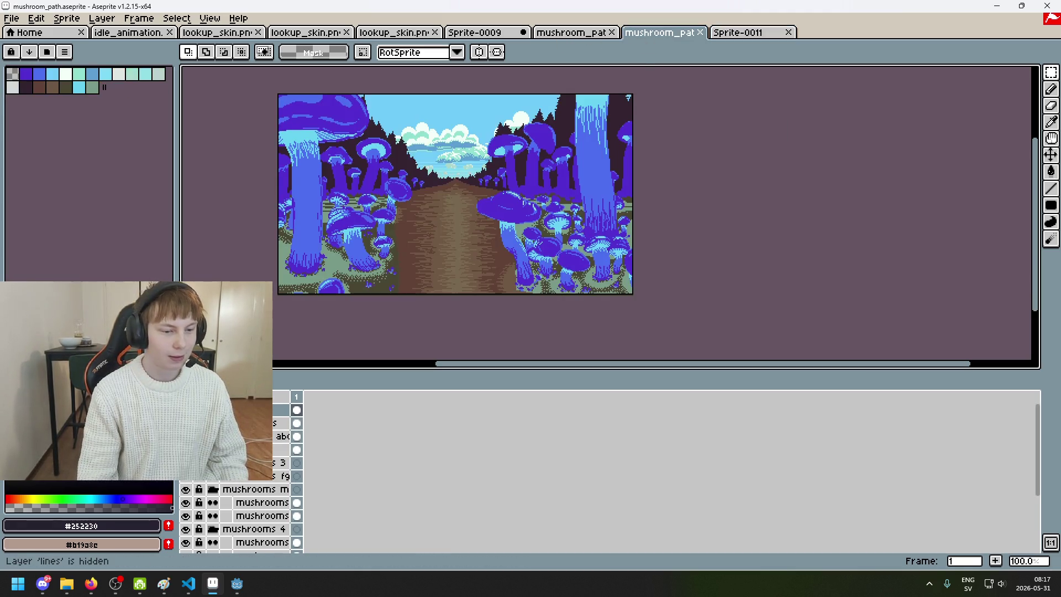
{"action": "key", "text": "ctrl+a"}
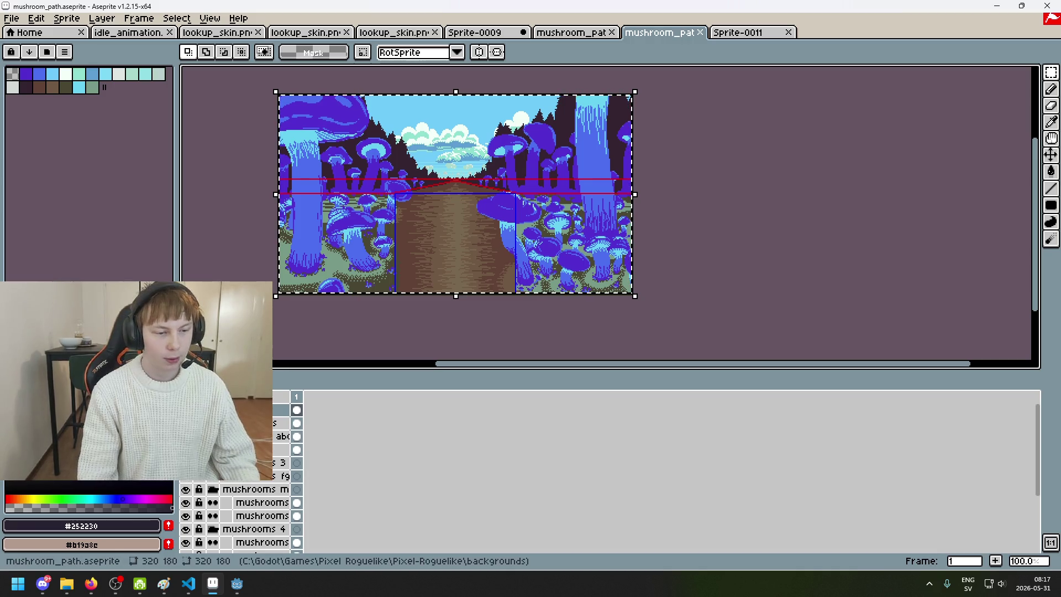
{"action": "key", "text": "ctrl+d"}
{"action": "scroll", "coordinate": [558, 245], "scroll_direction": "up", "scroll_amount": 1}
{"action": "scroll", "coordinate": [558, 244], "scroll_direction": "down", "scroll_amount": 1}
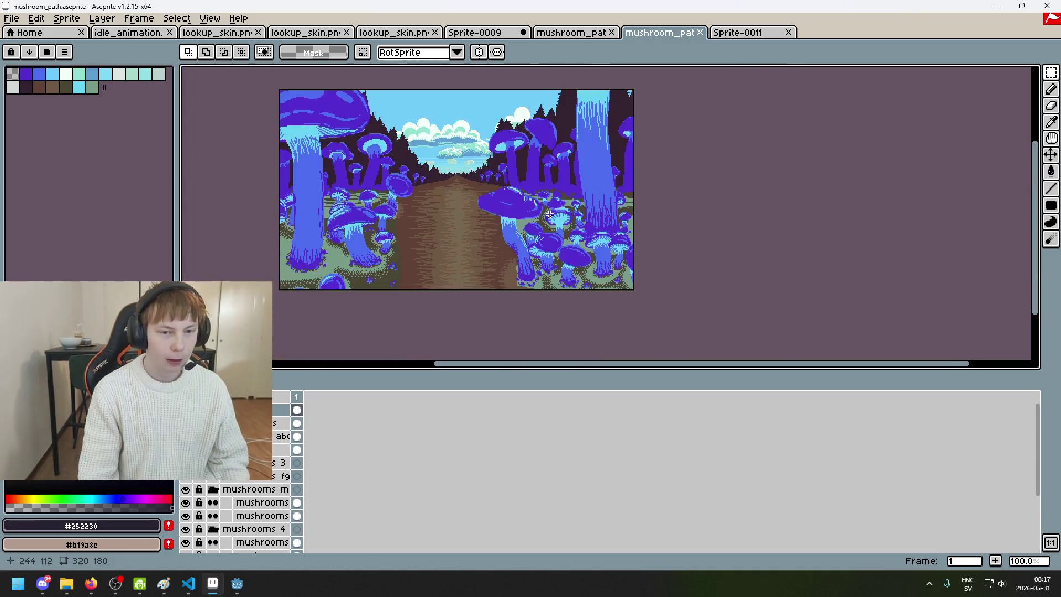
{"action": "scroll", "coordinate": [597, 232], "scroll_direction": "down", "scroll_amount": 1}
{"action": "scroll", "coordinate": [653, 229], "scroll_direction": "up", "scroll_amount": 2}
{"action": "scroll", "coordinate": [653, 229], "scroll_direction": "down", "scroll_amount": 2}
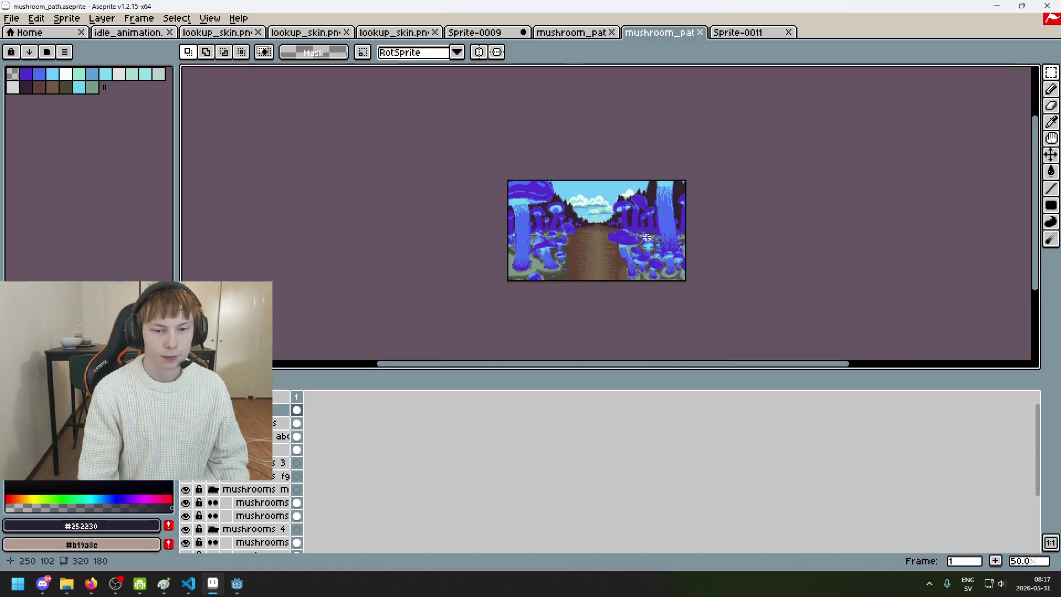
{"action": "scroll", "coordinate": [646, 233], "scroll_direction": "up", "scroll_amount": 1}
{"action": "left_click", "coordinate": [773, 32]}
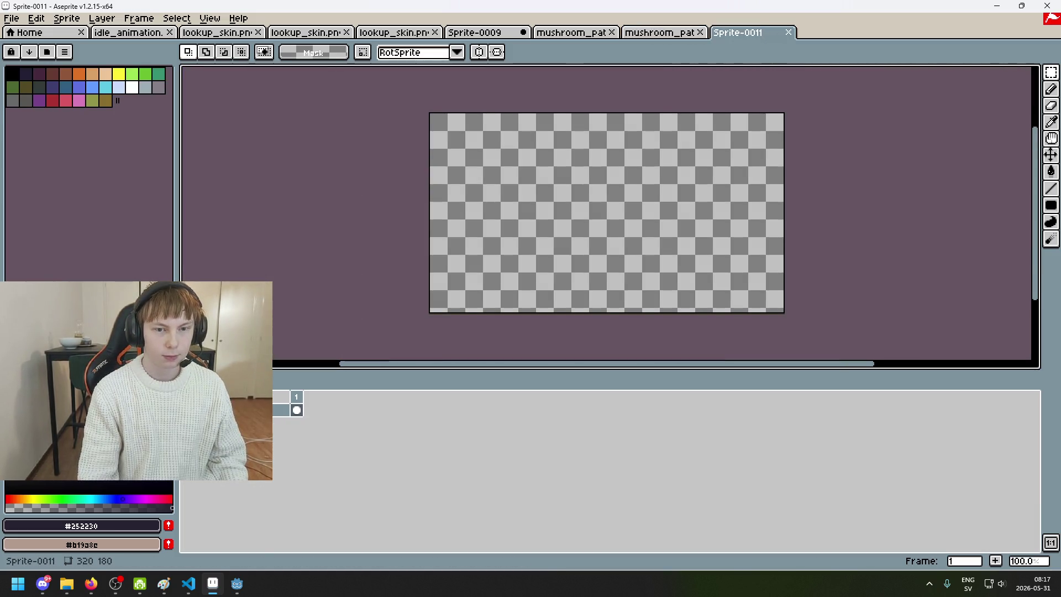
{"action": "key", "text": "ctrl+v"}
- Commit the pasted guide lines on Sprite-0011 and compare them with the mushroom path scene
{"action": "left_click", "coordinate": [839, 227]}
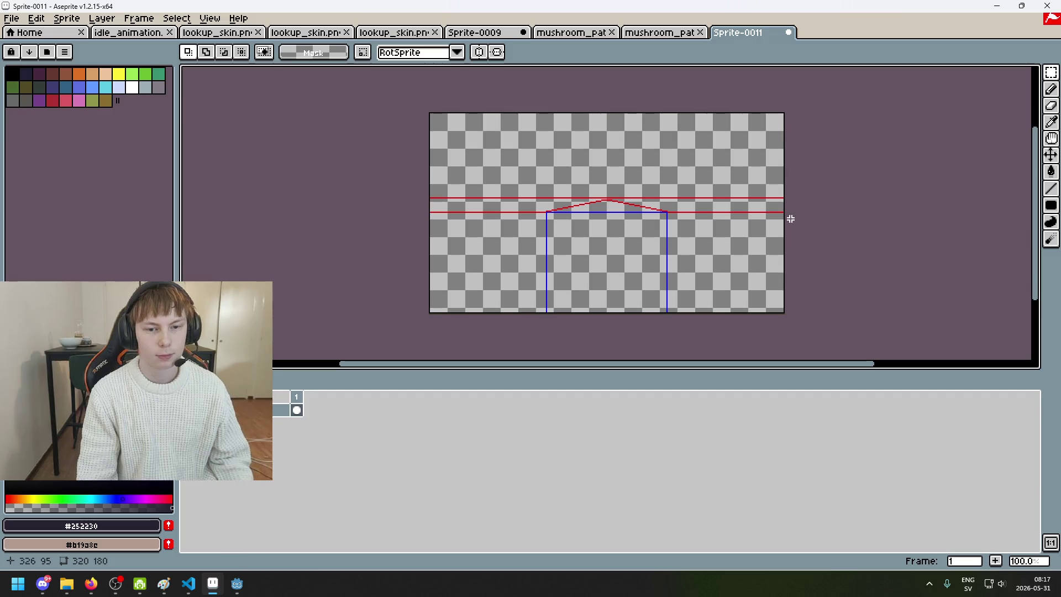
{"action": "left_click_drag", "start_coordinate": [681, 237], "coordinate": [530, 229]}
{"action": "scroll", "coordinate": [547, 215], "scroll_direction": "up", "scroll_amount": 1}
{"action": "scroll", "coordinate": [552, 213], "scroll_direction": "down", "scroll_amount": 1}
{"action": "left_click", "coordinate": [658, 32]}
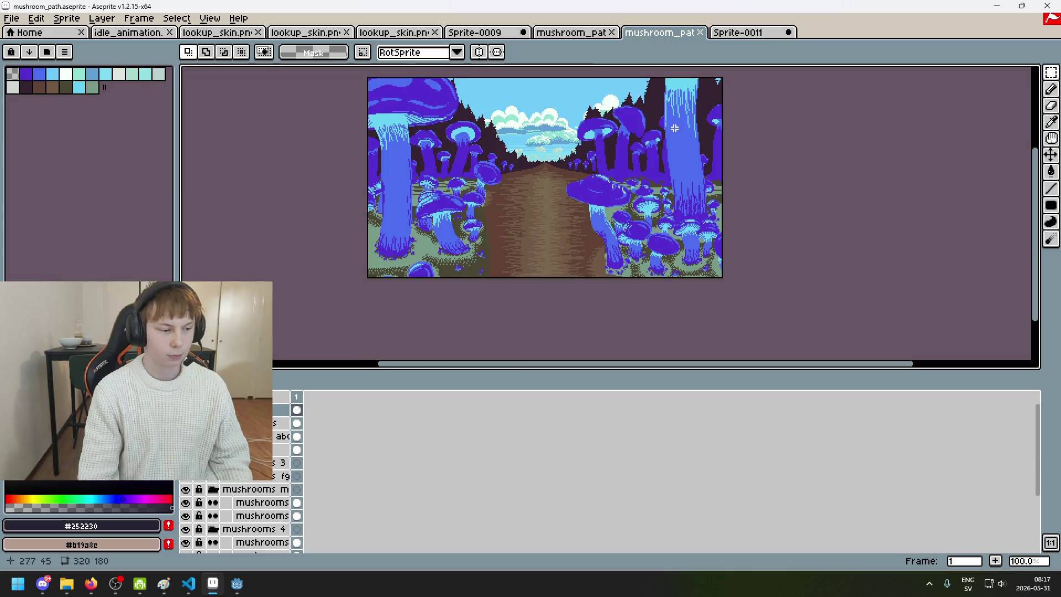
{"action": "scroll", "coordinate": [710, 152], "scroll_direction": "up", "scroll_amount": 1}
{"action": "scroll", "coordinate": [751, 225], "scroll_direction": "down", "scroll_amount": 1}
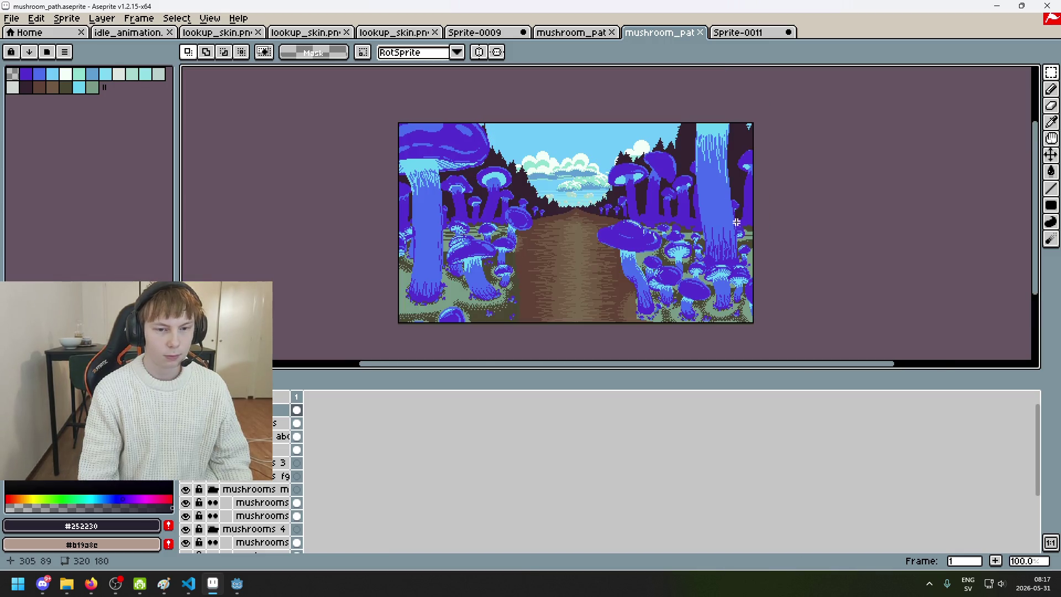
- Return to Sprite-0011 and zoom in on the peak of the red and blue guide lines
{"action": "left_click", "coordinate": [753, 35]}
{"action": "scroll", "coordinate": [629, 149], "scroll_direction": "up", "scroll_amount": 1}
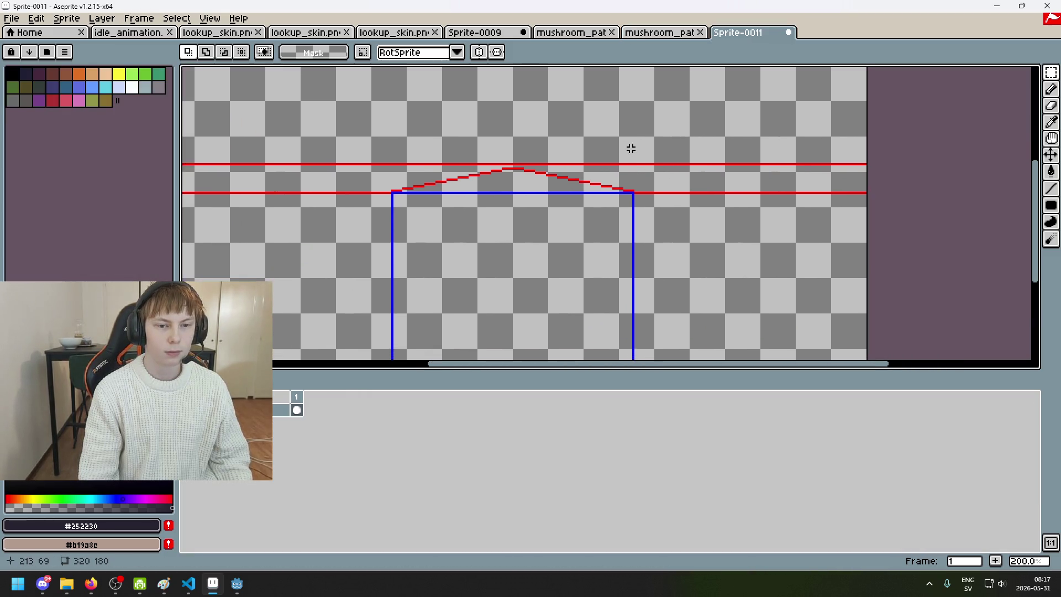
{"action": "scroll", "coordinate": [697, 223], "scroll_direction": "down", "scroll_amount": 1}
{"action": "scroll", "coordinate": [682, 254], "scroll_direction": "up", "scroll_amount": 1}
{"action": "left_click_drag", "start_coordinate": [717, 239], "coordinate": [731, 264]}
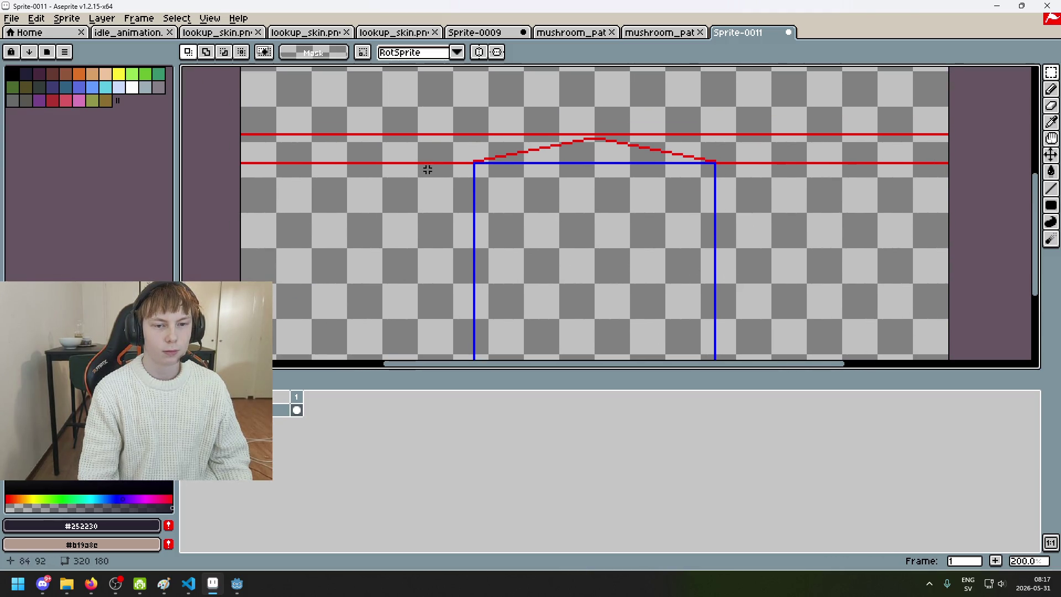
{"action": "scroll", "coordinate": [545, 208], "scroll_direction": "down", "scroll_amount": 2}
{"action": "scroll", "coordinate": [547, 206], "scroll_direction": "up", "scroll_amount": 1}
{"action": "scroll", "coordinate": [548, 207], "scroll_direction": "up", "scroll_amount": 1}
{"action": "scroll", "coordinate": [548, 206], "scroll_direction": "down", "scroll_amount": 1}
{"action": "scroll", "coordinate": [549, 209], "scroll_direction": "up", "scroll_amount": 1}
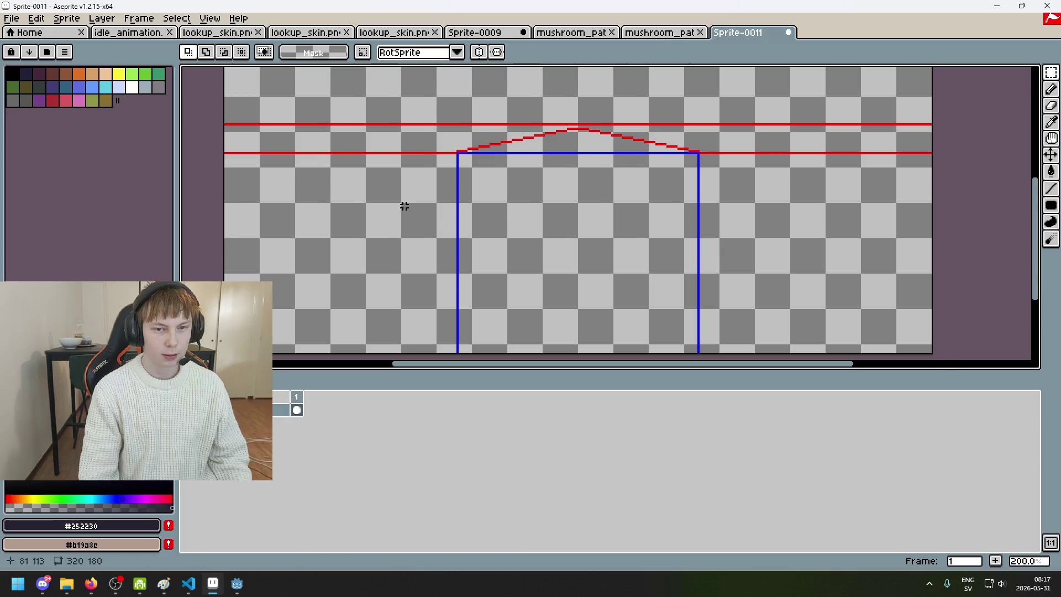
{"action": "scroll", "coordinate": [404, 205], "scroll_direction": "down", "scroll_amount": 1}
{"action": "scroll", "coordinate": [447, 232], "scroll_direction": "up", "scroll_amount": 1}
{"action": "mouse_move", "coordinate": [237, 582]}
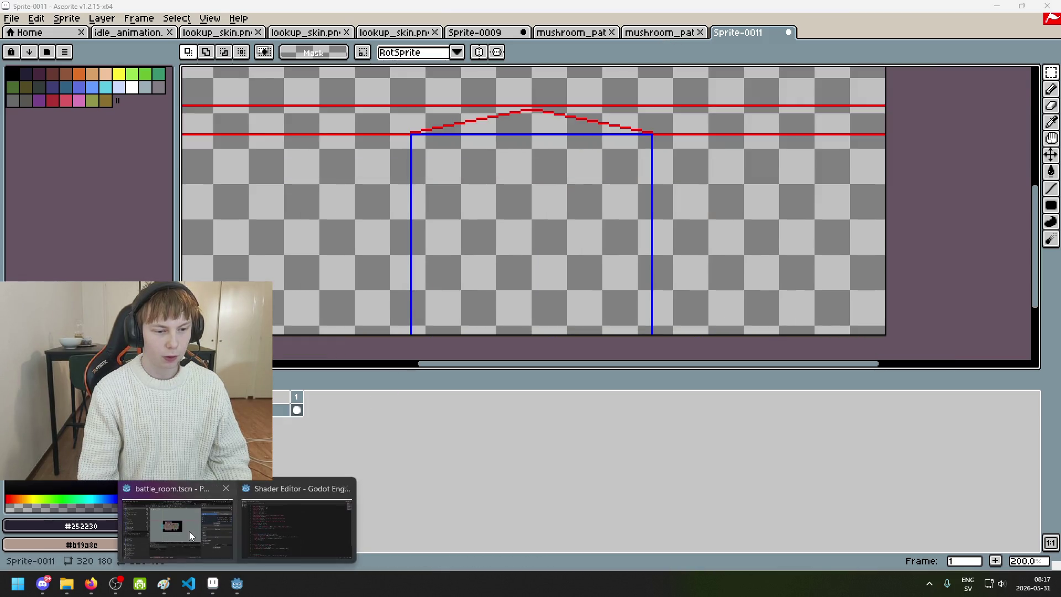
{"action": "left_click", "coordinate": [195, 536]}
{"action": "scroll", "coordinate": [476, 288], "scroll_direction": "up", "scroll_amount": 3}
{"action": "scroll", "coordinate": [483, 283], "scroll_direction": "down", "scroll_amount": 1}
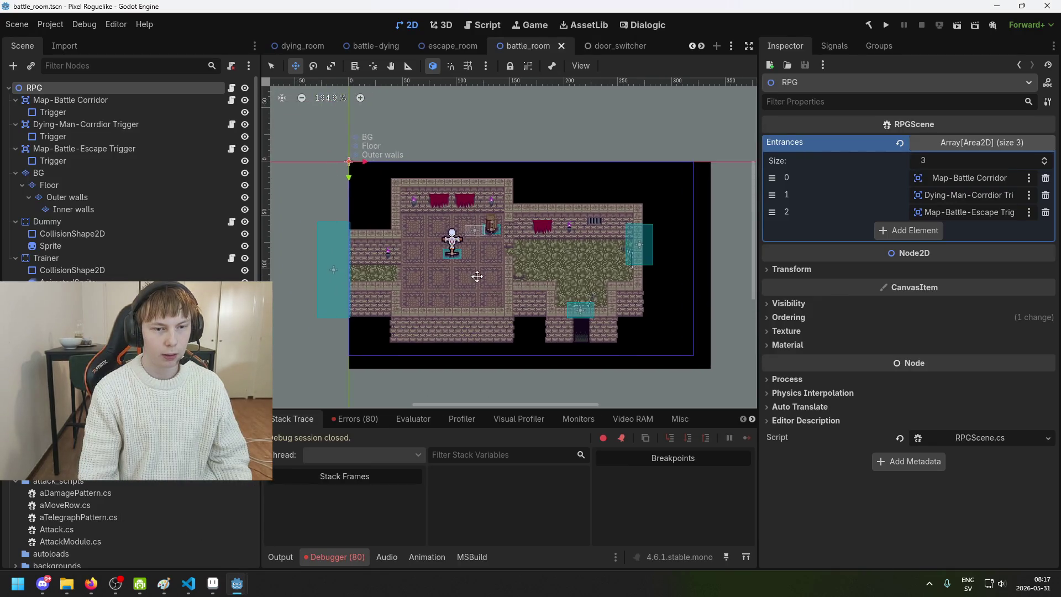
{"action": "scroll", "coordinate": [483, 283], "scroll_direction": "up", "scroll_amount": 4}
{"action": "scroll", "coordinate": [387, 235], "scroll_direction": "up", "scroll_amount": 3}
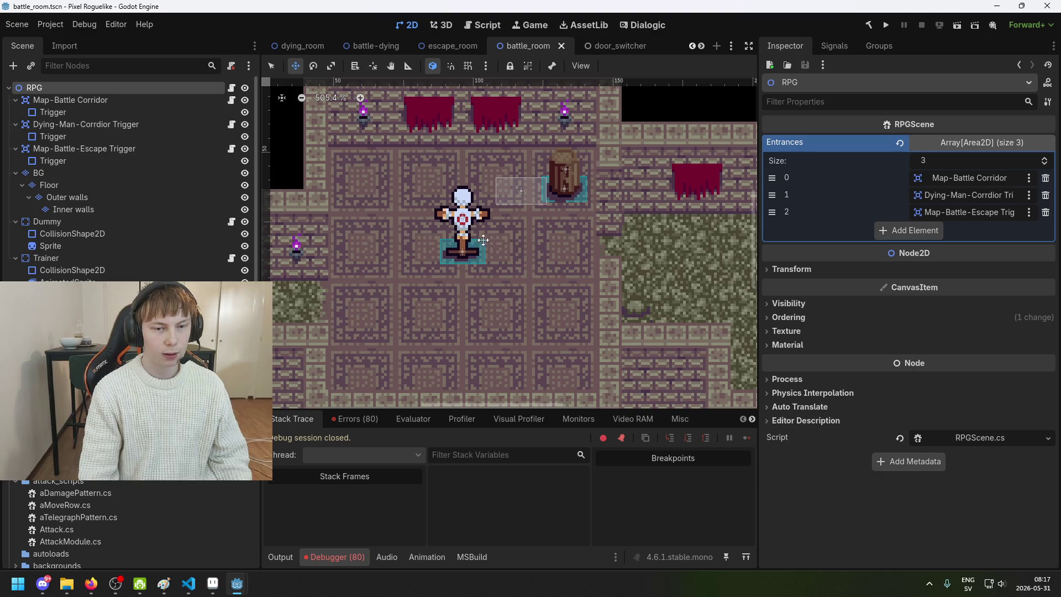
{"action": "scroll", "coordinate": [463, 229], "scroll_direction": "down", "scroll_amount": 1}
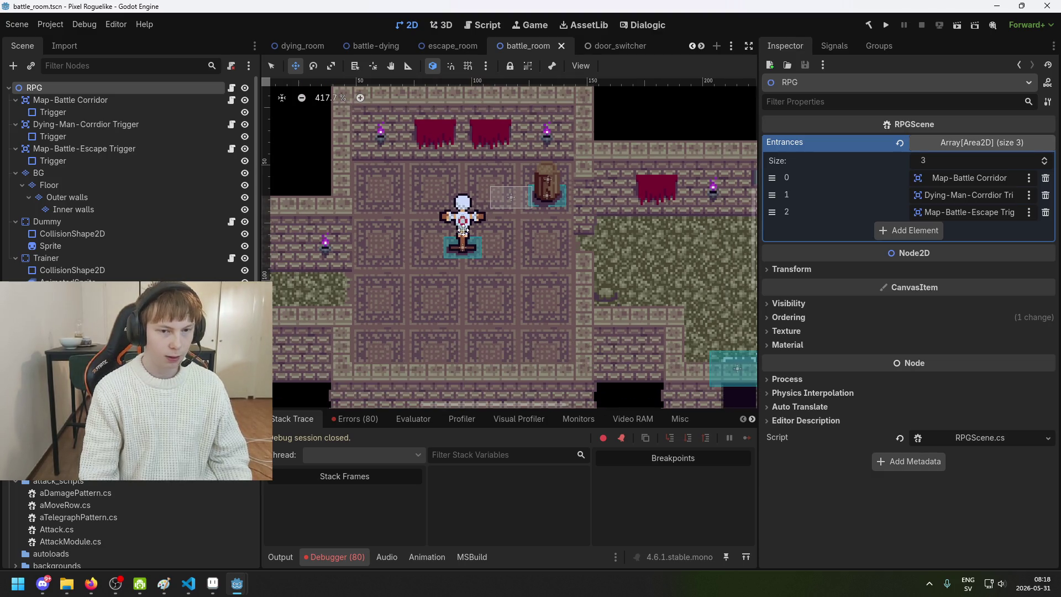
{"action": "left_click", "coordinate": [219, 592]}
{"action": "left_click", "coordinate": [5, 6]}
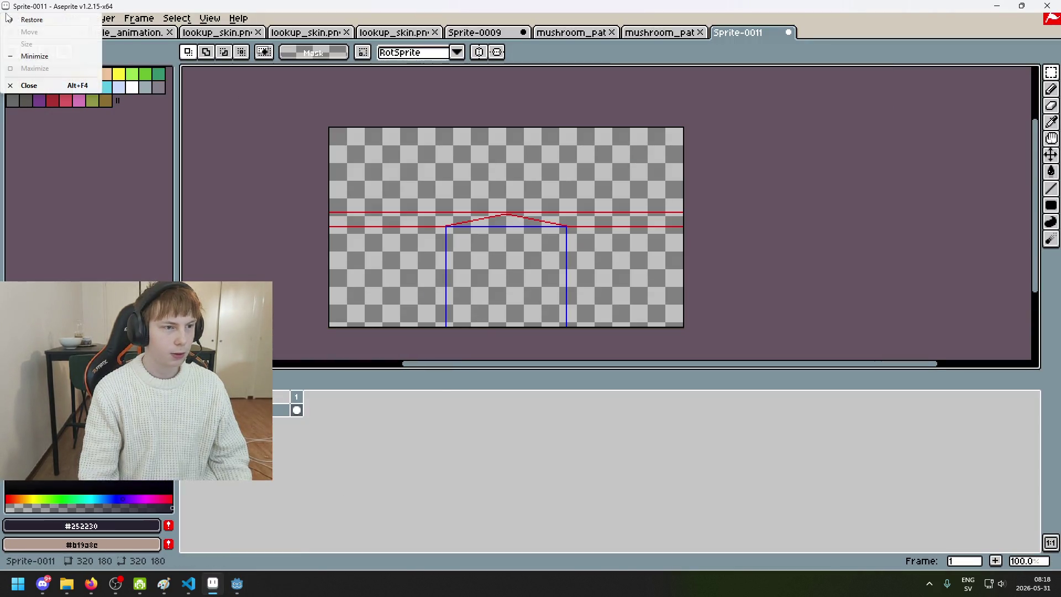
- Bring up the Open dialog and go up to the Pixel-Roguelike project folder
{"action": "left_click", "coordinate": [127, 5]}
{"action": "left_click", "coordinate": [16, 22]}
{"action": "left_click", "coordinate": [34, 54]}
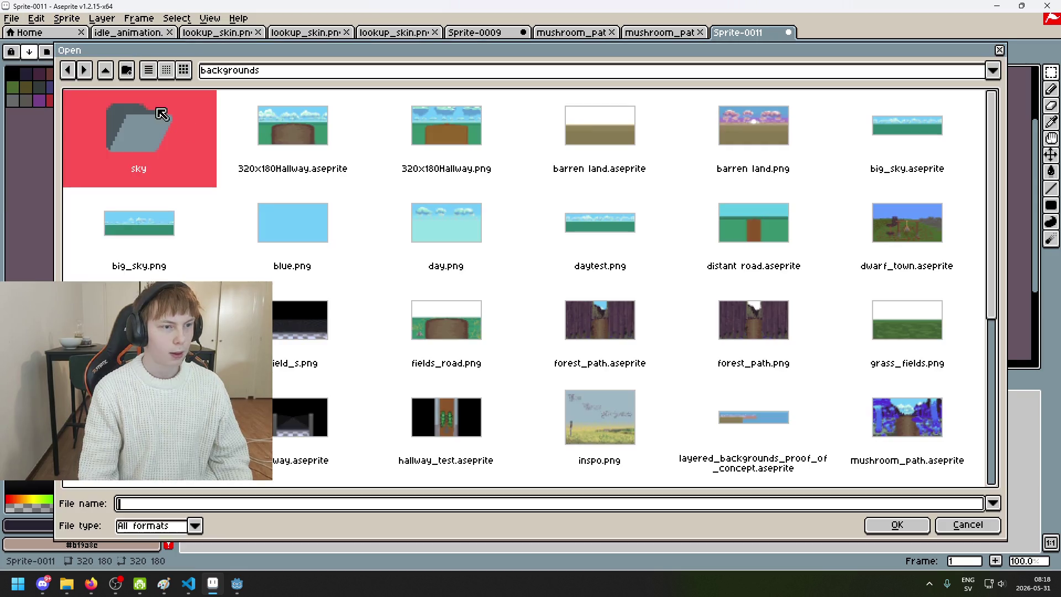
{"action": "left_click", "coordinate": [338, 72]}
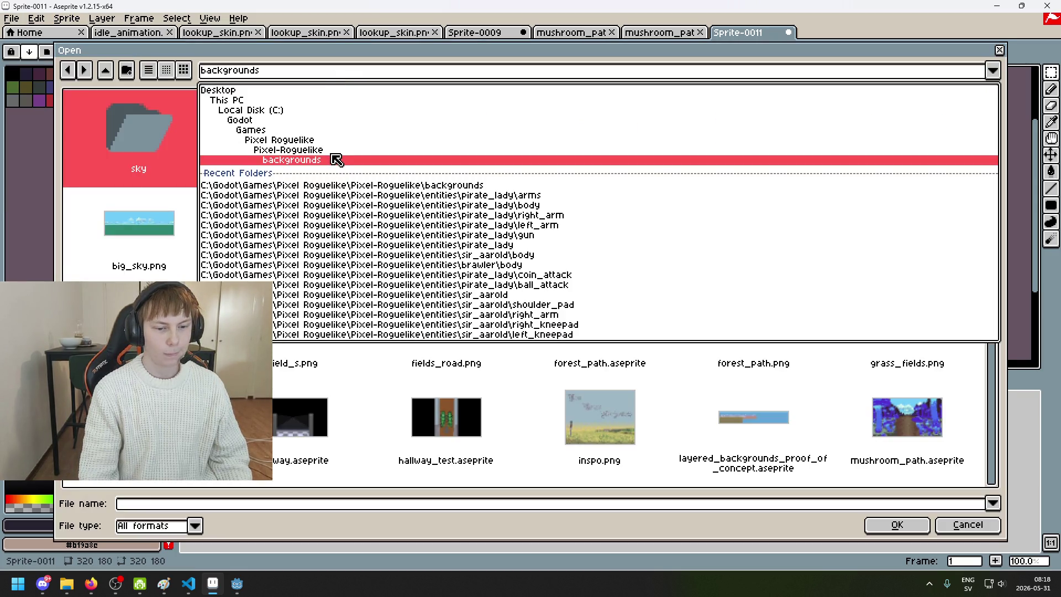
{"action": "left_click", "coordinate": [392, 150]}
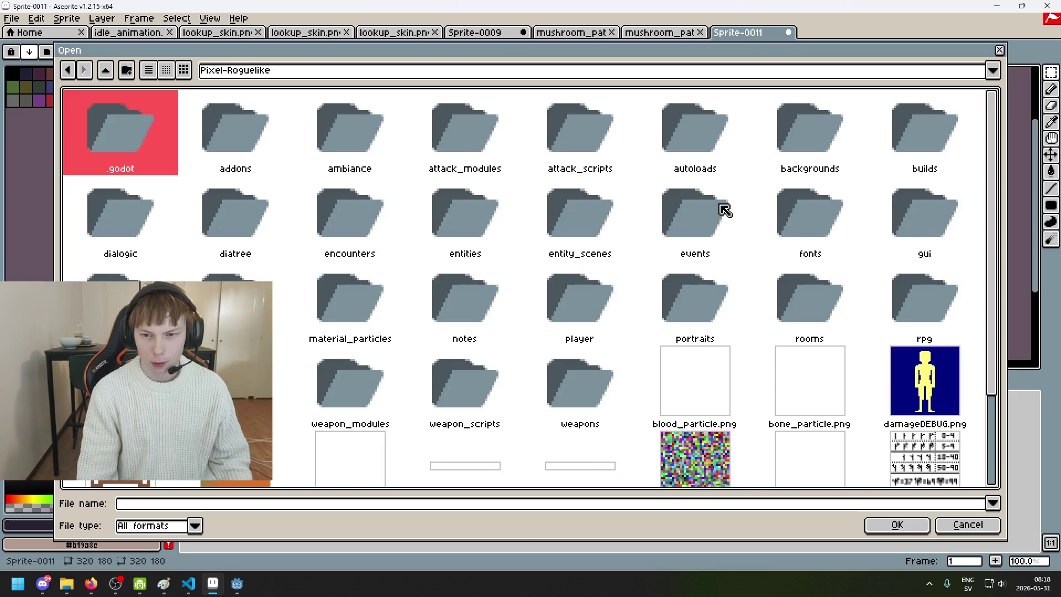
- Open big_dummy.aseprite from the entities/target_dummy folder
{"action": "double_click", "coordinate": [440, 219]}
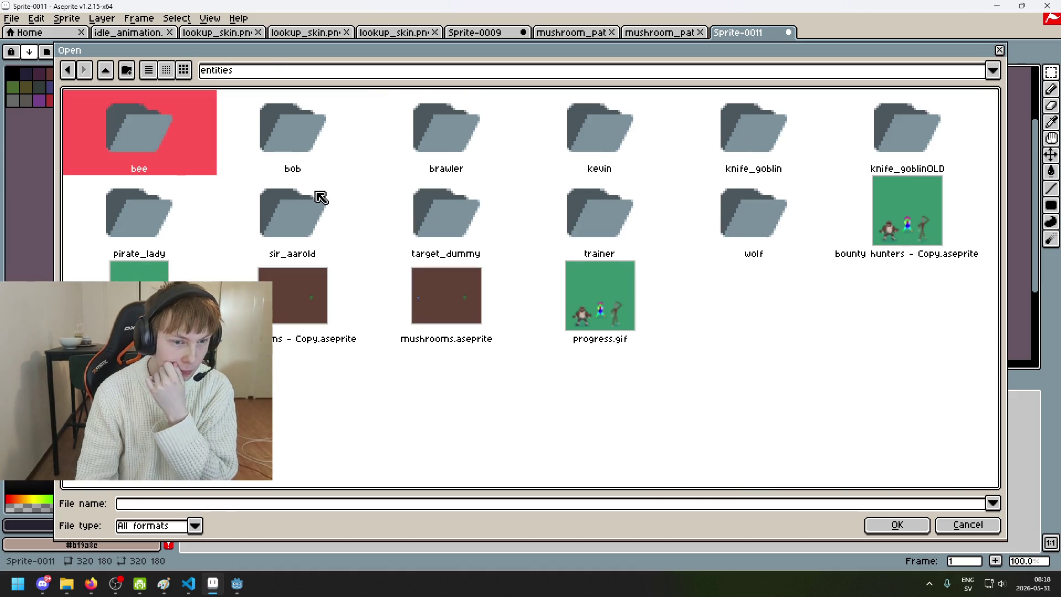
{"action": "double_click", "coordinate": [446, 198]}
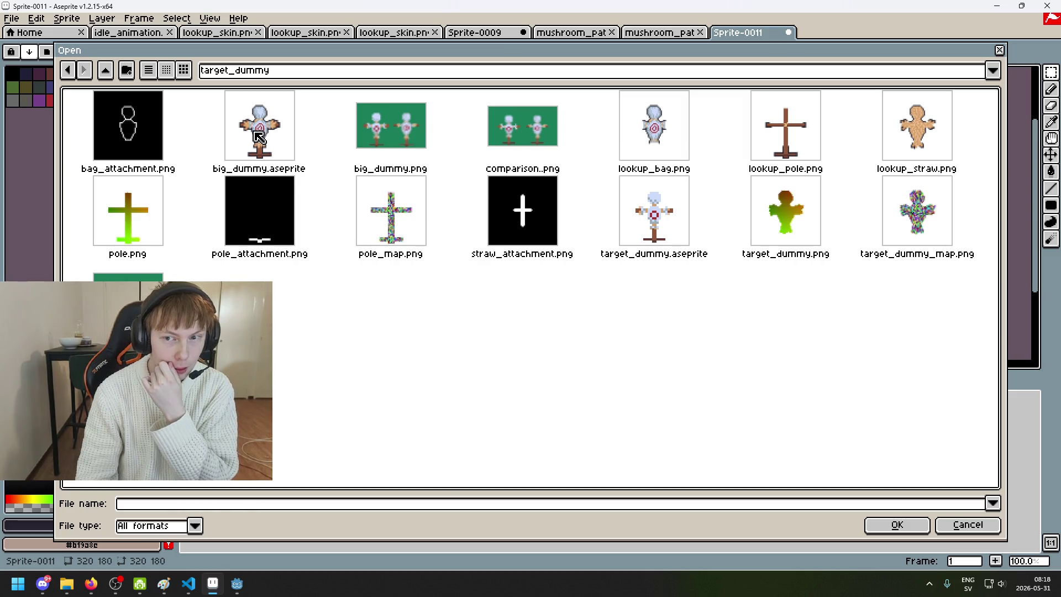
{"action": "left_click", "coordinate": [255, 138]}
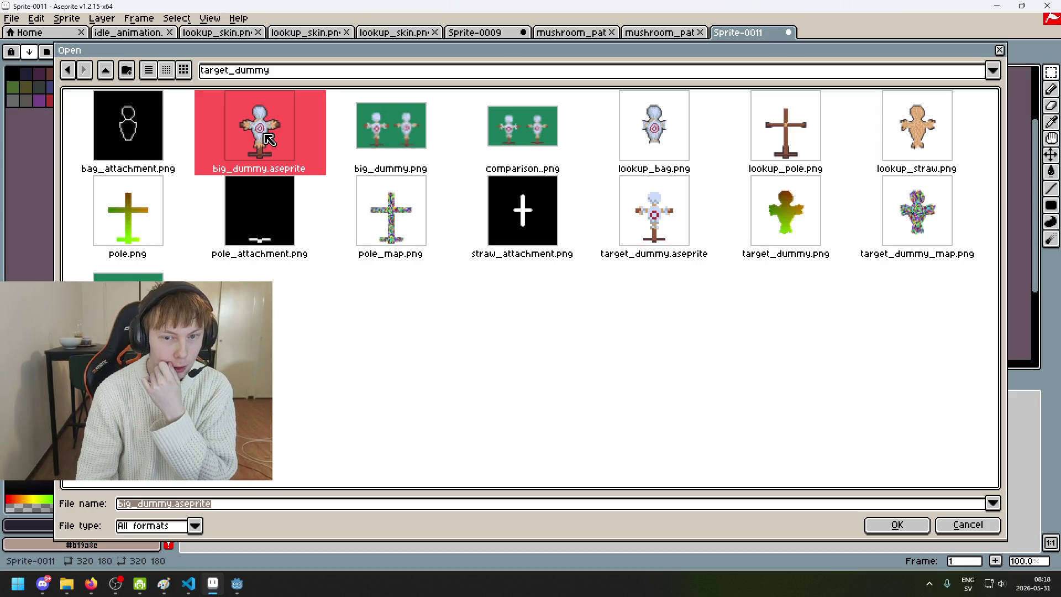
{"action": "double_click", "coordinate": [269, 139]}
{"action": "scroll", "coordinate": [639, 234], "scroll_direction": "up", "scroll_amount": 5}
{"action": "scroll", "coordinate": [608, 232], "scroll_direction": "down", "scroll_amount": 3}
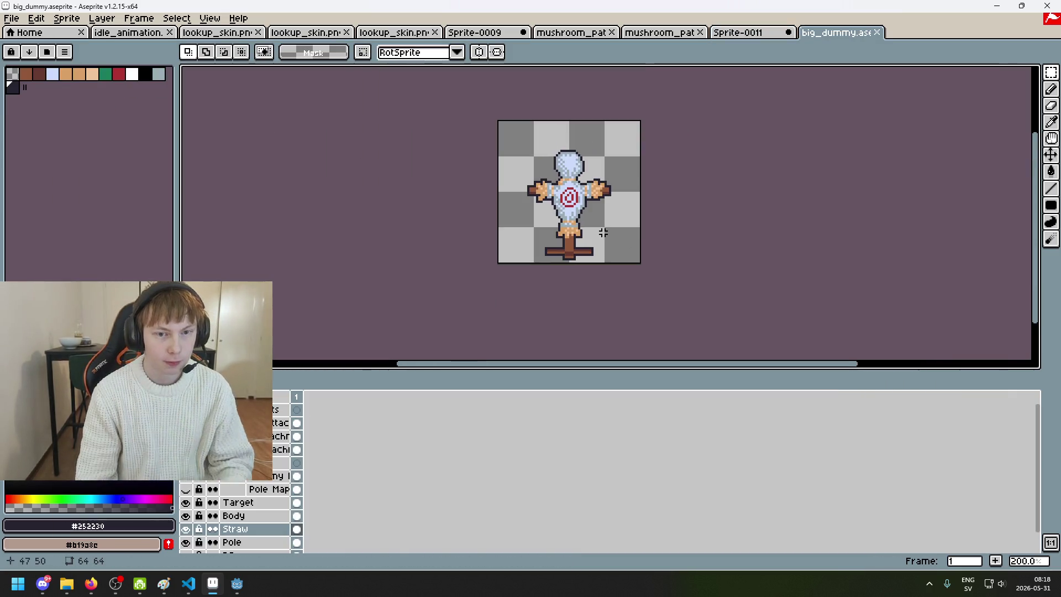
{"action": "scroll", "coordinate": [600, 232], "scroll_direction": "up", "scroll_amount": 2}
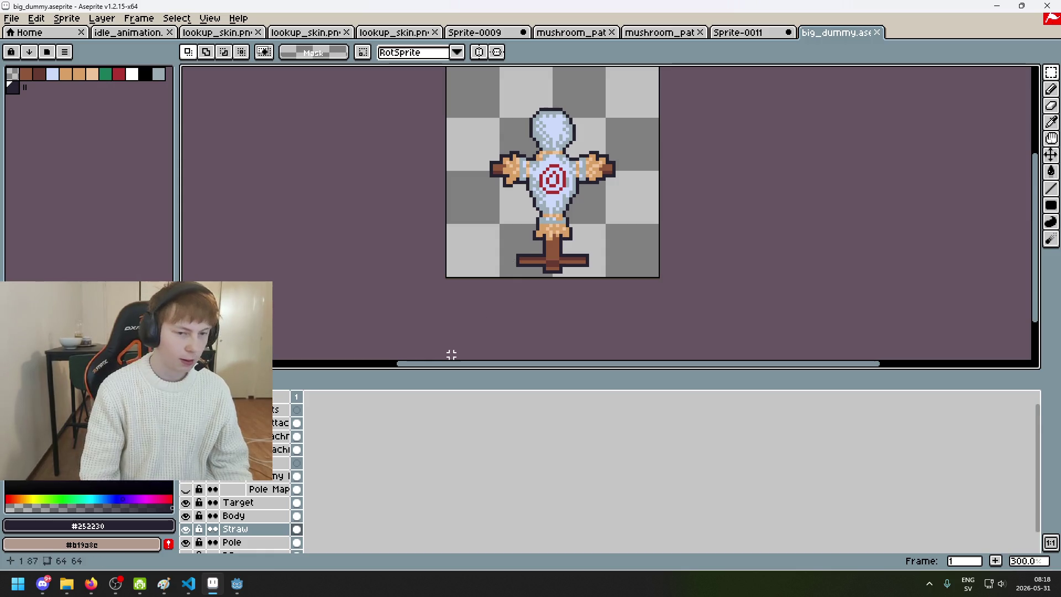
{"action": "mouse_move", "coordinate": [237, 583]}
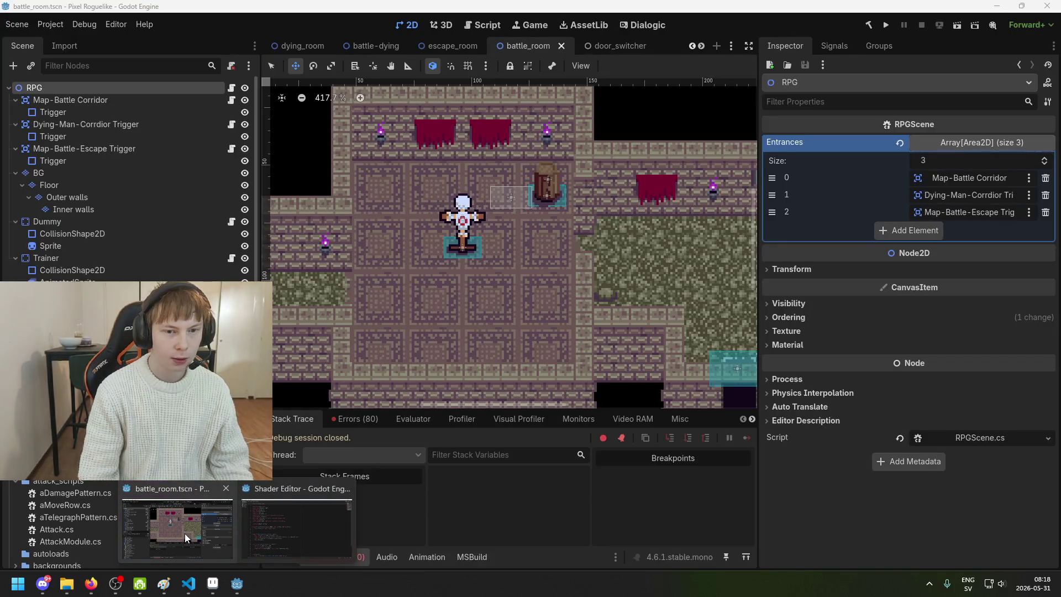
{"action": "left_click", "coordinate": [185, 532]}
{"action": "scroll", "coordinate": [496, 249], "scroll_direction": "up", "scroll_amount": 5}
{"action": "scroll", "coordinate": [496, 249], "scroll_direction": "down", "scroll_amount": 5}
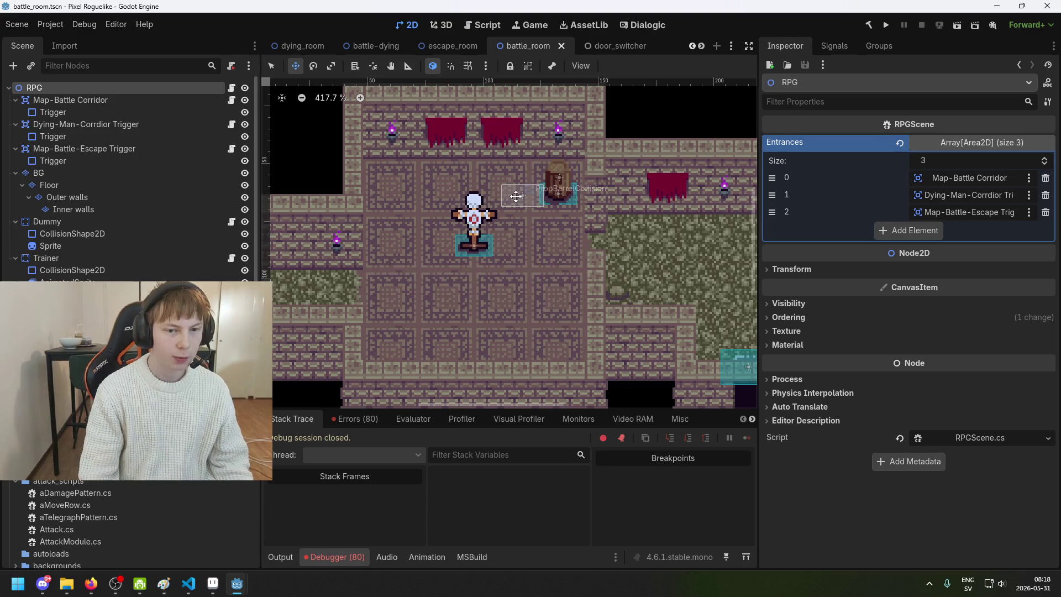
{"action": "key", "text": "alt+Tab"}
{"action": "mouse_move", "coordinate": [545, 269]}
{"action": "left_mouse_down"}
{"action": "mouse_move", "coordinate": [531, 272]}
{"action": "mouse_move", "coordinate": [542, 148]}
{"action": "left_mouse_up"}
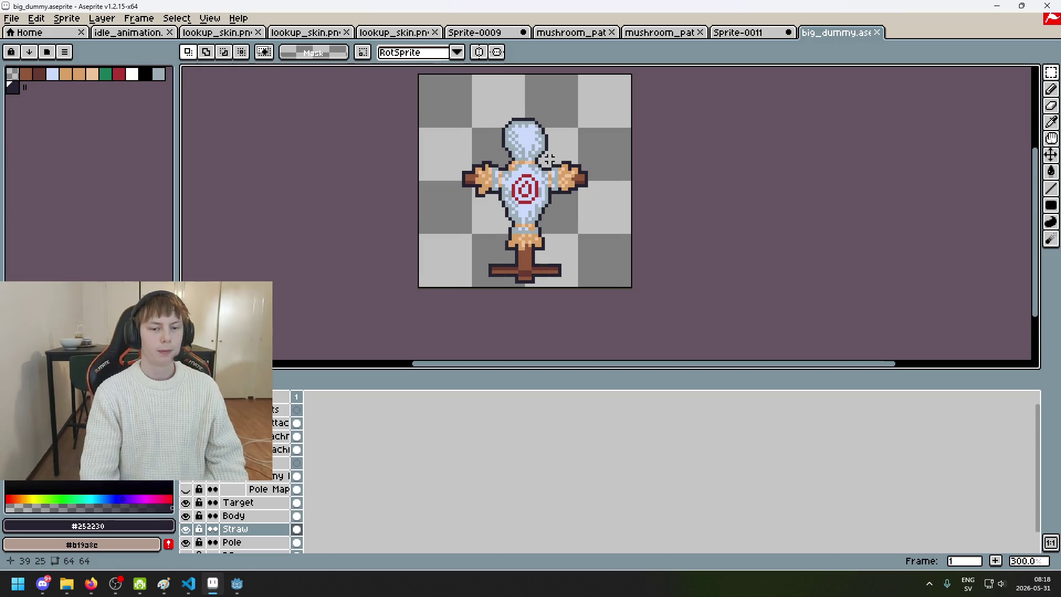
- Select all and then deselect on the big dummy sprite while inspecting its layers
{"action": "left_click_drag", "start_coordinate": [680, 156], "coordinate": [617, 170]}
{"action": "key", "text": "ctrl+a"}
{"action": "key", "text": "ctrl+d"}
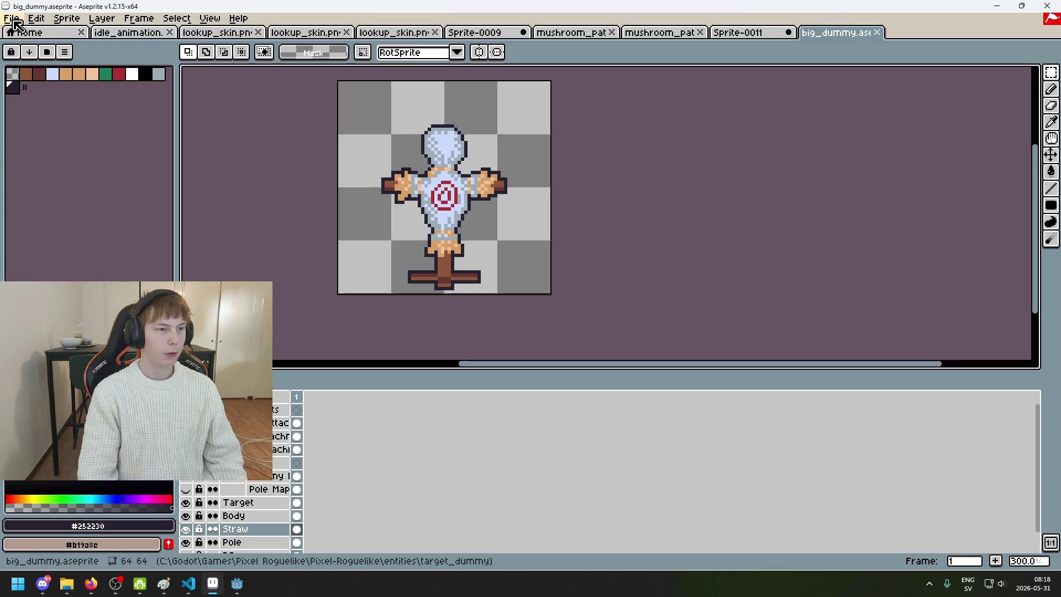
{"action": "scroll", "coordinate": [254, 525], "scroll_direction": "down", "scroll_amount": 1}
{"action": "scroll", "coordinate": [254, 525], "scroll_direction": "down", "scroll_amount": 1}
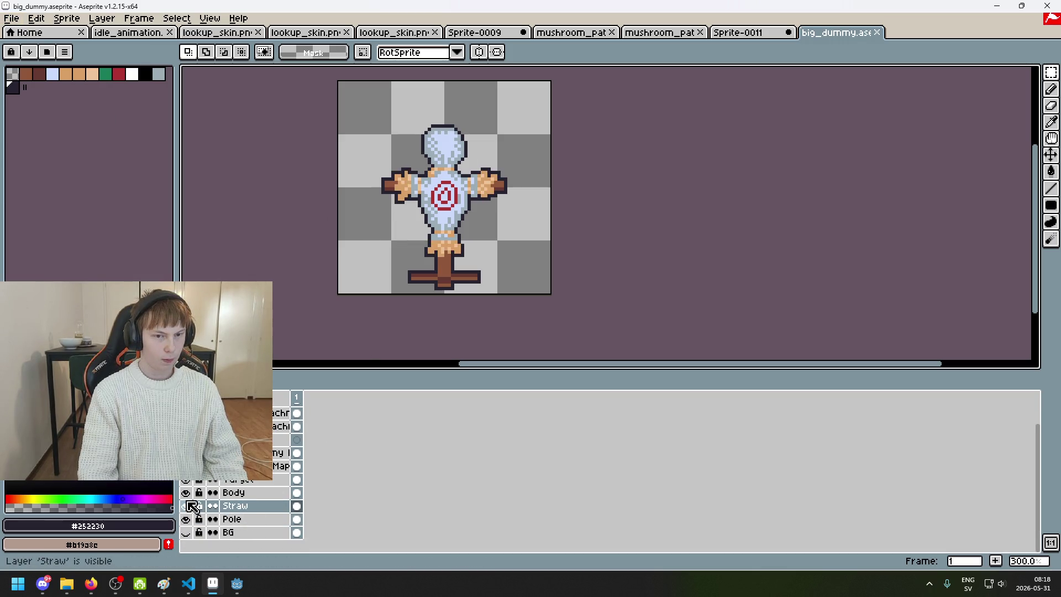
{"action": "scroll", "coordinate": [248, 511], "scroll_direction": "up", "scroll_amount": 1}
{"action": "scroll", "coordinate": [252, 517], "scroll_direction": "up", "scroll_amount": 1}
- Collapse the Attachments group, check the Body and arms layer visibility, then choose File > Export
{"action": "left_click", "coordinate": [227, 409]}
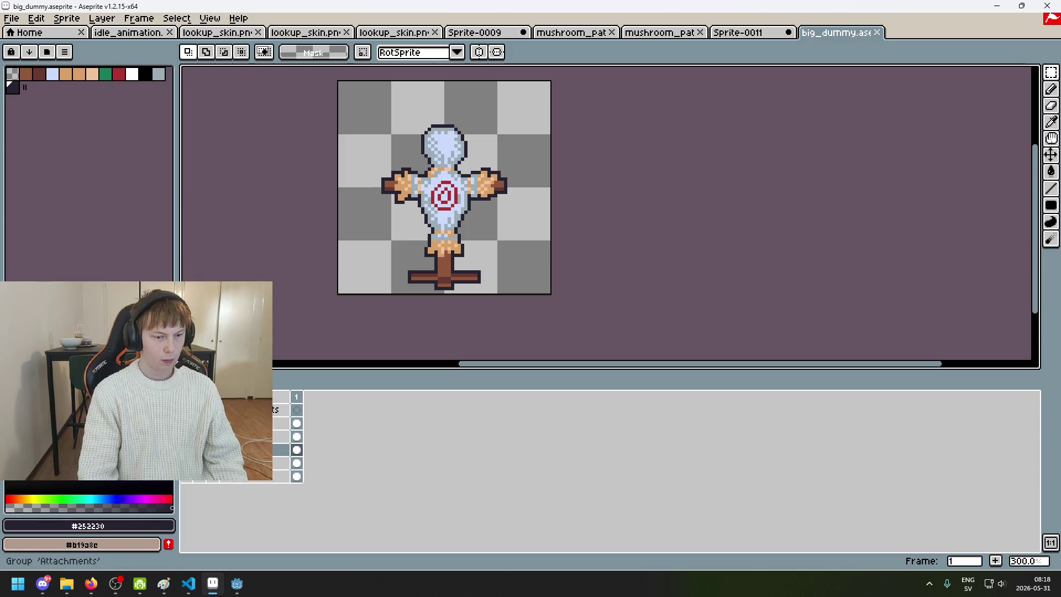
{"action": "left_click", "coordinate": [187, 436]}
{"action": "left_click", "coordinate": [188, 436]}
{"action": "left_click", "coordinate": [188, 422]}
{"action": "left_click", "coordinate": [188, 422]}
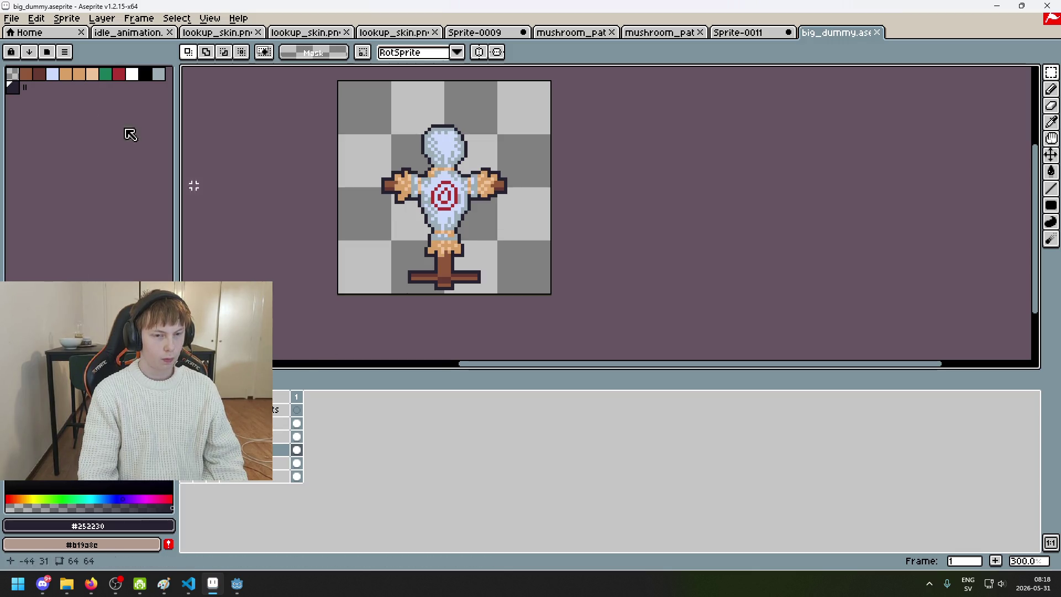
{"action": "left_click", "coordinate": [11, 18]}
{"action": "left_click", "coordinate": [88, 101]}
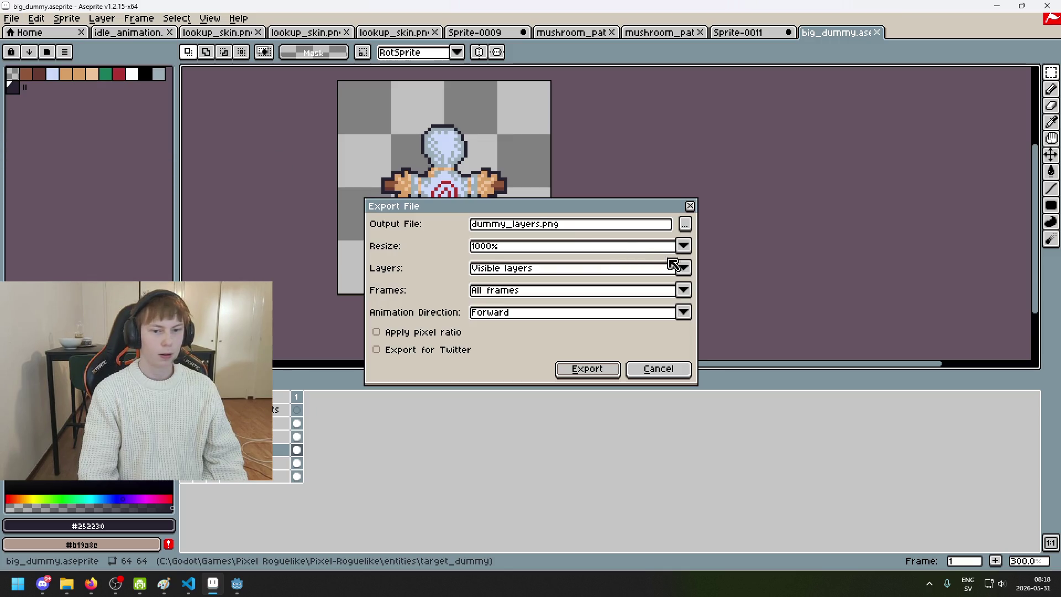
- Close the export file browser without changes, keeping dummy_layers.png, then open the resize list
{"action": "left_click", "coordinate": [684, 224]}
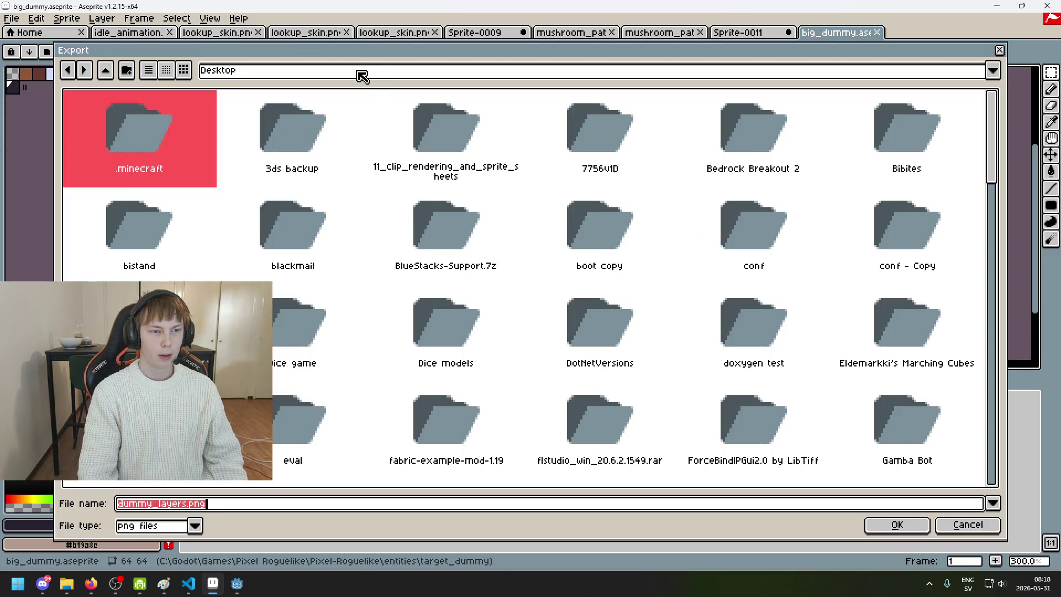
{"action": "left_click", "coordinate": [946, 527]}
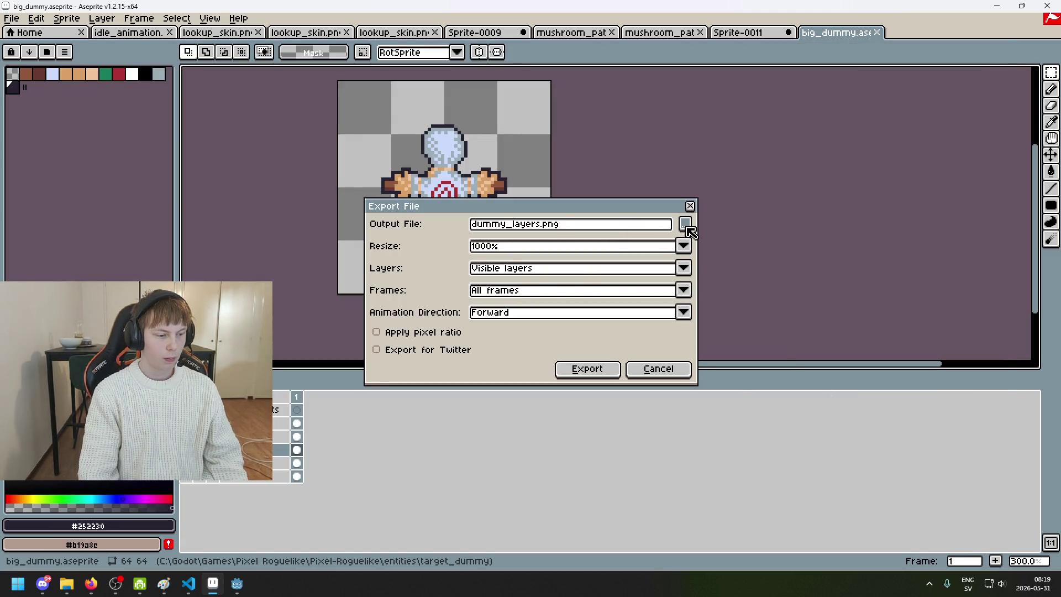
{"action": "left_click", "coordinate": [685, 223]}
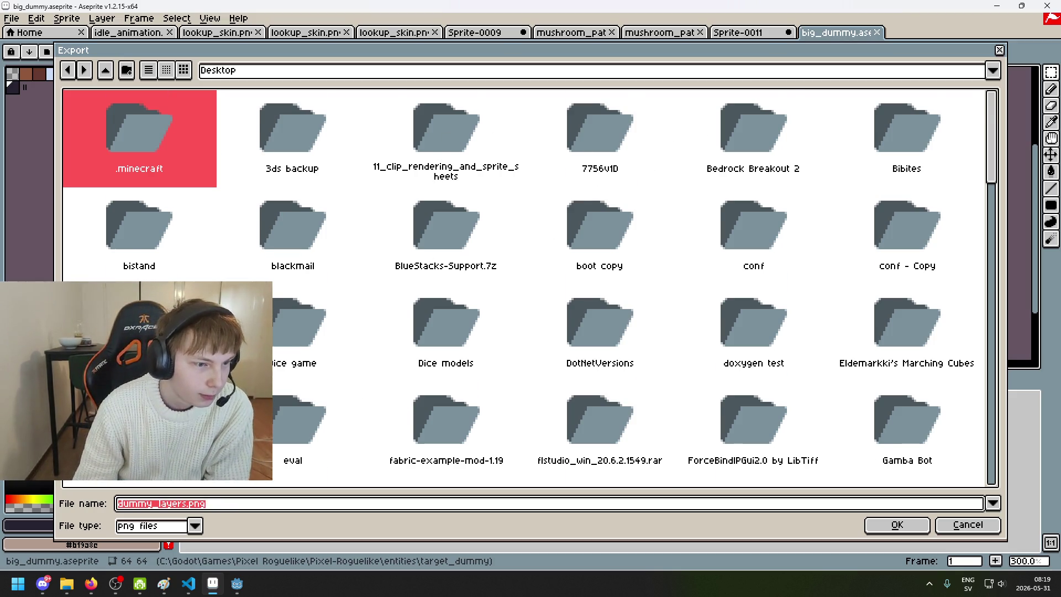
{"action": "scroll", "coordinate": [354, 346], "scroll_direction": "down", "scroll_amount": 2}
{"action": "scroll", "coordinate": [453, 364], "scroll_direction": "up", "scroll_amount": 2}
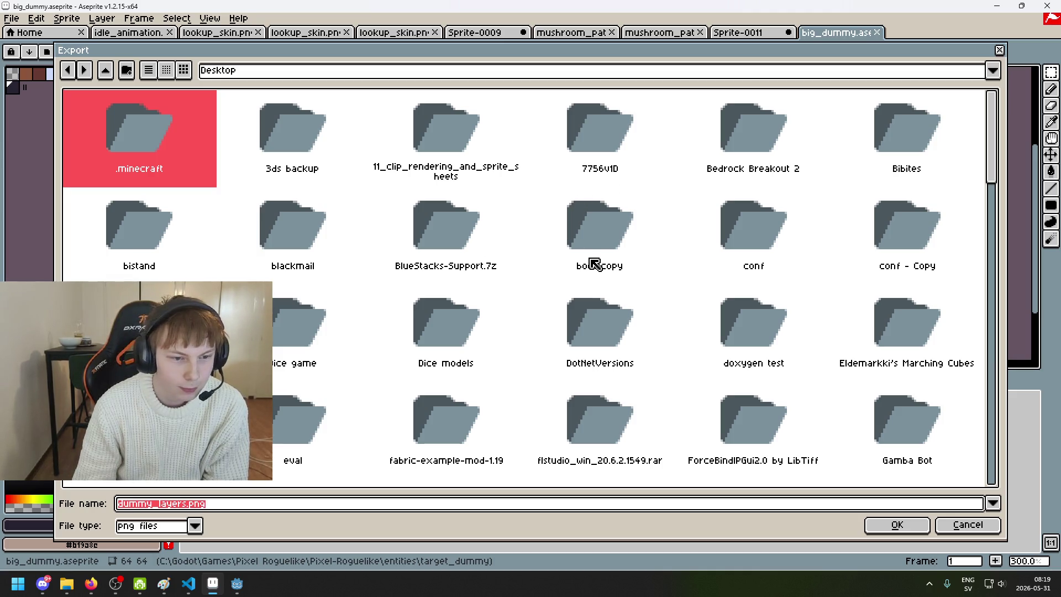
{"action": "scroll", "coordinate": [301, 350], "scroll_direction": "down", "scroll_amount": 3}
{"action": "scroll", "coordinate": [307, 336], "scroll_direction": "up", "scroll_amount": 3}
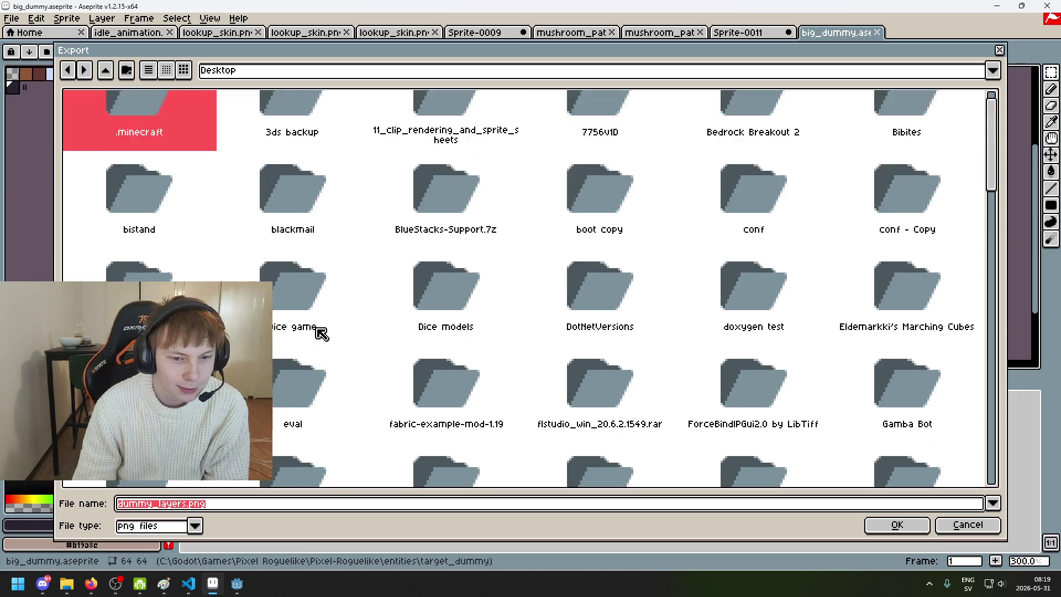
{"action": "left_click_drag", "start_coordinate": [398, 61], "coordinate": [368, 70]}
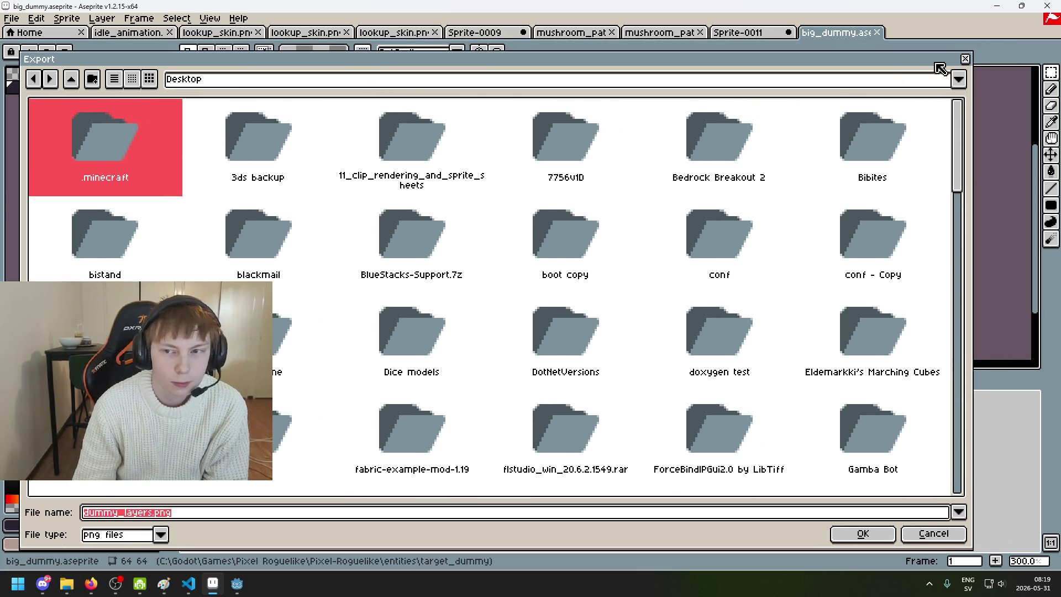
{"action": "left_click", "coordinate": [965, 59]}
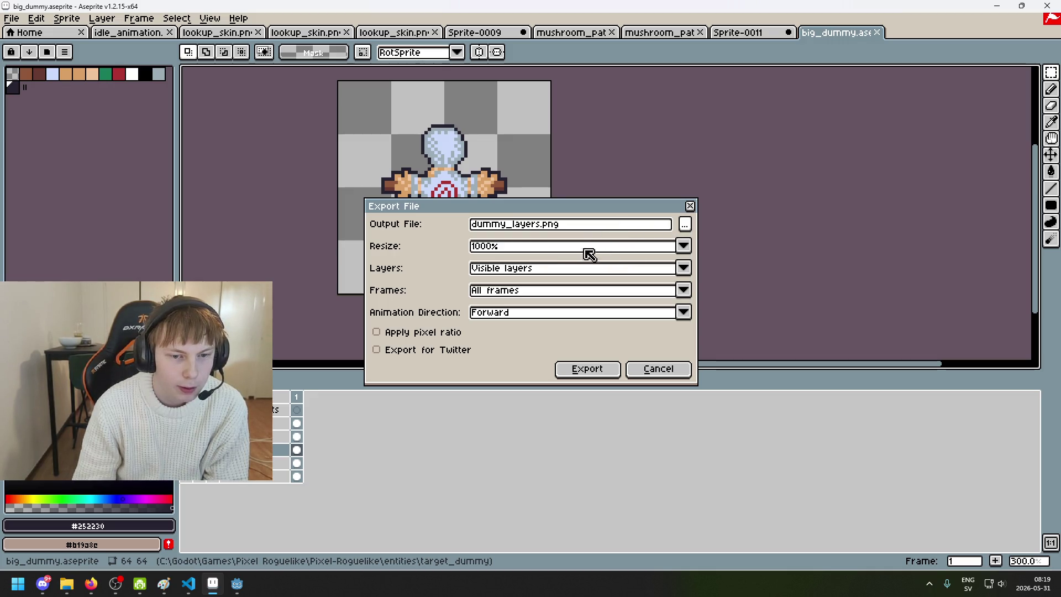
{"action": "left_click", "coordinate": [683, 248]}
- Set the export resize to 100% and start editing the output file name
{"action": "left_click", "coordinate": [534, 282]}
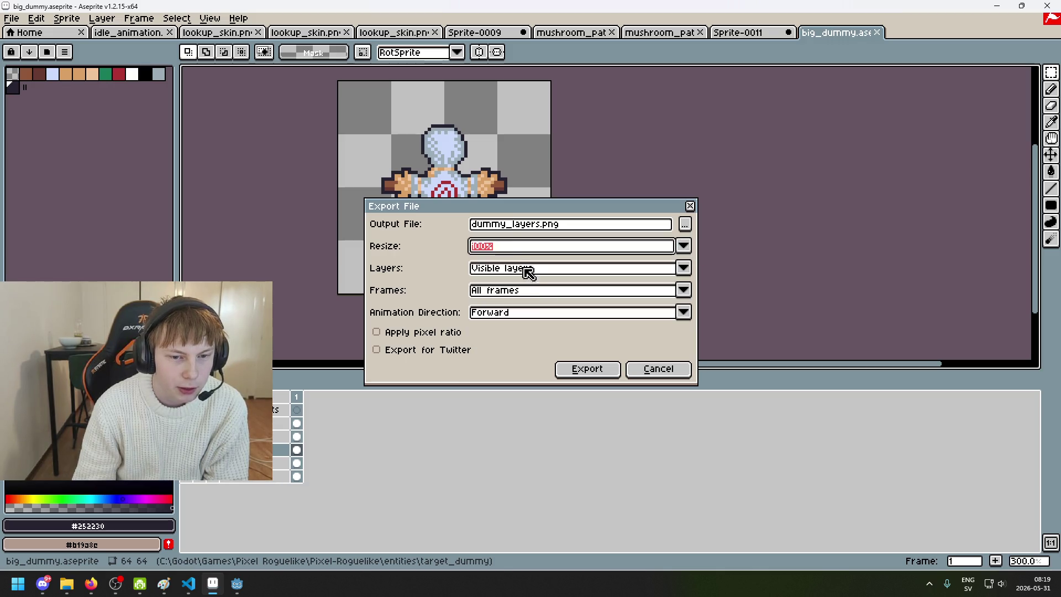
{"action": "left_click", "coordinate": [685, 223]}
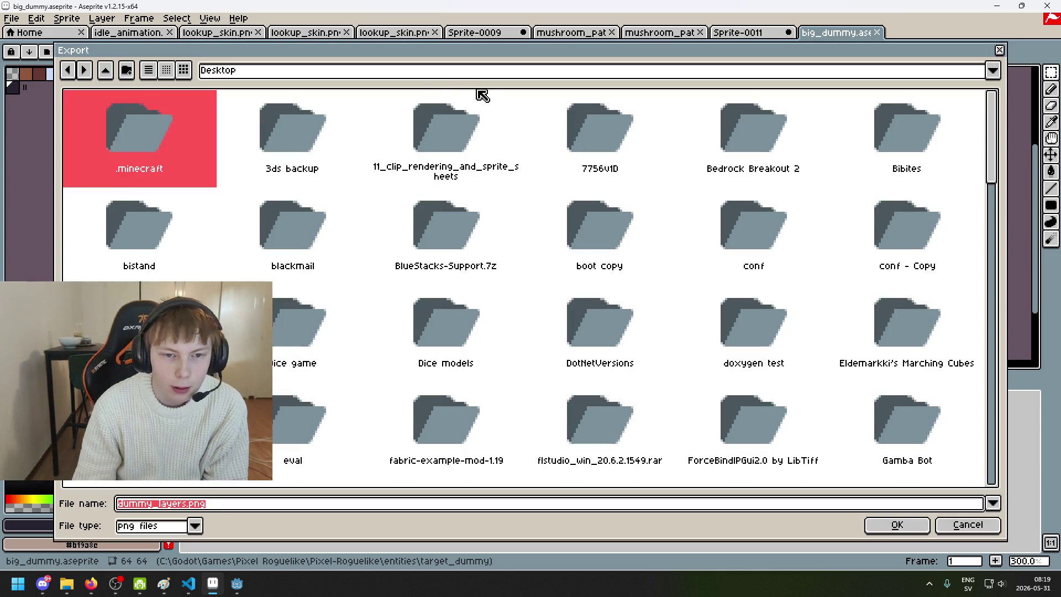
{"action": "left_click", "coordinate": [428, 73]}
{"action": "left_click", "coordinate": [1000, 52]}
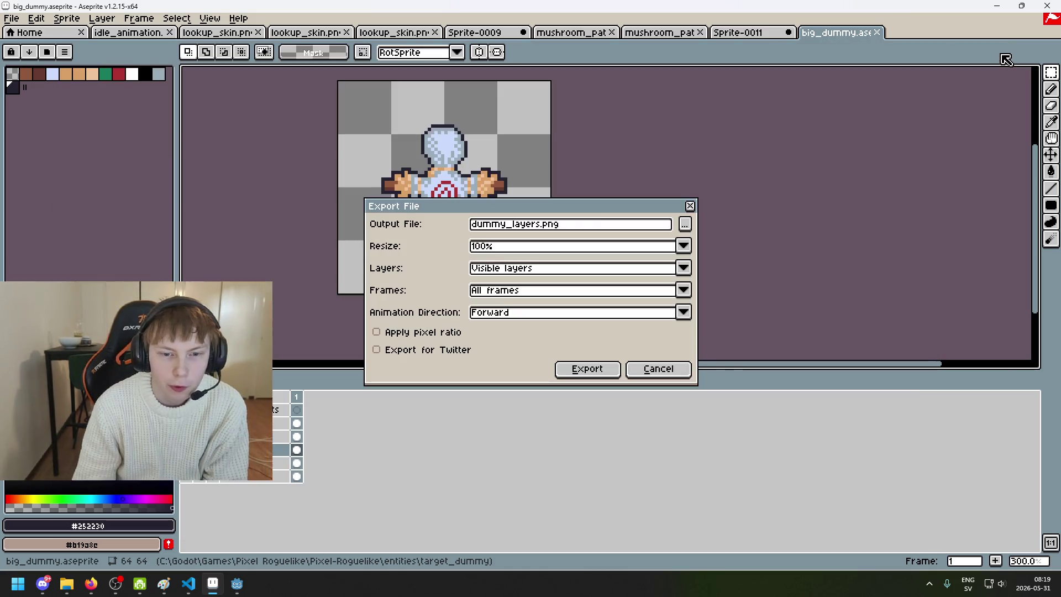
{"action": "left_click", "coordinate": [515, 231]}
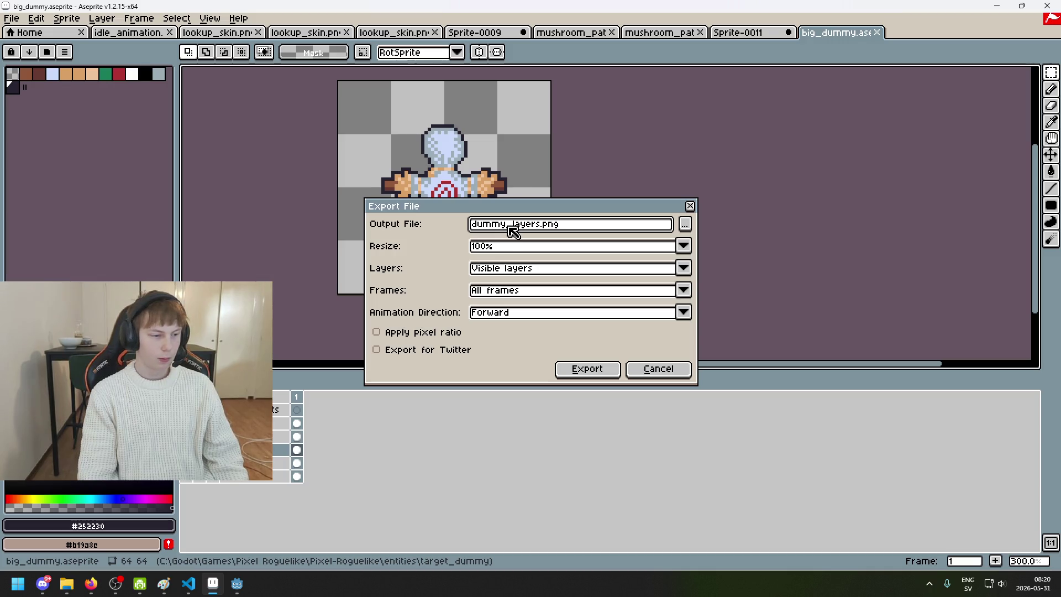
{"action": "key", "text": "alt+Tab"}
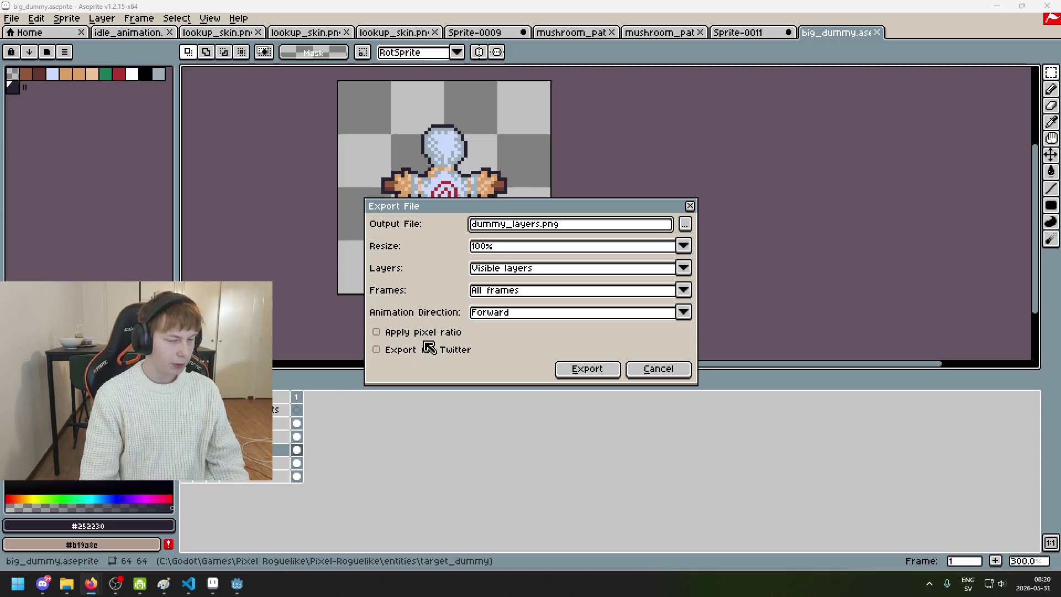
{"action": "left_click", "coordinate": [525, 215]}
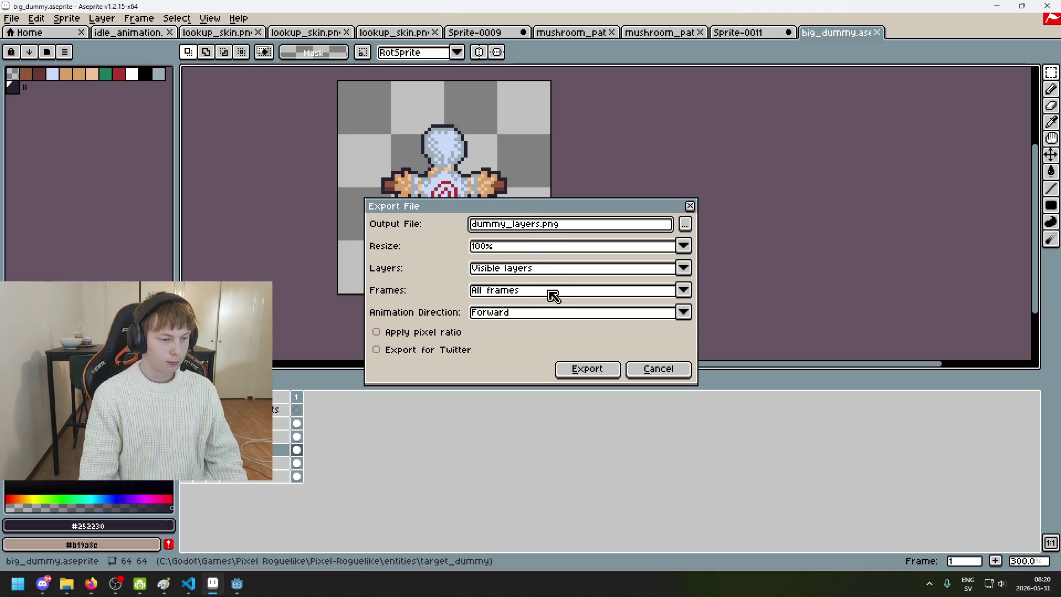
{"action": "type", "text": "s"}
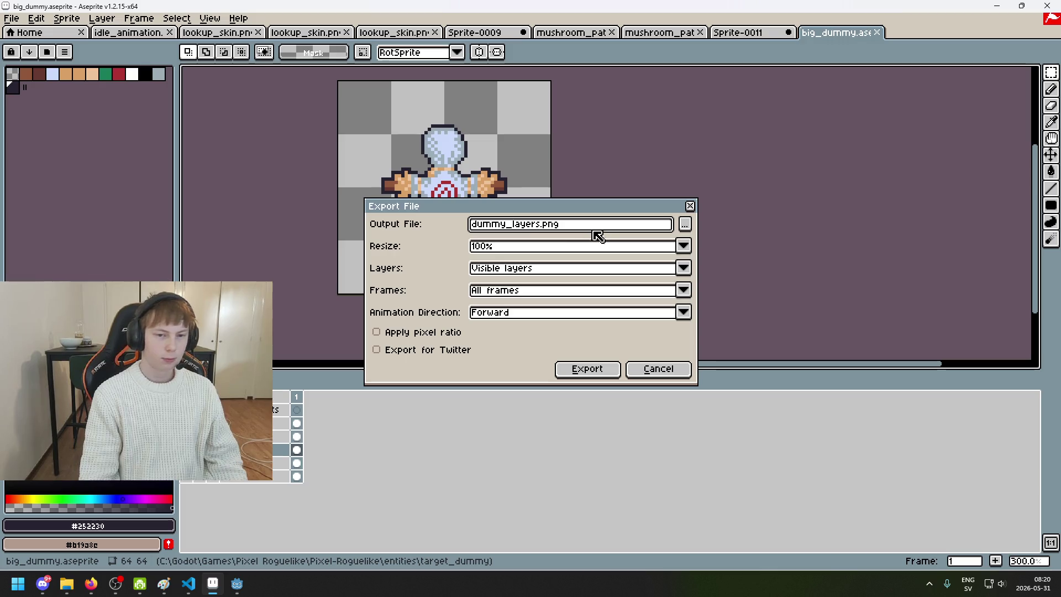
{"action": "left_click", "coordinate": [492, 224]}
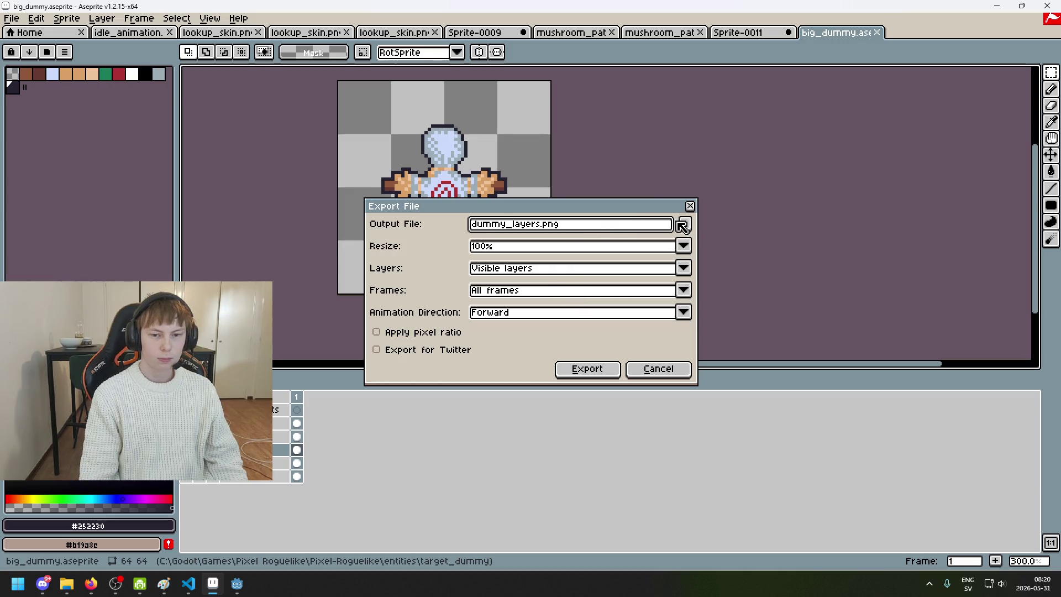
- Export to the recent target_dummy folder as dummy_reference.png, accepting the PNG format warning
{"action": "left_click", "coordinate": [685, 225]}
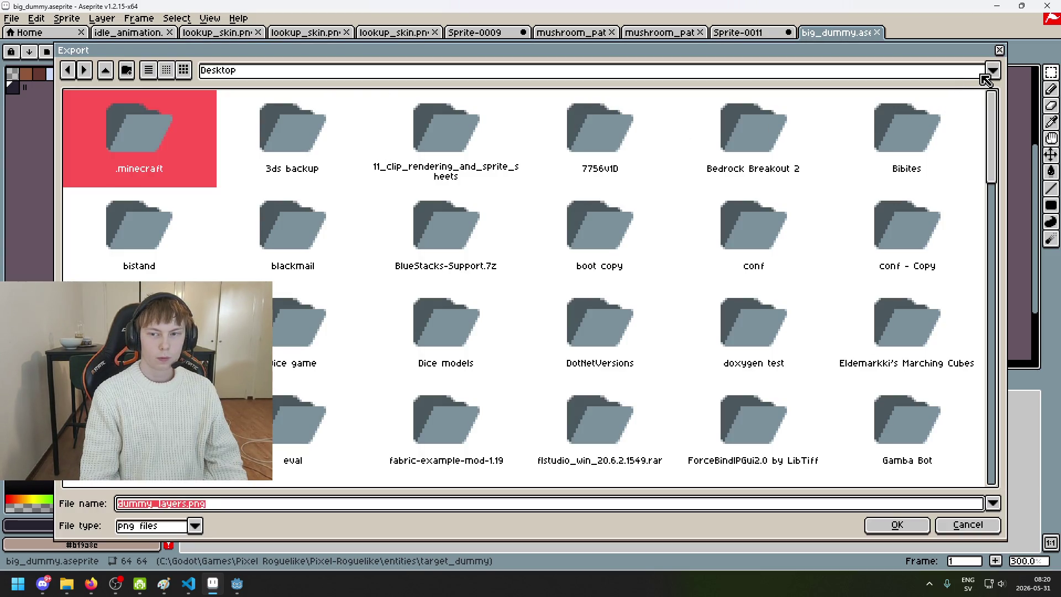
{"action": "left_click", "coordinate": [237, 76]}
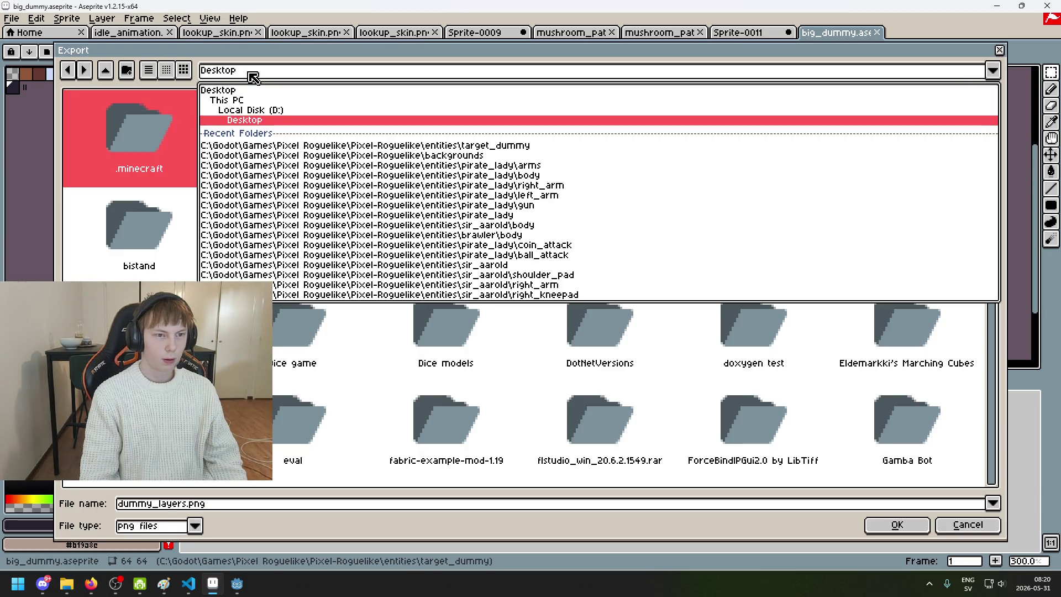
{"action": "left_click", "coordinate": [409, 148]}
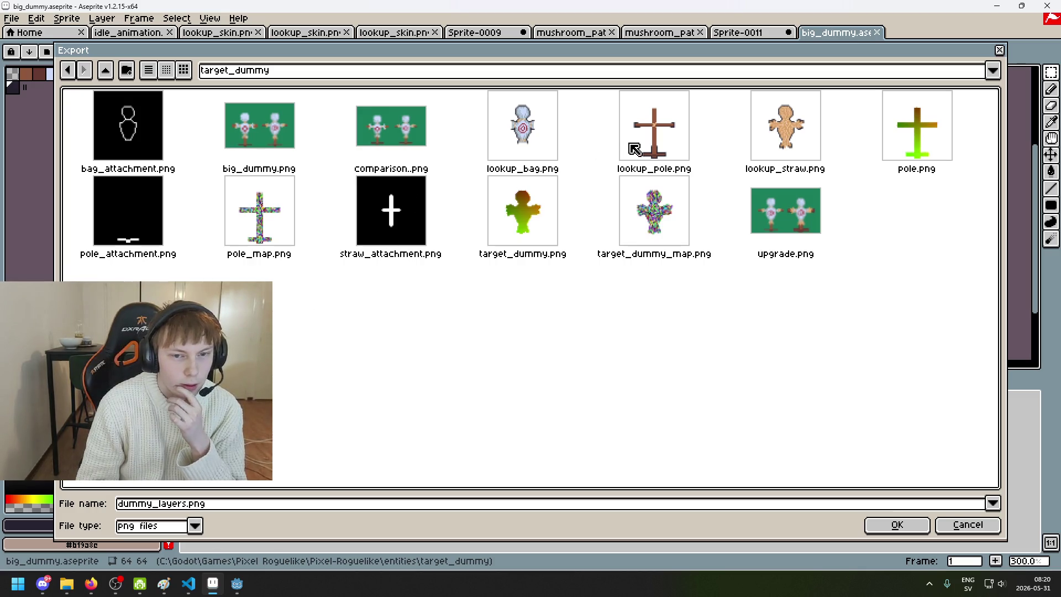
{"action": "mouse_move", "coordinate": [705, 54]}
{"action": "left_mouse_down"}
{"action": "mouse_move", "coordinate": [628, 516]}
{"action": "mouse_move", "coordinate": [609, 161]}
{"action": "left_mouse_up"}
{"action": "left_click_drag", "start_coordinate": [481, 92], "coordinate": [609, 43]}
{"action": "left_click", "coordinate": [218, 486]}
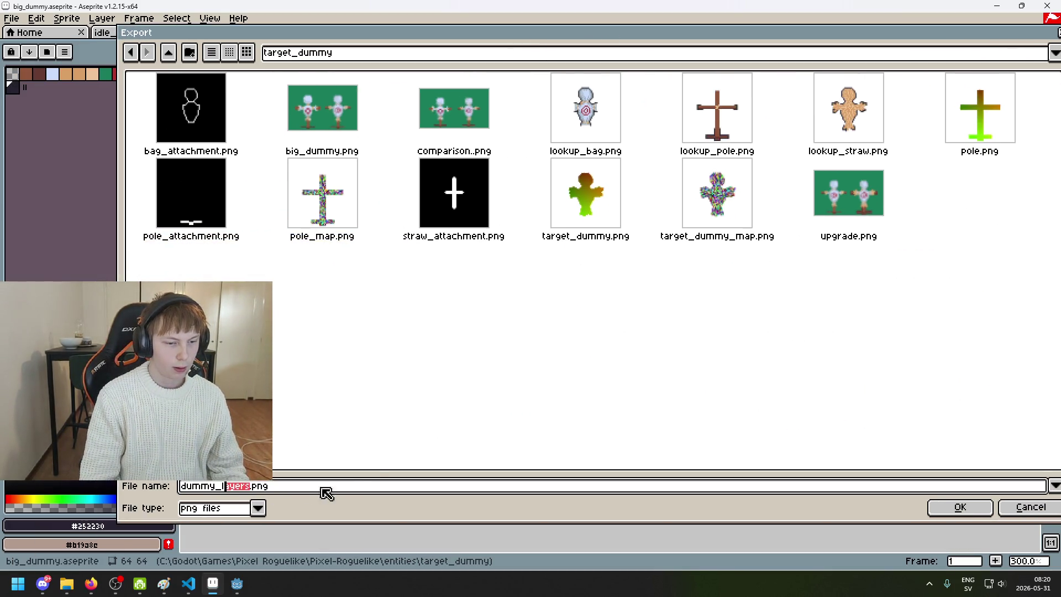
{"action": "key", "text": "BackSpace"}
{"action": "key", "text": "BackSpace"}
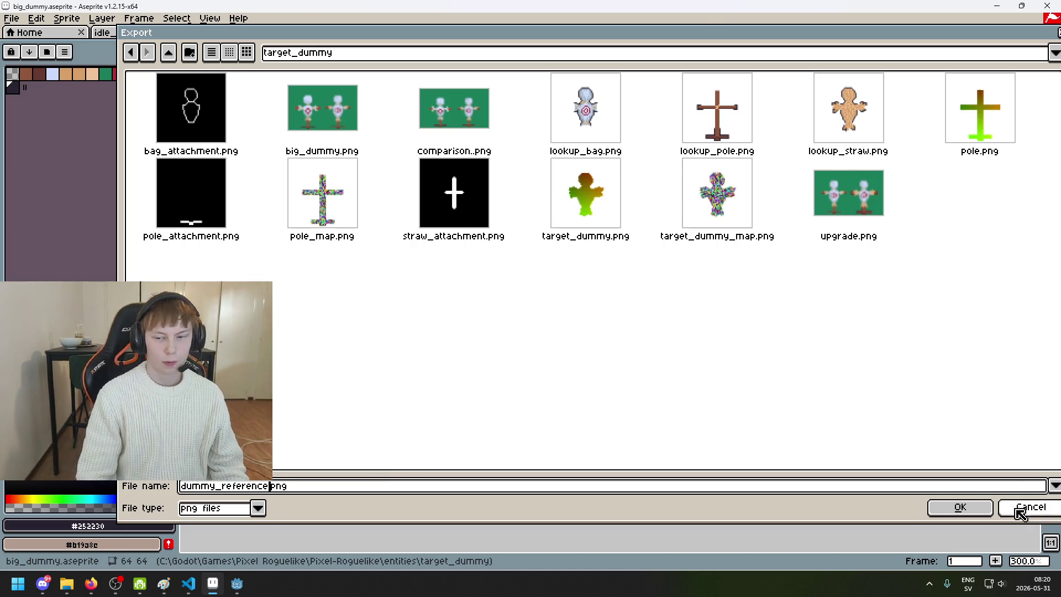
{"action": "key", "text": "Return"}
{"action": "left_click", "coordinate": [593, 369]}
{"action": "left_click", "coordinate": [494, 337]}
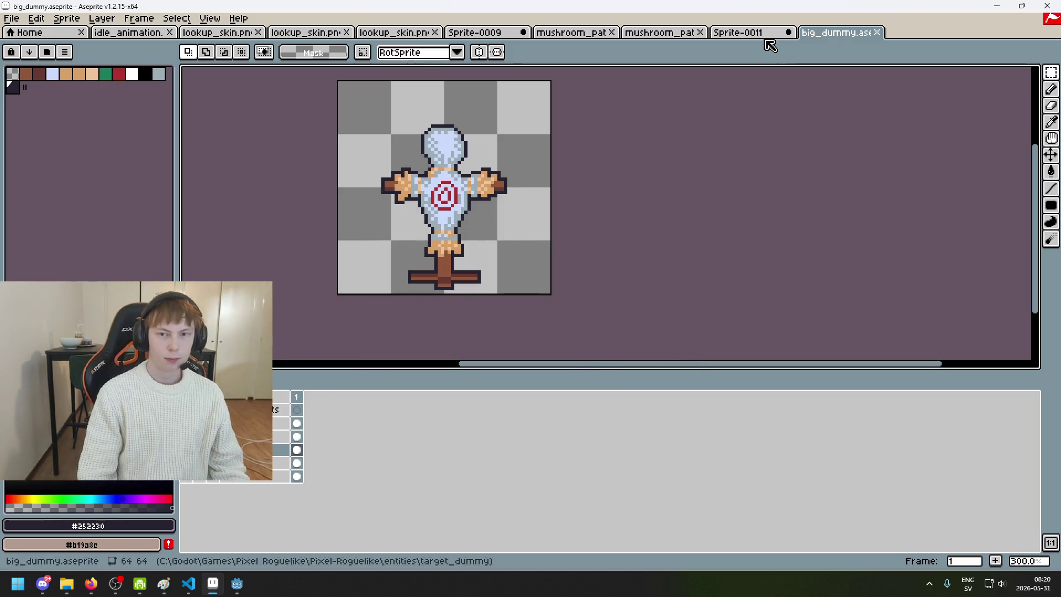
- Switch to Sprite-0011, then open dummy_reference.png and close it to take its dummy
{"action": "left_click", "coordinate": [736, 34]}
{"action": "left_click", "coordinate": [668, 35]}
{"action": "left_click", "coordinate": [734, 34]}
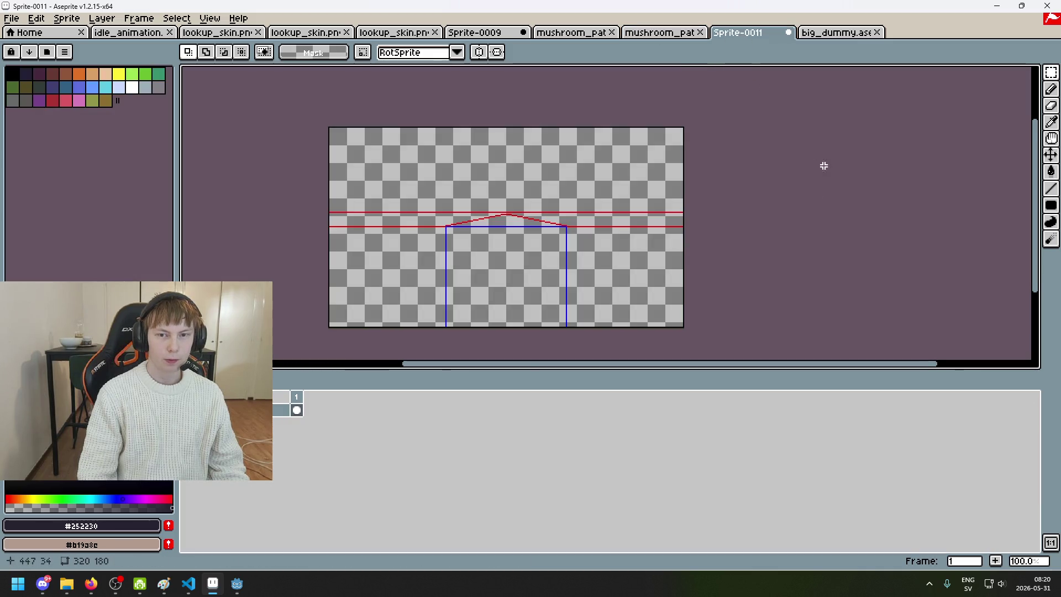
{"action": "scroll", "coordinate": [814, 154], "scroll_direction": "up", "scroll_amount": 2}
{"action": "left_click", "coordinate": [11, 18]}
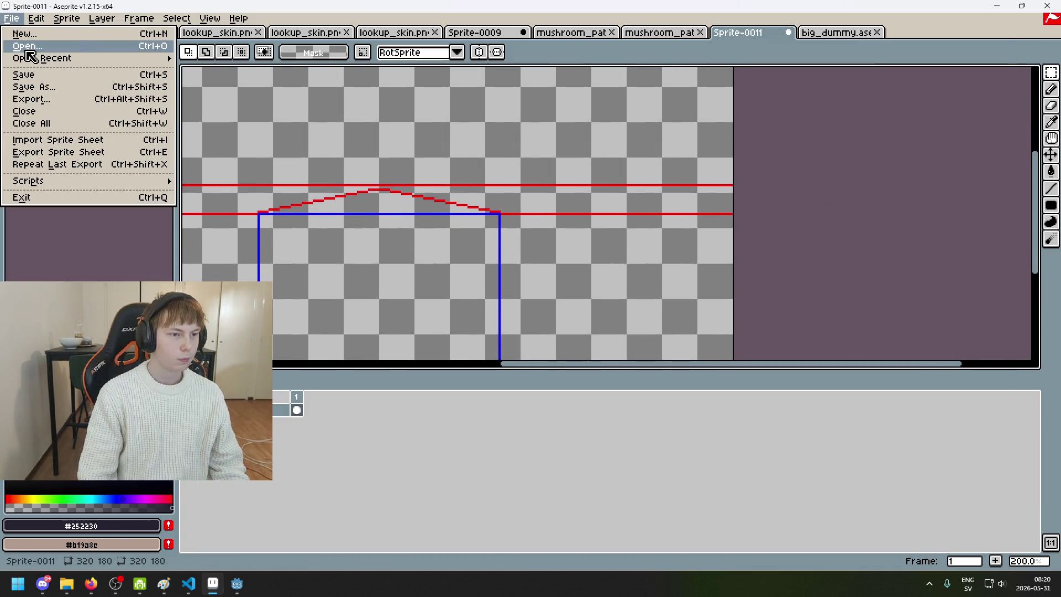
{"action": "left_click", "coordinate": [22, 42]}
{"action": "left_click", "coordinate": [670, 132]}
{"action": "double_click", "coordinate": [670, 132]}
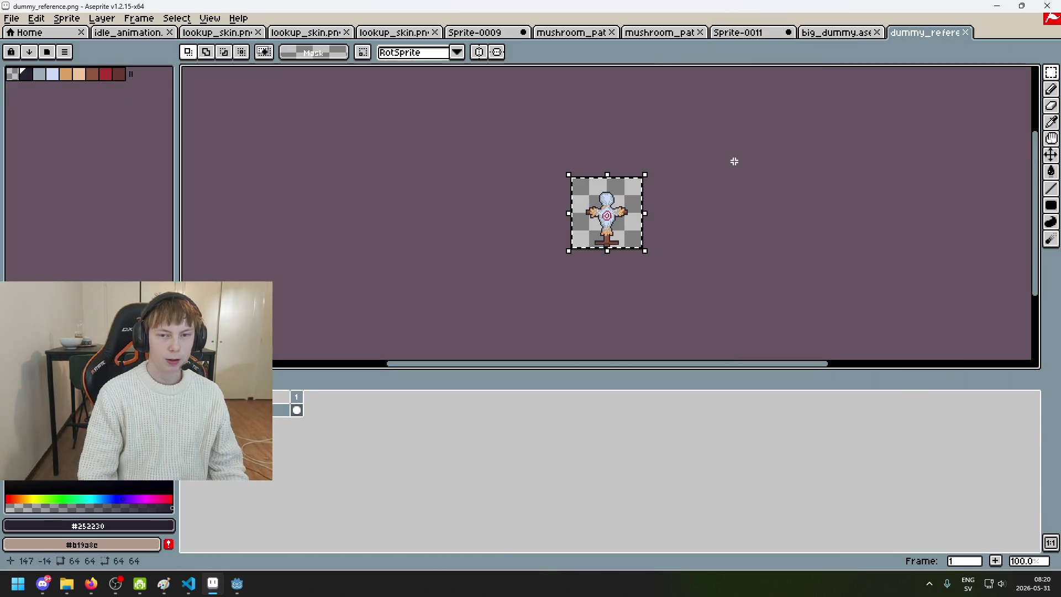
{"action": "left_click", "coordinate": [968, 33]}
- Paste the dummy into Sprite-0011 between the blue guides near the top and commit it
{"action": "key", "text": "ctrl+v"}
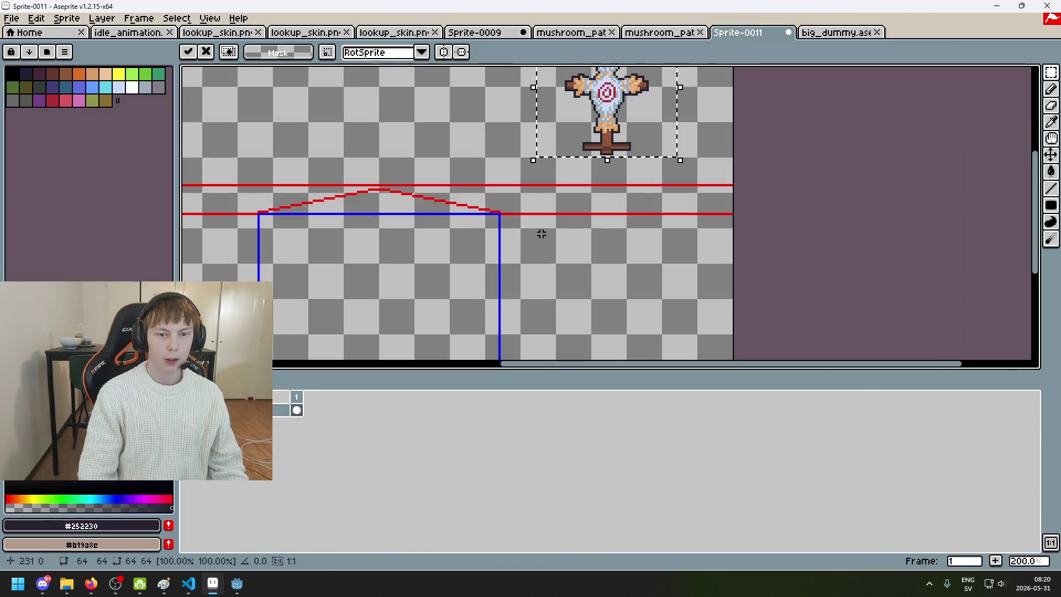
{"action": "left_click_drag", "start_coordinate": [682, 182], "coordinate": [726, 157]}
{"action": "mouse_move", "coordinate": [650, 161]}
{"action": "left_mouse_down"}
{"action": "mouse_move", "coordinate": [575, 208]}
{"action": "mouse_move", "coordinate": [559, 199]}
{"action": "mouse_move", "coordinate": [580, 199]}
{"action": "mouse_move", "coordinate": [578, 180]}
{"action": "left_mouse_up"}
{"action": "scroll", "coordinate": [578, 200], "scroll_direction": "up", "scroll_amount": 1}
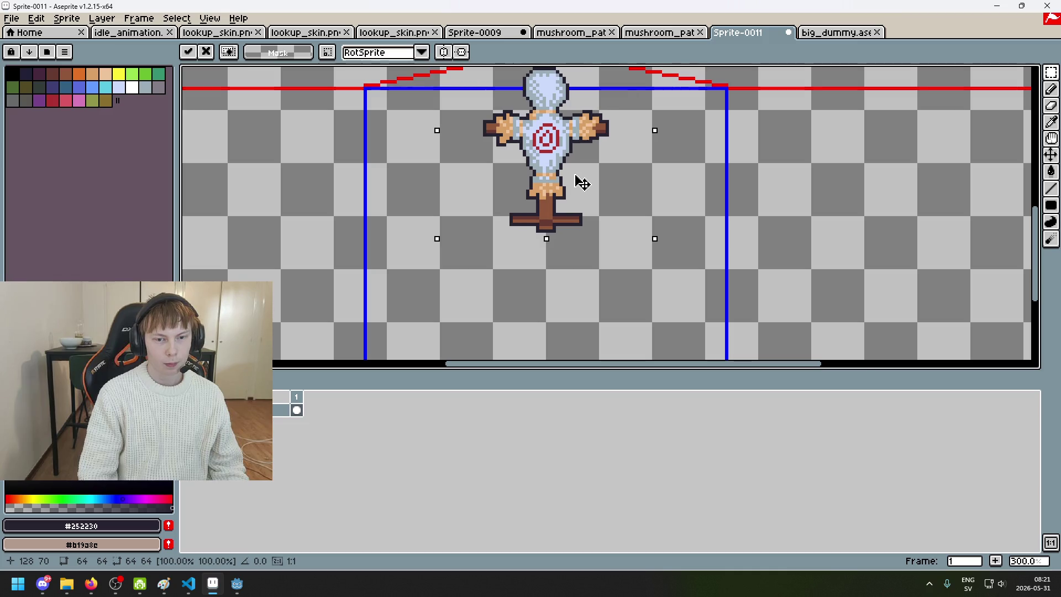
{"action": "scroll", "coordinate": [577, 182], "scroll_direction": "down", "scroll_amount": 5}
{"action": "scroll", "coordinate": [575, 186], "scroll_direction": "up", "scroll_amount": 4}
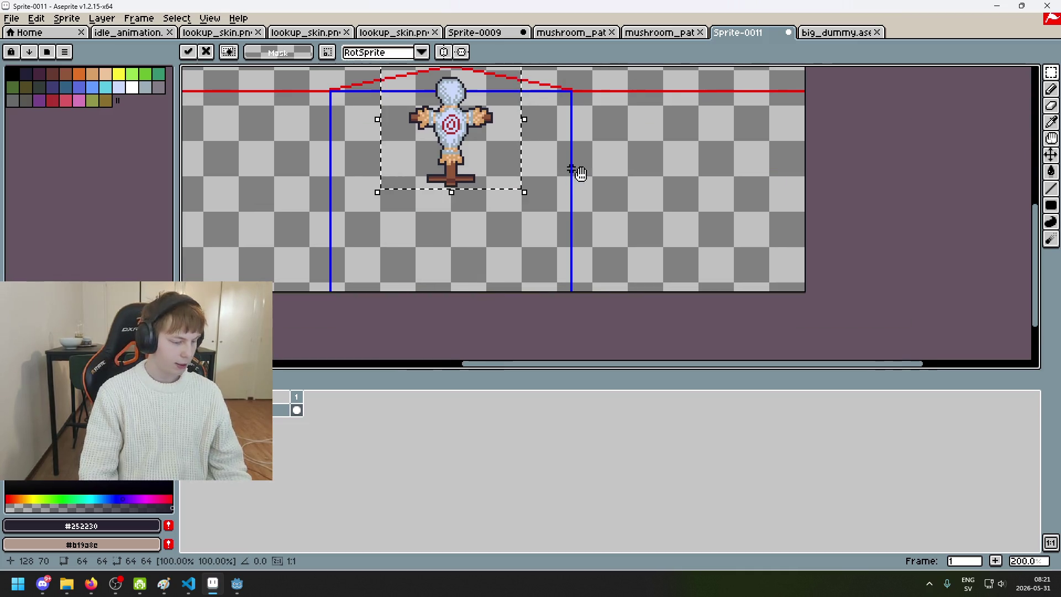
{"action": "key", "text": "Return"}
{"action": "mouse_move", "coordinate": [239, 591]}
{"action": "left_click", "coordinate": [201, 548]}
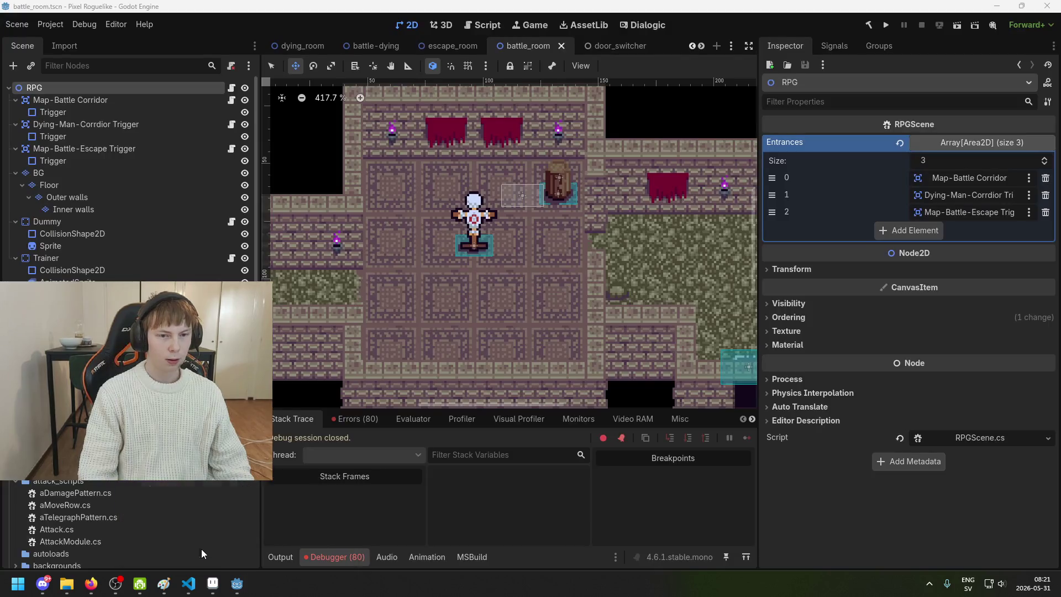
- Zoom the Godot viewport on the target dummy in battle_room, then return to Aseprite
{"action": "scroll", "coordinate": [464, 251], "scroll_direction": "up", "scroll_amount": 1}
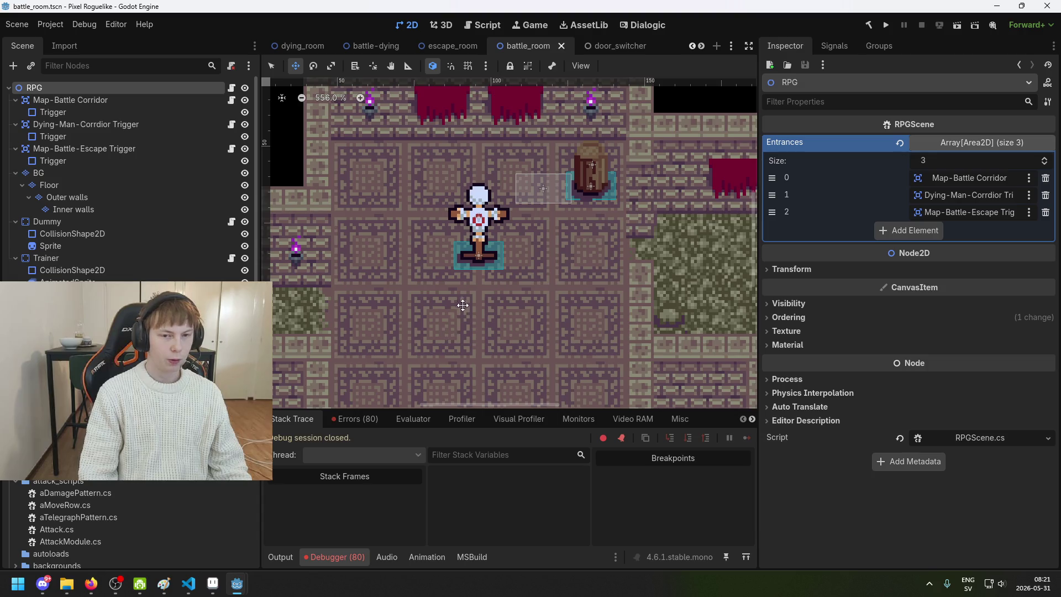
{"action": "scroll", "coordinate": [462, 308], "scroll_direction": "down", "scroll_amount": 1}
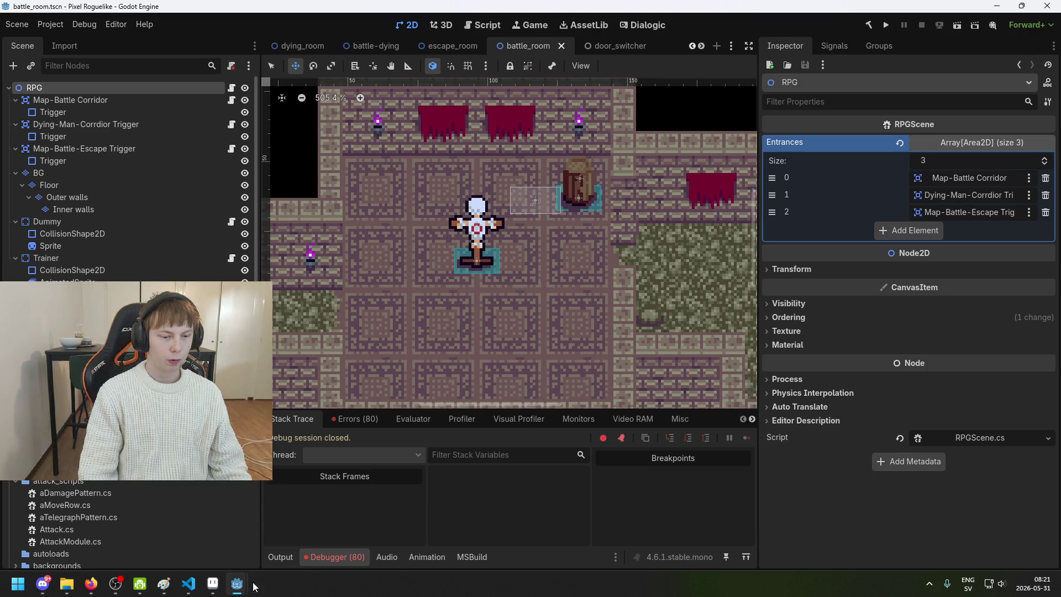
{"action": "left_click", "coordinate": [204, 588]}
{"action": "left_click", "coordinate": [559, 34]}
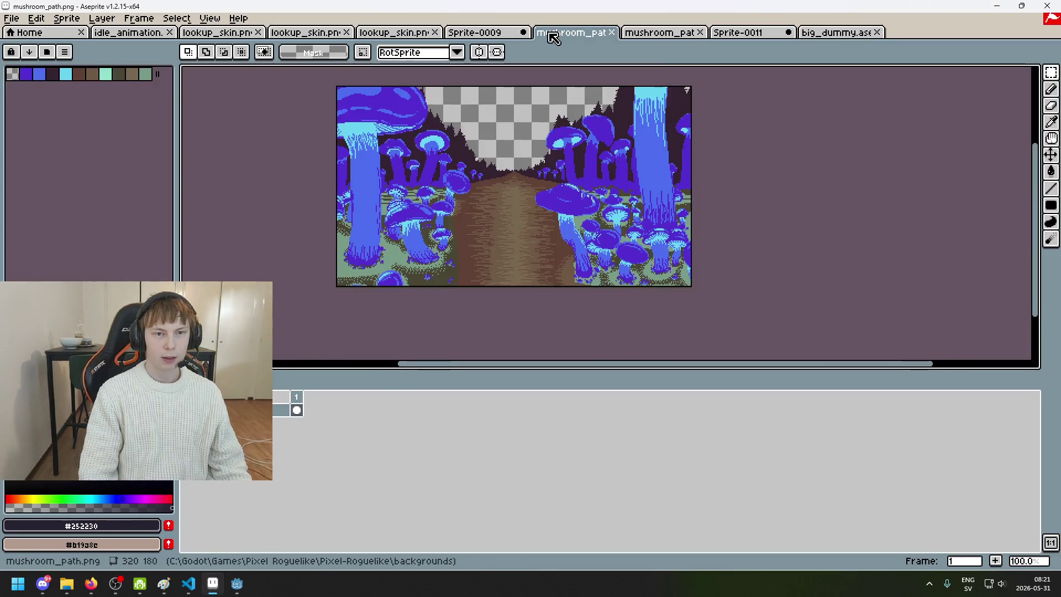
- In Sprite-0009, select the dummy and place three copies beside it, left and right
{"action": "left_click", "coordinate": [459, 34]}
{"action": "scroll", "coordinate": [440, 209], "scroll_direction": "up", "scroll_amount": 1}
{"action": "scroll", "coordinate": [425, 170], "scroll_direction": "up", "scroll_amount": 2}
{"action": "mouse_move", "coordinate": [492, 272]}
{"action": "left_mouse_down"}
{"action": "mouse_move", "coordinate": [559, 158]}
{"action": "mouse_move", "coordinate": [600, 118]}
{"action": "left_mouse_up"}
{"action": "mouse_move", "coordinate": [543, 210]}
{"action": "left_mouse_down"}
{"action": "mouse_move", "coordinate": [410, 210]}
{"action": "mouse_move", "coordinate": [432, 210]}
{"action": "left_mouse_up"}
{"action": "key", "text": "Return"}
{"action": "left_click_drag", "start_coordinate": [574, 214], "coordinate": [683, 219]}
{"action": "key", "text": "Return"}
{"action": "left_click_drag", "start_coordinate": [525, 213], "coordinate": [745, 218]}
{"action": "key", "text": "Return"}
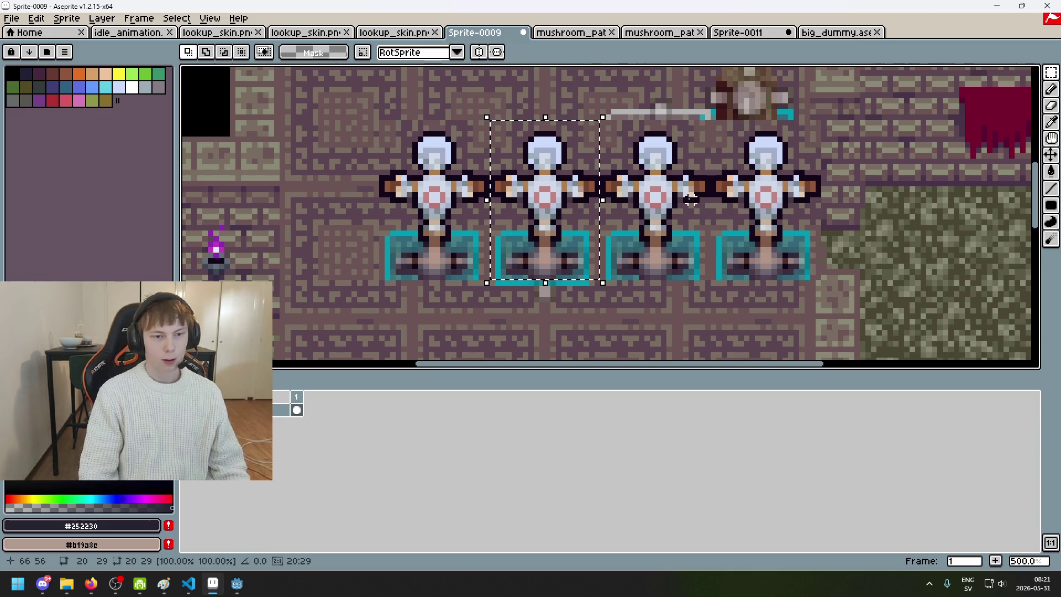
- Undo the extra far-left dummy copy and go back to the Sprite-0011 guide-line sprite
{"action": "left_click_drag", "start_coordinate": [540, 210], "coordinate": [331, 214]}
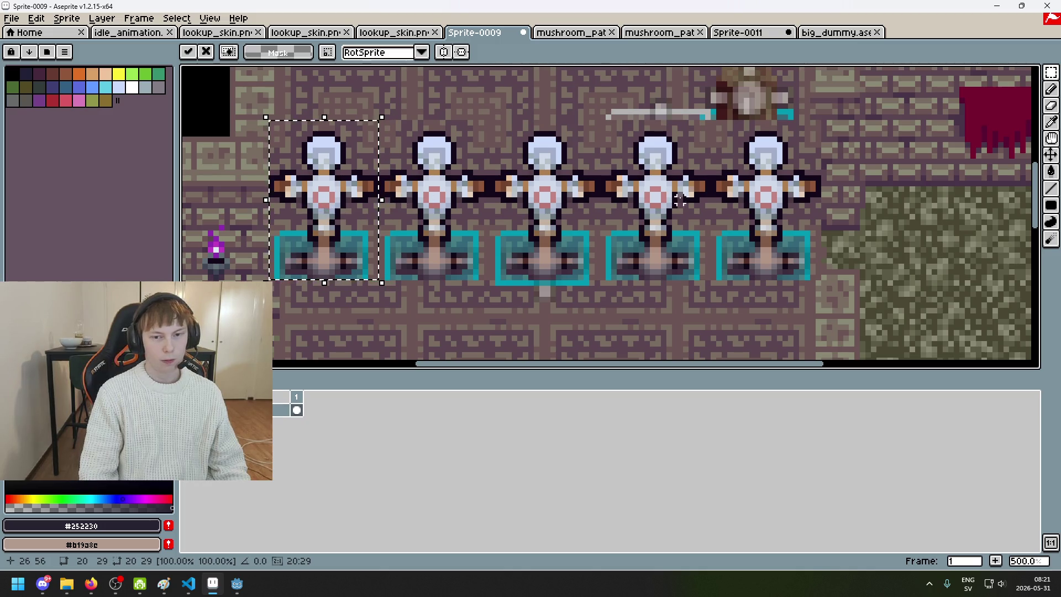
{"action": "scroll", "coordinate": [800, 221], "scroll_direction": "down", "scroll_amount": 7}
{"action": "scroll", "coordinate": [801, 221], "scroll_direction": "up", "scroll_amount": 5}
{"action": "key", "text": "ctrl+z"}
{"action": "key", "text": "ctrl+z"}
{"action": "key", "text": "ctrl+z"}
{"action": "key", "text": "ctrl+z"}
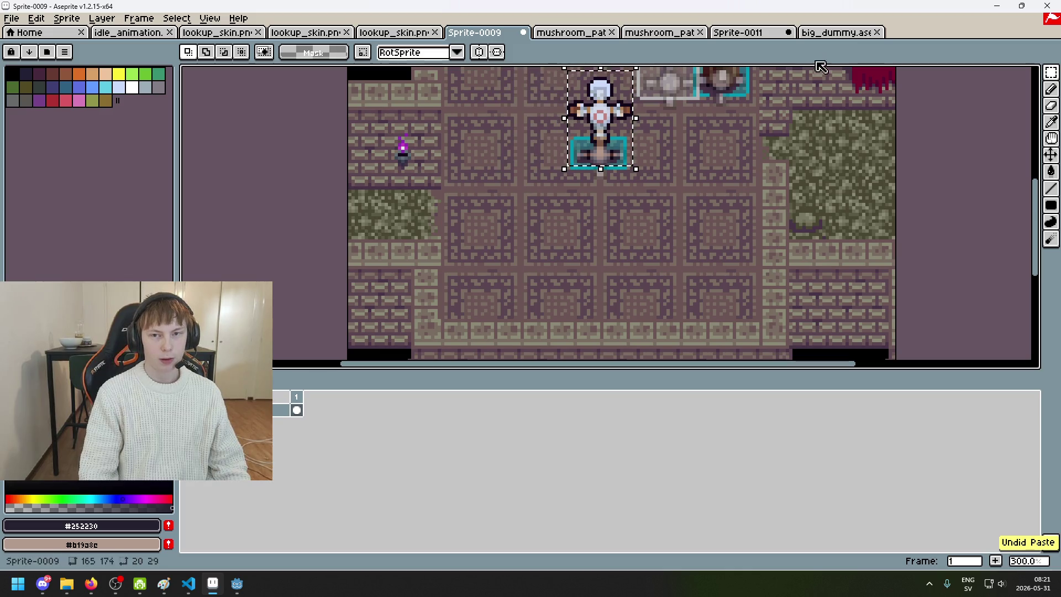
{"action": "left_click", "coordinate": [837, 34]}
{"action": "left_click", "coordinate": [752, 36]}
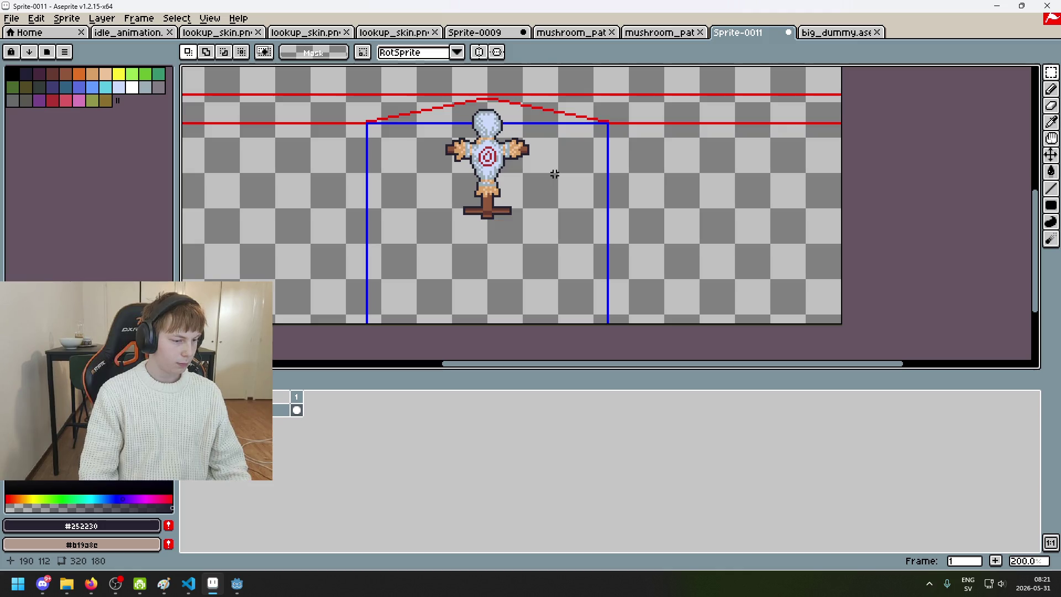
- Select the dummy on the guide-line canvas, paste a trial copy, then undo it
{"action": "mouse_move", "coordinate": [551, 173]}
{"action": "left_mouse_down"}
{"action": "mouse_move", "coordinate": [607, 189]}
{"action": "mouse_move", "coordinate": [592, 180]}
{"action": "mouse_move", "coordinate": [565, 202]}
{"action": "left_mouse_up"}
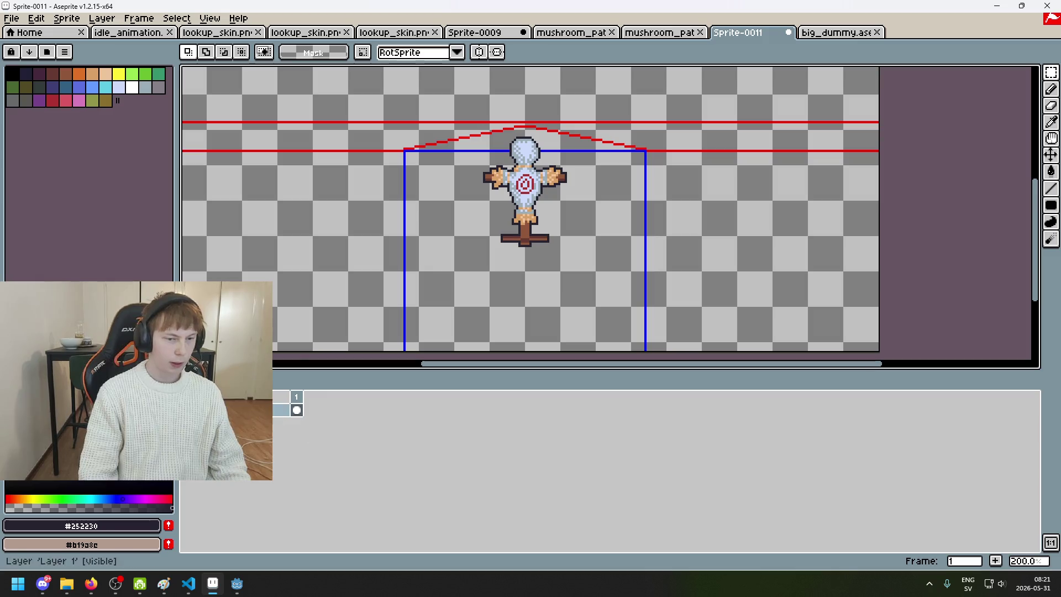
{"action": "scroll", "coordinate": [511, 161], "scroll_direction": "up", "scroll_amount": 1}
{"action": "left_click_drag", "start_coordinate": [451, 103], "coordinate": [622, 359]}
{"action": "key", "text": "ctrl+v"}
{"action": "left_click_drag", "start_coordinate": [578, 294], "coordinate": [426, 272]}
{"action": "key", "text": "ctrl+z"}
{"action": "key", "text": "ctrl+z"}
{"action": "key", "text": "ctrl+z"}
- Rename Layer 1 to 'lines'
{"action": "right_click", "coordinate": [243, 411]}
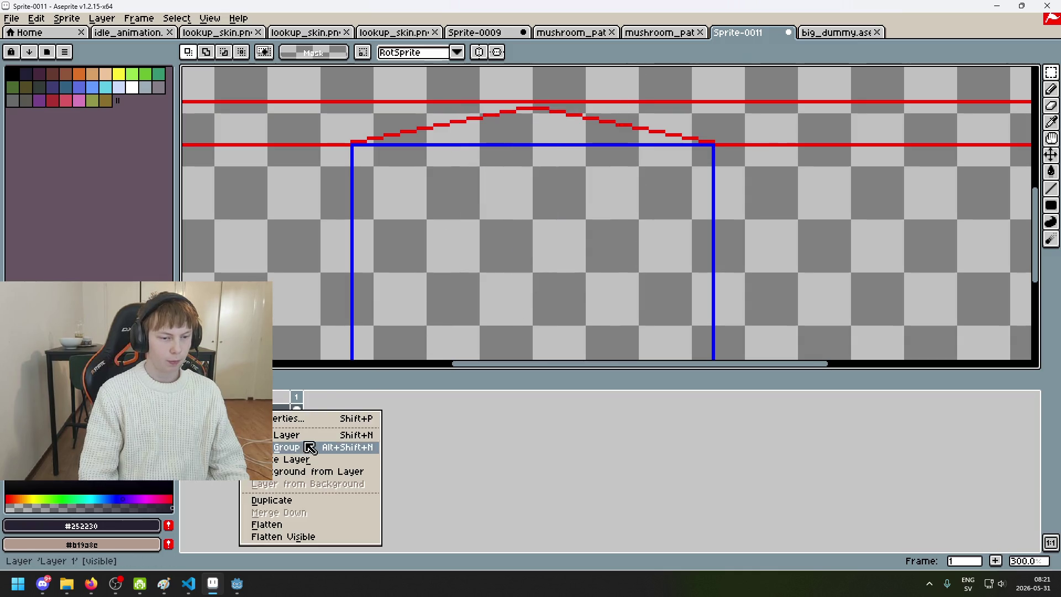
{"action": "key", "text": "Escape"}
{"action": "double_click", "coordinate": [279, 410]}
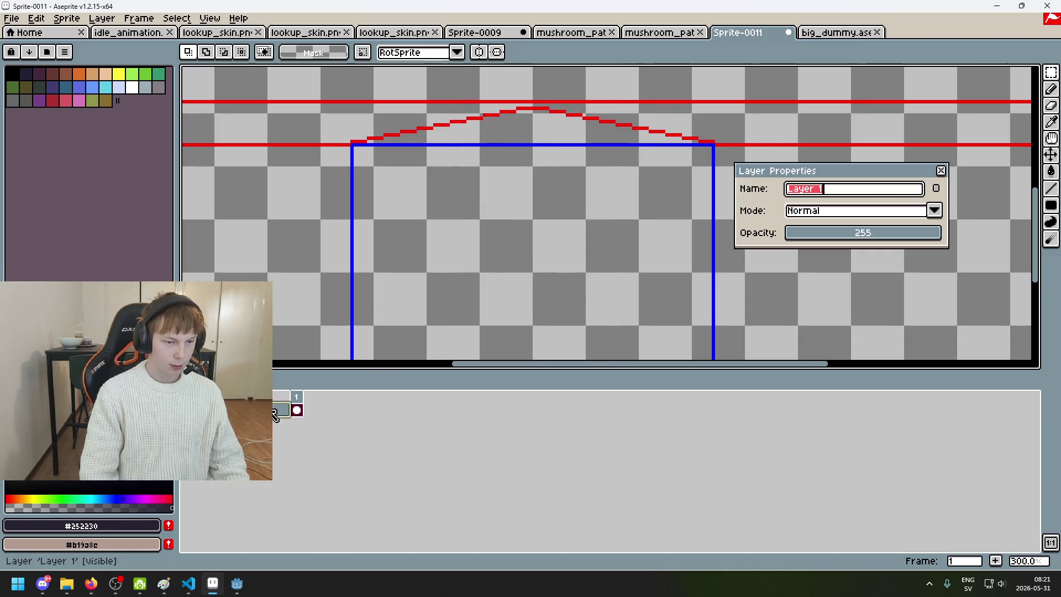
{"action": "key", "text": "BackSpace"}
{"action": "type", "text": "lines"}
{"action": "key", "text": "Escape"}
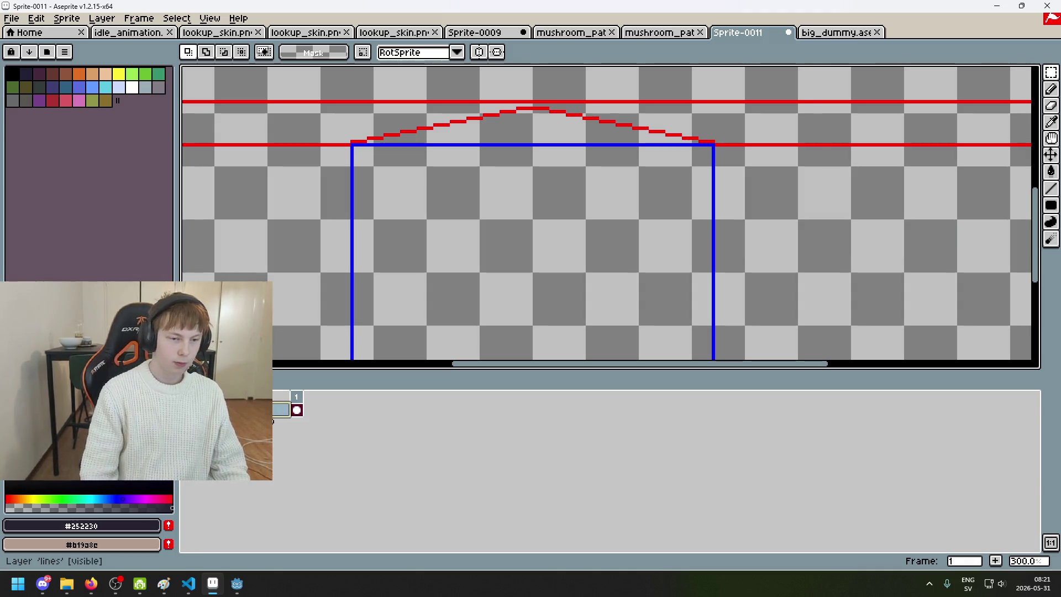
- Add a new layer named 'dummy' and paste the dummy onto it
{"action": "right_click", "coordinate": [273, 412]}
{"action": "left_click", "coordinate": [298, 436]}
{"action": "key", "text": "ctrl+v"}
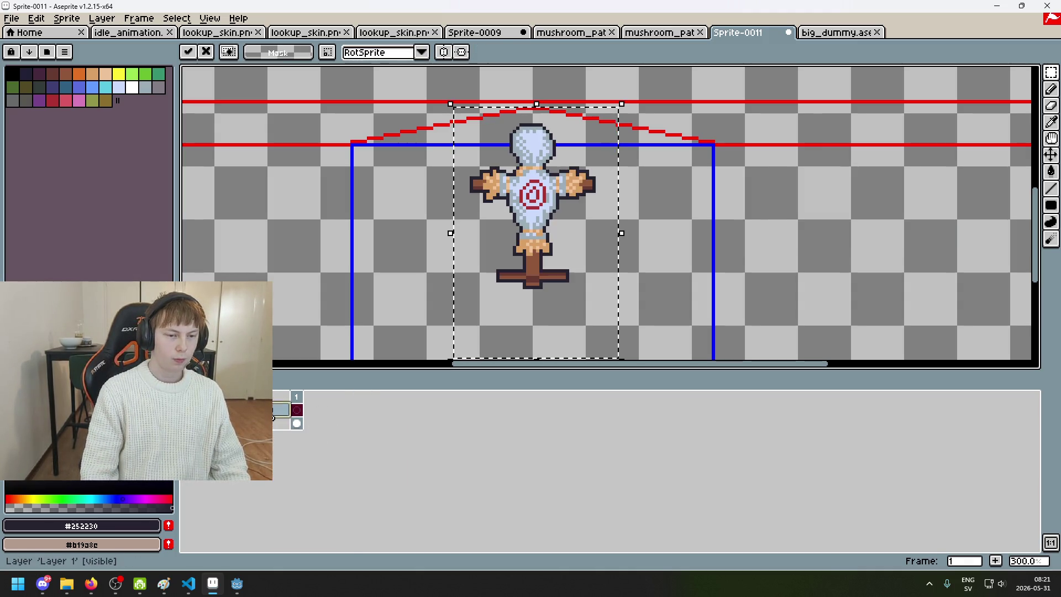
{"action": "double_click", "coordinate": [276, 409]}
{"action": "type", "text": "dummy"}
{"action": "key", "text": "Return"}
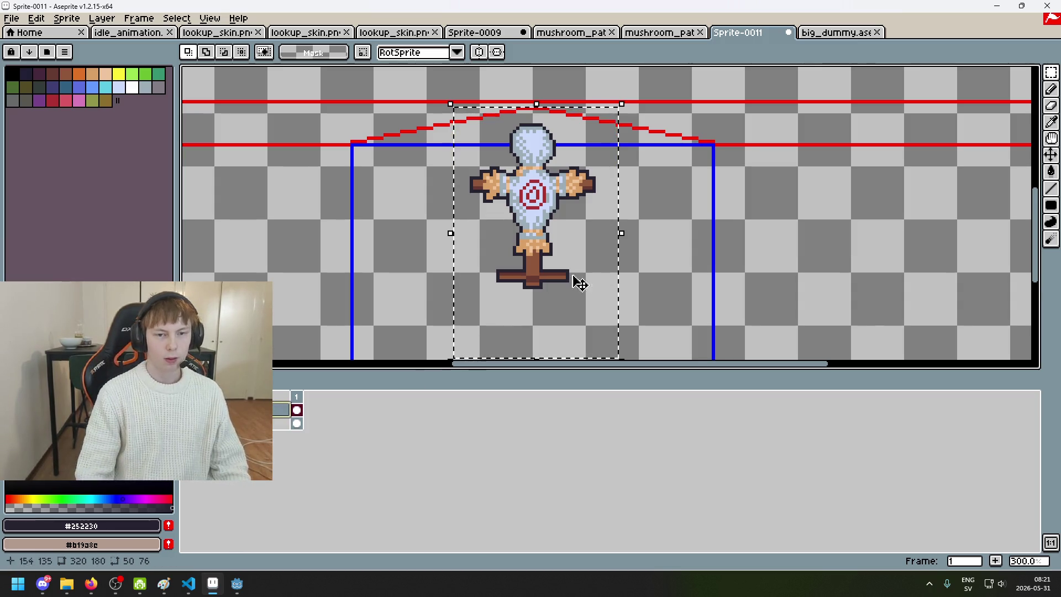
- Undo a misplaced dummy copy, restore the layer rename, and delete the dummy from the guides
{"action": "scroll", "coordinate": [647, 271], "scroll_direction": "down", "scroll_amount": 1}
{"action": "left_click", "coordinate": [611, 268]}
{"action": "left_click_drag", "start_coordinate": [611, 268], "coordinate": [526, 268]}
{"action": "key", "text": "ctrl+z"}
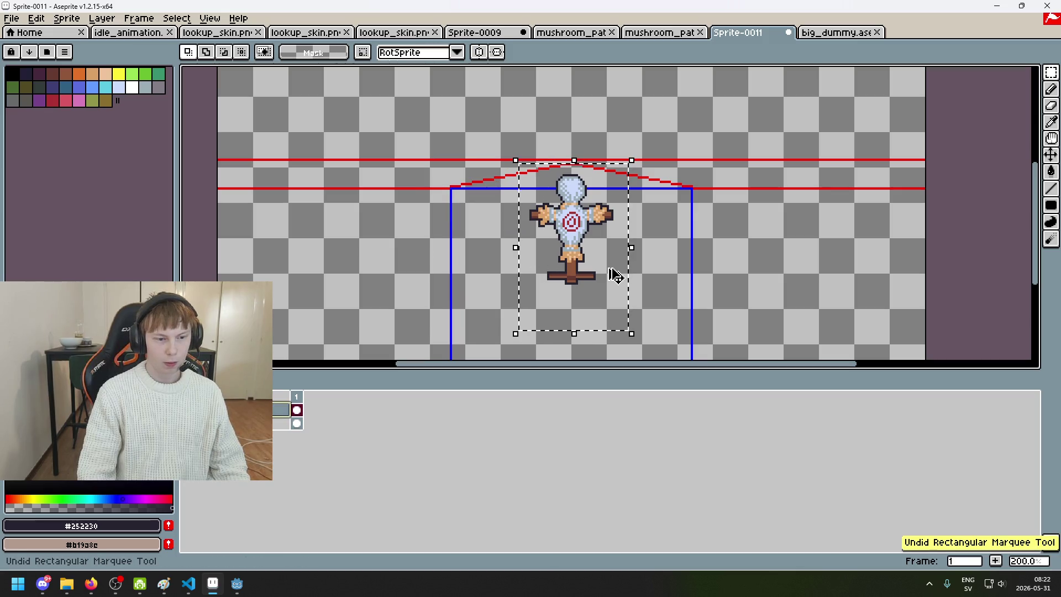
{"action": "key", "text": "ctrl+z"}
{"action": "key", "text": "ctrl+y"}
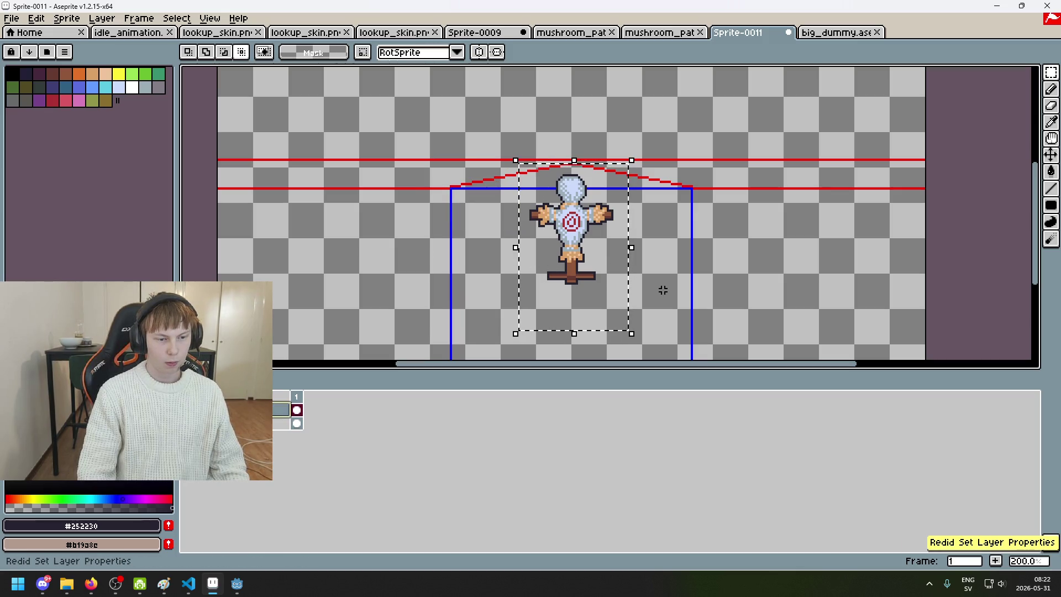
{"action": "key", "text": "ctrl+y"}
{"action": "scroll", "coordinate": [613, 293], "scroll_direction": "up", "scroll_amount": 2}
{"action": "scroll", "coordinate": [613, 293], "scroll_direction": "down", "scroll_amount": 1}
{"action": "left_click_drag", "start_coordinate": [401, 69], "coordinate": [580, 284]}
{"action": "key", "text": "Delete"}
- Copy the whole big_dummy image and paste it into the guide-line sprite
{"action": "scroll", "coordinate": [583, 284], "scroll_direction": "down", "scroll_amount": 1}
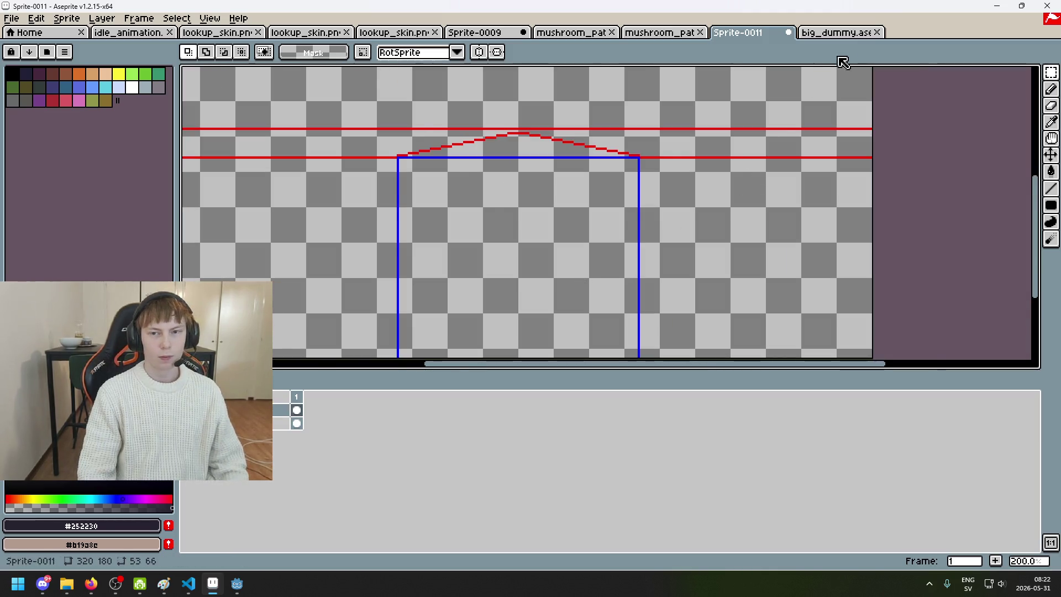
{"action": "left_click", "coordinate": [837, 32]}
{"action": "key", "text": "ctrl+a"}
{"action": "key", "text": "ctrl+c"}
{"action": "left_click", "coordinate": [753, 33]}
{"action": "key", "text": "ctrl+v"}
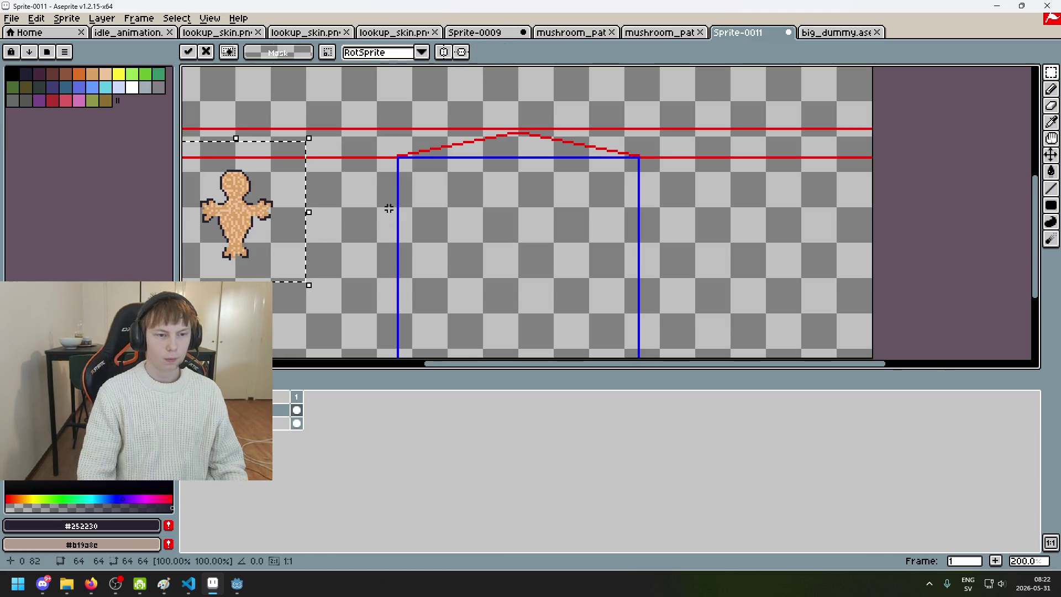
- Undo the wrong orange figure and load the dummy from dummy_reference.png, closing its tabs
{"action": "key", "text": "ctrl+z"}
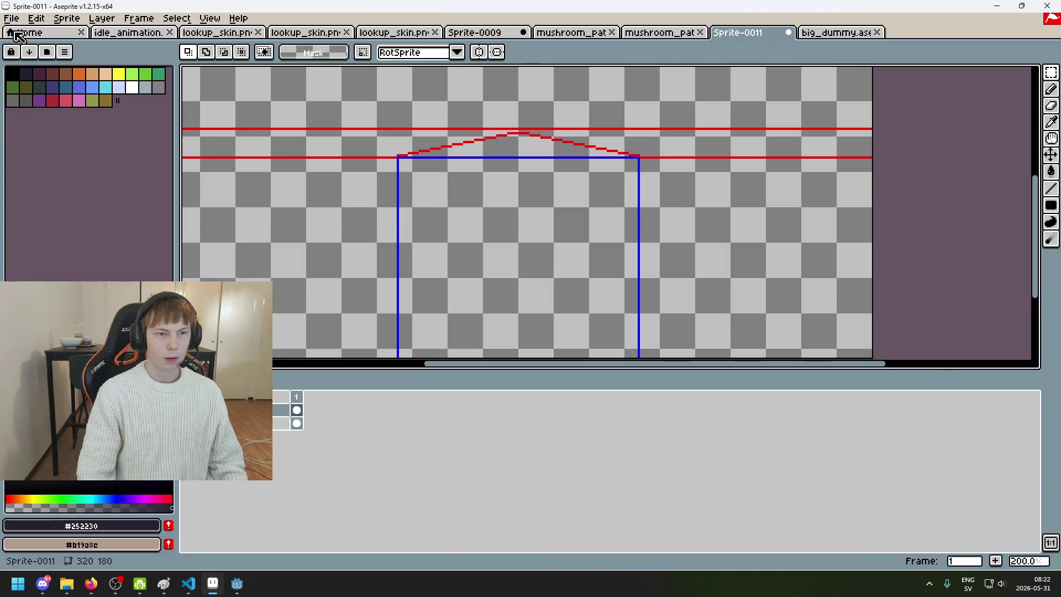
{"action": "left_click", "coordinate": [11, 17]}
{"action": "left_click", "coordinate": [22, 44]}
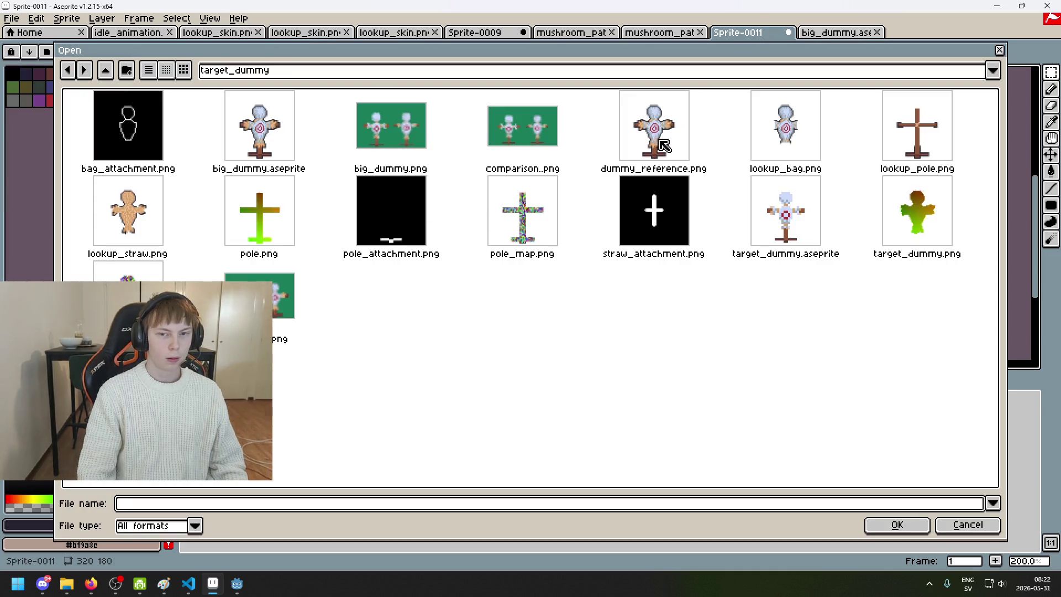
{"action": "double_click", "coordinate": [663, 145]}
{"action": "left_click", "coordinate": [878, 32]}
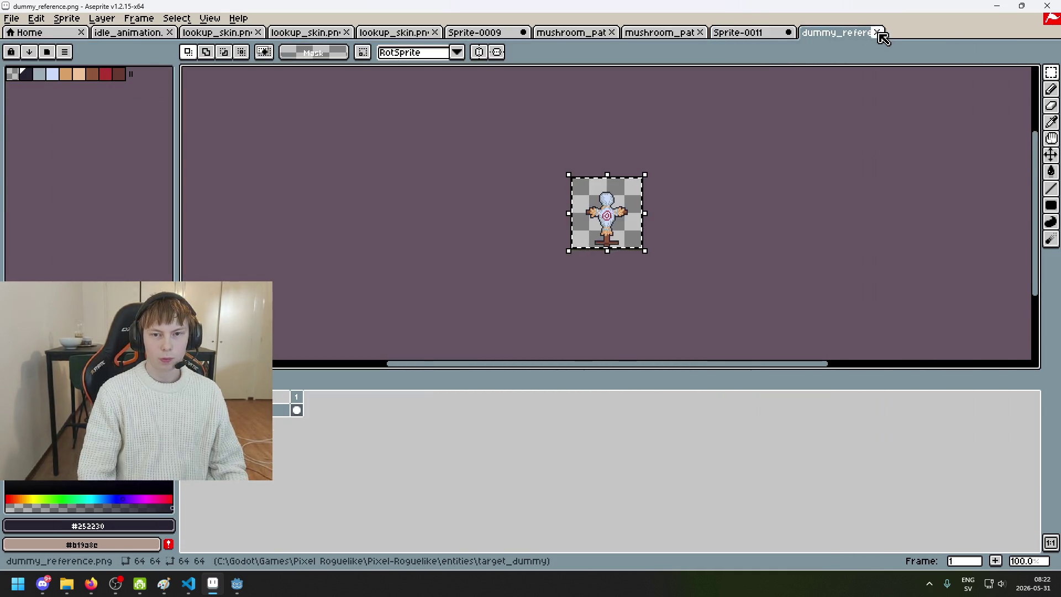
{"action": "left_click", "coordinate": [877, 32]}
- Paste the reference dummy, centre it in the blue box under the red peak, and commit
{"action": "key", "text": "ctrl+v"}
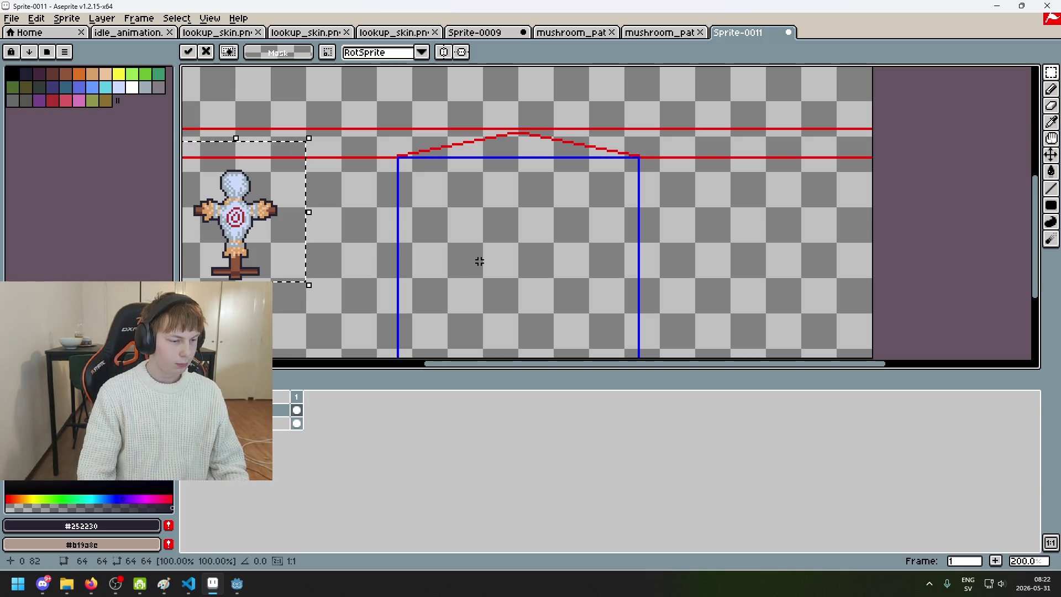
{"action": "left_click_drag", "start_coordinate": [479, 262], "coordinate": [514, 243]}
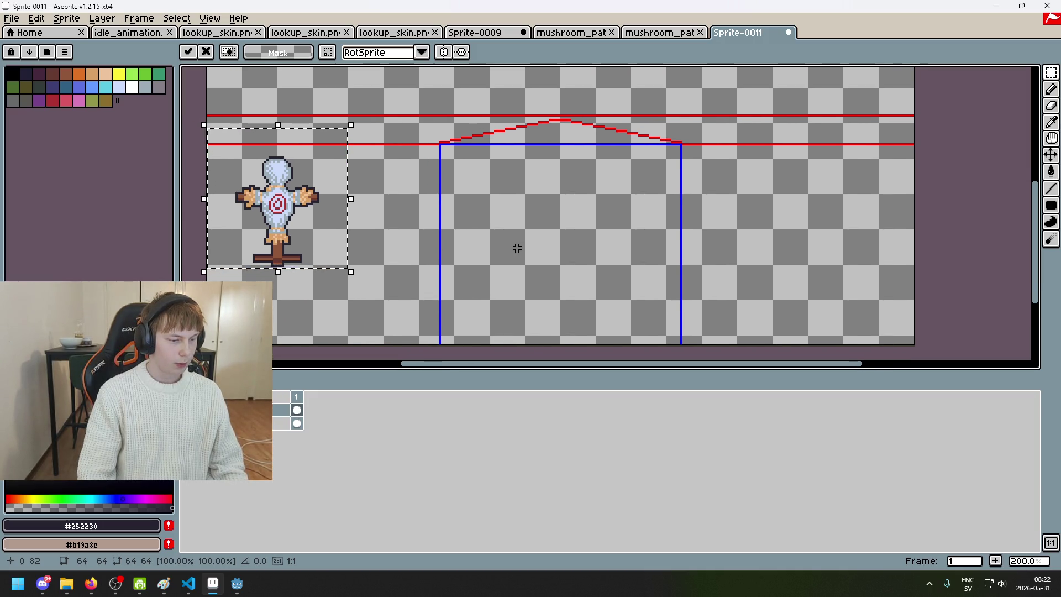
{"action": "left_click_drag", "start_coordinate": [288, 222], "coordinate": [514, 222]}
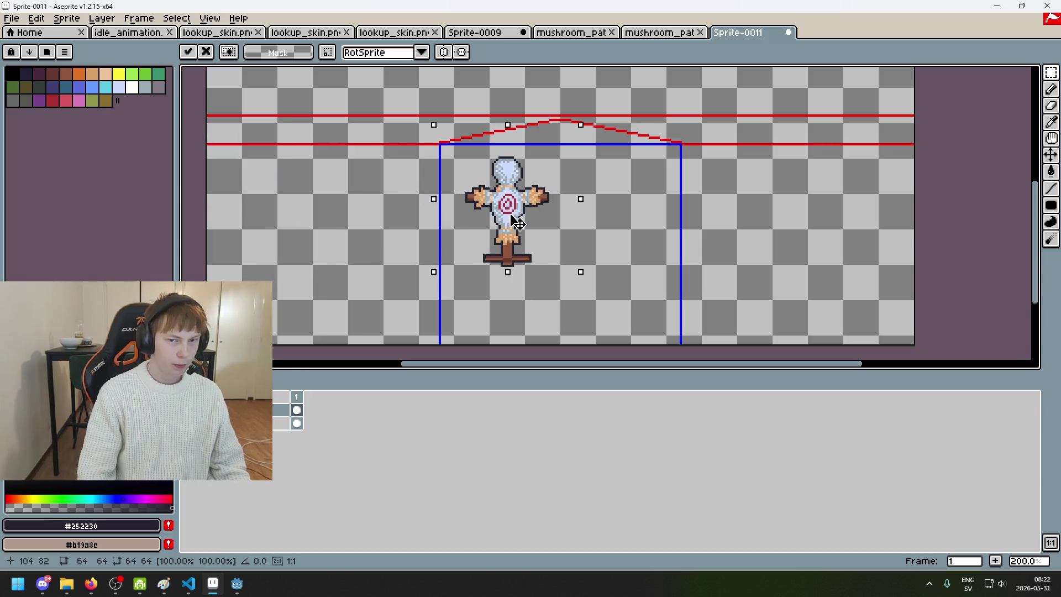
{"action": "key", "text": "ctrl+z"}
{"action": "key", "text": "ctrl+v"}
{"action": "mouse_move", "coordinate": [267, 163]}
{"action": "left_mouse_down"}
{"action": "mouse_move", "coordinate": [556, 168]}
{"action": "mouse_move", "coordinate": [559, 95]}
{"action": "mouse_move", "coordinate": [571, 91]}
{"action": "left_mouse_up"}
{"action": "scroll", "coordinate": [557, 167], "scroll_direction": "up", "scroll_amount": 4}
{"action": "scroll", "coordinate": [568, 170], "scroll_direction": "down", "scroll_amount": 2}
{"action": "scroll", "coordinate": [663, 201], "scroll_direction": "down", "scroll_amount": 3}
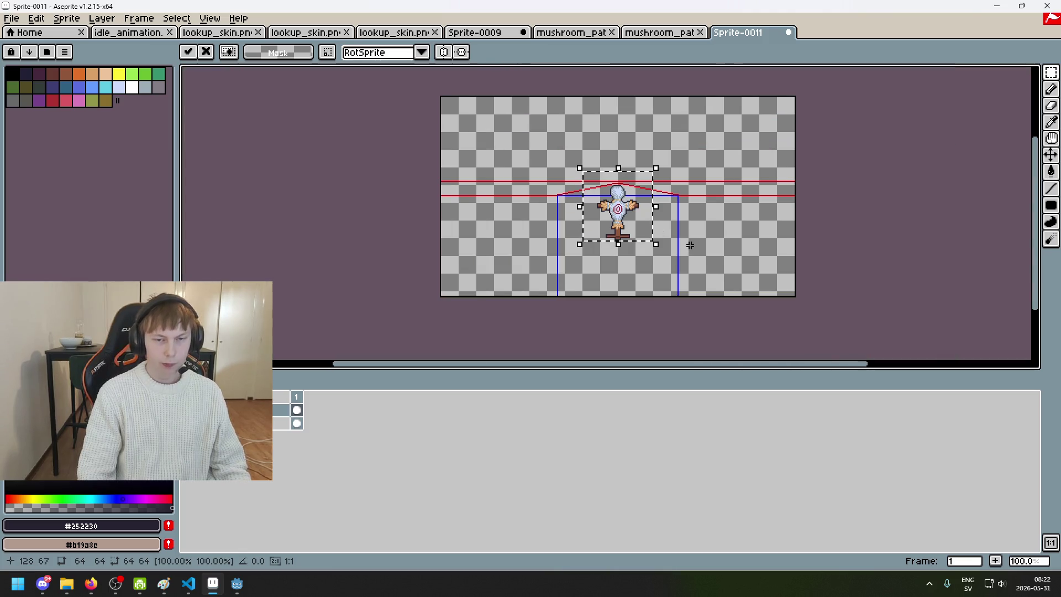
{"action": "left_click", "coordinate": [690, 244]}
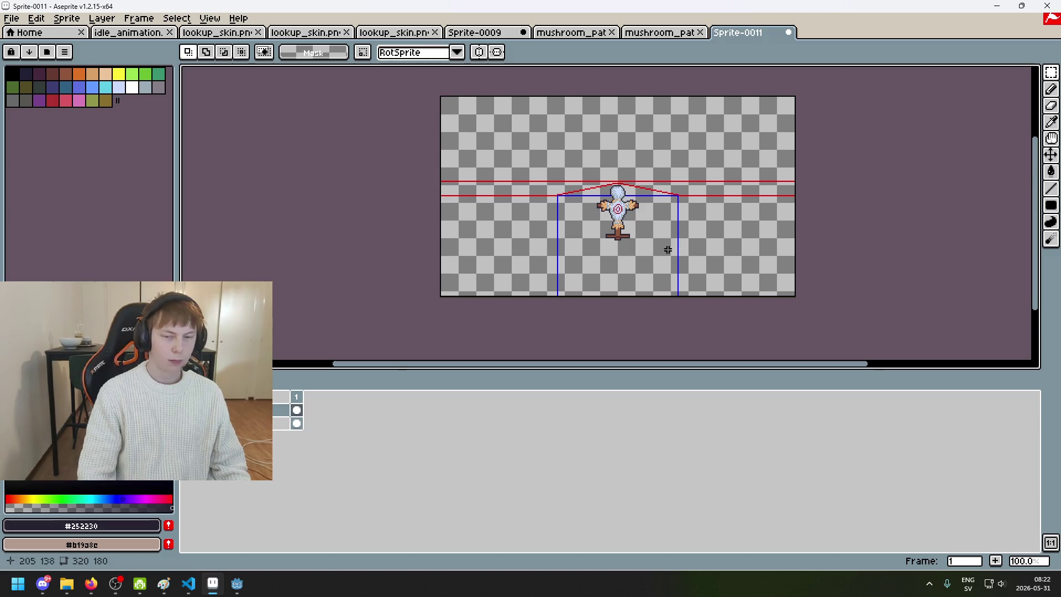
- Paste dummy copies and line them up beside the first dummy
{"action": "scroll", "coordinate": [670, 247], "scroll_direction": "up", "scroll_amount": 1}
{"action": "left_click_drag", "start_coordinate": [639, 228], "coordinate": [606, 212]}
{"action": "key", "text": "ctrl+v"}
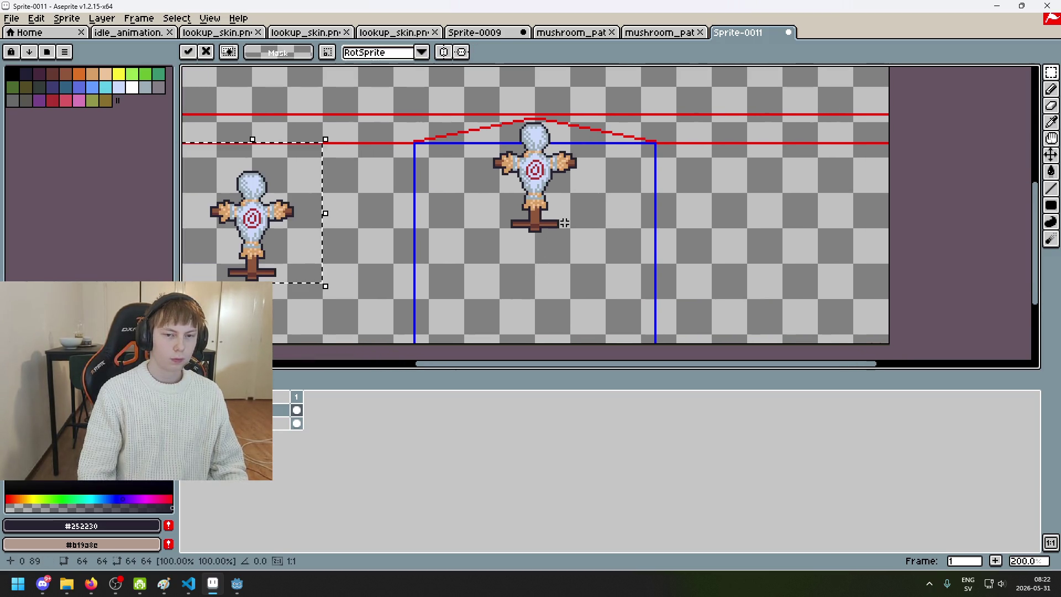
{"action": "left_click_drag", "start_coordinate": [297, 228], "coordinate": [484, 184]}
{"action": "scroll", "coordinate": [481, 180], "scroll_direction": "up", "scroll_amount": 3}
{"action": "scroll", "coordinate": [535, 218], "scroll_direction": "down", "scroll_amount": 2}
{"action": "mouse_move", "coordinate": [346, 199]}
{"action": "left_mouse_down"}
{"action": "mouse_move", "coordinate": [595, 238]}
{"action": "mouse_move", "coordinate": [602, 197]}
{"action": "mouse_move", "coordinate": [591, 194]}
{"action": "left_mouse_up"}
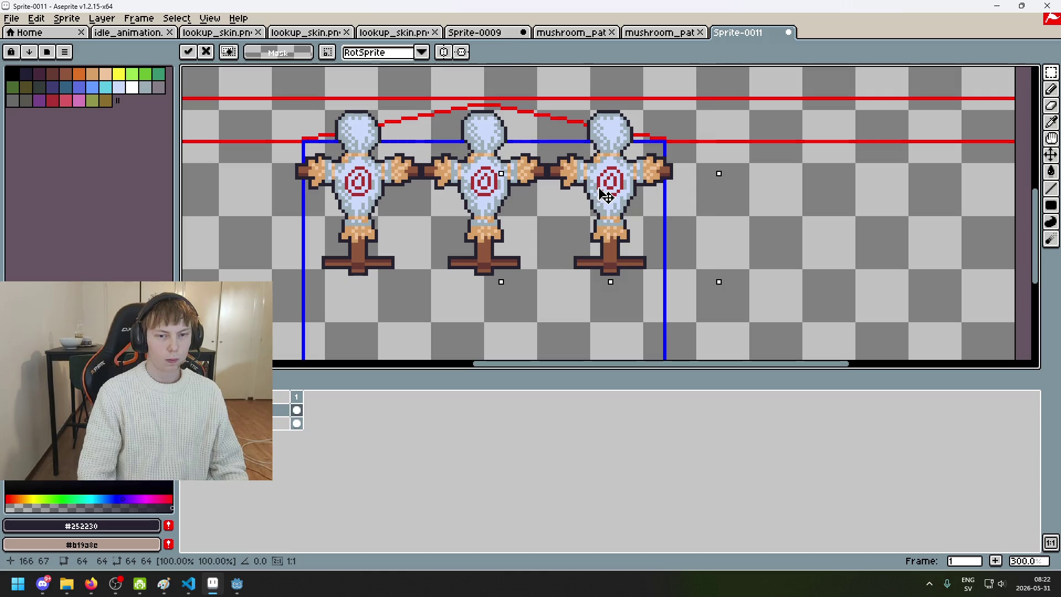
{"action": "scroll", "coordinate": [749, 220], "scroll_direction": "down", "scroll_amount": 1}
- Paste the fourth and fifth dummies at the row's end, then deselect with Ctrl+D
{"action": "key", "text": "ctrl+v"}
{"action": "left_click_drag", "start_coordinate": [368, 243], "coordinate": [483, 233]}
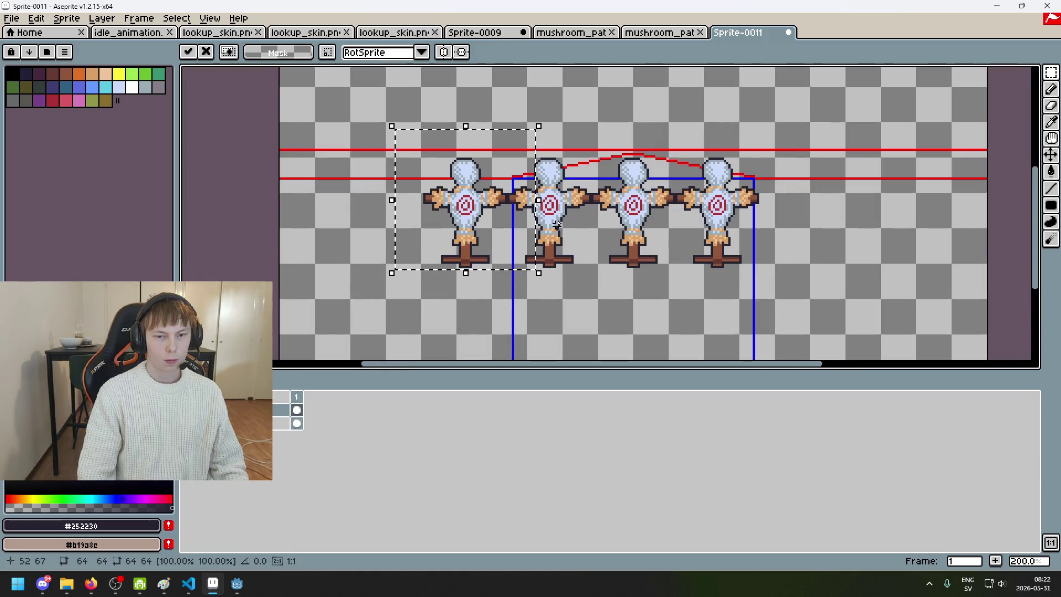
{"action": "scroll", "coordinate": [568, 215], "scroll_direction": "right", "scroll_amount": 3}
{"action": "key", "text": "ctrl+v"}
{"action": "left_click_drag", "start_coordinate": [578, 246], "coordinate": [602, 237]}
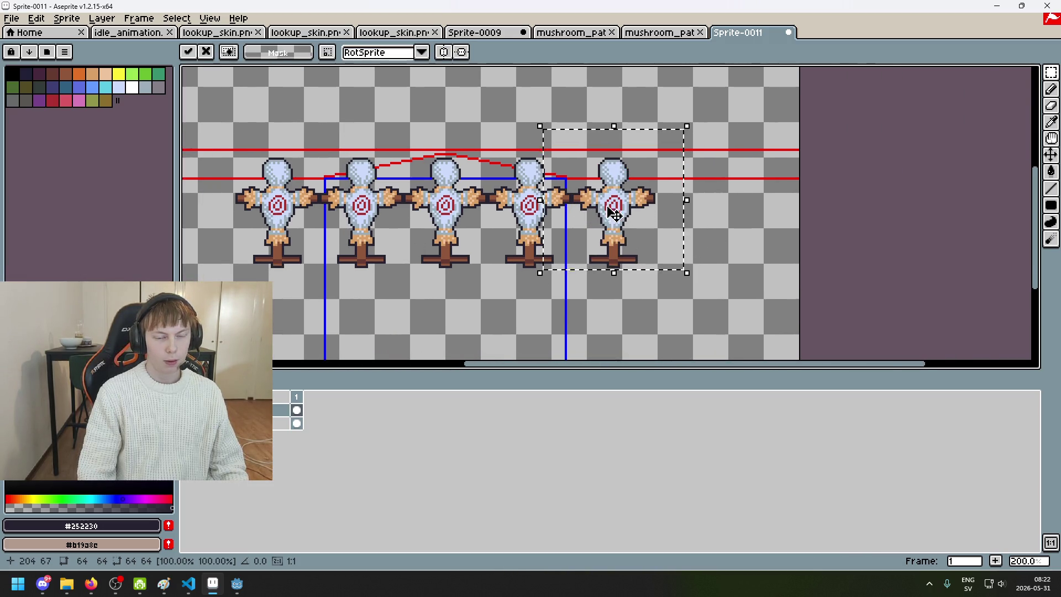
{"action": "scroll", "coordinate": [613, 210], "scroll_direction": "up", "scroll_amount": 3}
{"action": "scroll", "coordinate": [613, 209], "scroll_direction": "down", "scroll_amount": 4}
{"action": "key", "text": "ctrl+d"}
{"action": "scroll", "coordinate": [561, 215], "scroll_direction": "left", "scroll_amount": 1}
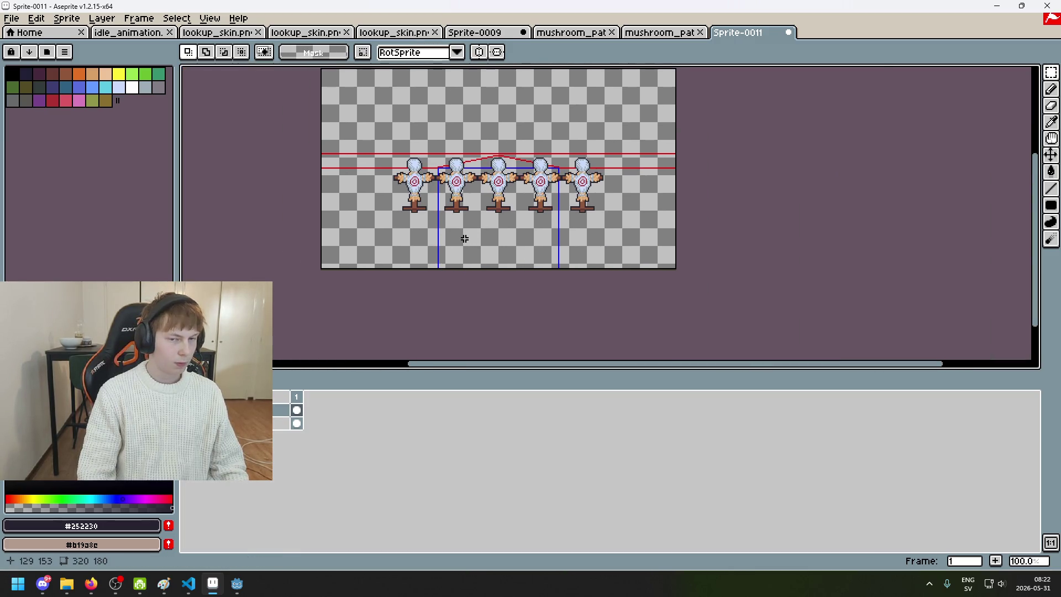
{"action": "scroll", "coordinate": [464, 238], "scroll_direction": "up", "scroll_amount": 1}
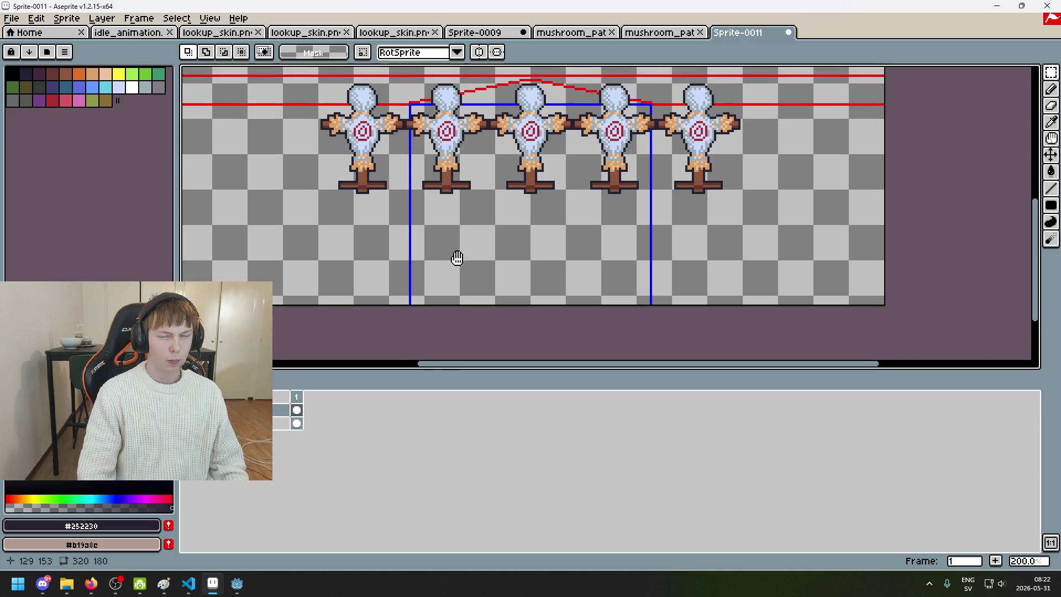
{"action": "scroll", "coordinate": [644, 227], "scroll_direction": "up", "scroll_amount": 2}
{"action": "mouse_move", "coordinate": [644, 227]}
{"action": "left_mouse_down"}
{"action": "mouse_move", "coordinate": [631, 253]}
{"action": "mouse_move", "coordinate": [488, 277]}
{"action": "left_mouse_up"}
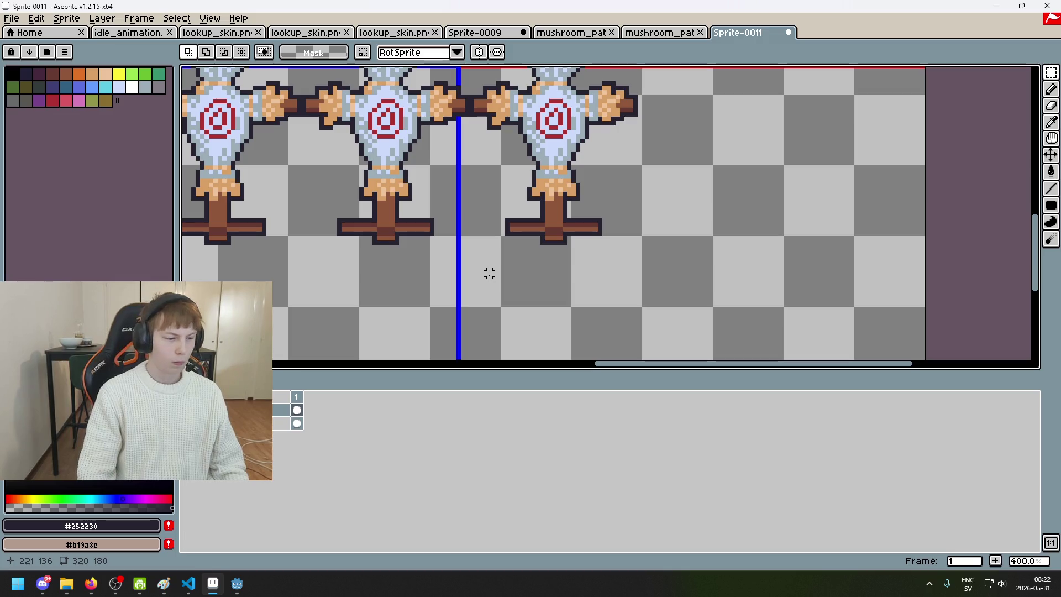
{"action": "scroll", "coordinate": [480, 269], "scroll_direction": "down", "scroll_amount": 1}
{"action": "mouse_move", "coordinate": [481, 269]}
{"action": "left_mouse_down"}
{"action": "mouse_move", "coordinate": [515, 288]}
{"action": "mouse_move", "coordinate": [469, 303]}
{"action": "mouse_move", "coordinate": [596, 299]}
{"action": "left_mouse_up"}
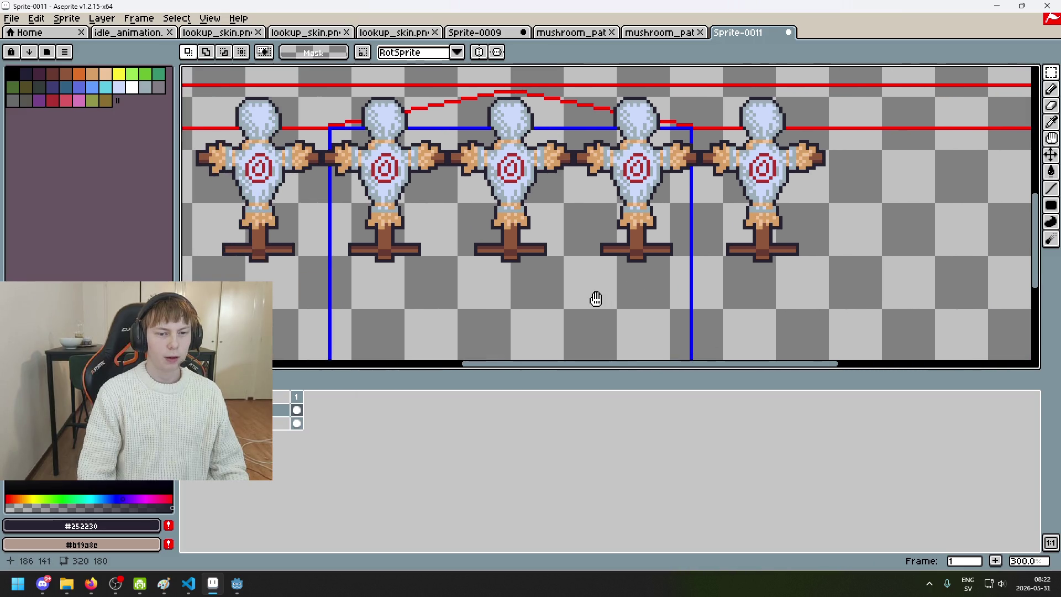
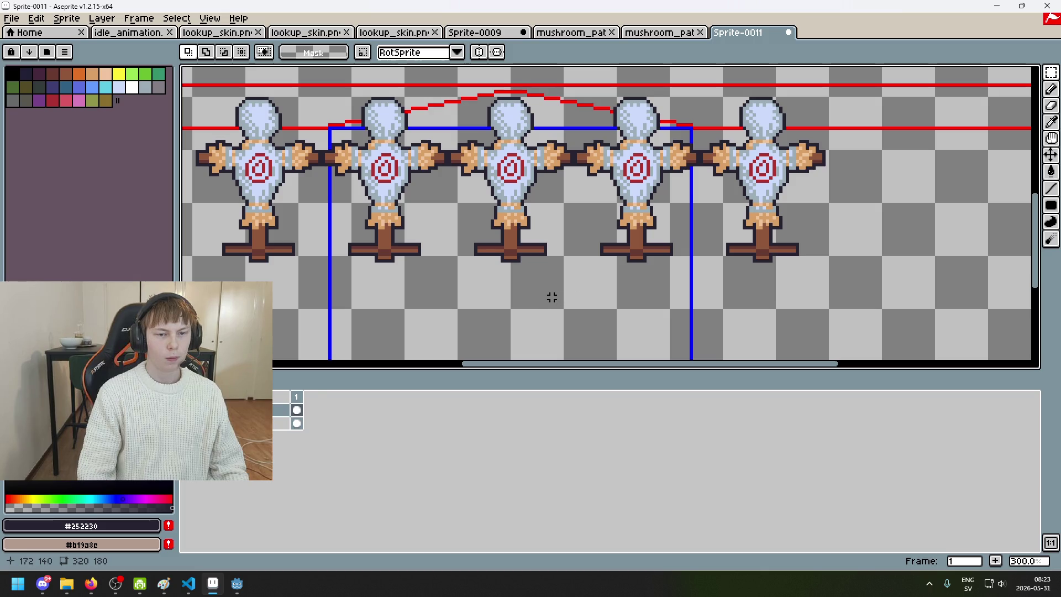
- Hide the red and blue guide lines and pan the view to the dummies' bases
{"action": "key", "text": "ctrl+z"}
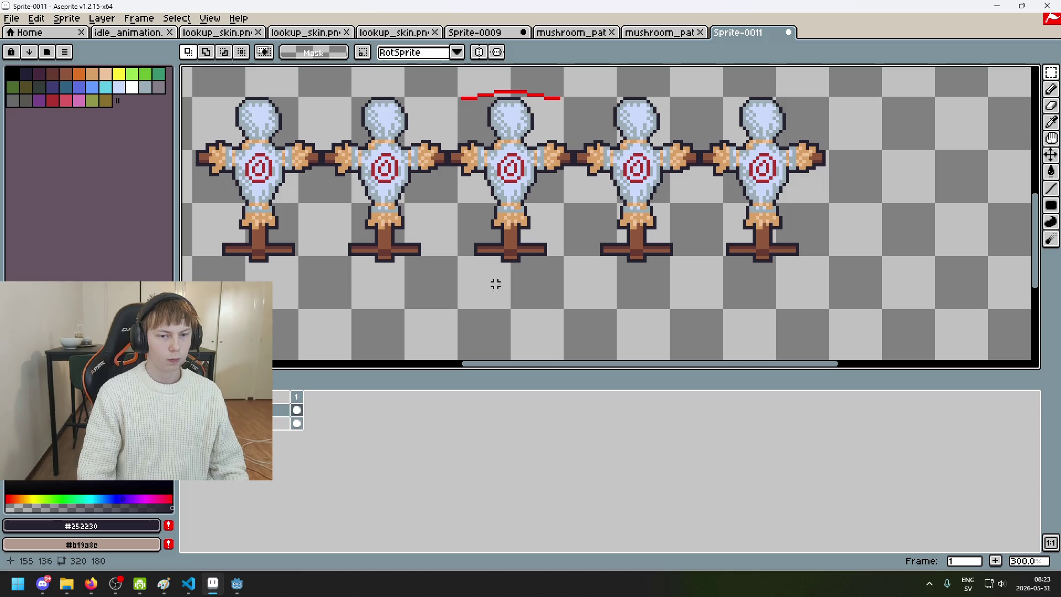
{"action": "scroll", "coordinate": [505, 264], "scroll_direction": "up", "scroll_amount": 2}
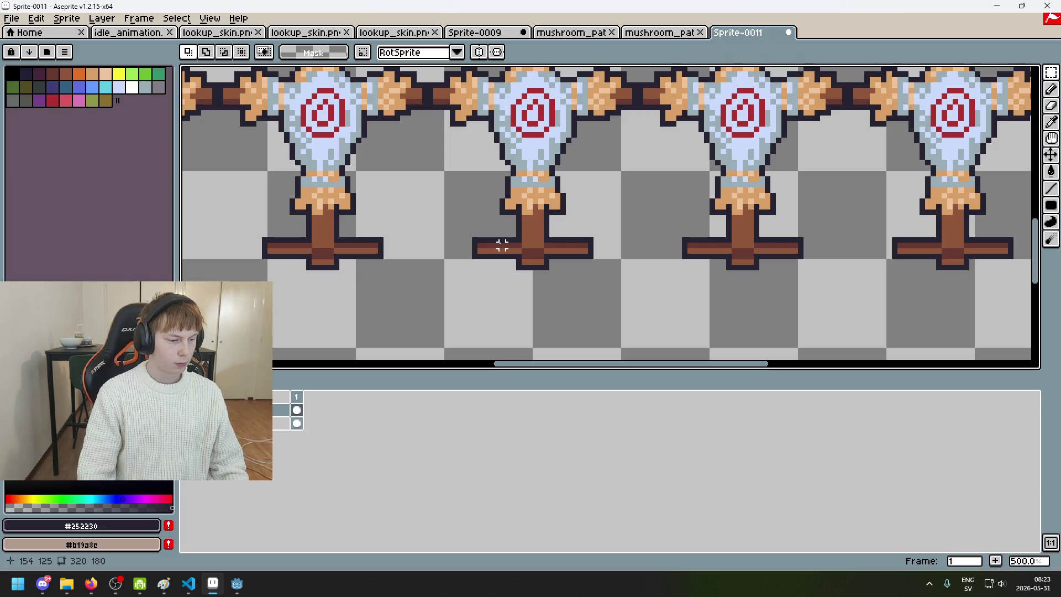
{"action": "mouse_move", "coordinate": [545, 265]}
{"action": "left_mouse_down"}
{"action": "mouse_move", "coordinate": [523, 282]}
{"action": "mouse_move", "coordinate": [514, 312]}
{"action": "mouse_move", "coordinate": [597, 208]}
{"action": "mouse_move", "coordinate": [588, 221]}
{"action": "left_mouse_up"}
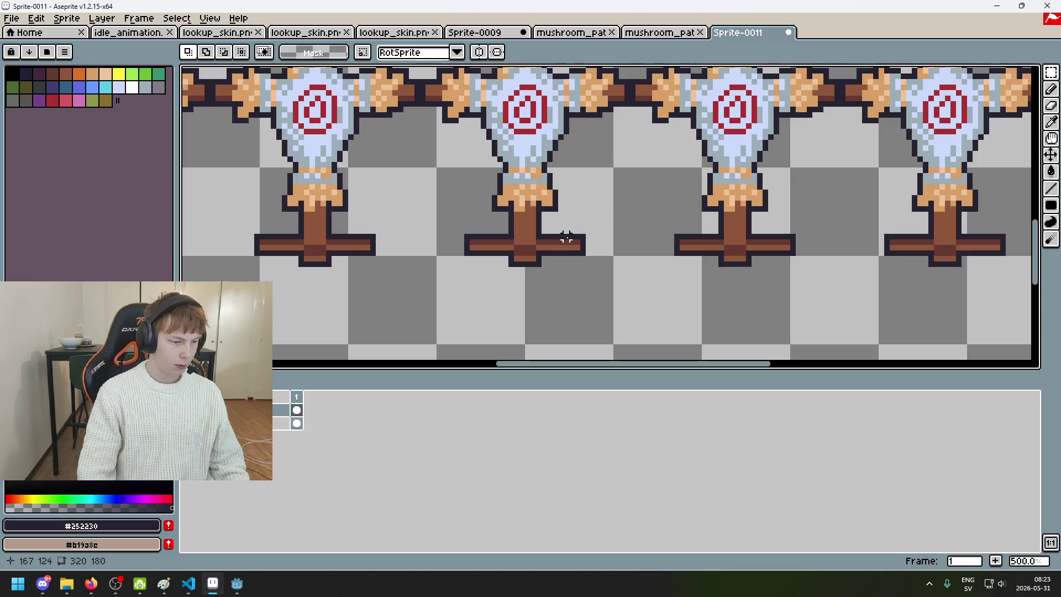
{"action": "scroll", "coordinate": [566, 238], "scroll_direction": "down", "scroll_amount": 3}
- Switch to the Sprite-0009 room sprite, clear the selection, and bring up the battle_room scene
{"action": "left_click", "coordinate": [474, 32]}
{"action": "scroll", "coordinate": [688, 187], "scroll_direction": "up", "scroll_amount": 3}
{"action": "scroll", "coordinate": [688, 187], "scroll_direction": "down", "scroll_amount": 1}
{"action": "key", "text": "ctrl+d"}
{"action": "scroll", "coordinate": [600, 243], "scroll_direction": "up", "scroll_amount": 1}
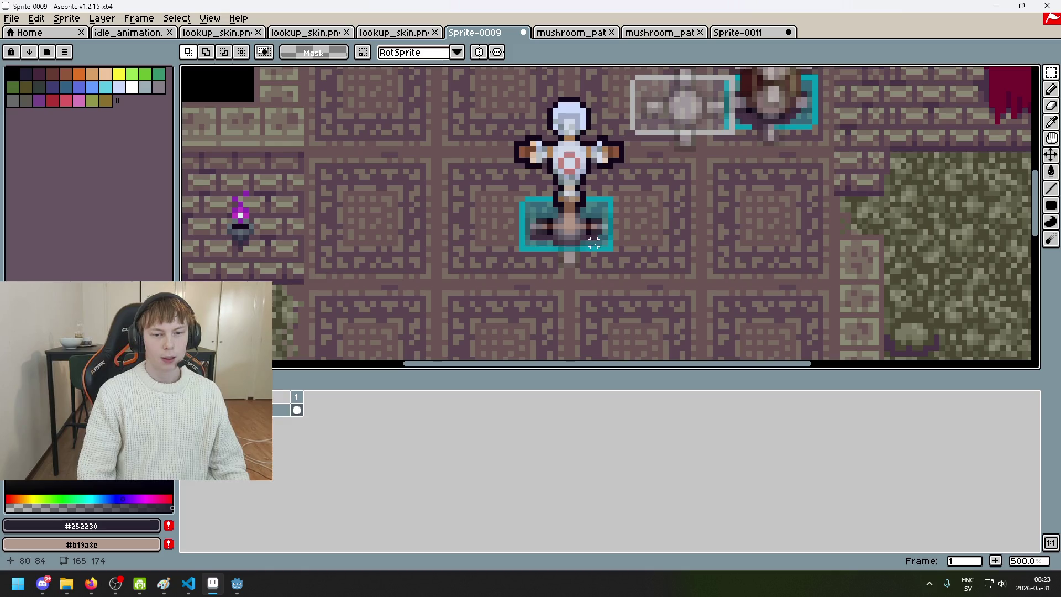
{"action": "mouse_move", "coordinate": [237, 584]}
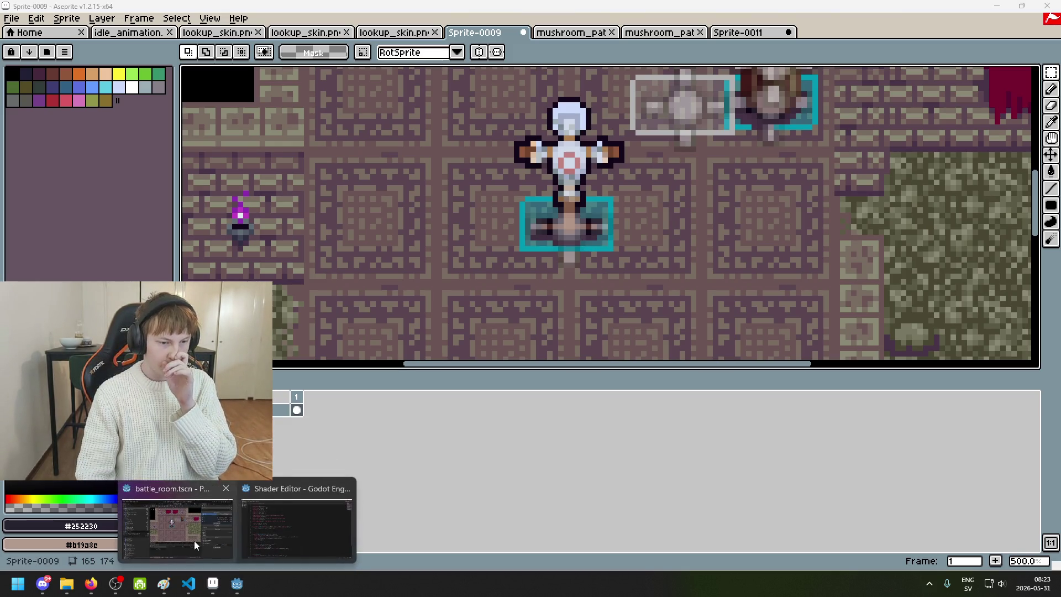
{"action": "left_click", "coordinate": [197, 542]}
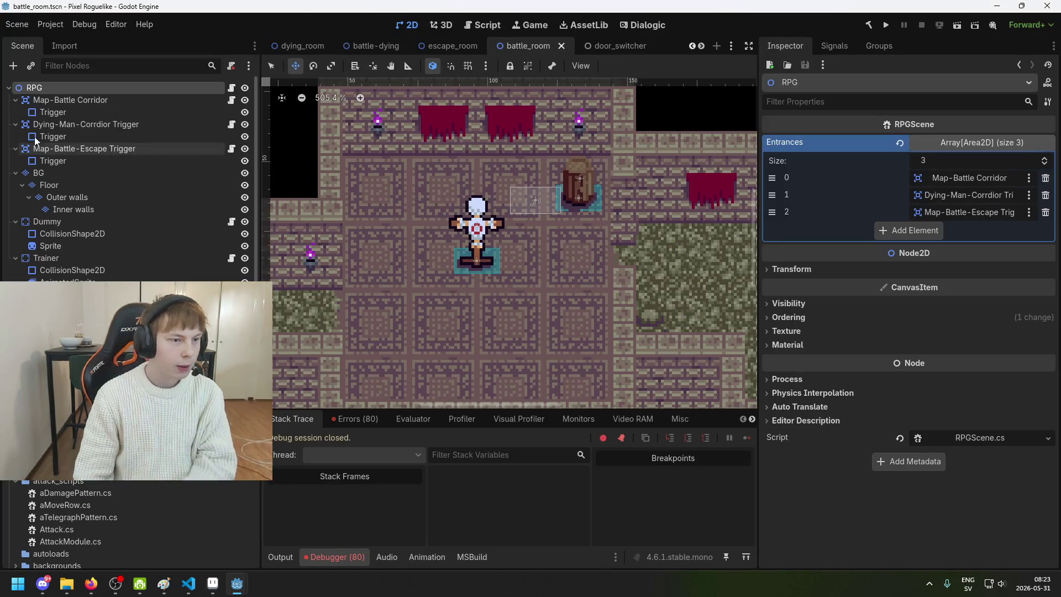
- Zoom Godot's battle_room viewport onto the dummy, then return to Aseprite's Sprite-0009
{"action": "scroll", "coordinate": [476, 253], "scroll_direction": "up", "scroll_amount": 3}
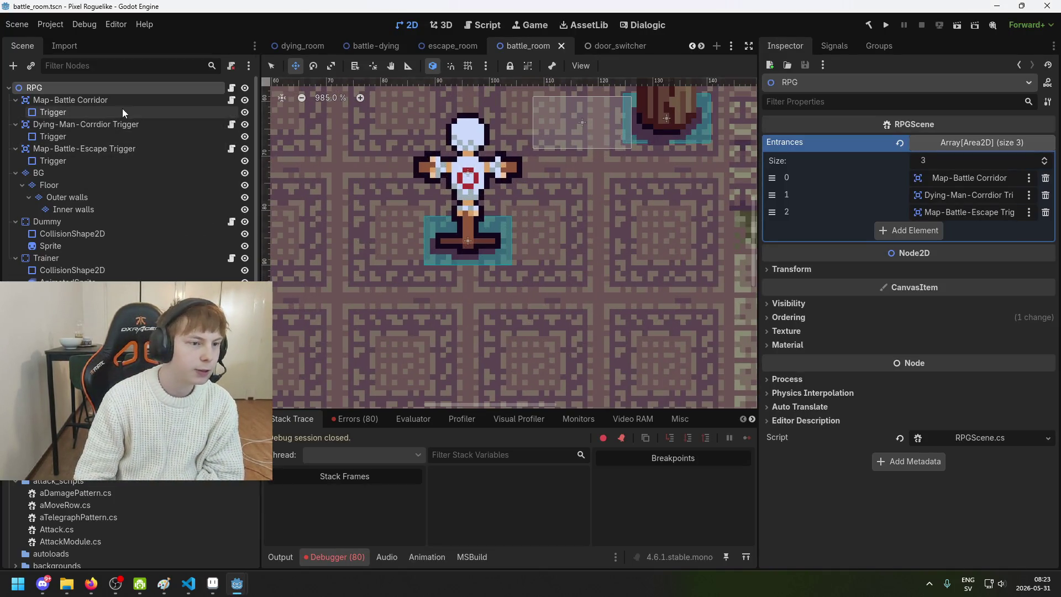
{"action": "left_click", "coordinate": [245, 111]}
{"action": "scroll", "coordinate": [552, 182], "scroll_direction": "down", "scroll_amount": 5}
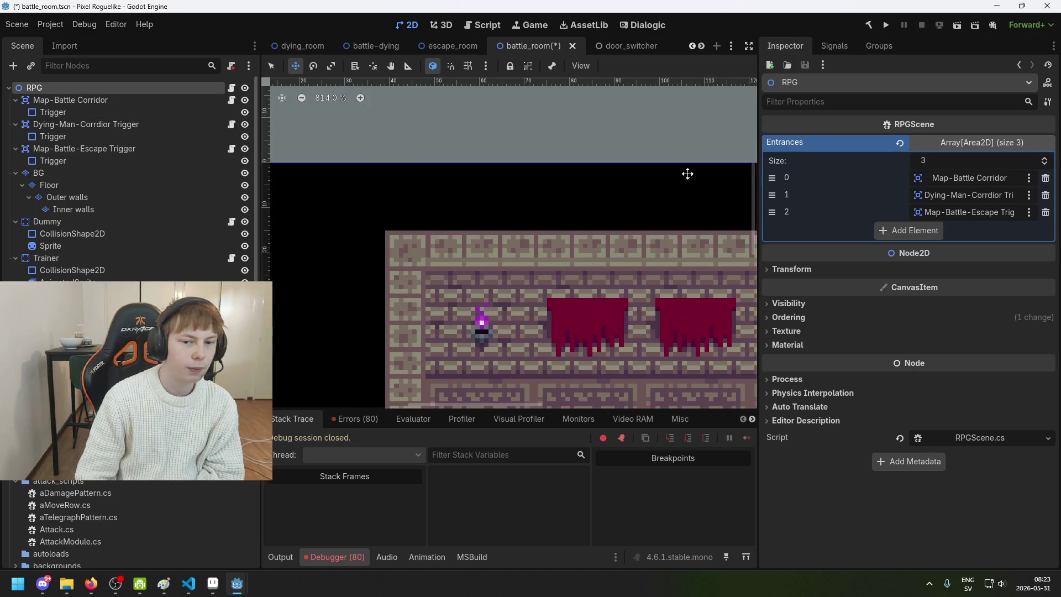
{"action": "scroll", "coordinate": [583, 211], "scroll_direction": "up", "scroll_amount": 5}
{"action": "scroll", "coordinate": [583, 211], "scroll_direction": "up", "scroll_amount": 3}
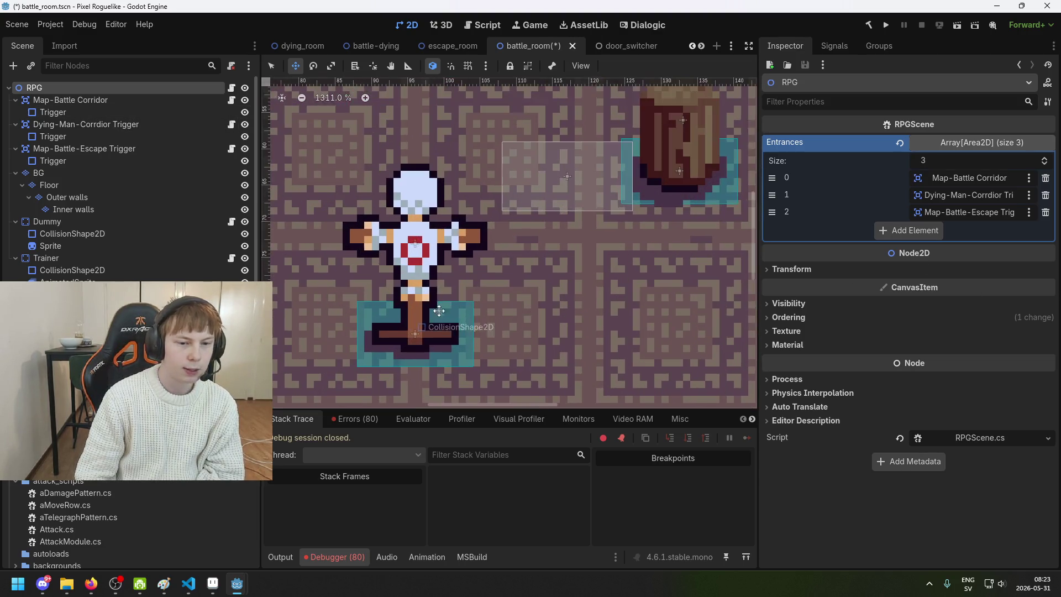
{"action": "scroll", "coordinate": [506, 336], "scroll_direction": "down", "scroll_amount": 2}
{"action": "scroll", "coordinate": [506, 336], "scroll_direction": "down", "scroll_amount": 6}
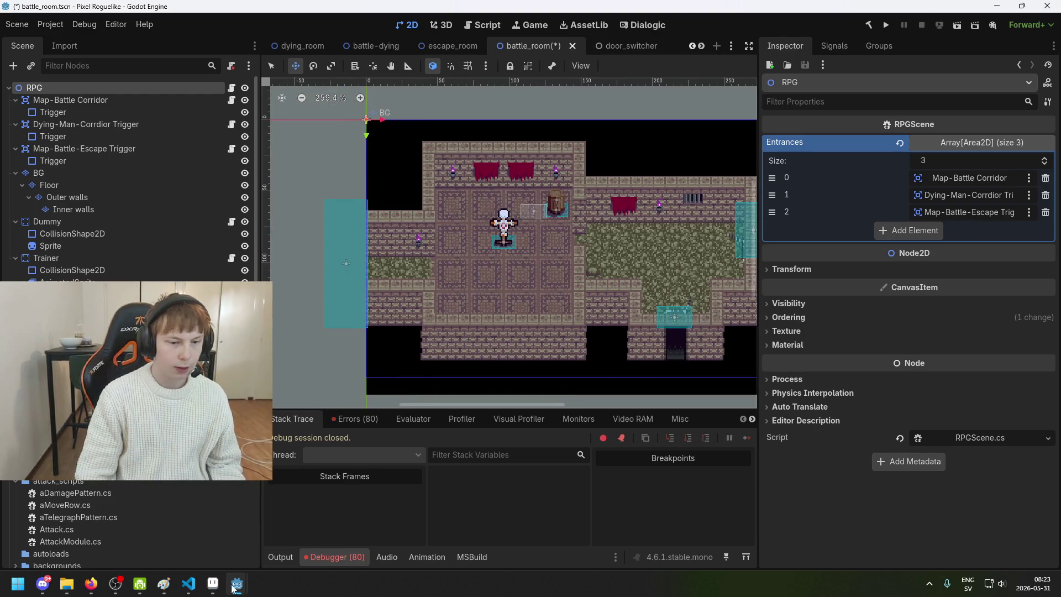
{"action": "left_click", "coordinate": [212, 584]}
{"action": "scroll", "coordinate": [518, 249], "scroll_direction": "down", "scroll_amount": 3}
{"action": "scroll", "coordinate": [517, 249], "scroll_direction": "up", "scroll_amount": 3}
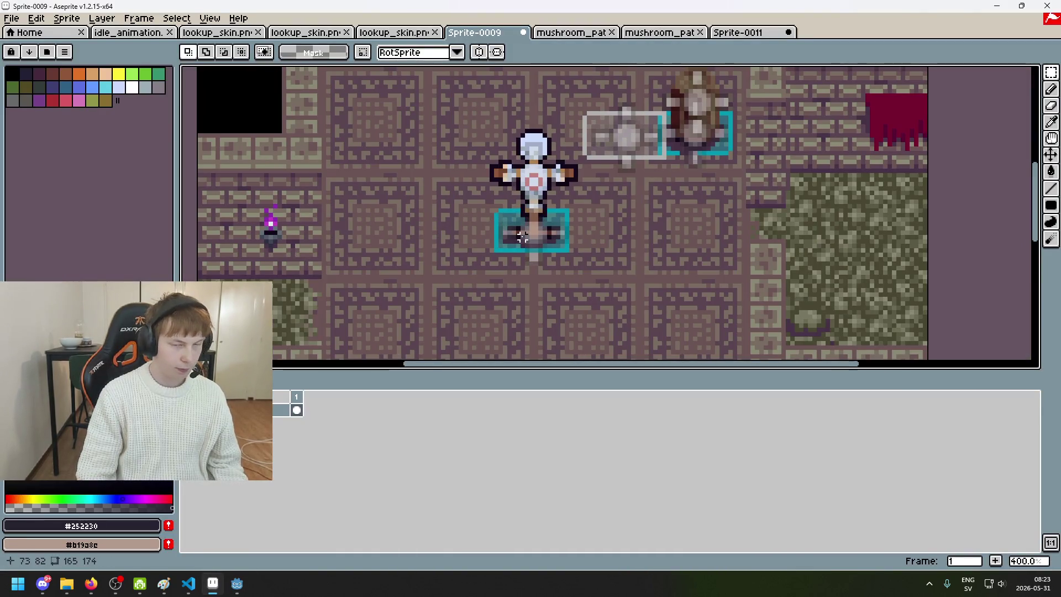
- Move the Sprite-0011 tab beside Sprite-0009 and flip between the two sprites
{"action": "scroll", "coordinate": [547, 142], "scroll_direction": "down", "scroll_amount": 1}
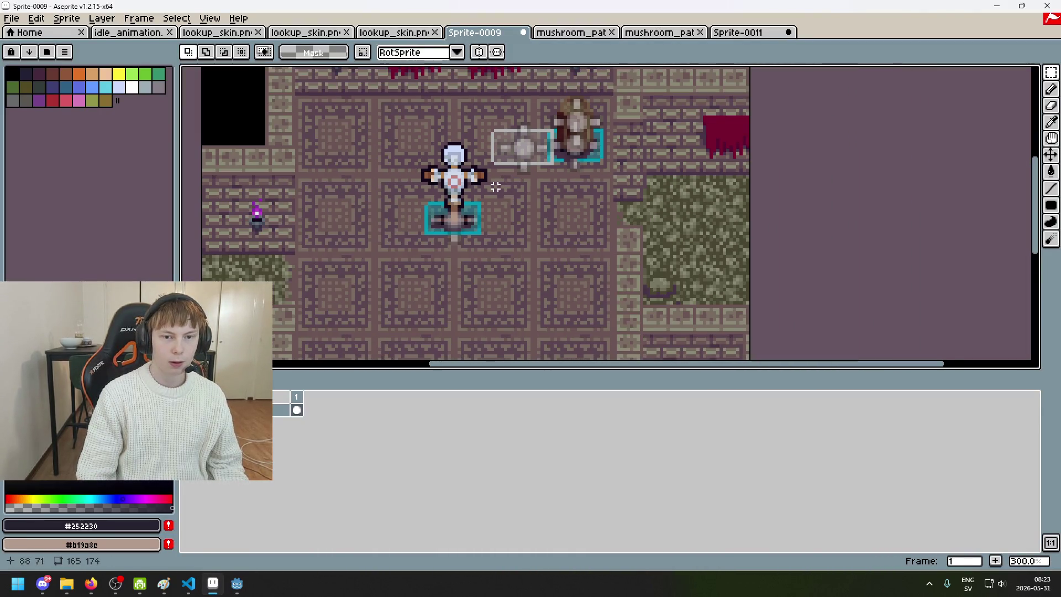
{"action": "scroll", "coordinate": [496, 187], "scroll_direction": "down", "scroll_amount": 1}
{"action": "left_click_drag", "start_coordinate": [718, 33], "coordinate": [586, 39]}
{"action": "left_click", "coordinate": [500, 34]}
{"action": "left_click", "coordinate": [561, 34]}
- Center Sprite-0011's dummies and guide lines in view, comparing against Sprite-0009
{"action": "scroll", "coordinate": [378, 305], "scroll_direction": "down", "scroll_amount": 2}
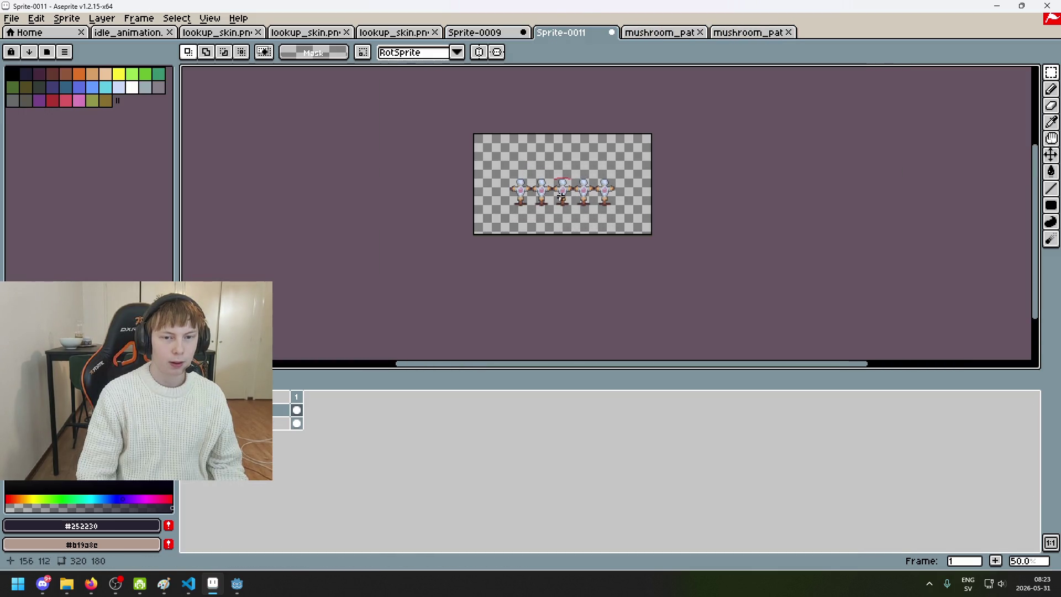
{"action": "scroll", "coordinate": [557, 189], "scroll_direction": "up", "scroll_amount": 3}
{"action": "left_click_drag", "start_coordinate": [556, 189], "coordinate": [504, 230]}
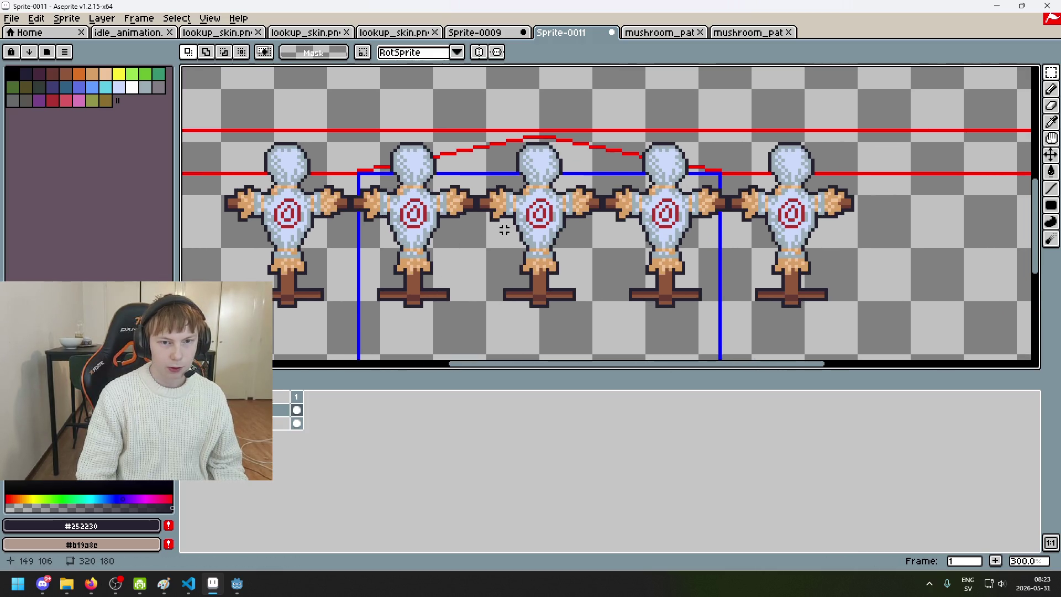
{"action": "scroll", "coordinate": [538, 232], "scroll_direction": "down", "scroll_amount": 2}
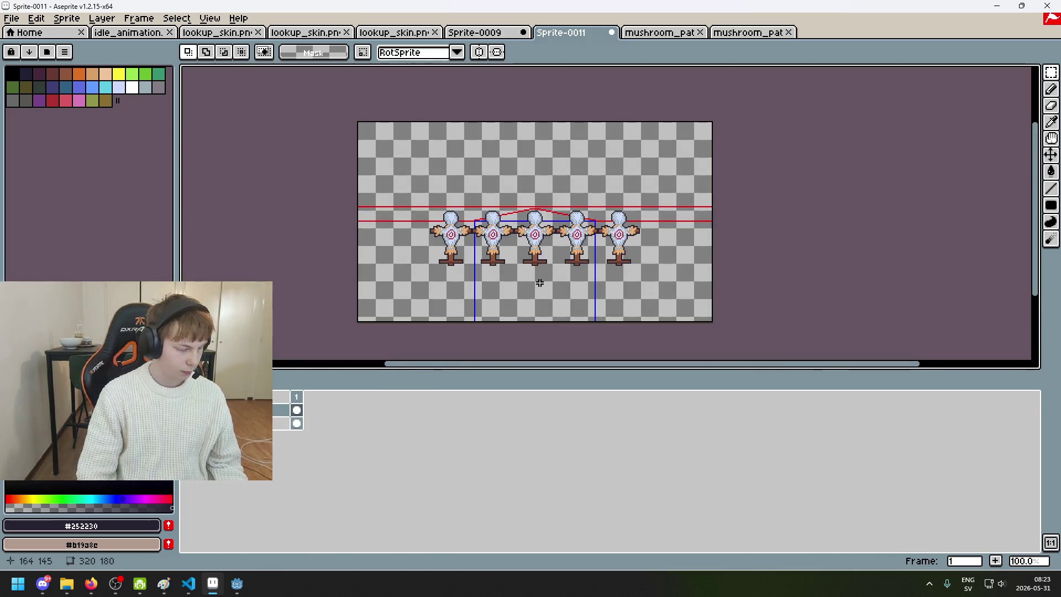
{"action": "scroll", "coordinate": [527, 271], "scroll_direction": "up", "scroll_amount": 1}
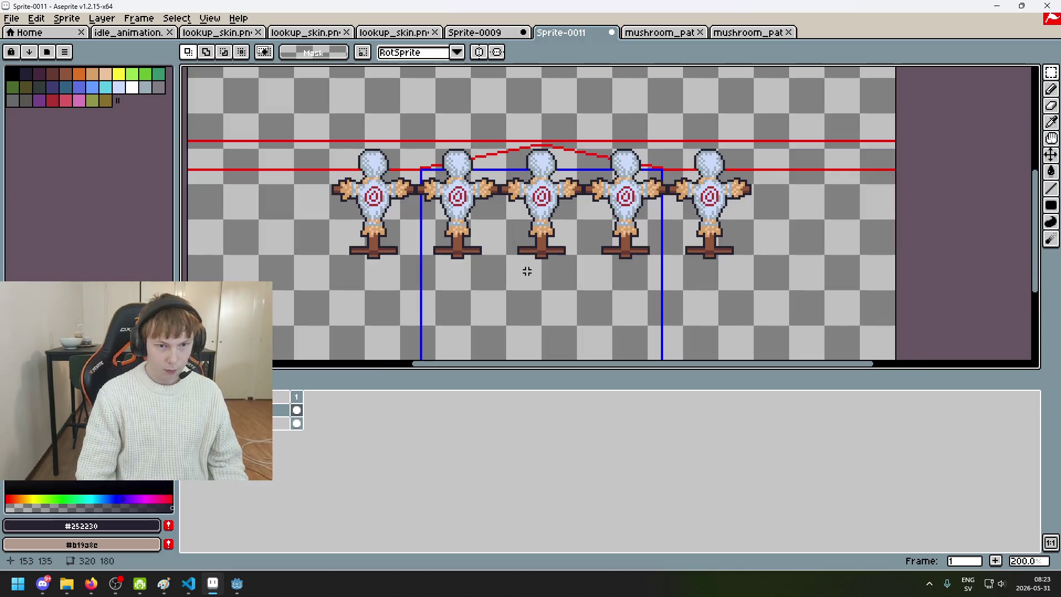
{"action": "mouse_move", "coordinate": [513, 273]}
{"action": "left_mouse_down"}
{"action": "mouse_move", "coordinate": [588, 229]}
{"action": "mouse_move", "coordinate": [486, 237]}
{"action": "left_mouse_up"}
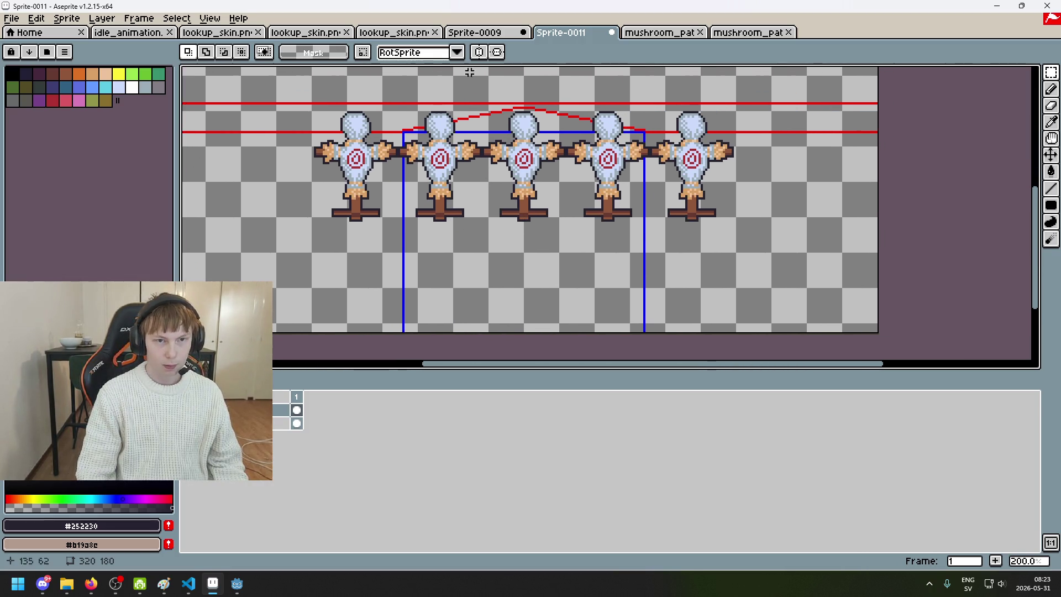
{"action": "left_click", "coordinate": [475, 34]}
{"action": "left_click", "coordinate": [575, 33]}
{"action": "mouse_move", "coordinate": [420, 215]}
{"action": "left_mouse_down"}
{"action": "mouse_move", "coordinate": [514, 215]}
{"action": "mouse_move", "coordinate": [532, 240]}
{"action": "left_mouse_up"}
- Toggle the dummy layer off and on, then marquee a tall strip around the left blue line
{"action": "left_click", "coordinate": [188, 423]}
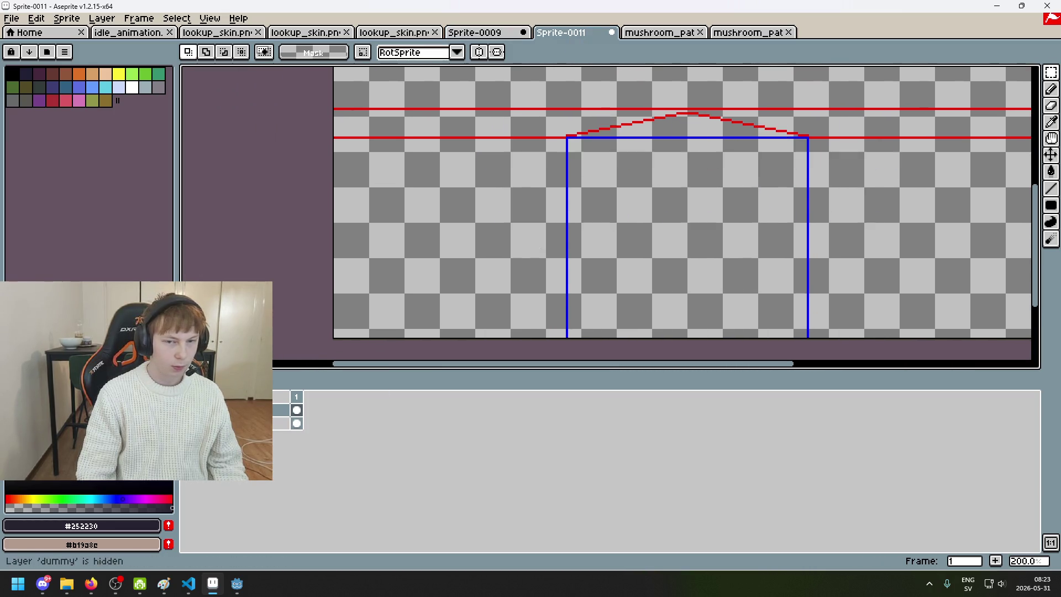
{"action": "left_click", "coordinate": [188, 423]}
{"action": "left_click", "coordinate": [1050, 72]}
{"action": "left_click_drag", "start_coordinate": [589, 337], "coordinate": [480, 136]}
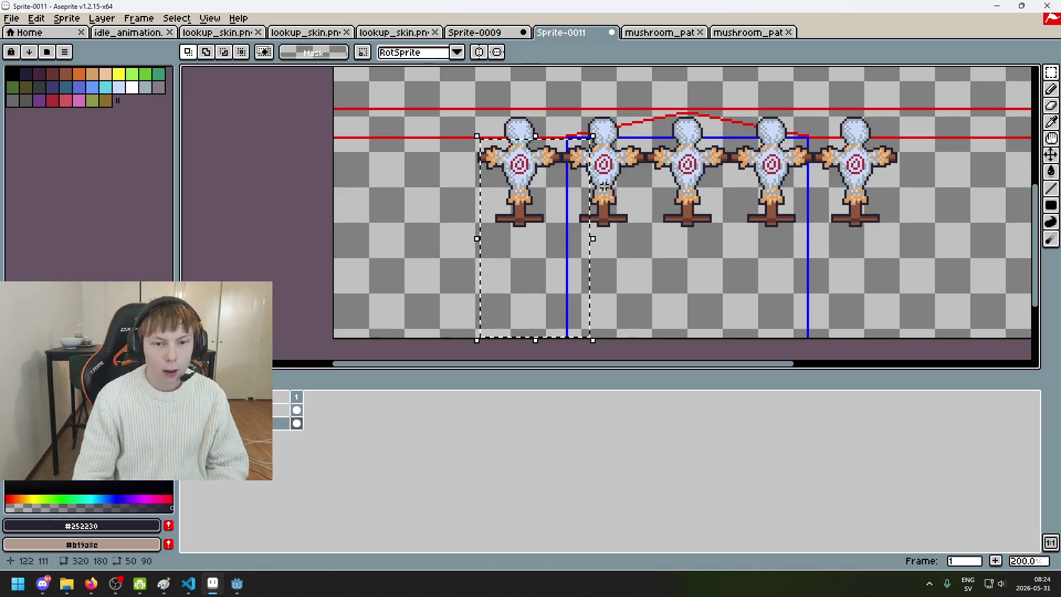
- Shift the left blue guide line 25 pixels left and confirm the move
{"action": "key", "text": "Left"}
{"action": "key", "text": "Left"}
{"action": "key", "text": "Left"}
{"action": "key", "text": "Left"}
{"action": "key", "text": "Left"}
{"action": "key", "text": "Left"}
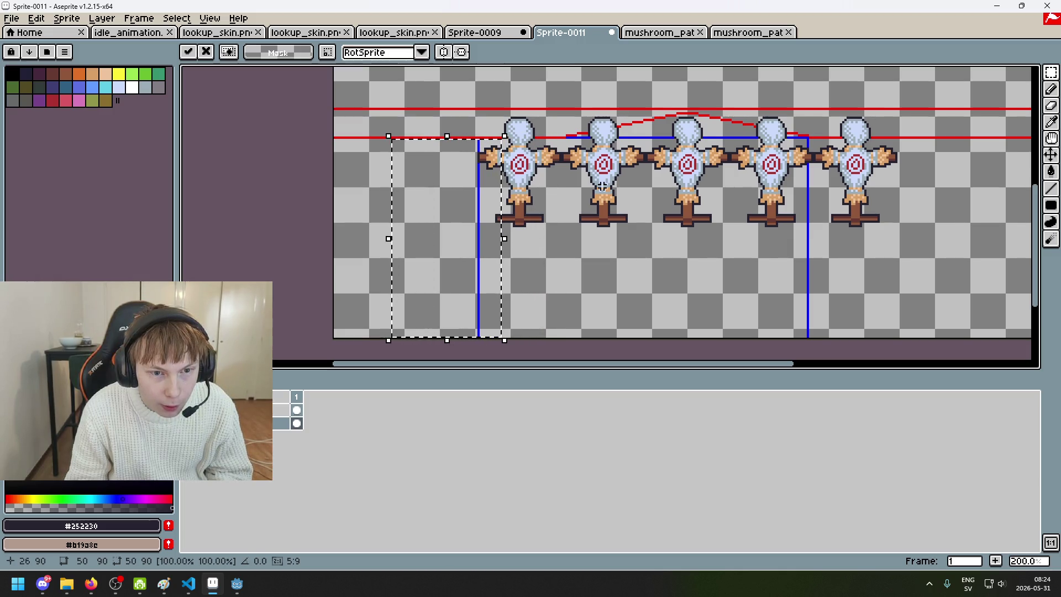
{"action": "key", "text": "ctrl+z"}
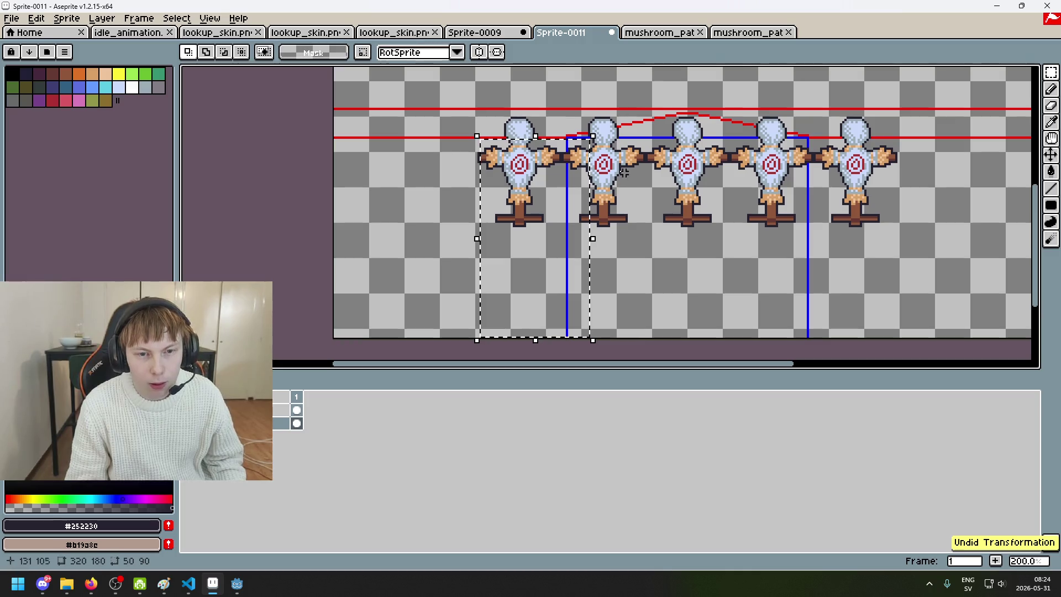
{"action": "key", "text": "Left"}
{"action": "key", "text": "Left"}
{"action": "key", "text": "Left"}
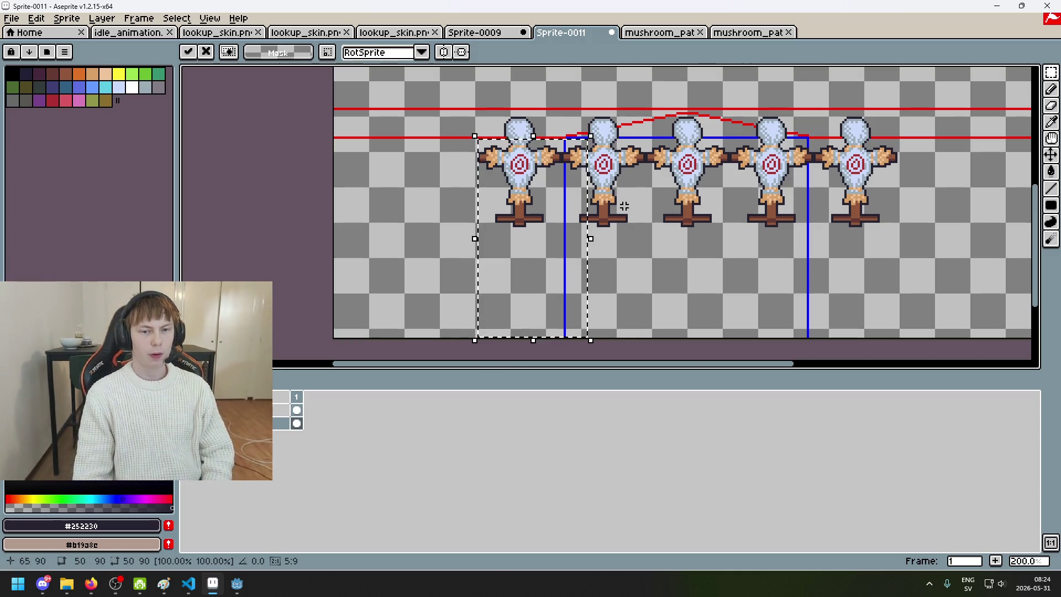
{"action": "key", "text": "Left"}
{"action": "key", "text": "Left"}
{"action": "key", "text": "Left"}
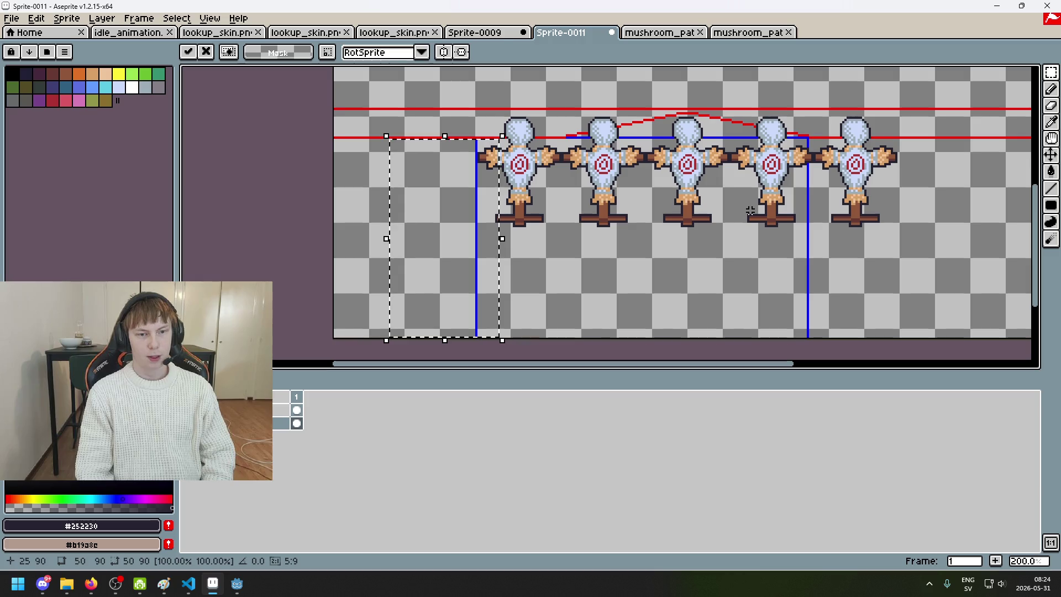
{"action": "key", "text": "Return"}
- Select the right blue guide line and move it right, just past the last dummy's arm
{"action": "scroll", "coordinate": [544, 175], "scroll_direction": "up", "scroll_amount": 4}
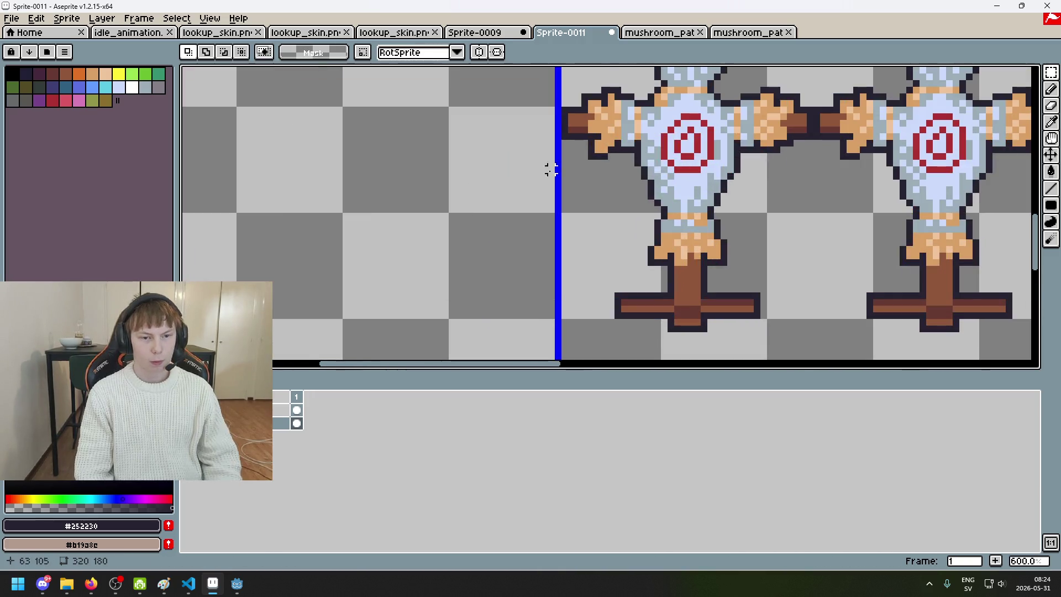
{"action": "scroll", "coordinate": [552, 166], "scroll_direction": "down", "scroll_amount": 3}
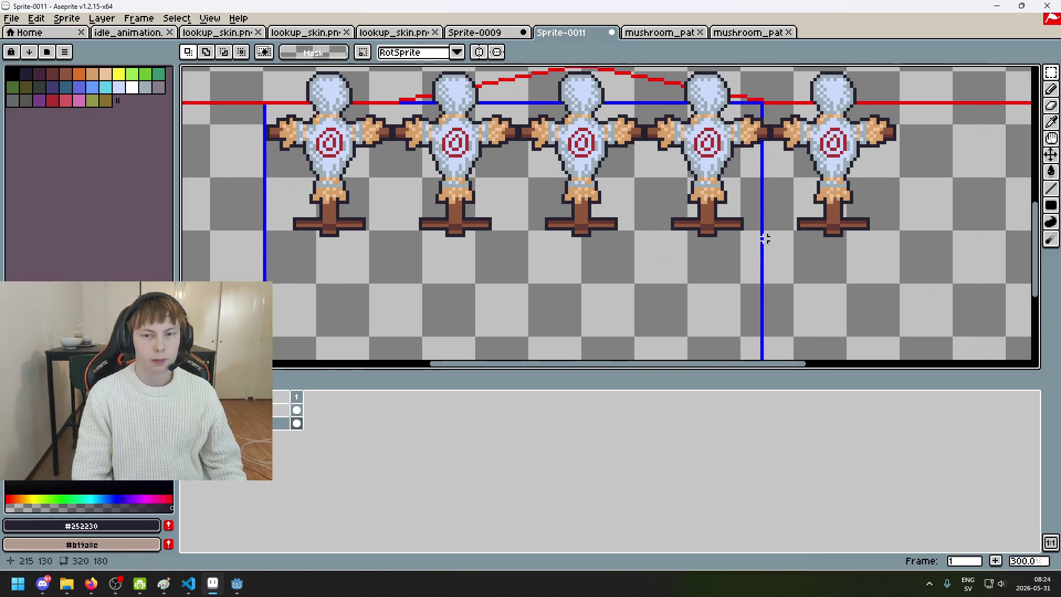
{"action": "scroll", "coordinate": [765, 238], "scroll_direction": "right", "scroll_amount": 3}
{"action": "mouse_move", "coordinate": [602, 83]}
{"action": "left_mouse_down"}
{"action": "mouse_move", "coordinate": [635, 225]}
{"action": "mouse_move", "coordinate": [672, 306]}
{"action": "left_mouse_up"}
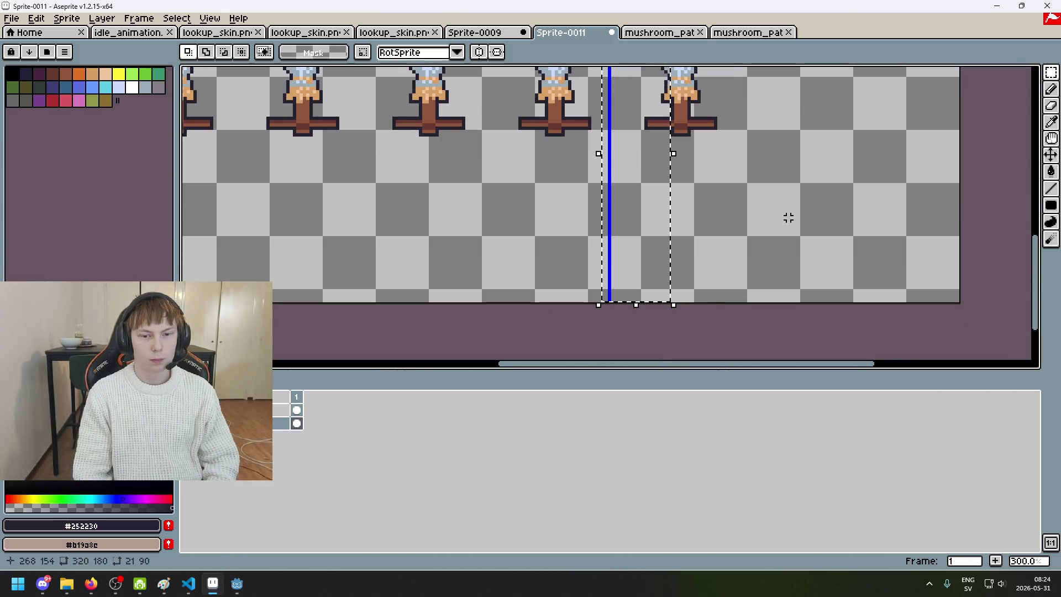
{"action": "left_click_drag", "start_coordinate": [785, 224], "coordinate": [668, 336]}
{"action": "key", "text": "Right"}
{"action": "key", "text": "Right"}
{"action": "key", "text": "Right"}
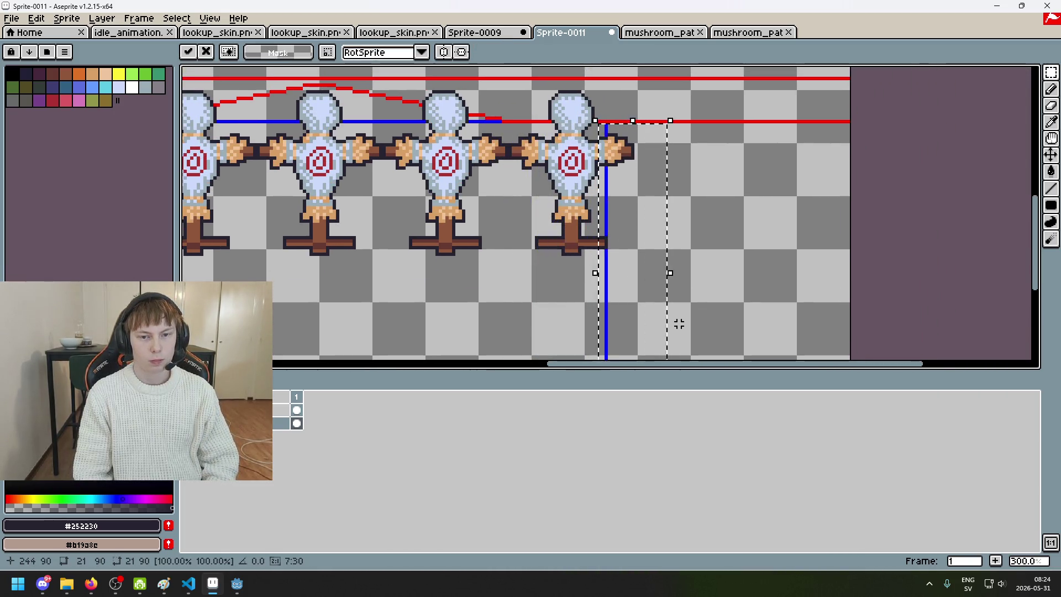
{"action": "left_click", "coordinate": [746, 293]}
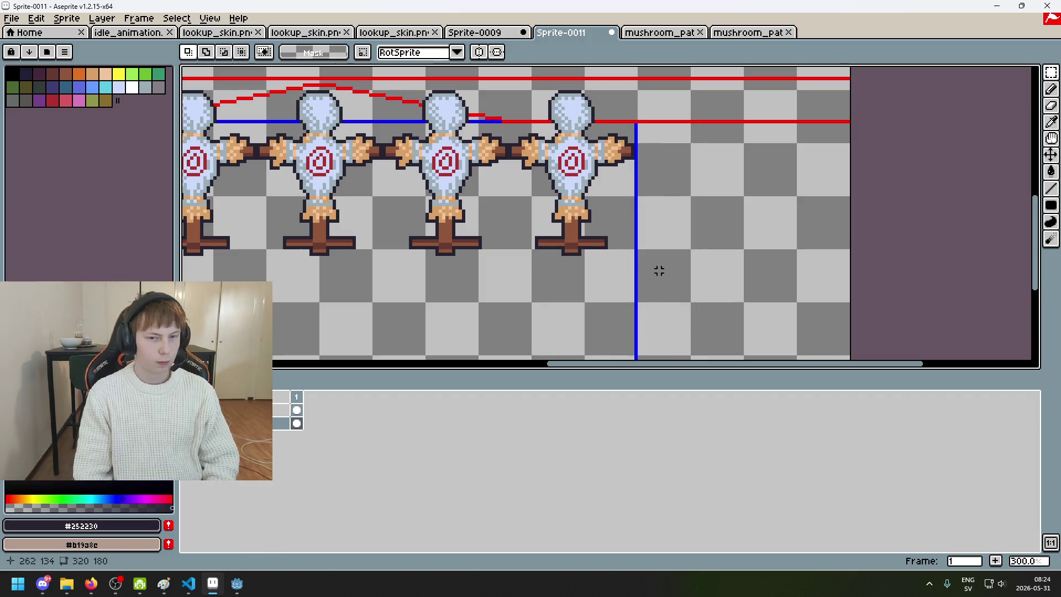
{"action": "scroll", "coordinate": [576, 261], "scroll_direction": "down", "scroll_amount": 1}
{"action": "scroll", "coordinate": [674, 276], "scroll_direction": "up", "scroll_amount": 3}
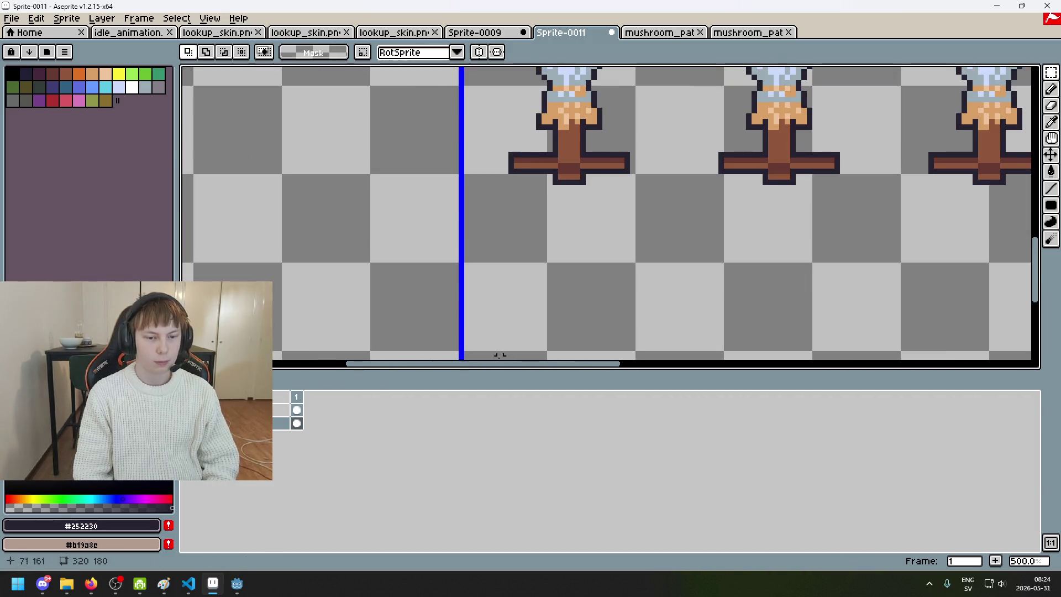
{"action": "scroll", "coordinate": [481, 276], "scroll_direction": "down", "scroll_amount": 4}
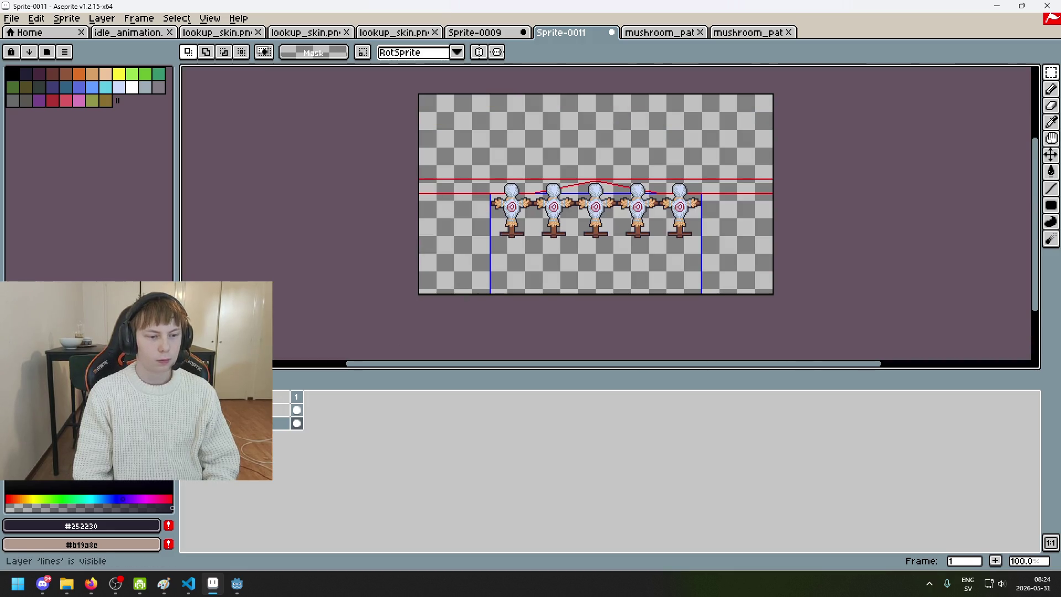
{"action": "scroll", "coordinate": [519, 199], "scroll_direction": "up", "scroll_amount": 4}
- With the Pencil and the picked blue, draw over the red segment up to the vertical line's corner
{"action": "key", "text": "b"}
{"action": "scroll", "coordinate": [377, 170], "scroll_direction": "up", "scroll_amount": 1}
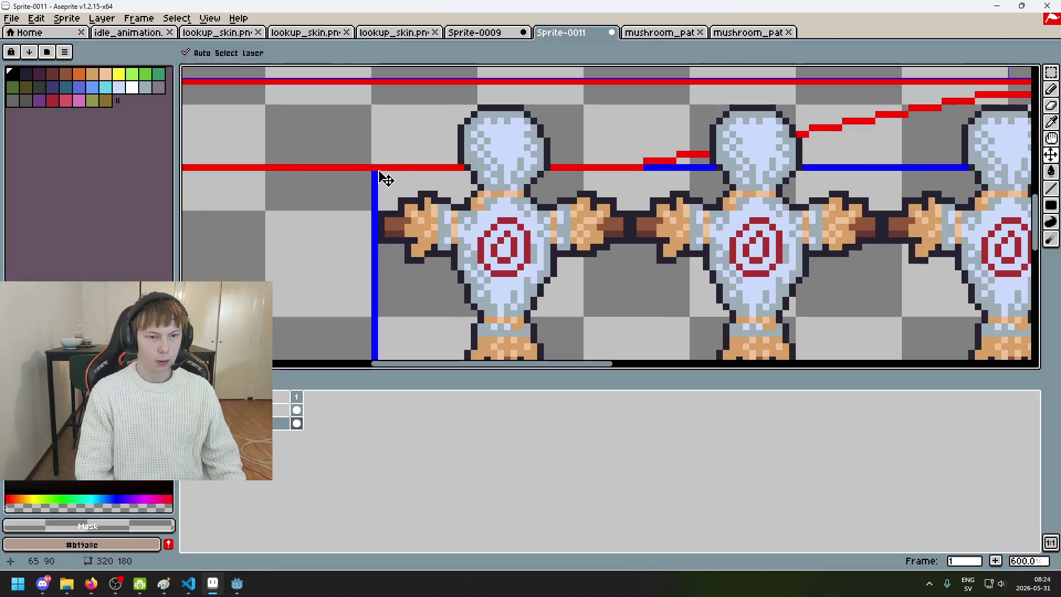
{"action": "left_click", "coordinate": [659, 164], "text": "alt"}
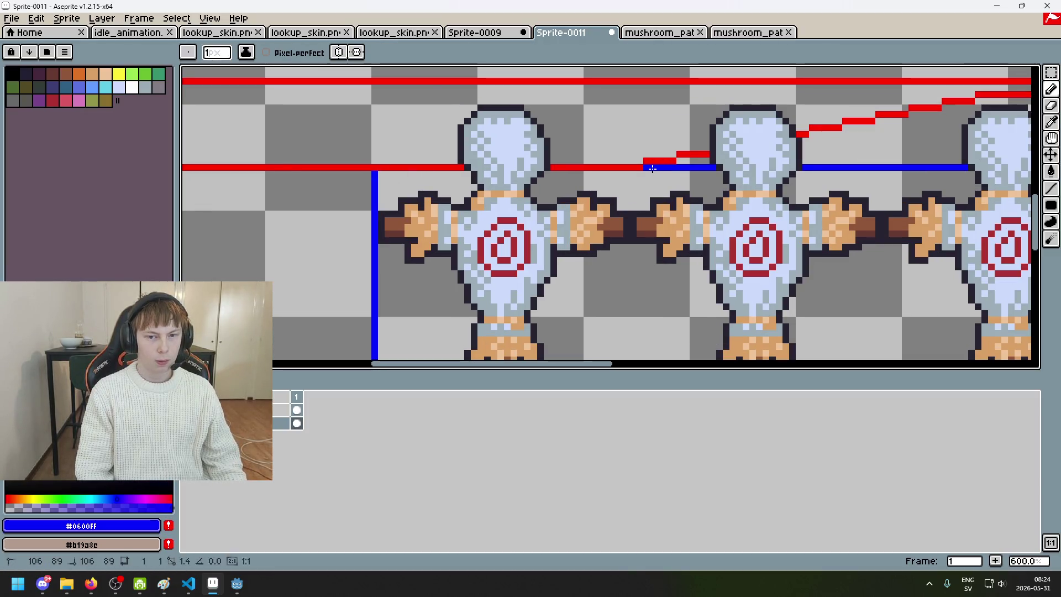
{"action": "left_click", "coordinate": [372, 167], "text": "shift"}
{"action": "scroll", "coordinate": [371, 167], "scroll_direction": "down", "scroll_amount": 1}
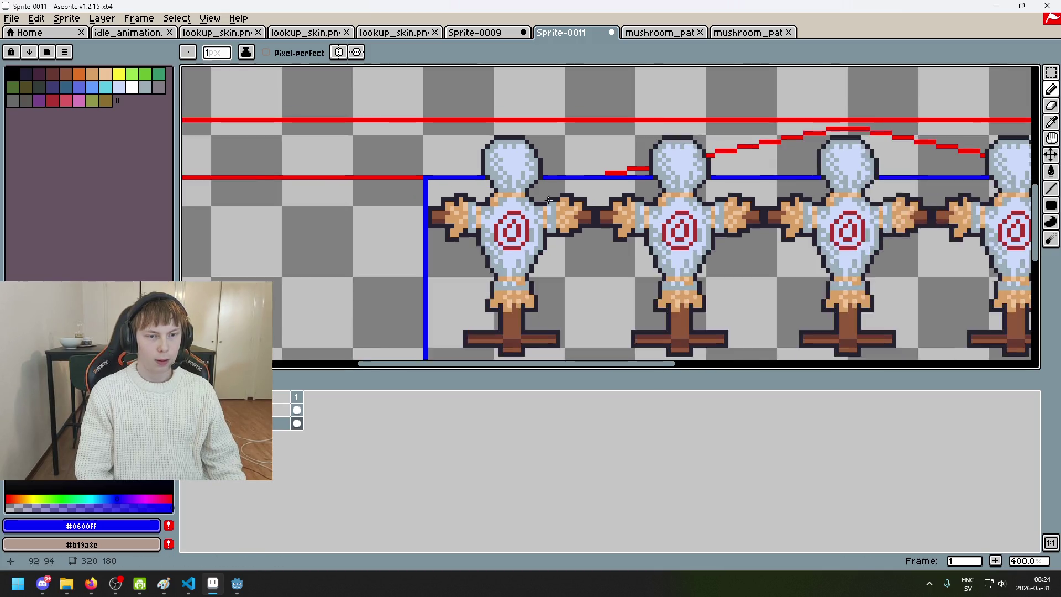
{"action": "scroll", "coordinate": [597, 177], "scroll_direction": "down", "scroll_amount": 3}
{"action": "scroll", "coordinate": [612, 208], "scroll_direction": "up", "scroll_amount": 2}
{"action": "left_click", "coordinate": [408, 209], "text": "shift"}
- Pick the red line's colour and try the Eraser, undoing the erase to restore the red segment
{"action": "scroll", "coordinate": [473, 225], "scroll_direction": "left", "scroll_amount": 5}
{"action": "scroll", "coordinate": [742, 193], "scroll_direction": "left", "scroll_amount": 4}
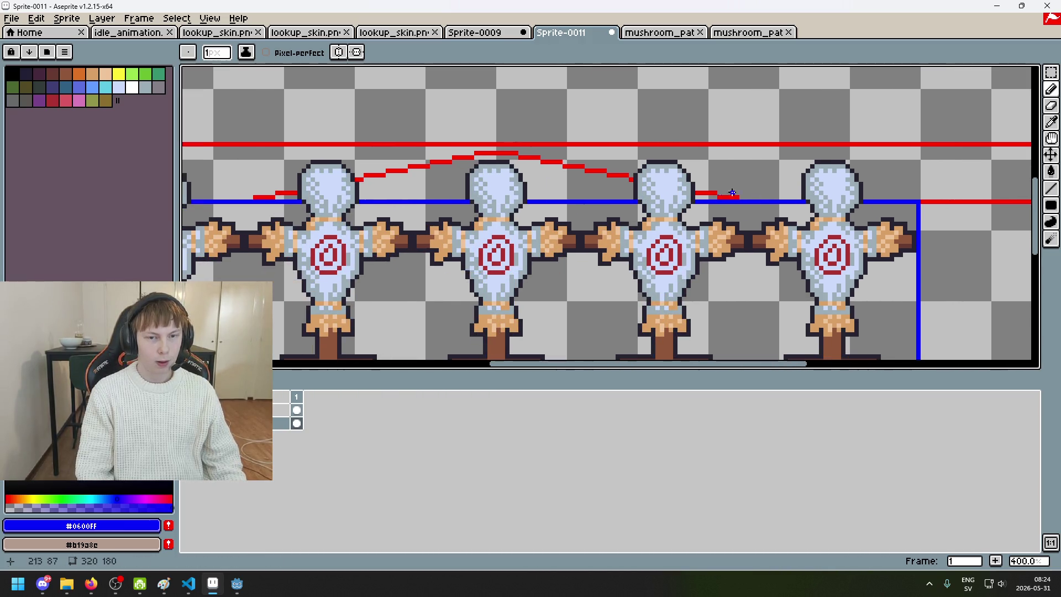
{"action": "scroll", "coordinate": [492, 158], "scroll_direction": "left", "scroll_amount": 1}
{"action": "scroll", "coordinate": [558, 158], "scroll_direction": "up", "scroll_amount": 2}
{"action": "left_click", "coordinate": [564, 145], "text": "alt"}
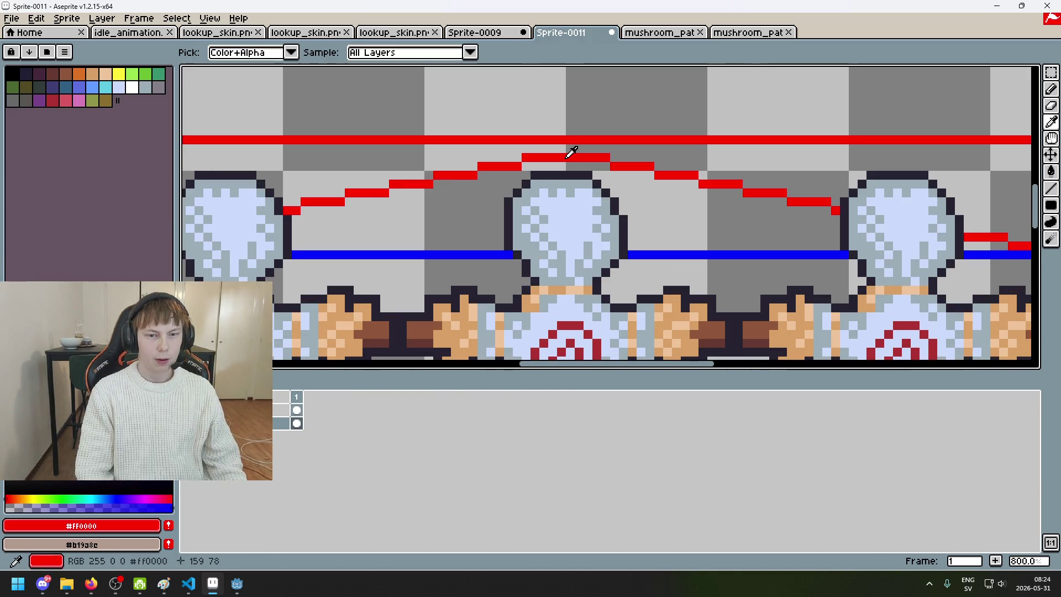
{"action": "scroll", "coordinate": [561, 151], "scroll_direction": "down", "scroll_amount": 3}
{"action": "scroll", "coordinate": [551, 197], "scroll_direction": "up", "scroll_amount": 2}
{"action": "key", "text": "e"}
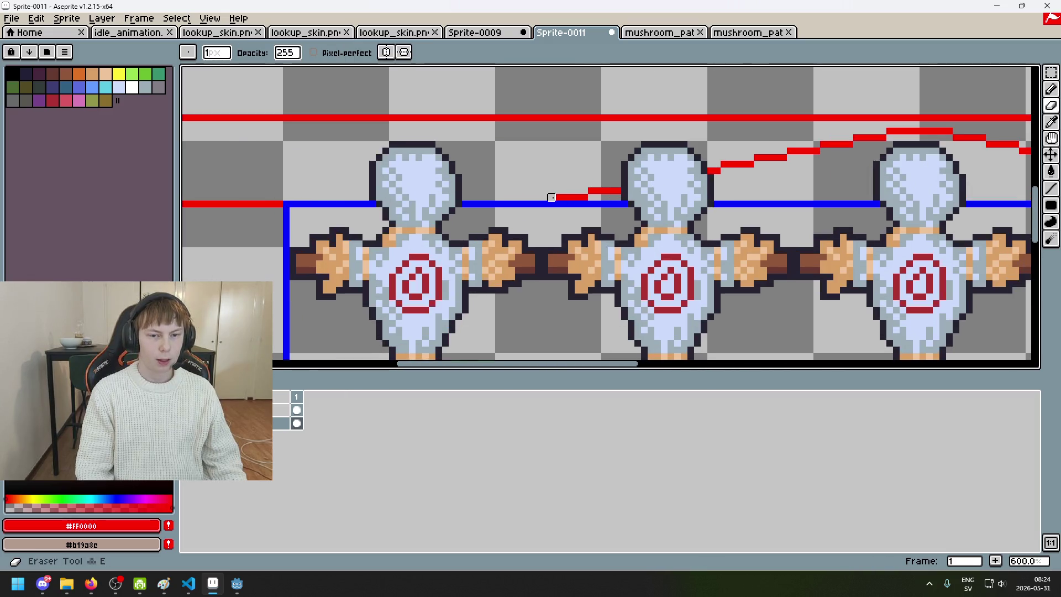
{"action": "key", "text": "ctrl+z"}
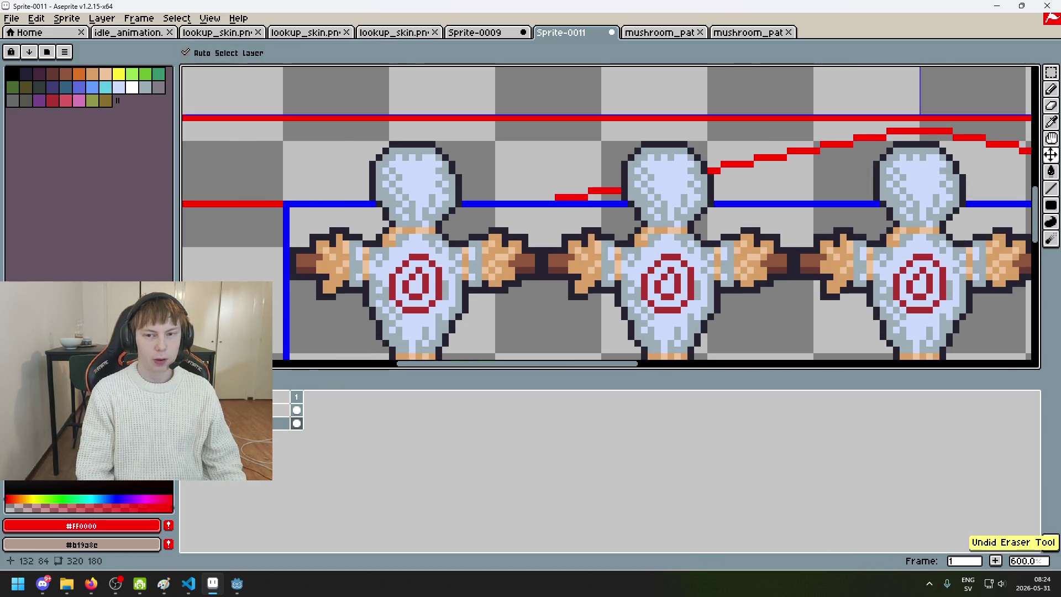
{"action": "scroll", "coordinate": [592, 170], "scroll_direction": "left", "scroll_amount": 2}
- Inspect the red path around the left blue corner and switch to the Magic Wand
{"action": "key", "text": "alt"}
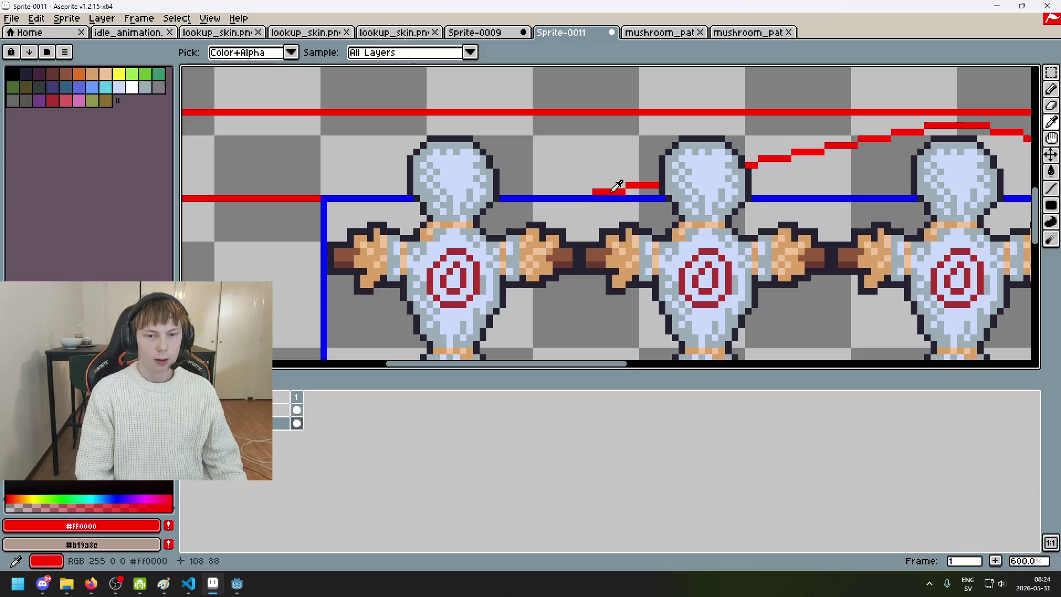
{"action": "scroll", "coordinate": [354, 192], "scroll_direction": "up", "scroll_amount": 1}
{"action": "scroll", "coordinate": [638, 151], "scroll_direction": "down", "scroll_amount": 3}
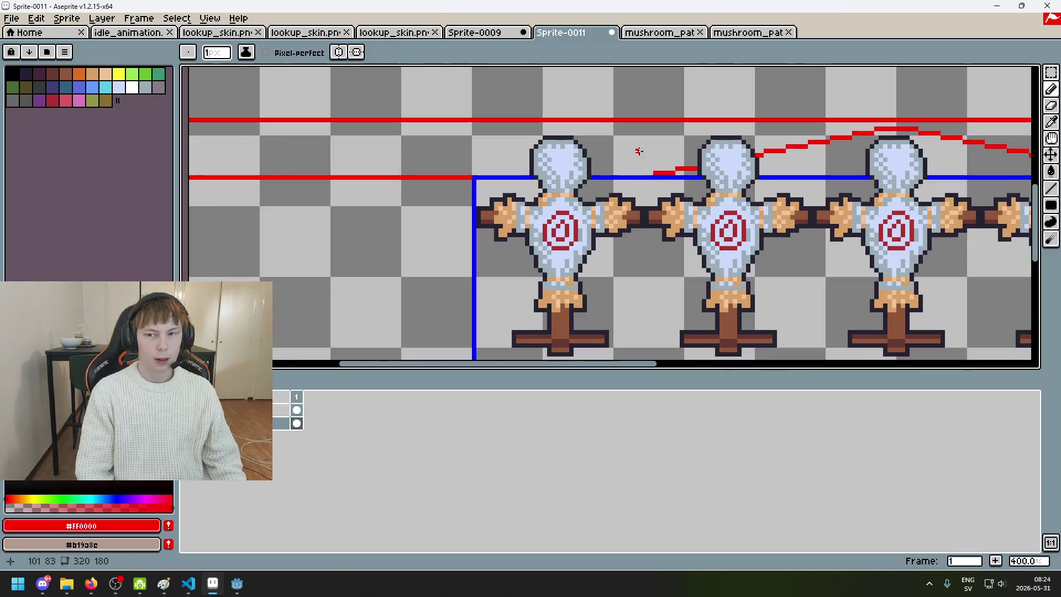
{"action": "scroll", "coordinate": [745, 178], "scroll_direction": "up", "scroll_amount": 4}
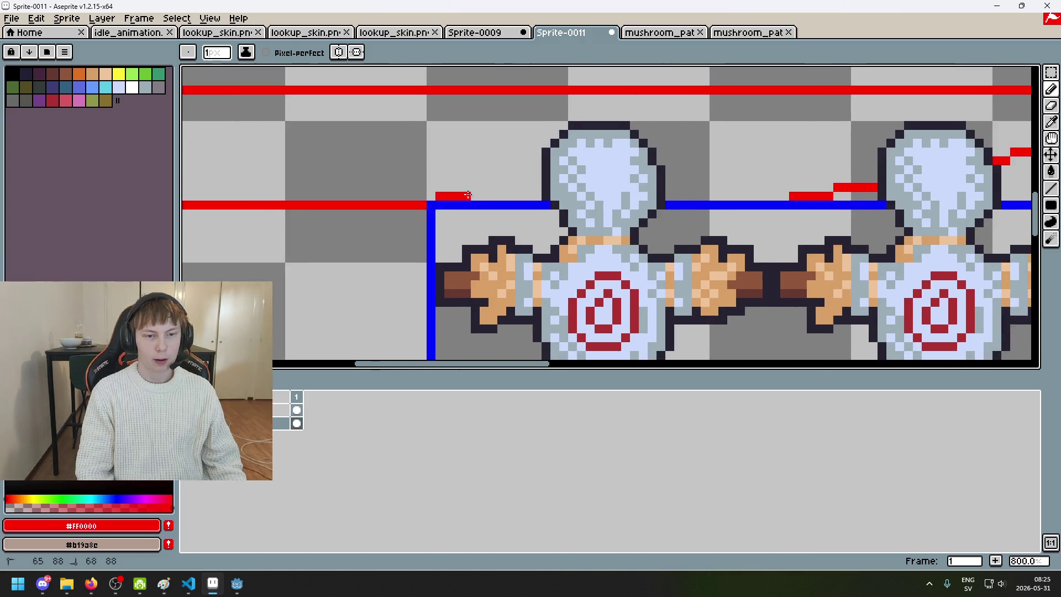
{"action": "scroll", "coordinate": [499, 194], "scroll_direction": "up", "scroll_amount": 5}
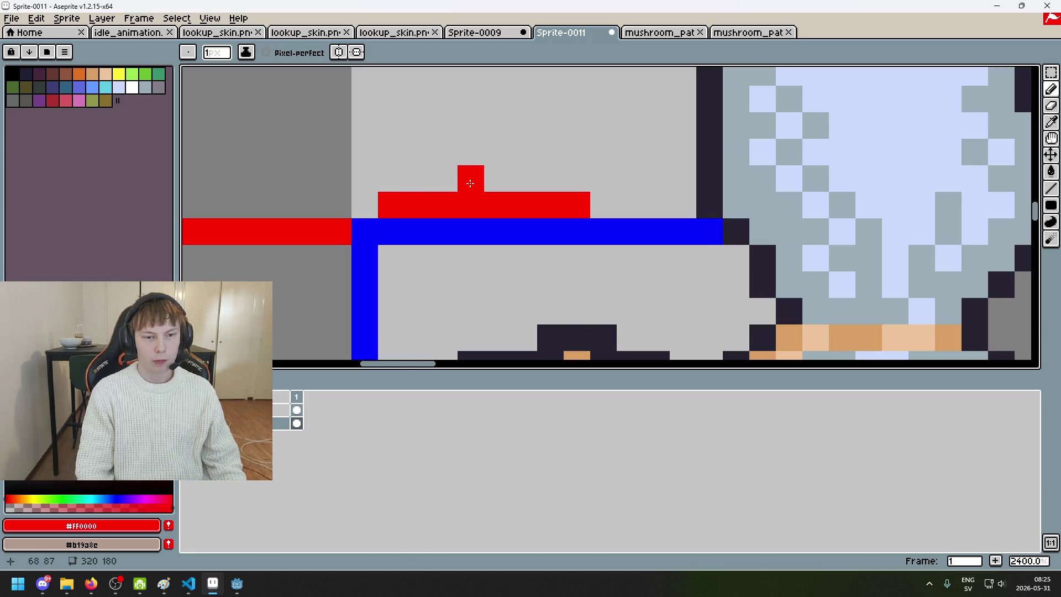
{"action": "scroll", "coordinate": [564, 187], "scroll_direction": "down", "scroll_amount": 6}
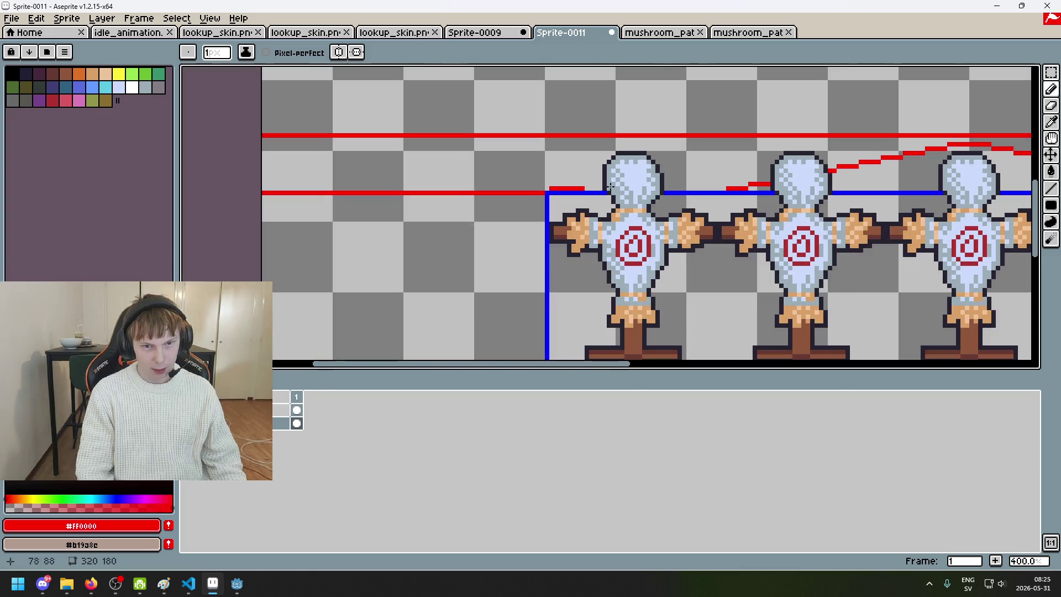
{"action": "scroll", "coordinate": [497, 234], "scroll_direction": "up", "scroll_amount": 6}
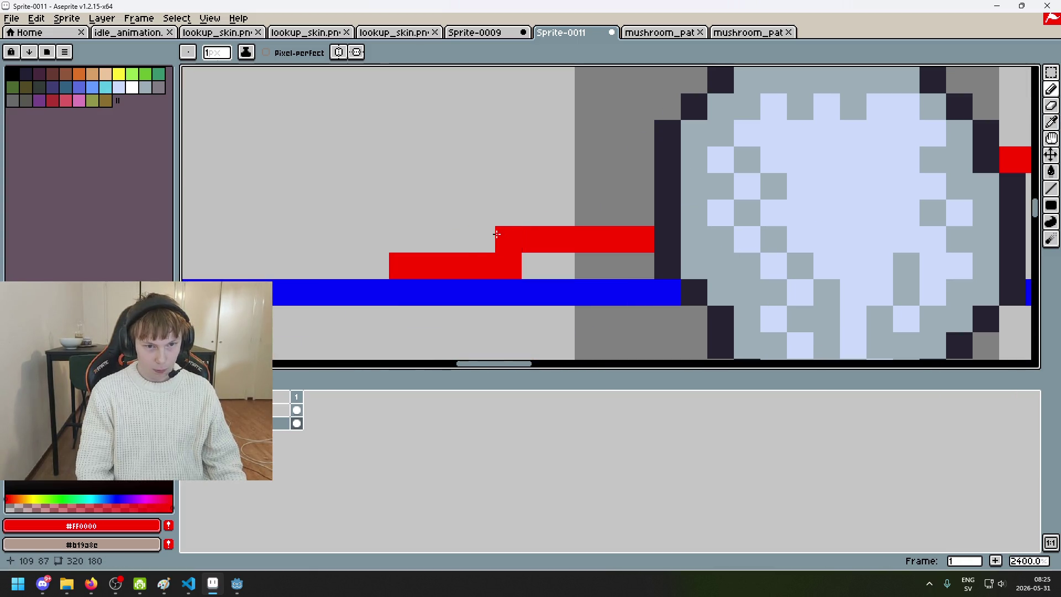
{"action": "scroll", "coordinate": [457, 239], "scroll_direction": "down", "scroll_amount": 6}
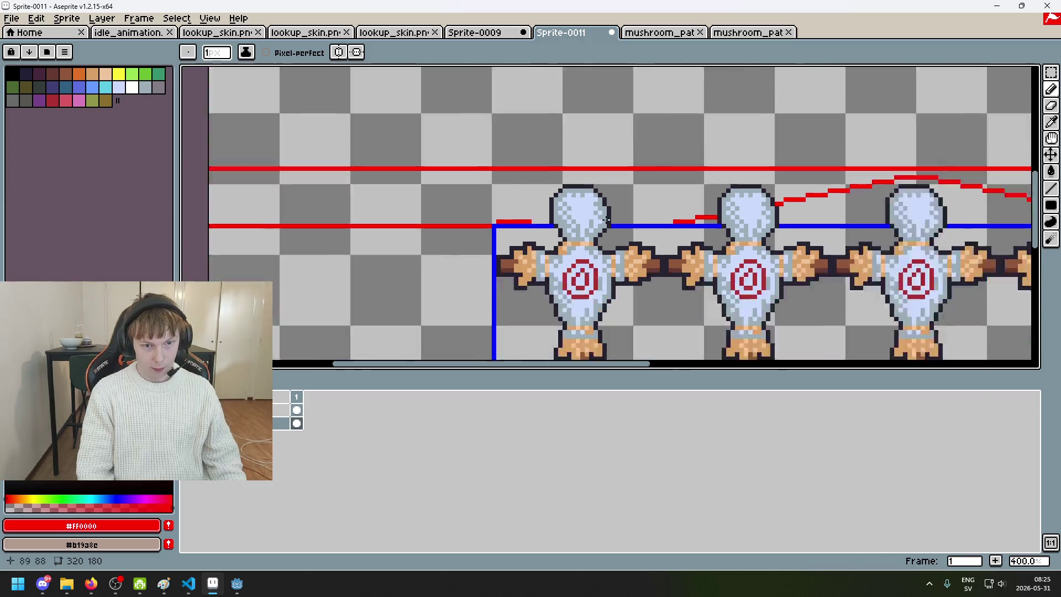
{"action": "key", "text": "w"}
{"action": "scroll", "coordinate": [567, 211], "scroll_direction": "up", "scroll_amount": 1}
- Paste a copy of the short red step beside the dummy head, then undo it
{"action": "mouse_move", "coordinate": [455, 232]}
{"action": "left_mouse_down"}
{"action": "mouse_move", "coordinate": [509, 236]}
{"action": "mouse_move", "coordinate": [350, 246]}
{"action": "mouse_move", "coordinate": [569, 218]}
{"action": "left_mouse_up"}
{"action": "scroll", "coordinate": [626, 223], "scroll_direction": "up", "scroll_amount": 2}
{"action": "scroll", "coordinate": [590, 199], "scroll_direction": "down", "scroll_amount": 4}
{"action": "scroll", "coordinate": [601, 197], "scroll_direction": "up", "scroll_amount": 2}
{"action": "key", "text": "ctrl+v"}
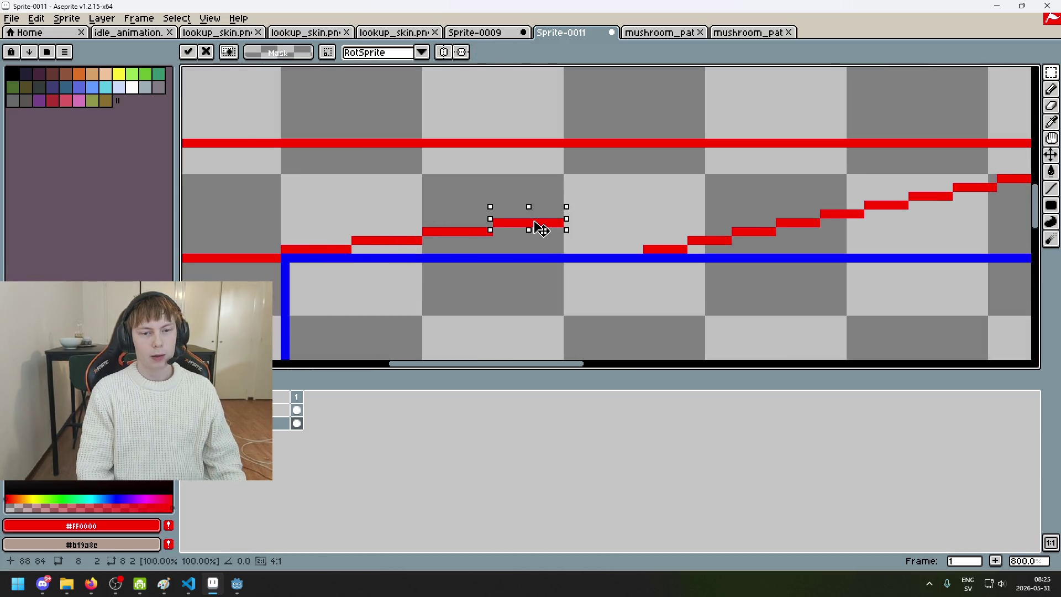
{"action": "scroll", "coordinate": [550, 224], "scroll_direction": "down", "scroll_amount": 3}
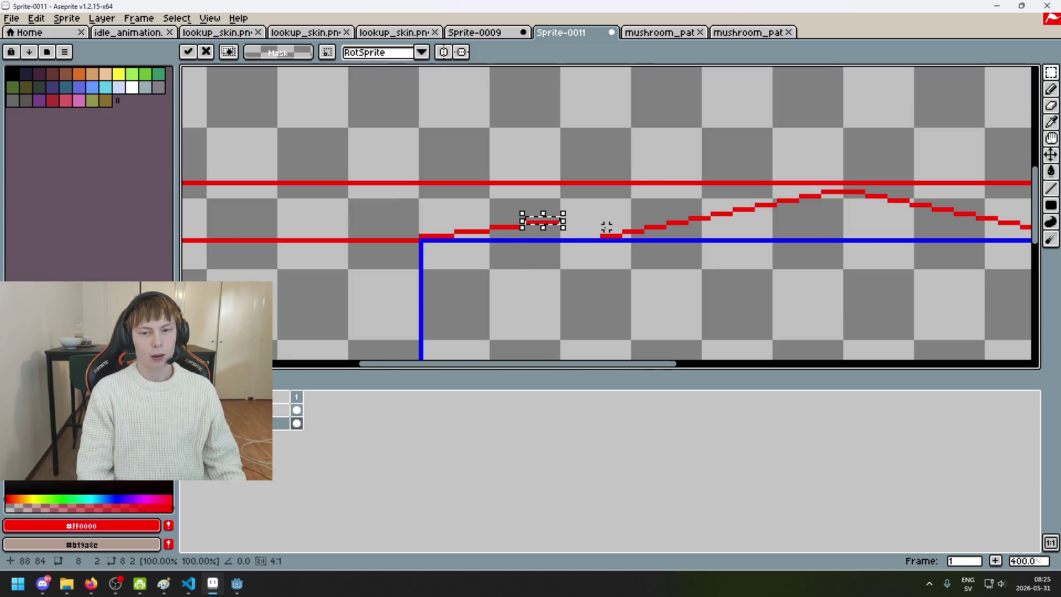
{"action": "mouse_move", "coordinate": [587, 229]}
{"action": "left_mouse_down"}
{"action": "mouse_move", "coordinate": [480, 233]}
{"action": "mouse_move", "coordinate": [533, 233]}
{"action": "left_mouse_up"}
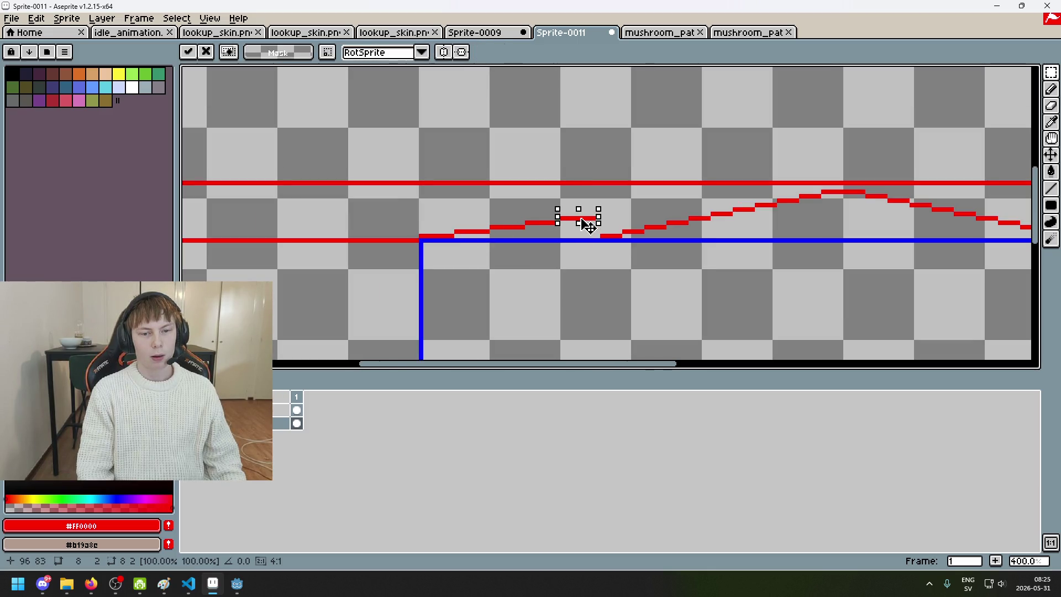
{"action": "key", "text": "ctrl+z"}
{"action": "key", "text": "ctrl+z"}
{"action": "key", "text": "ctrl+z"}
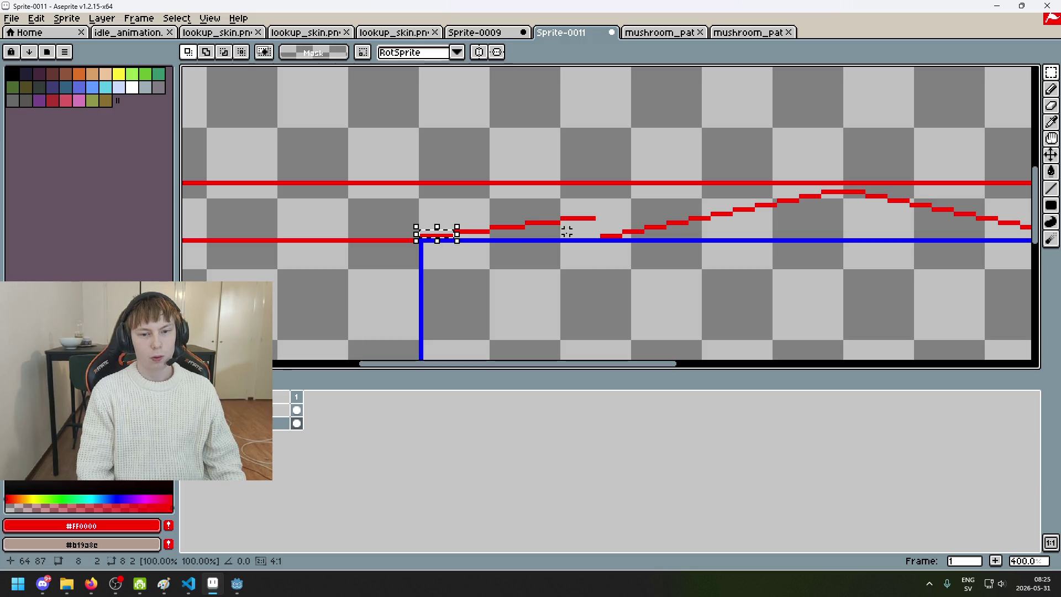
- Select the rising red steps and apply a quick transform to them
{"action": "scroll", "coordinate": [589, 220], "scroll_direction": "up", "scroll_amount": 3}
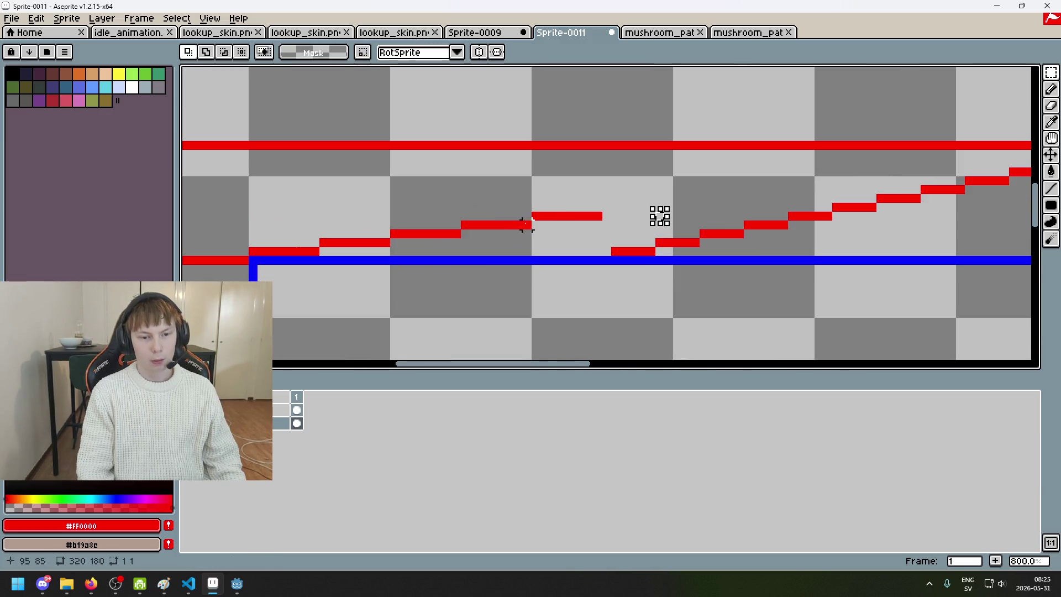
{"action": "mouse_move", "coordinate": [598, 215]}
{"action": "left_mouse_down"}
{"action": "mouse_move", "coordinate": [315, 252]}
{"action": "mouse_move", "coordinate": [330, 246]}
{"action": "left_mouse_up"}
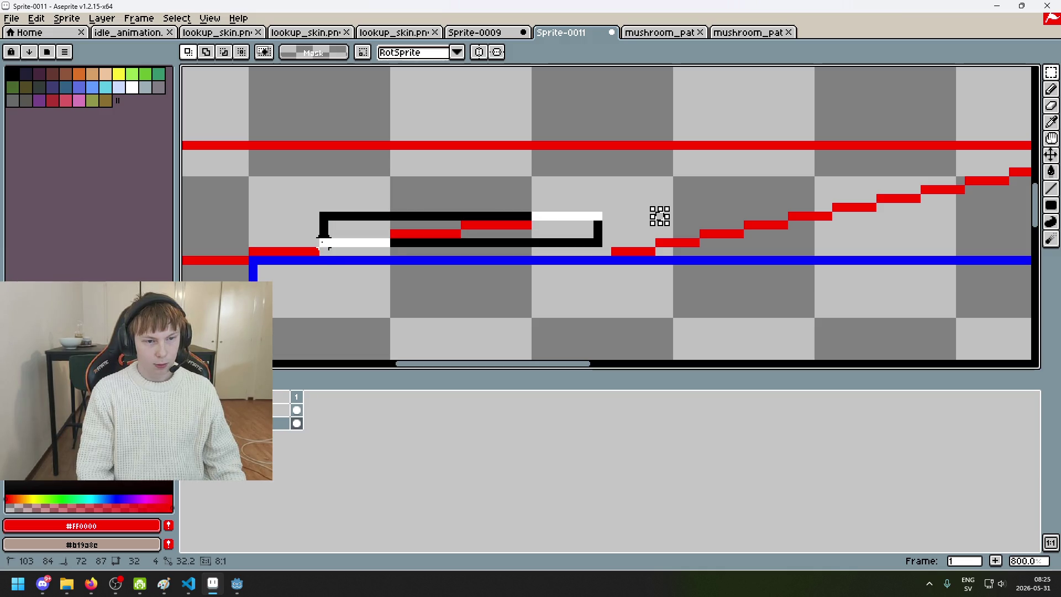
{"action": "key", "text": "ctrl+z"}
{"action": "left_click", "coordinate": [513, 215]}
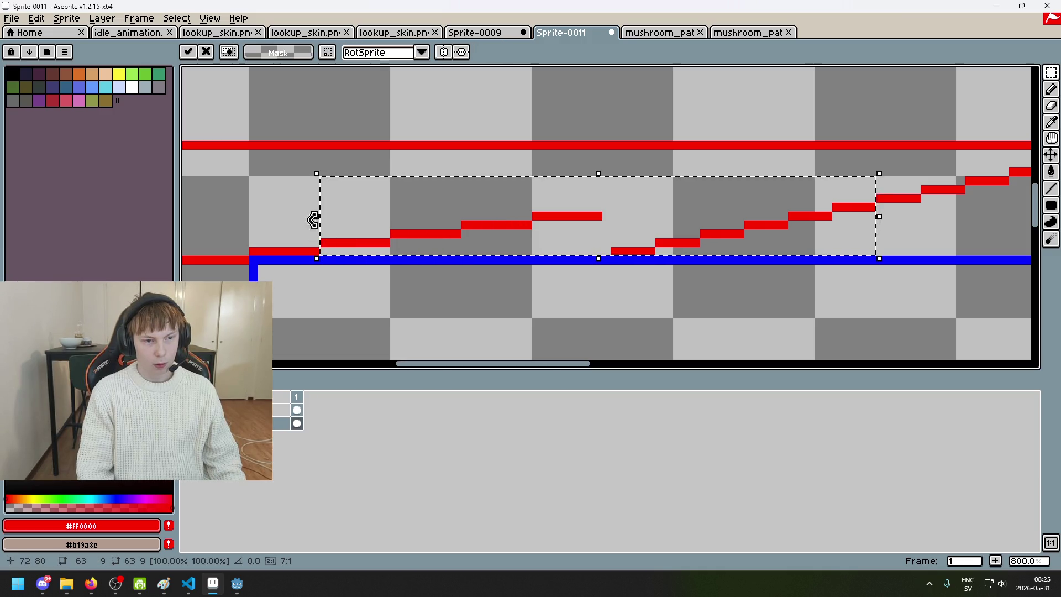
{"action": "left_click", "coordinate": [287, 230]}
- Move the lower red stepped path up and right beneath the top red line, then drop it
{"action": "left_click_drag", "start_coordinate": [320, 256], "coordinate": [601, 212]}
{"action": "mouse_move", "coordinate": [530, 250]}
{"action": "left_mouse_down"}
{"action": "mouse_move", "coordinate": [638, 202]}
{"action": "mouse_move", "coordinate": [745, 200]}
{"action": "mouse_move", "coordinate": [727, 210]}
{"action": "left_mouse_up"}
{"action": "key", "text": "ctrl+z"}
{"action": "key", "text": "ctrl+z"}
{"action": "mouse_move", "coordinate": [322, 253]}
{"action": "left_mouse_down"}
{"action": "mouse_move", "coordinate": [686, 208]}
{"action": "mouse_move", "coordinate": [703, 208]}
{"action": "mouse_move", "coordinate": [701, 221]}
{"action": "mouse_move", "coordinate": [700, 212]}
{"action": "left_mouse_up"}
{"action": "scroll", "coordinate": [591, 249], "scroll_direction": "right", "scroll_amount": 3}
{"action": "mouse_move", "coordinate": [592, 249]}
{"action": "left_mouse_down"}
{"action": "mouse_move", "coordinate": [608, 284]}
{"action": "mouse_move", "coordinate": [577, 211]}
{"action": "mouse_move", "coordinate": [499, 218]}
{"action": "mouse_move", "coordinate": [534, 204]}
{"action": "left_mouse_up"}
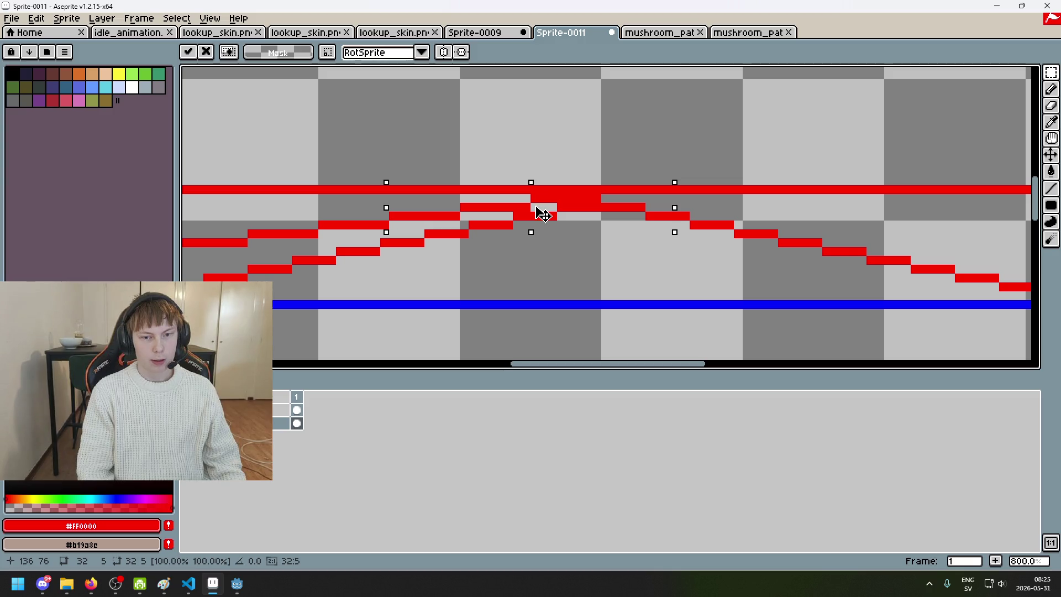
{"action": "left_click_drag", "start_coordinate": [543, 219], "coordinate": [541, 218]}
{"action": "left_click", "coordinate": [696, 248]}
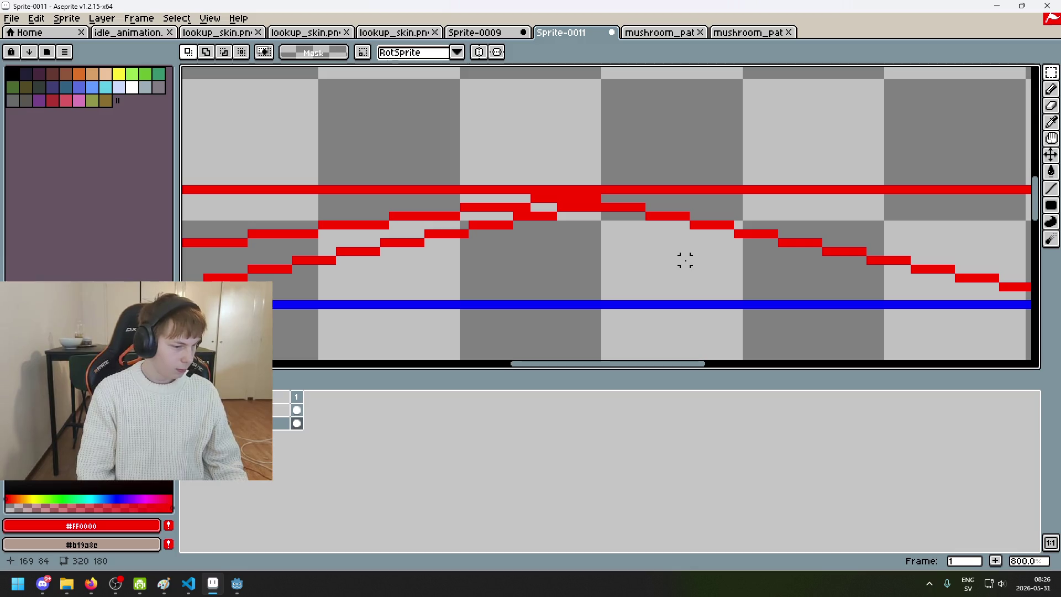
- Shift a single red pixel at the paths' peak one pixel right
{"action": "scroll", "coordinate": [685, 260], "scroll_direction": "down", "scroll_amount": 2}
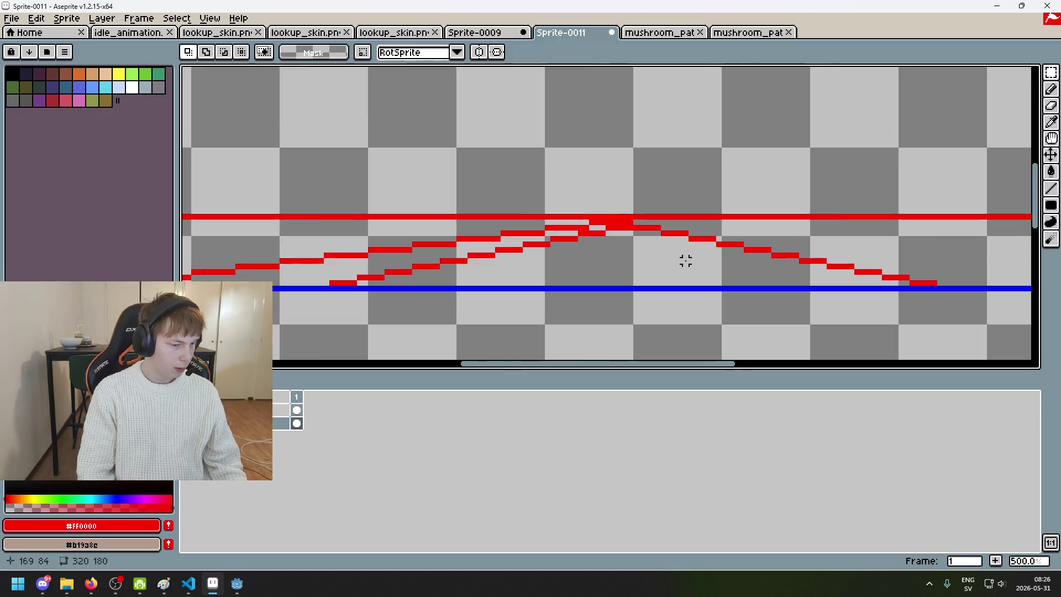
{"action": "mouse_move", "coordinate": [568, 253]}
{"action": "left_mouse_down"}
{"action": "mouse_move", "coordinate": [712, 242]}
{"action": "mouse_move", "coordinate": [493, 240]}
{"action": "left_mouse_up"}
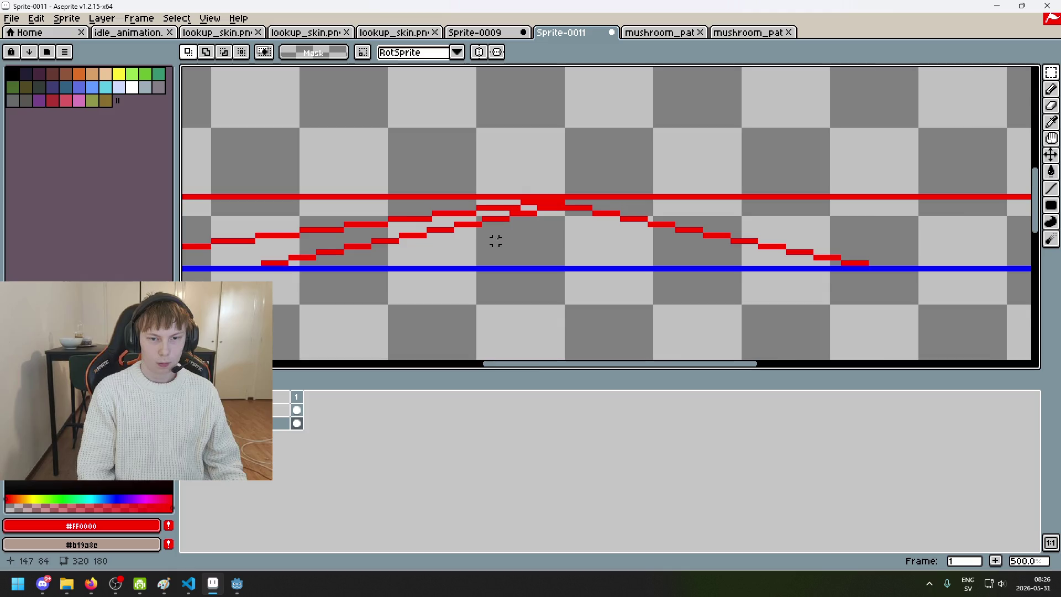
{"action": "scroll", "coordinate": [534, 222], "scroll_direction": "up", "scroll_amount": 4}
{"action": "left_click_drag", "start_coordinate": [575, 180], "coordinate": [399, 307]}
{"action": "left_click", "coordinate": [630, 275]}
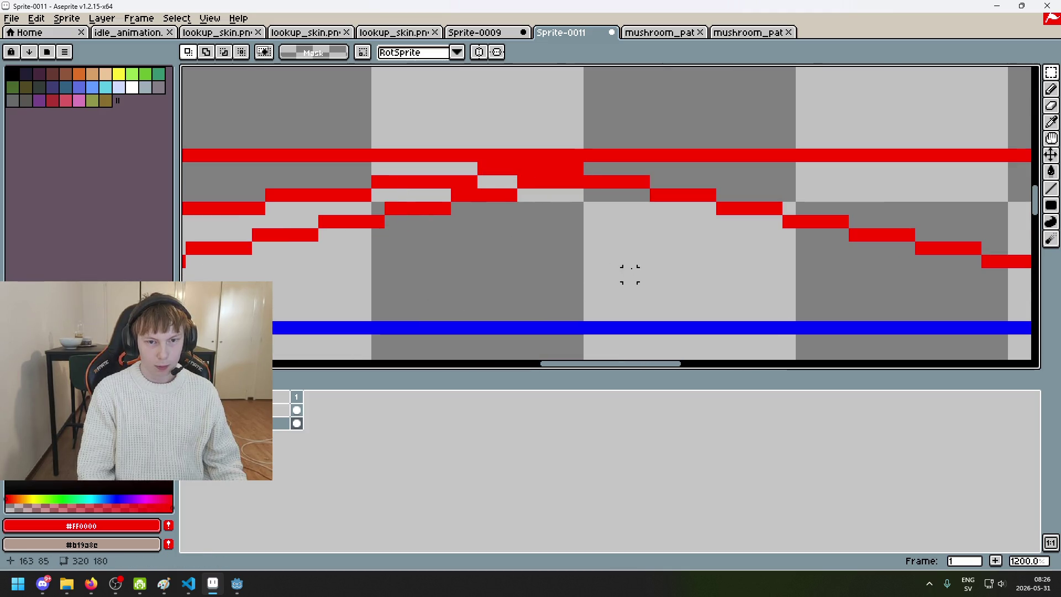
{"action": "scroll", "coordinate": [576, 181], "scroll_direction": "up", "scroll_amount": 1}
{"action": "left_click_drag", "start_coordinate": [521, 181], "coordinate": [604, 208]}
{"action": "left_click", "coordinate": [451, 216]}
{"action": "left_click", "coordinate": [444, 211]}
{"action": "mouse_move", "coordinate": [444, 211]}
{"action": "left_mouse_down"}
{"action": "mouse_move", "coordinate": [441, 173]}
{"action": "mouse_move", "coordinate": [433, 197]}
{"action": "left_mouse_up"}
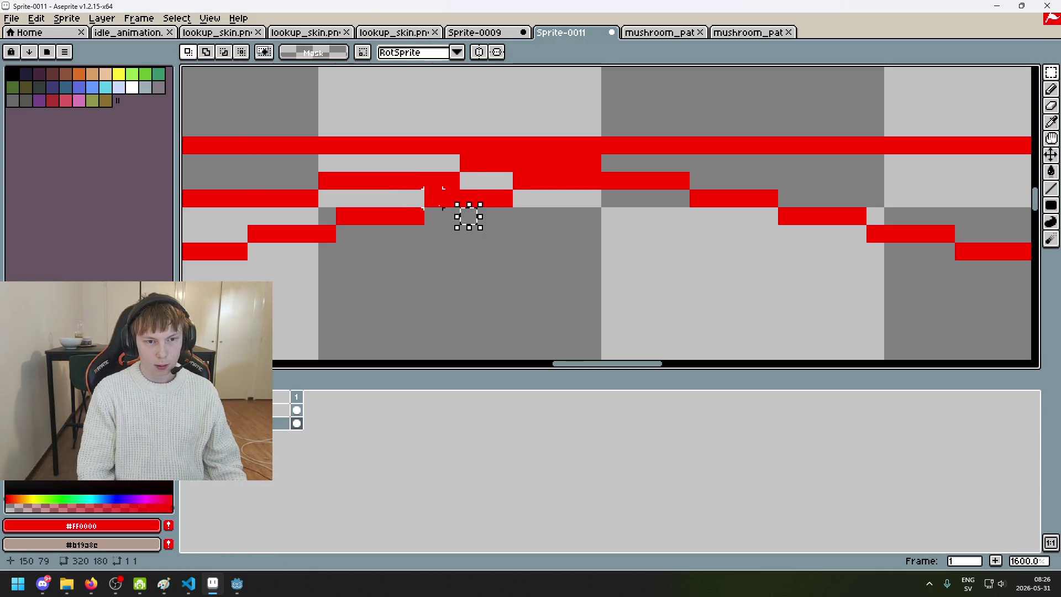
- Select short runs of red pixels along the upper step
{"action": "scroll", "coordinate": [610, 181], "scroll_direction": "down", "scroll_amount": 2}
{"action": "scroll", "coordinate": [537, 199], "scroll_direction": "up", "scroll_amount": 4}
{"action": "left_click_drag", "start_coordinate": [568, 149], "coordinate": [426, 149]}
{"action": "left_click_drag", "start_coordinate": [602, 150], "coordinate": [740, 154]}
{"action": "scroll", "coordinate": [742, 166], "scroll_direction": "down", "scroll_amount": 6}
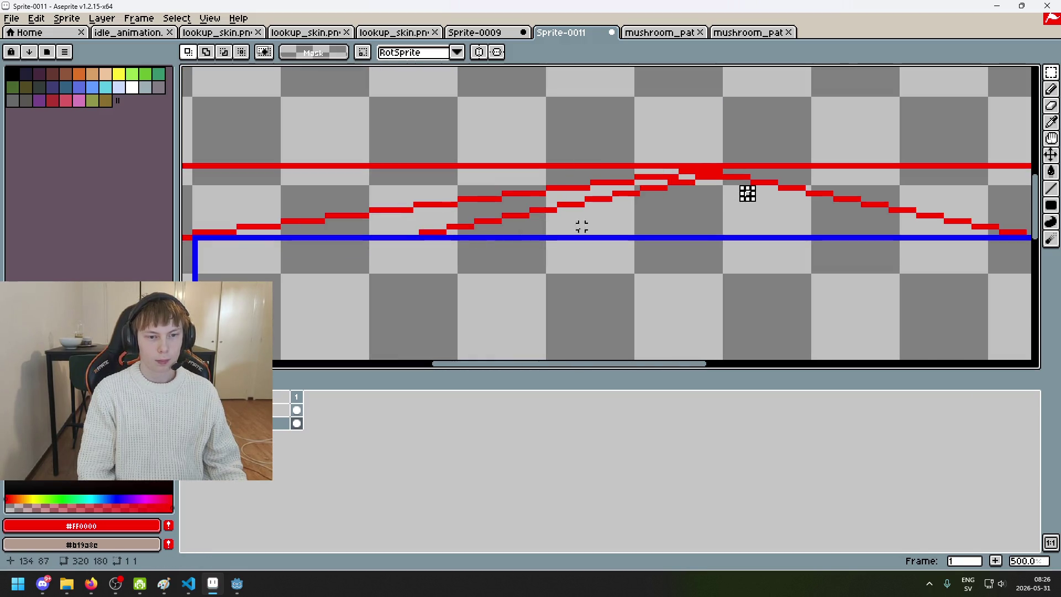
- Select the descending red steps on the right and delete them
{"action": "key", "text": "q"}
{"action": "left_click_drag", "start_coordinate": [747, 192], "coordinate": [652, 187]}
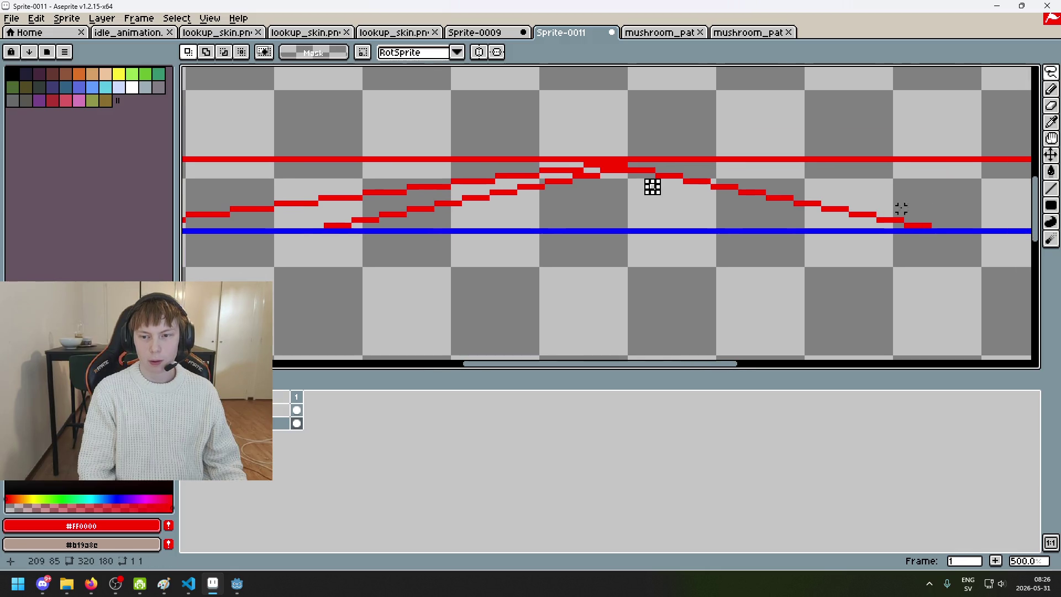
{"action": "mouse_move", "coordinate": [939, 226]}
{"action": "left_mouse_down"}
{"action": "mouse_move", "coordinate": [828, 218]}
{"action": "mouse_move", "coordinate": [939, 227]}
{"action": "left_mouse_up"}
{"action": "left_click", "coordinate": [945, 131]}
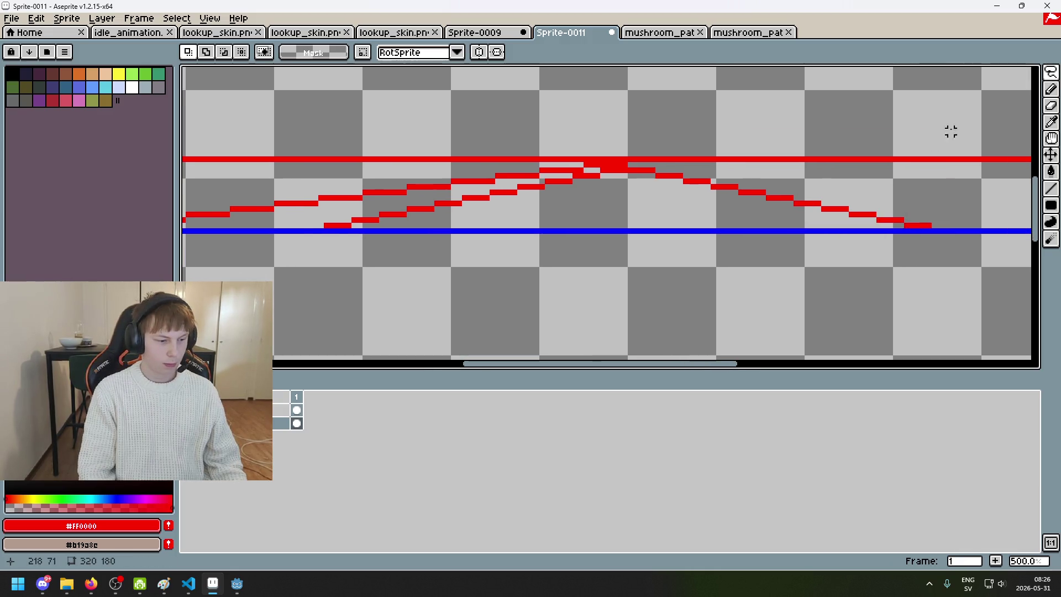
{"action": "left_click_drag", "start_coordinate": [1051, 73], "coordinate": [971, 78]}
{"action": "scroll", "coordinate": [700, 166], "scroll_direction": "up", "scroll_amount": 1}
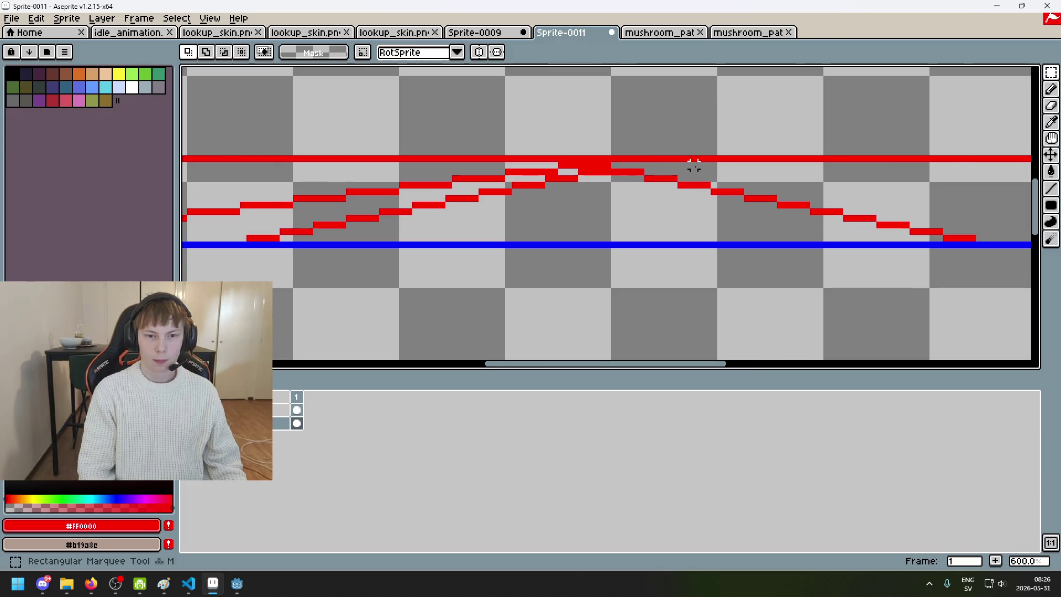
{"action": "left_click_drag", "start_coordinate": [614, 164], "coordinate": [982, 244]}
{"action": "key", "text": "Delete"}
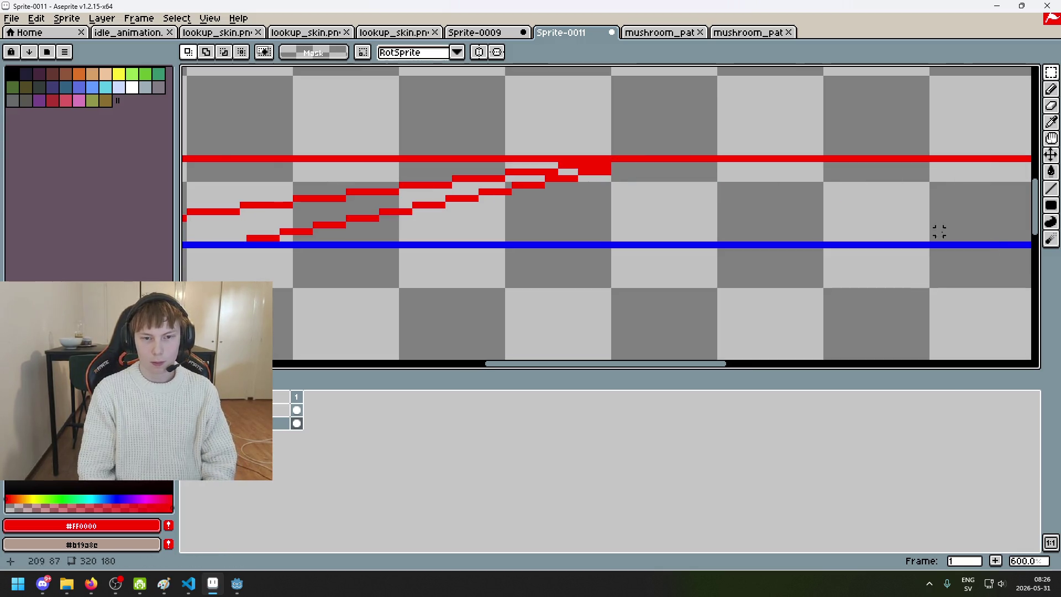
- Erase the stray red stair pixels and the lower red staircase
{"action": "scroll", "coordinate": [587, 172], "scroll_direction": "up", "scroll_amount": 3}
{"action": "key", "text": "e"}
{"action": "mouse_move", "coordinate": [574, 168]}
{"action": "left_mouse_down"}
{"action": "mouse_move", "coordinate": [616, 171]}
{"action": "mouse_move", "coordinate": [505, 199]}
{"action": "mouse_move", "coordinate": [569, 198]}
{"action": "left_mouse_up"}
{"action": "scroll", "coordinate": [559, 205], "scroll_direction": "down", "scroll_amount": 2}
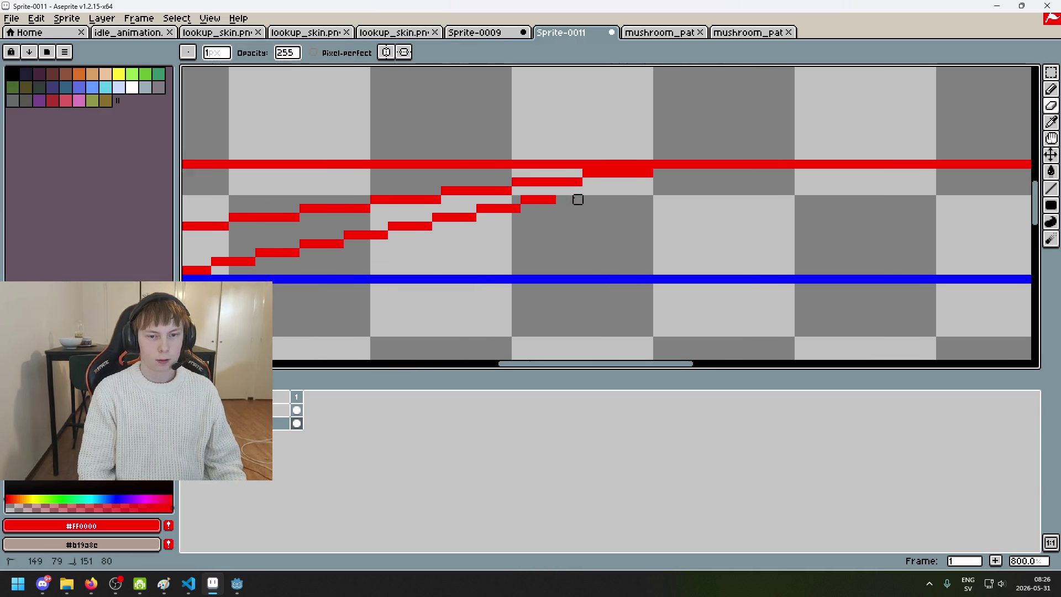
{"action": "left_click_drag", "start_coordinate": [462, 217], "coordinate": [327, 244]}
{"action": "left_click_drag", "start_coordinate": [327, 244], "coordinate": [462, 223]}
{"action": "left_click_drag", "start_coordinate": [462, 223], "coordinate": [284, 252]}
{"action": "scroll", "coordinate": [443, 225], "scroll_direction": "down", "scroll_amount": 2}
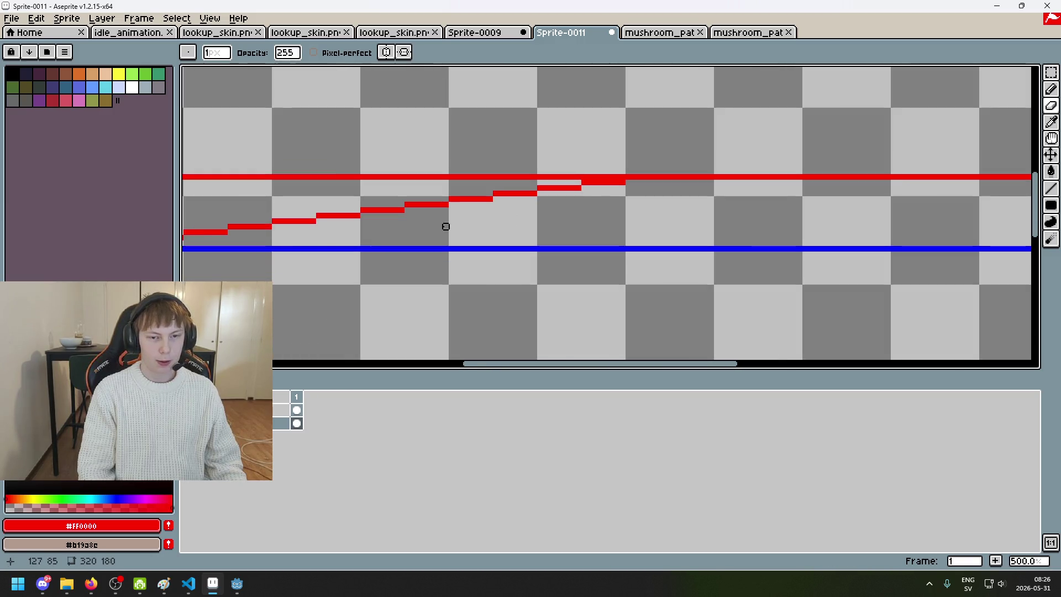
- Copy the left staircase, flip it horizontally and place the mirrored copy on the right
{"action": "key", "text": "m"}
{"action": "scroll", "coordinate": [452, 233], "scroll_direction": "left", "scroll_amount": 2}
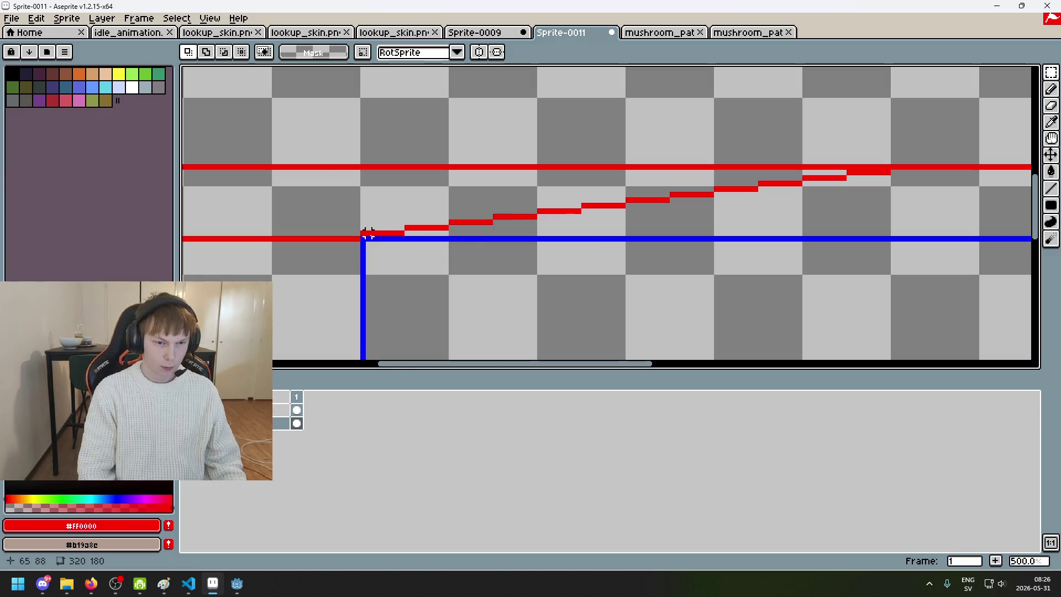
{"action": "mouse_move", "coordinate": [363, 238]}
{"action": "left_mouse_down"}
{"action": "mouse_move", "coordinate": [887, 178]}
{"action": "mouse_move", "coordinate": [893, 167]}
{"action": "left_mouse_up"}
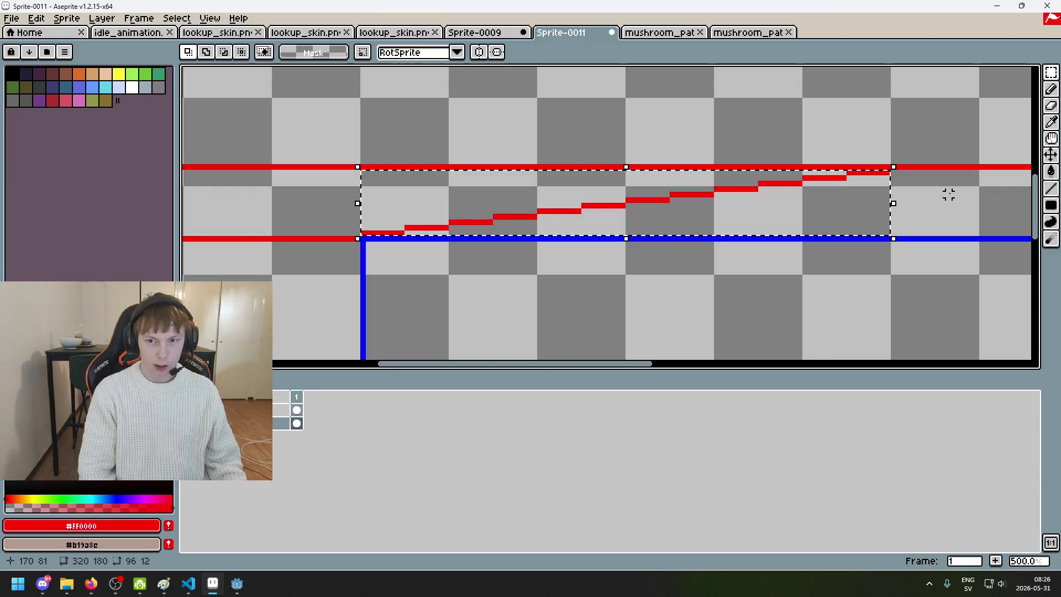
{"action": "key", "text": "ctrl+c"}
{"action": "key", "text": "ctrl+v"}
{"action": "key", "text": "shift+v"}
{"action": "mouse_move", "coordinate": [802, 212]}
{"action": "left_mouse_down"}
{"action": "mouse_move", "coordinate": [1022, 220]}
{"action": "mouse_move", "coordinate": [961, 244]}
{"action": "mouse_move", "coordinate": [876, 241]}
{"action": "mouse_move", "coordinate": [896, 243]}
{"action": "mouse_move", "coordinate": [885, 237]}
{"action": "left_mouse_up"}
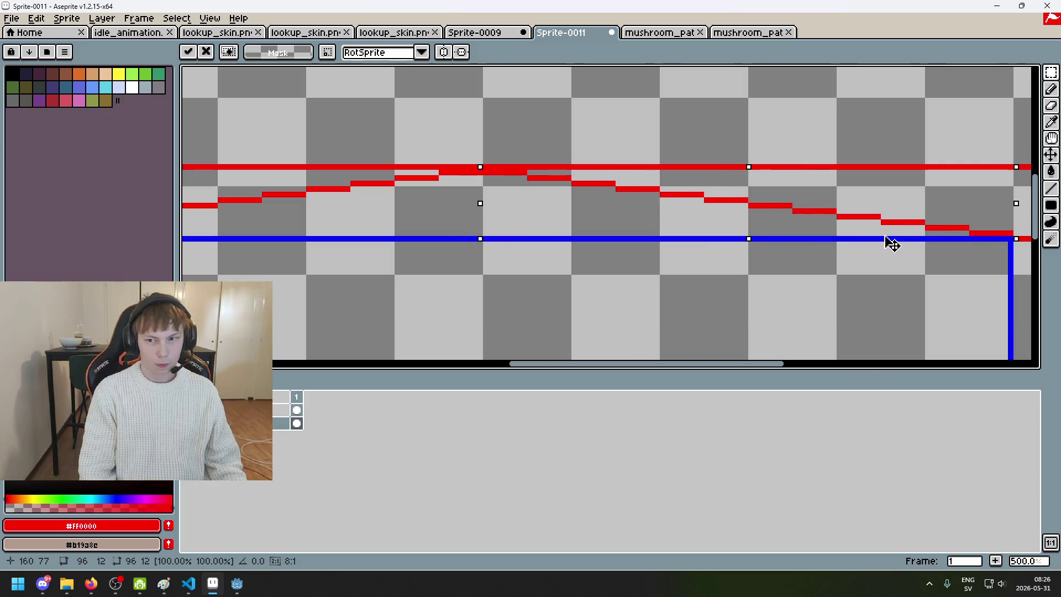
{"action": "scroll", "coordinate": [737, 283], "scroll_direction": "down", "scroll_amount": 2}
{"action": "key", "text": "Return"}
{"action": "scroll", "coordinate": [597, 246], "scroll_direction": "down", "scroll_amount": 1}
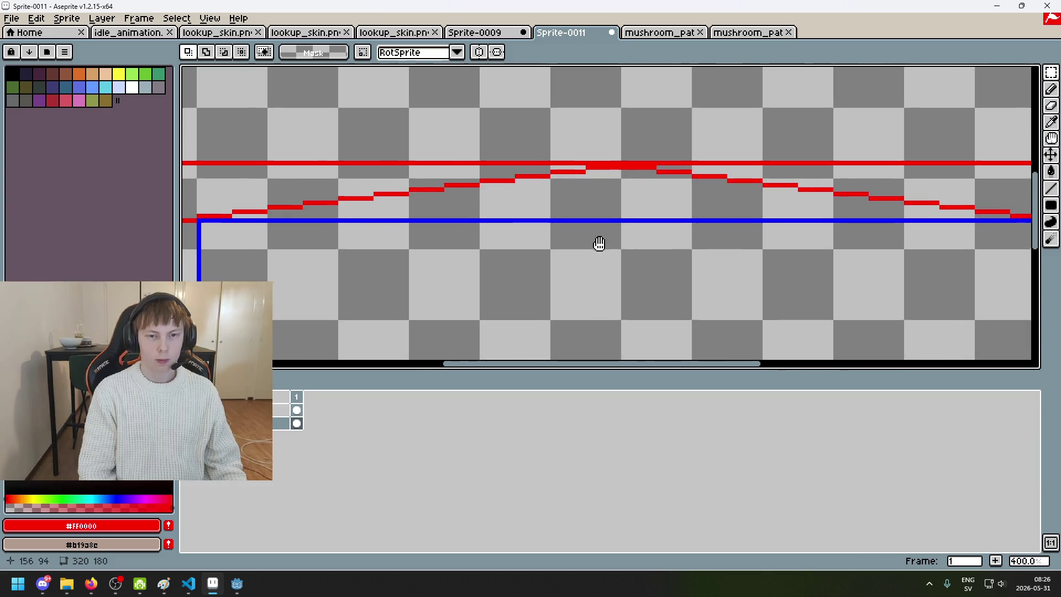
{"action": "mouse_move", "coordinate": [606, 248]}
{"action": "left_mouse_down"}
{"action": "mouse_move", "coordinate": [574, 167]}
{"action": "mouse_move", "coordinate": [568, 198]}
{"action": "mouse_move", "coordinate": [543, 199]}
{"action": "left_mouse_up"}
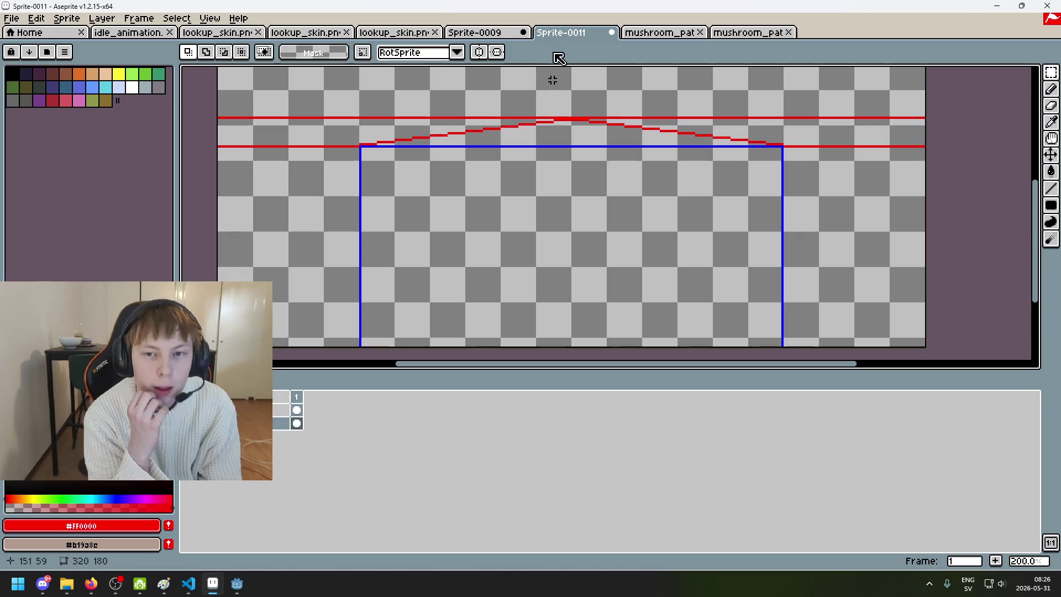
- In the Open dialog, navigate up to Pixel-Roguelike and into its backgrounds folder
{"action": "left_click", "coordinate": [22, 24]}
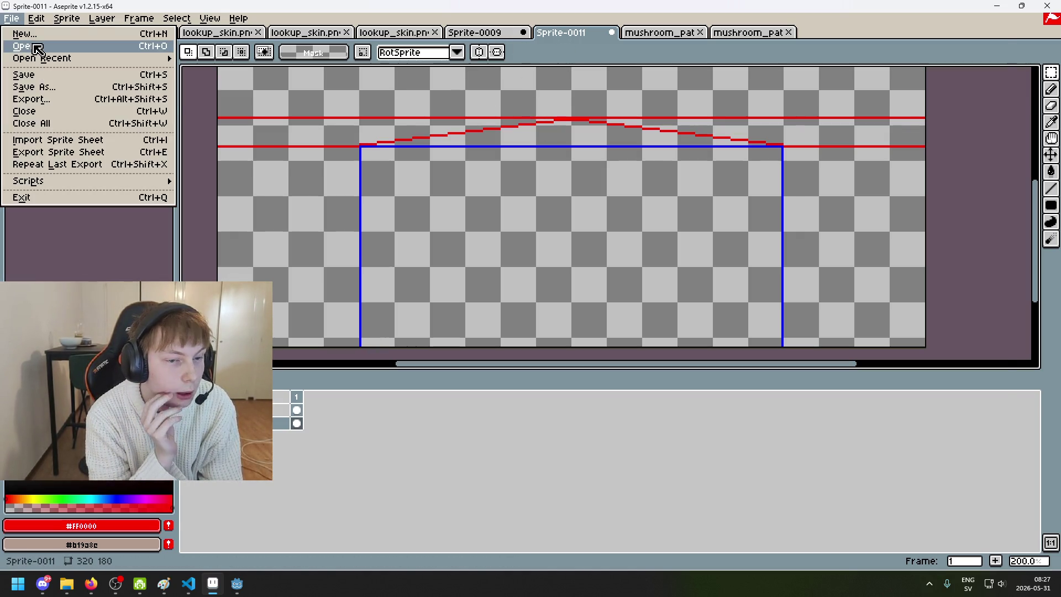
{"action": "left_click", "coordinate": [33, 43]}
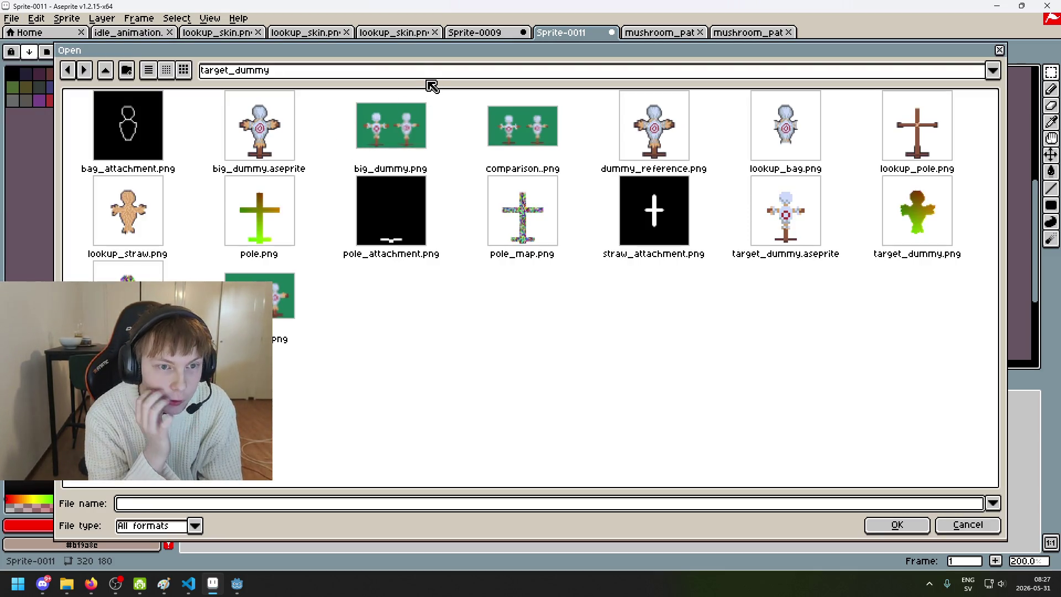
{"action": "left_click", "coordinate": [433, 76]}
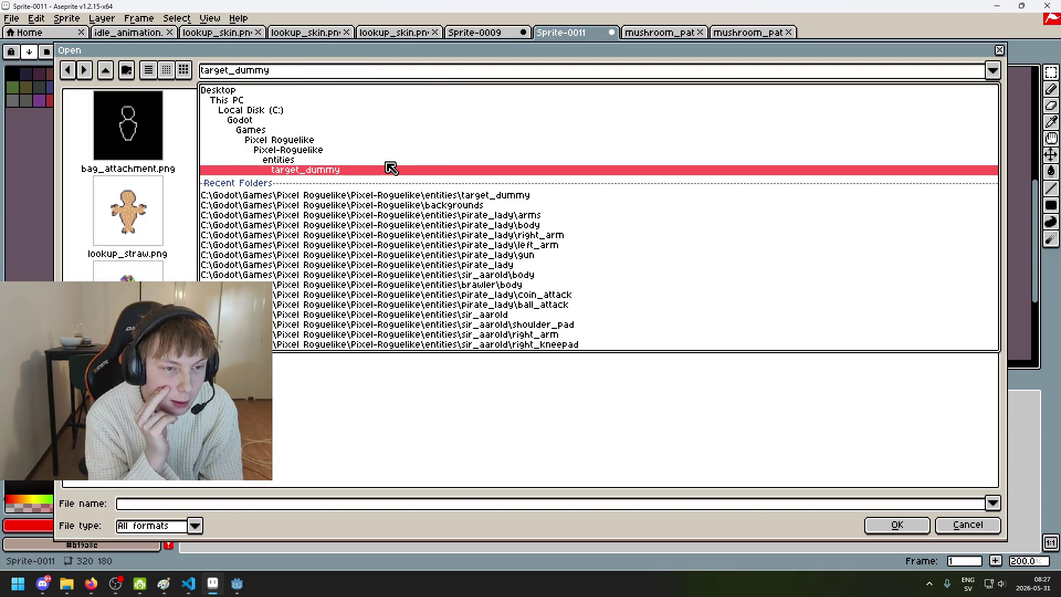
{"action": "left_click", "coordinate": [389, 163]}
{"action": "left_click", "coordinate": [285, 70]}
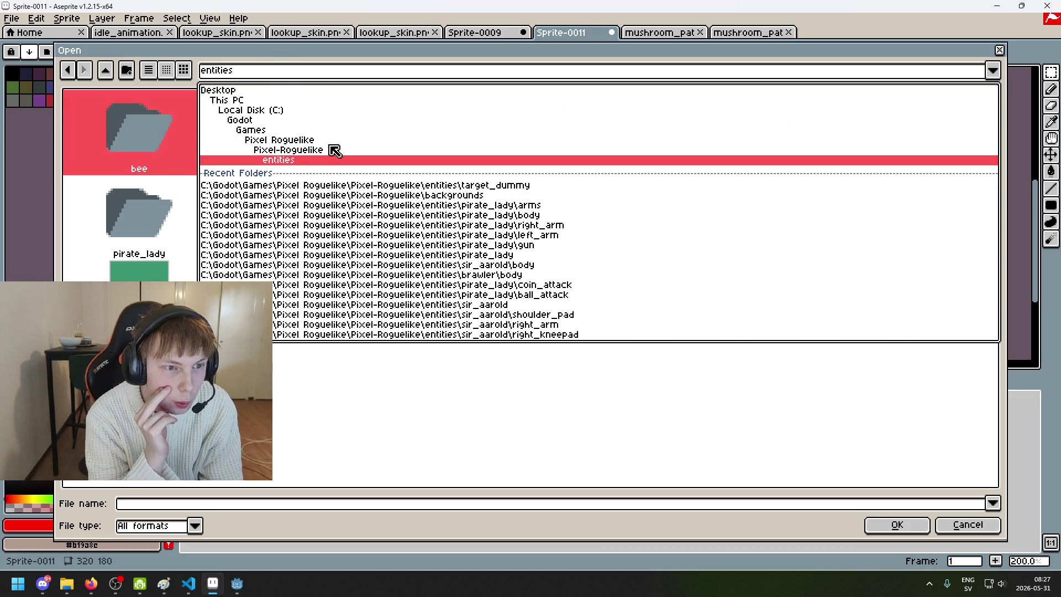
{"action": "left_click", "coordinate": [335, 150]}
{"action": "left_click", "coordinate": [293, 70]}
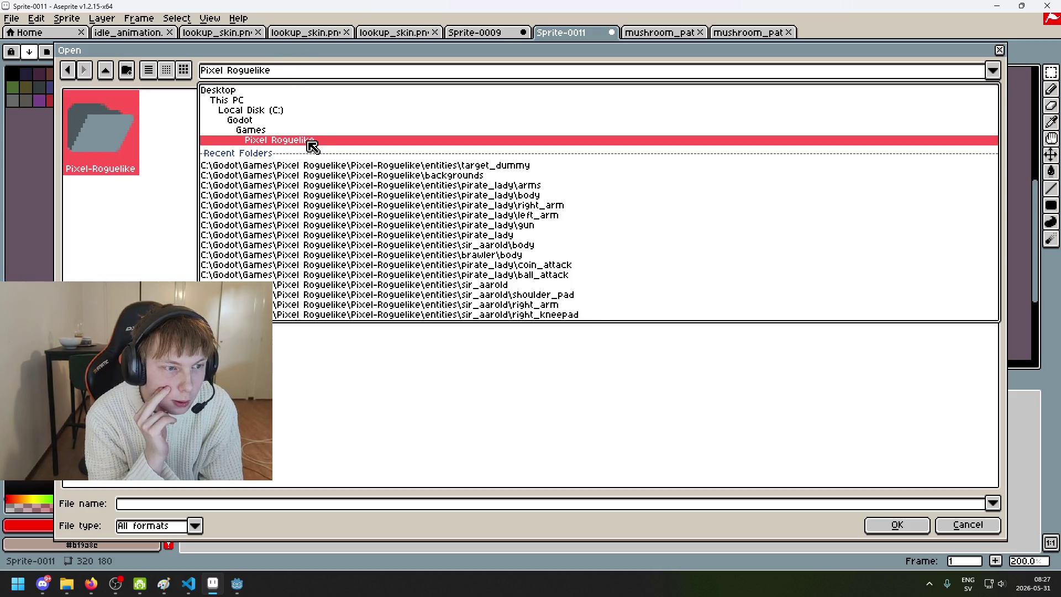
{"action": "left_click", "coordinate": [313, 146]}
{"action": "double_click", "coordinate": [120, 134]}
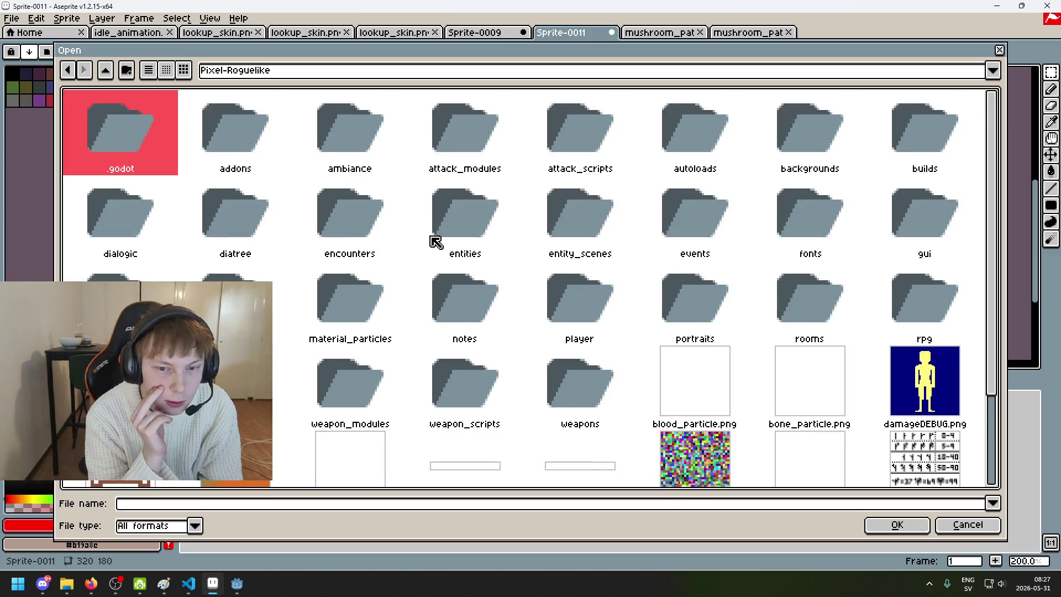
{"action": "scroll", "coordinate": [426, 235], "scroll_direction": "down", "scroll_amount": 1}
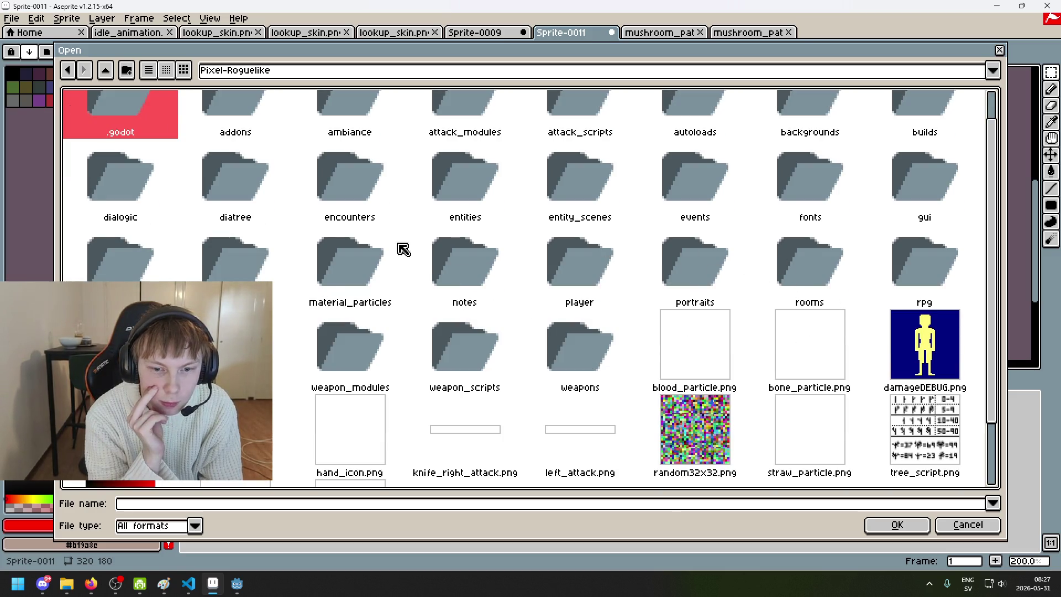
{"action": "scroll", "coordinate": [610, 178], "scroll_direction": "up", "scroll_amount": 1}
{"action": "double_click", "coordinate": [826, 175]}
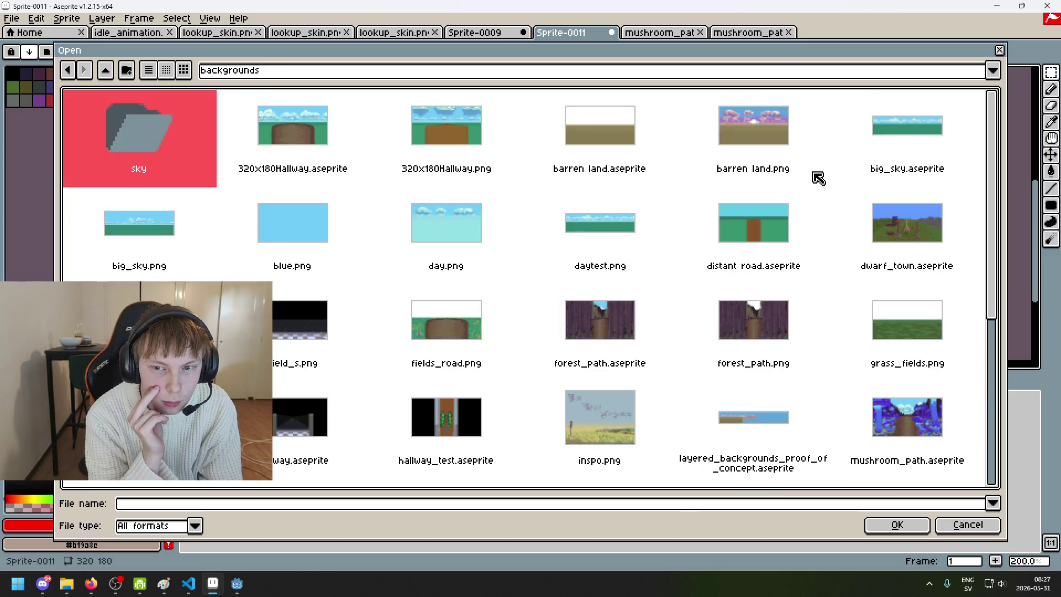
- Select Hallway.aseprite and hallway_test.aseprite in the backgrounds folder
{"action": "scroll", "coordinate": [691, 198], "scroll_direction": "down", "scroll_amount": 2}
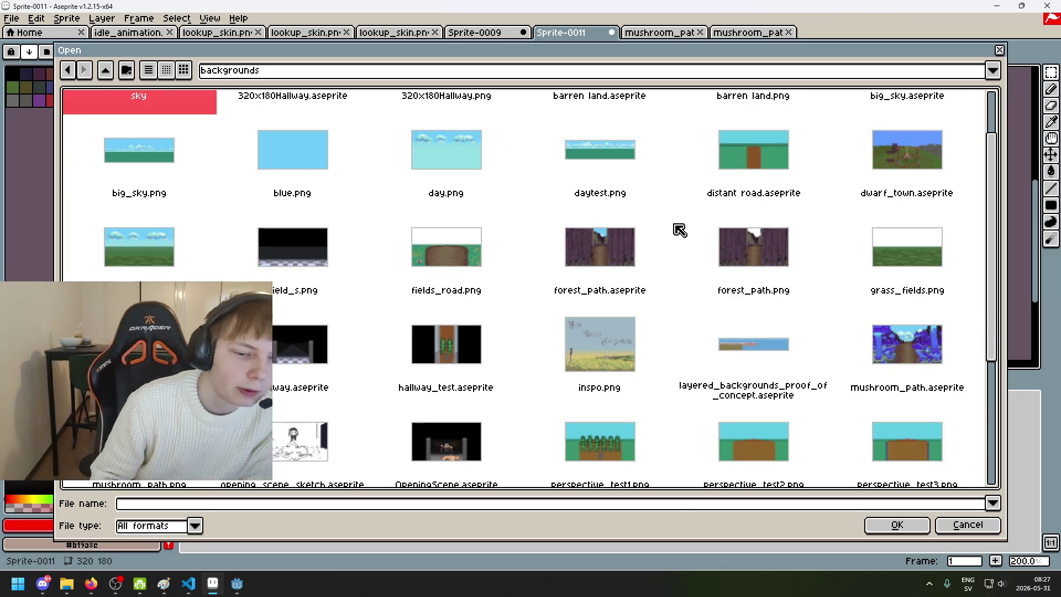
{"action": "scroll", "coordinate": [607, 265], "scroll_direction": "down", "scroll_amount": 2}
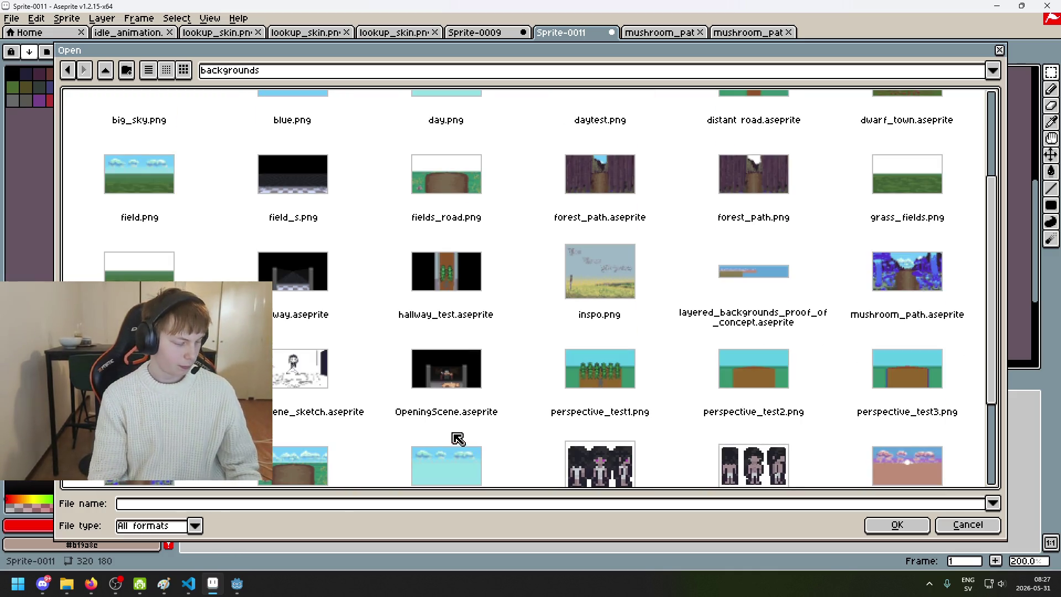
{"action": "left_click", "coordinate": [311, 307]}
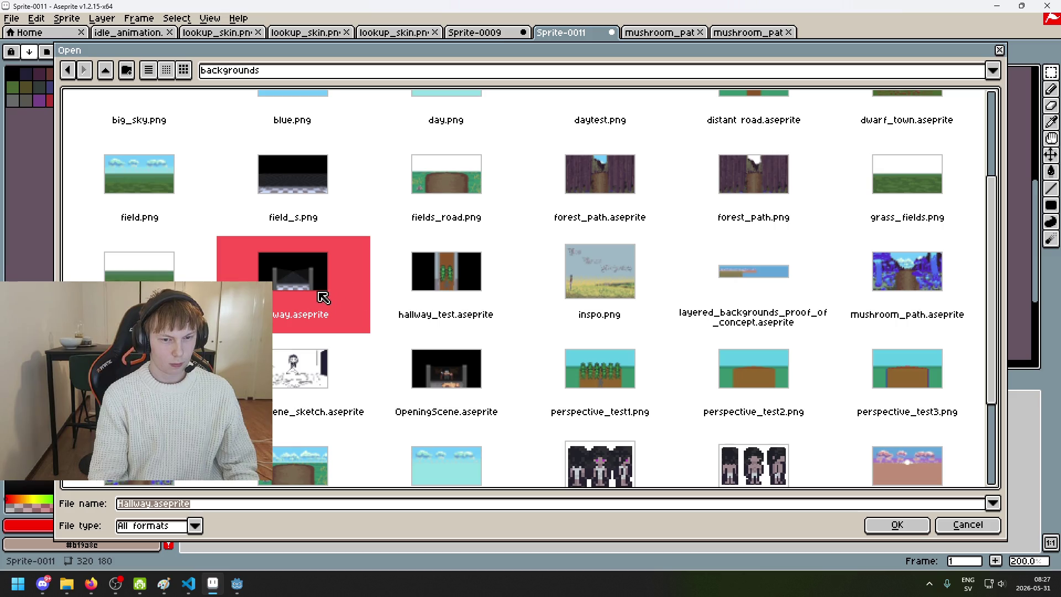
{"action": "left_click", "coordinate": [443, 297], "text": "shift"}
{"action": "scroll", "coordinate": [532, 399], "scroll_direction": "up", "scroll_amount": 2}
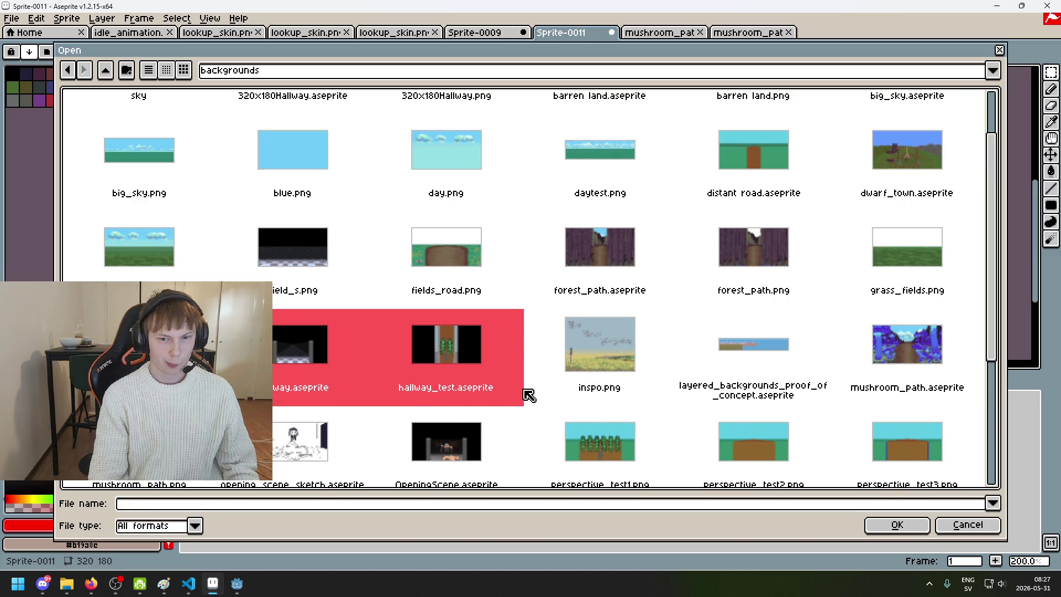
{"action": "scroll", "coordinate": [419, 375], "scroll_direction": "down", "scroll_amount": 5}
{"action": "scroll", "coordinate": [387, 342], "scroll_direction": "up", "scroll_amount": 1}
{"action": "scroll", "coordinate": [365, 348], "scroll_direction": "down", "scroll_amount": 2}
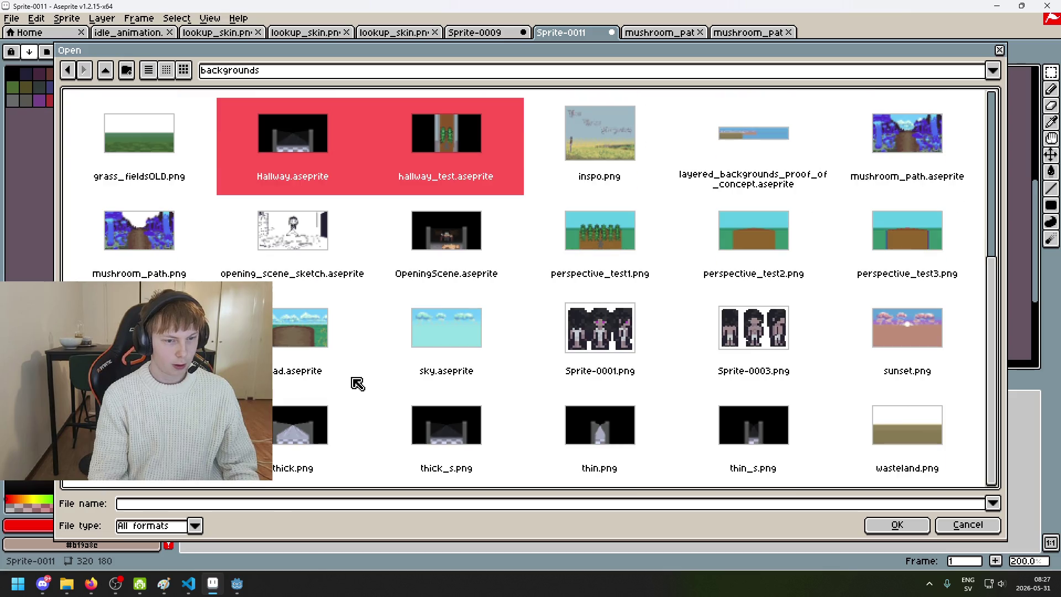
- Add thick.png, thick_s.png, thin.png and thin_s.png to the selection and open them all
{"action": "left_click", "coordinate": [287, 437], "text": "ctrl"}
{"action": "left_click", "coordinate": [412, 441], "text": "ctrl"}
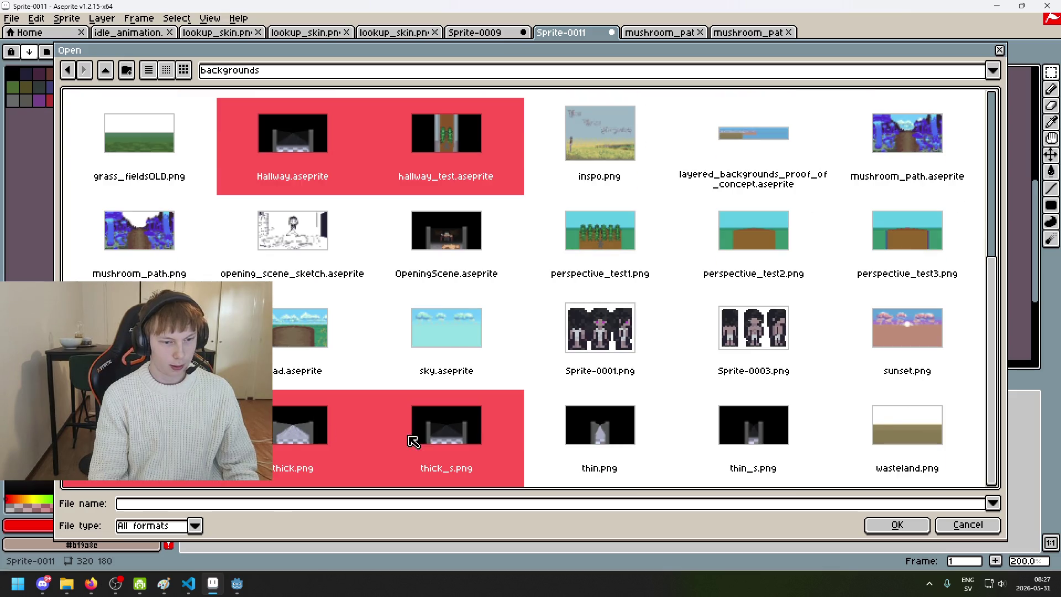
{"action": "left_click", "coordinate": [628, 443], "text": "ctrl"}
{"action": "left_click", "coordinate": [734, 439], "text": "ctrl"}
{"action": "scroll", "coordinate": [646, 379], "scroll_direction": "up", "scroll_amount": 4}
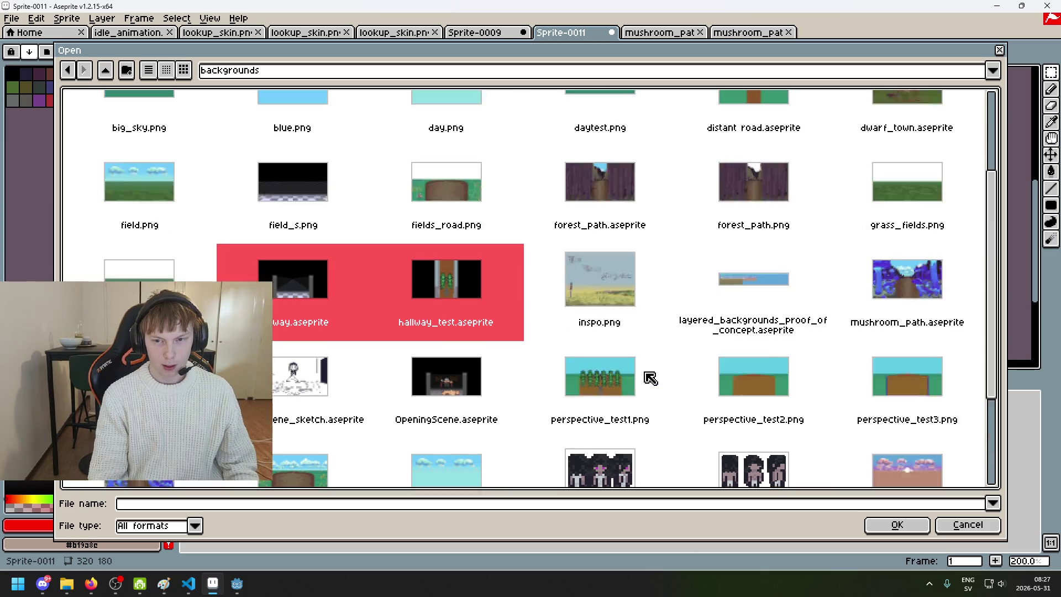
{"action": "scroll", "coordinate": [680, 398], "scroll_direction": "down", "scroll_amount": 4}
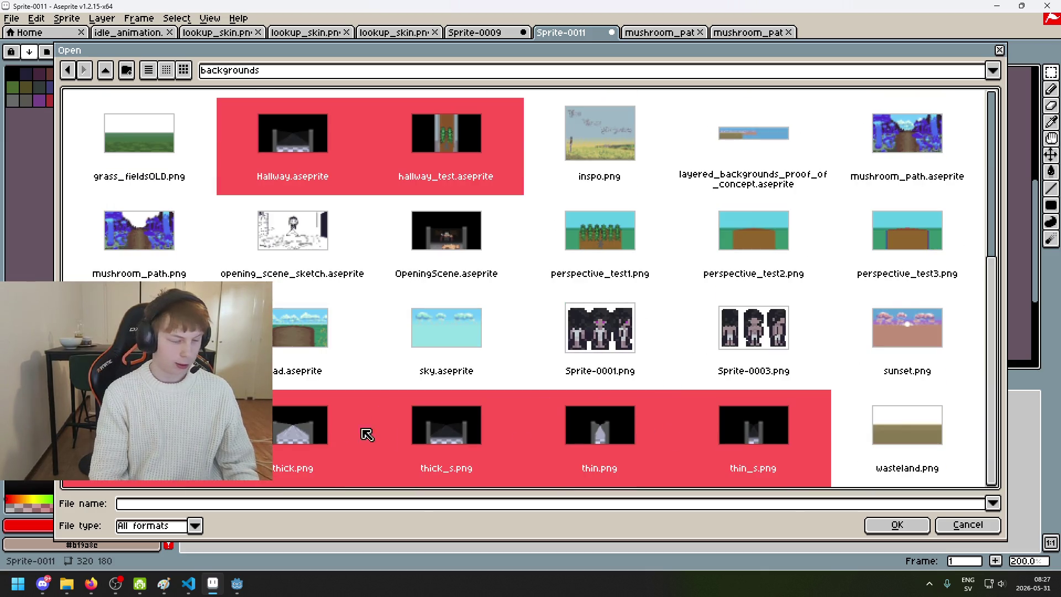
{"action": "scroll", "coordinate": [353, 428], "scroll_direction": "up", "scroll_amount": 4}
{"action": "scroll", "coordinate": [386, 310], "scroll_direction": "up", "scroll_amount": 1}
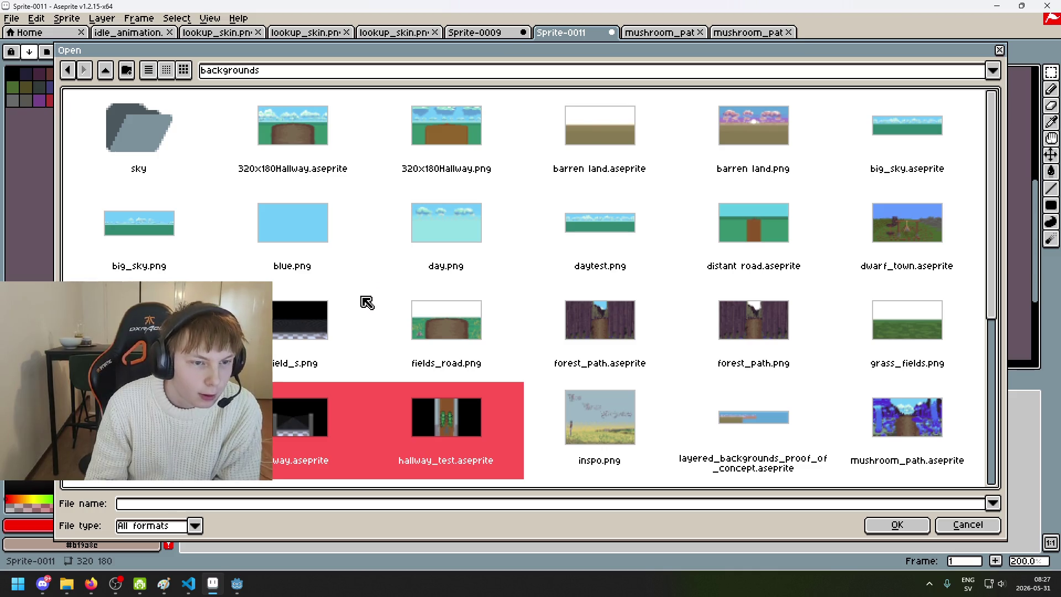
{"action": "scroll", "coordinate": [458, 301], "scroll_direction": "down", "scroll_amount": 5}
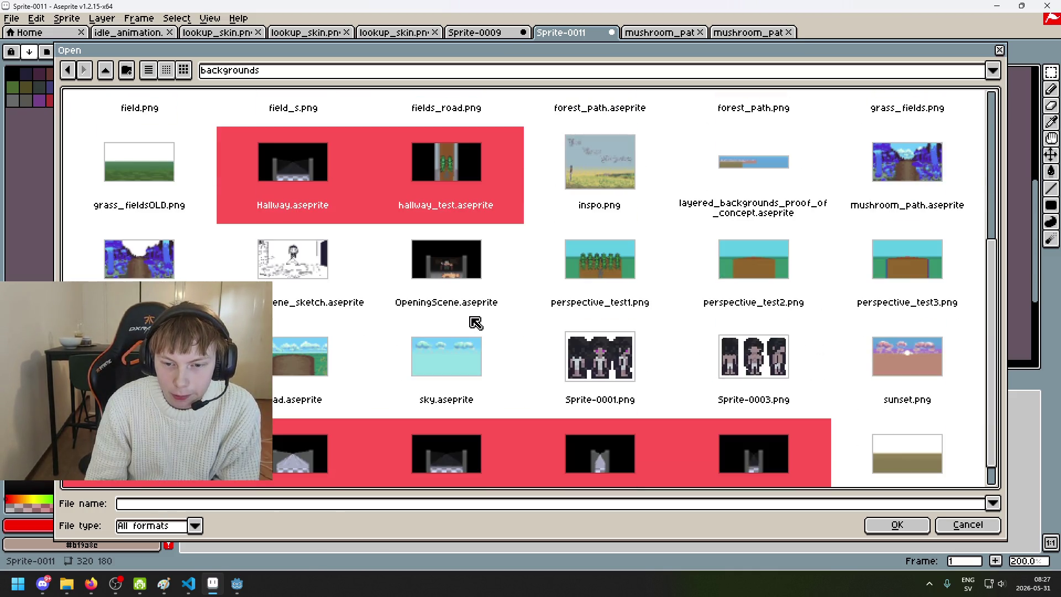
{"action": "scroll", "coordinate": [481, 387], "scroll_direction": "up", "scroll_amount": 2}
{"action": "scroll", "coordinate": [486, 319], "scroll_direction": "down", "scroll_amount": 2}
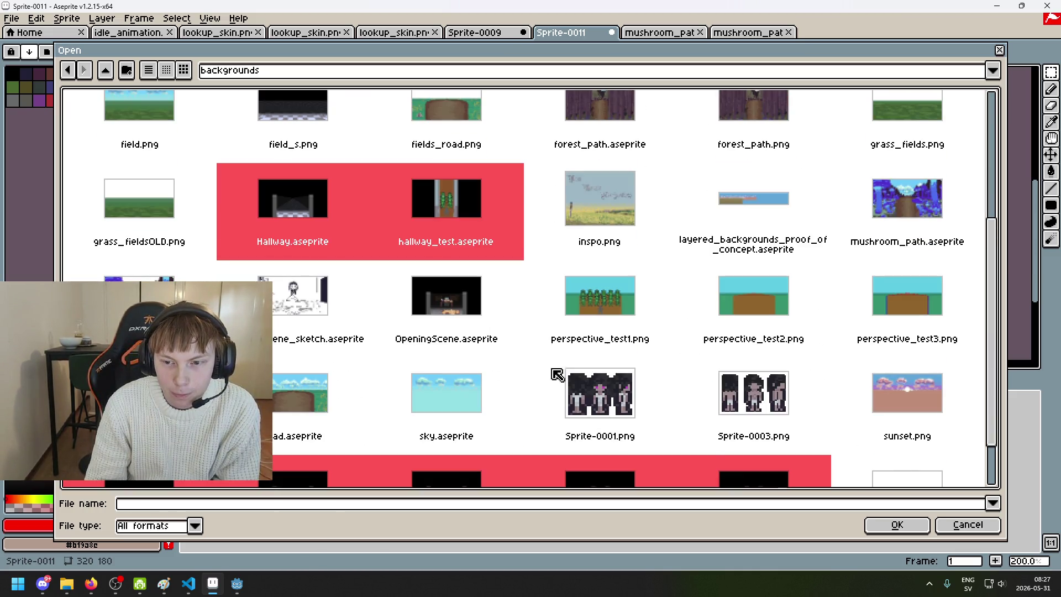
{"action": "left_click", "coordinate": [884, 535]}
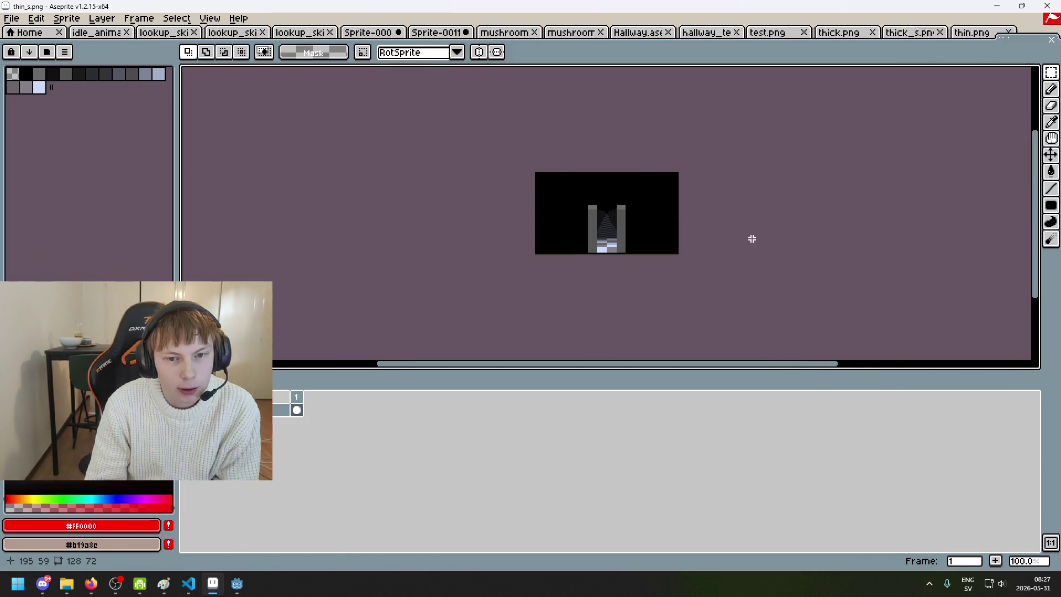
- View the mushroom_path, Hallway and hallway_test sprites in turn
{"action": "left_click", "coordinate": [553, 33]}
{"action": "left_click", "coordinate": [638, 40]}
{"action": "scroll", "coordinate": [647, 189], "scroll_direction": "up", "scroll_amount": 2}
{"action": "scroll", "coordinate": [639, 210], "scroll_direction": "down", "scroll_amount": 1}
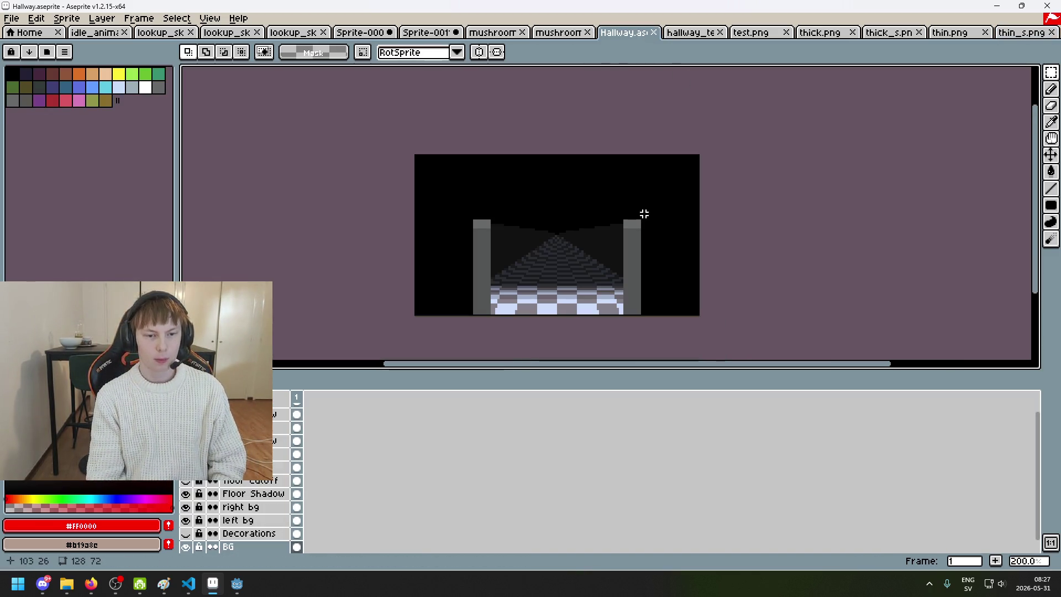
{"action": "scroll", "coordinate": [615, 177], "scroll_direction": "down", "scroll_amount": 1}
{"action": "scroll", "coordinate": [625, 160], "scroll_direction": "down", "scroll_amount": 1}
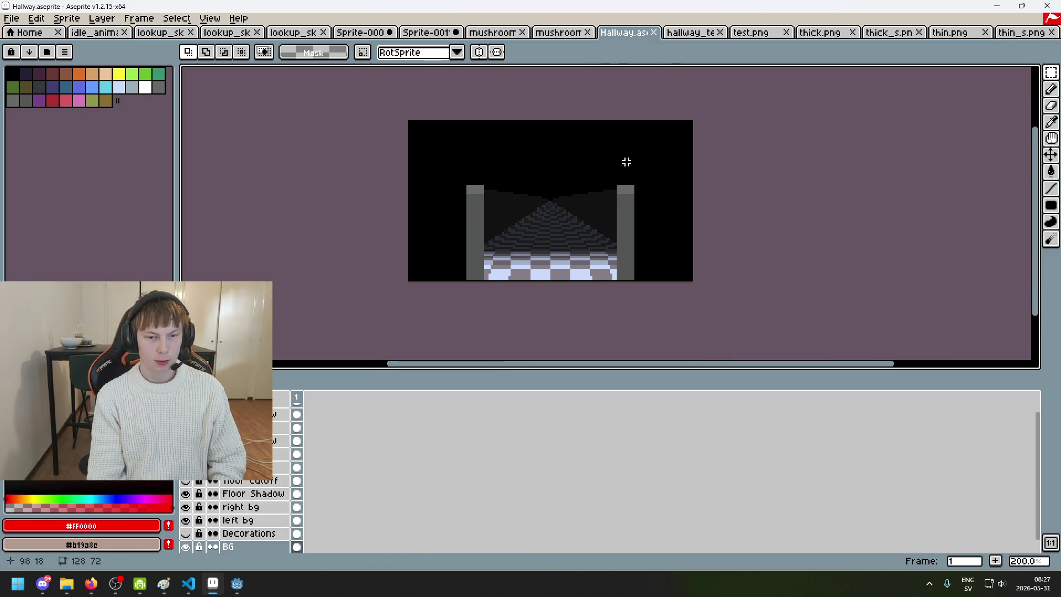
{"action": "left_click", "coordinate": [689, 39]}
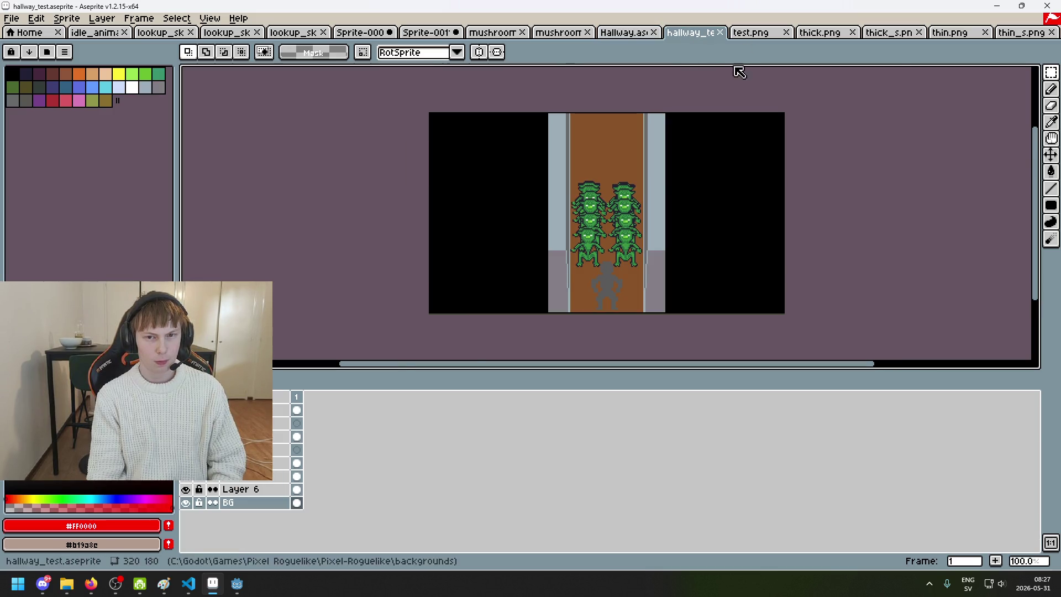
{"action": "scroll", "coordinate": [661, 213], "scroll_direction": "up", "scroll_amount": 2}
{"action": "scroll", "coordinate": [655, 157], "scroll_direction": "down", "scroll_amount": 1}
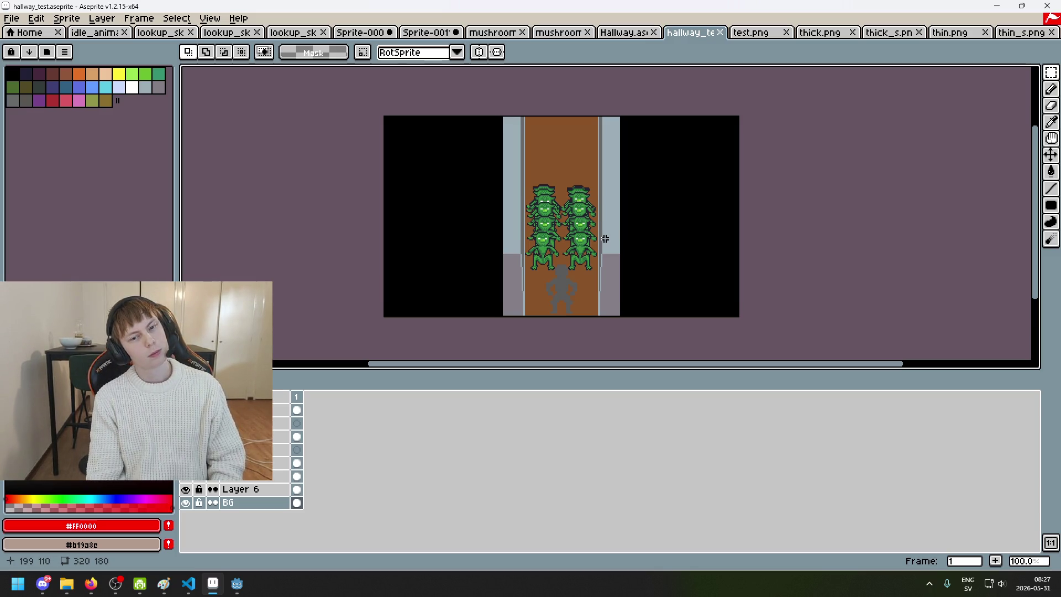
- View test.png, thick.png, thick_s.png, thin.png and thin_s.png in turn
{"action": "left_click", "coordinate": [758, 34]}
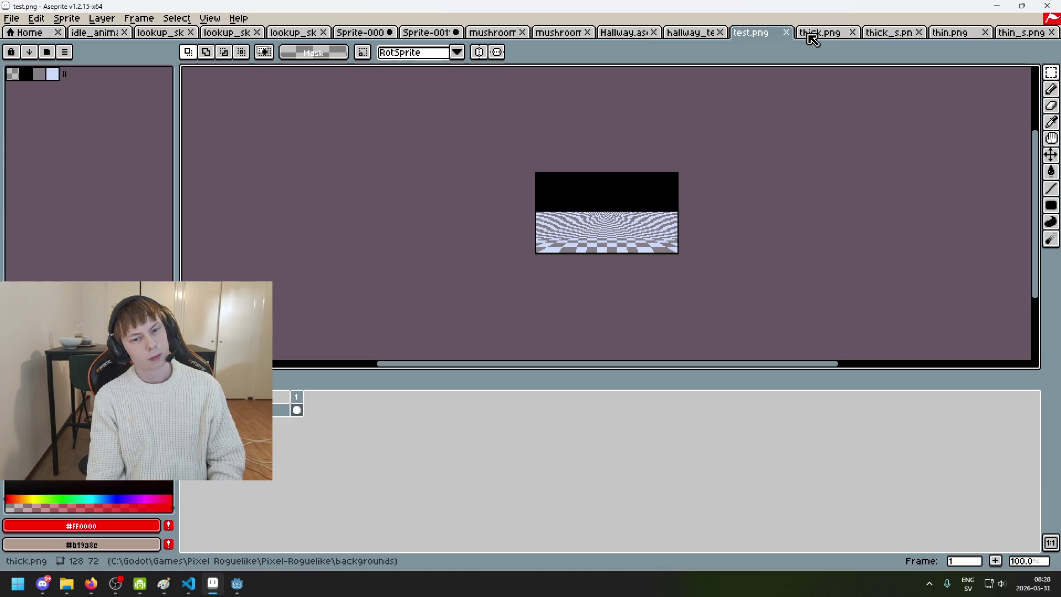
{"action": "scroll", "coordinate": [753, 182], "scroll_direction": "up", "scroll_amount": 1}
{"action": "scroll", "coordinate": [574, 296], "scroll_direction": "down", "scroll_amount": 1}
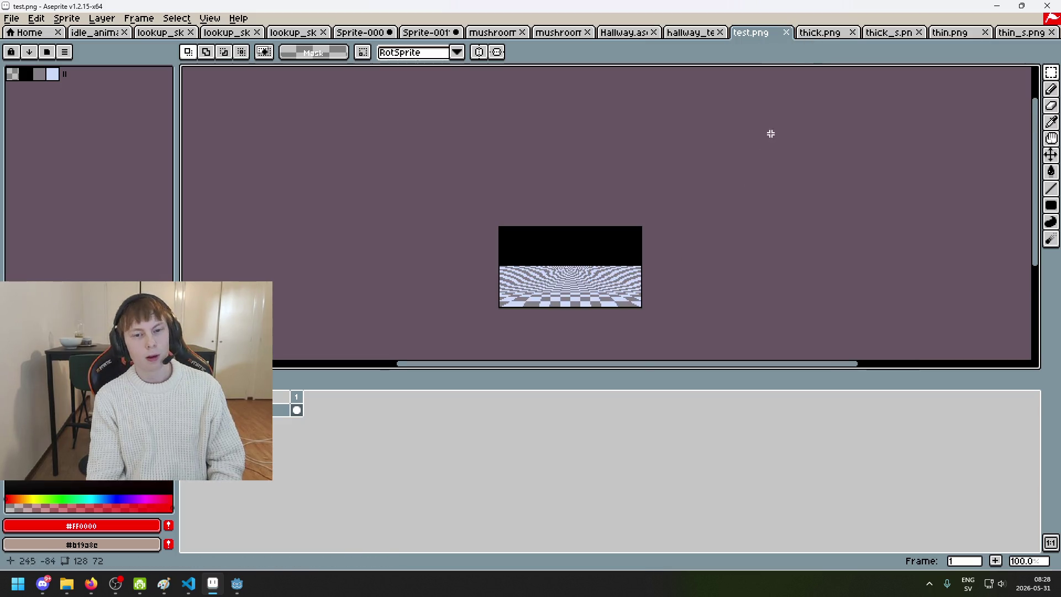
{"action": "left_click", "coordinate": [817, 34]}
{"action": "scroll", "coordinate": [734, 196], "scroll_direction": "up", "scroll_amount": 1}
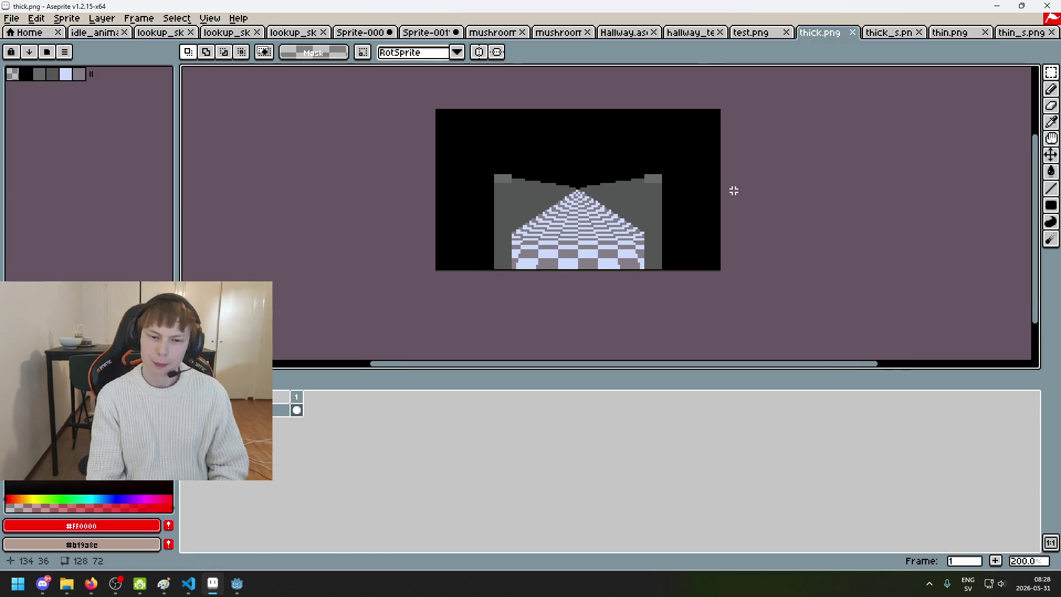
{"action": "scroll", "coordinate": [438, 217], "scroll_direction": "down", "scroll_amount": 1}
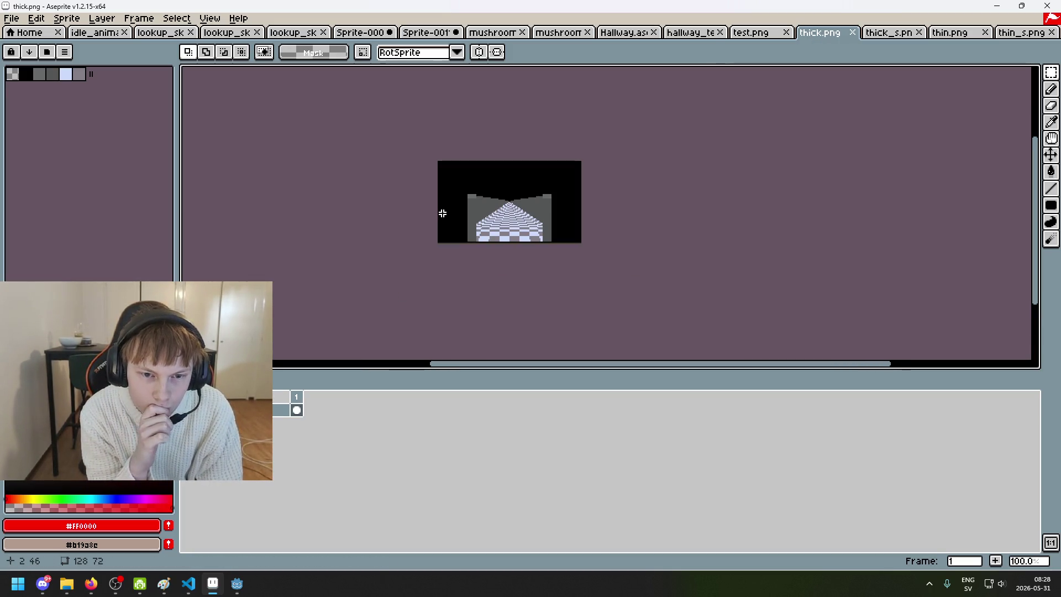
{"action": "scroll", "coordinate": [444, 212], "scroll_direction": "up", "scroll_amount": 1}
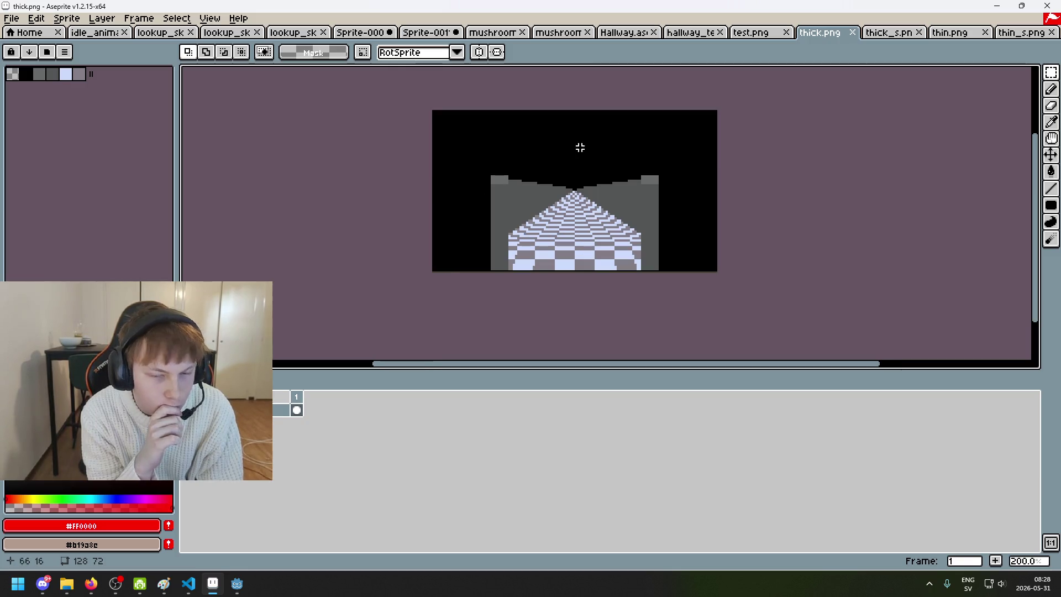
{"action": "left_click", "coordinate": [888, 34]}
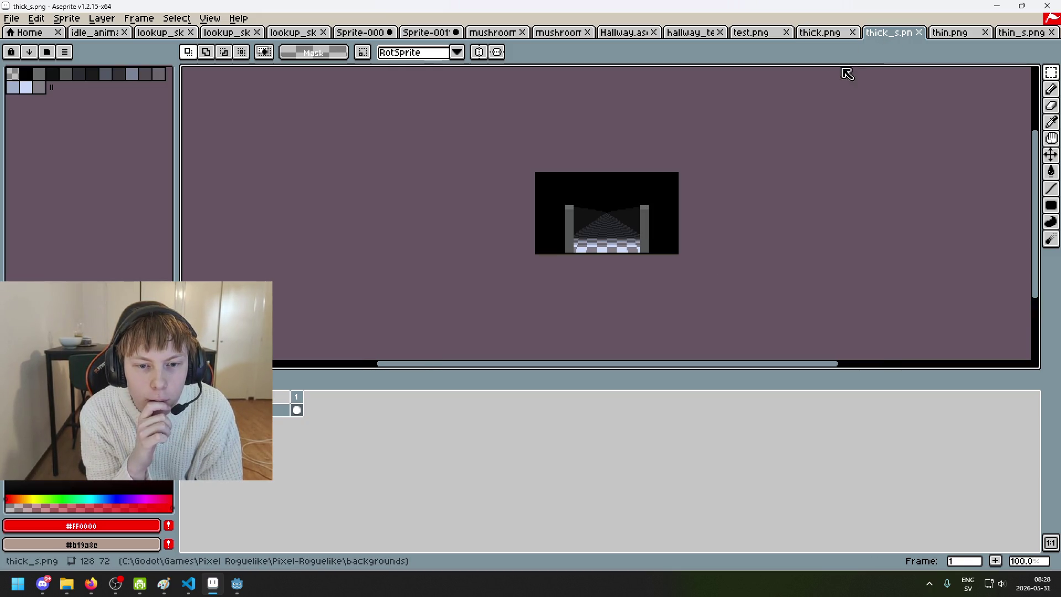
{"action": "scroll", "coordinate": [694, 185], "scroll_direction": "up", "scroll_amount": 2}
{"action": "scroll", "coordinate": [691, 194], "scroll_direction": "down", "scroll_amount": 1}
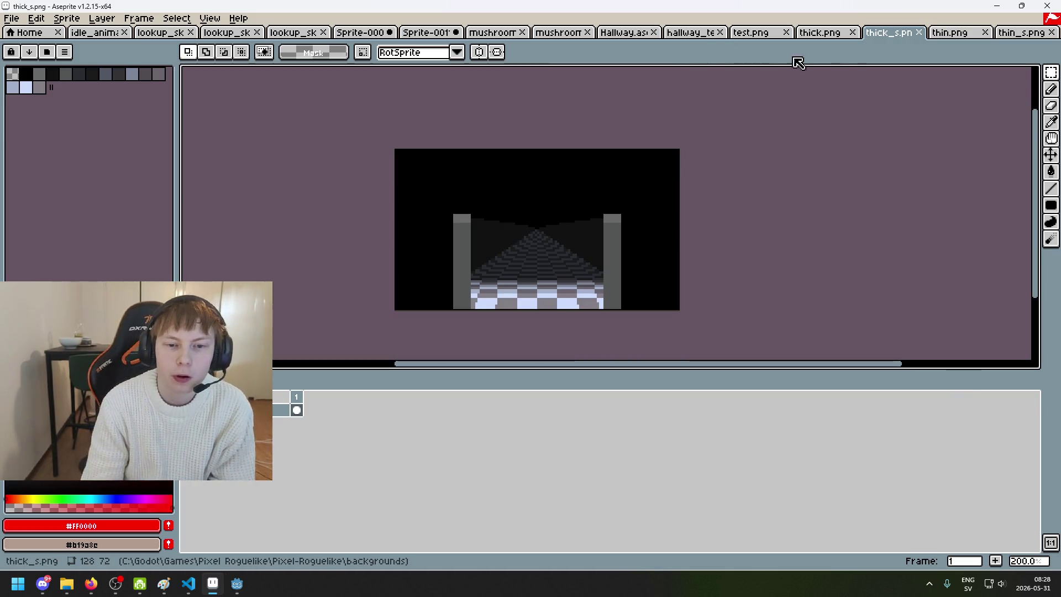
{"action": "left_click", "coordinate": [945, 39]}
{"action": "left_click", "coordinate": [1022, 36]}
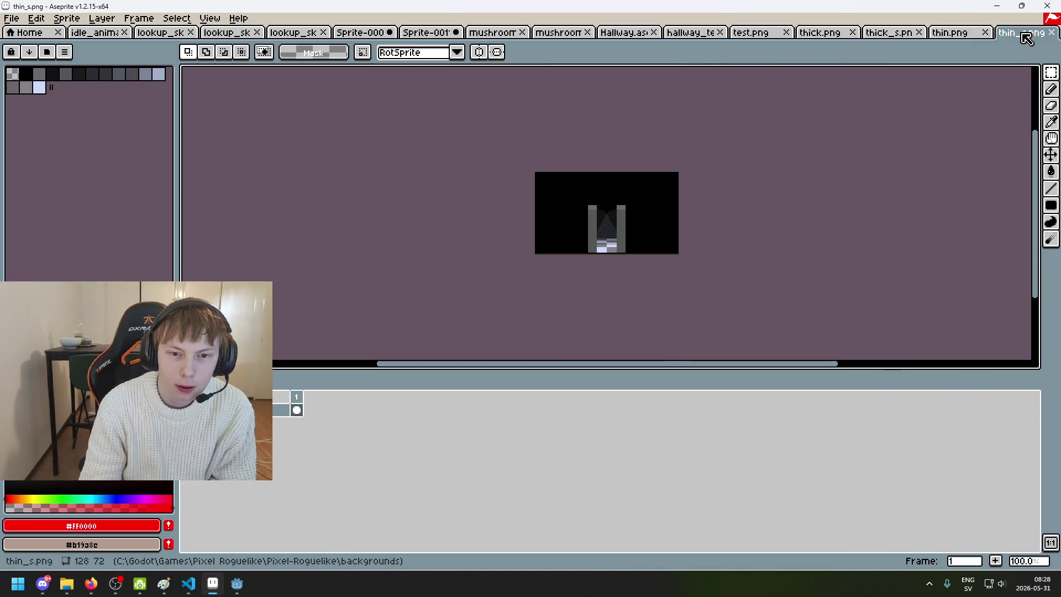
- Step back through thin, thick_s, thick and test images to hallway_test
{"action": "left_click", "coordinate": [964, 34]}
{"action": "left_click", "coordinate": [892, 35]}
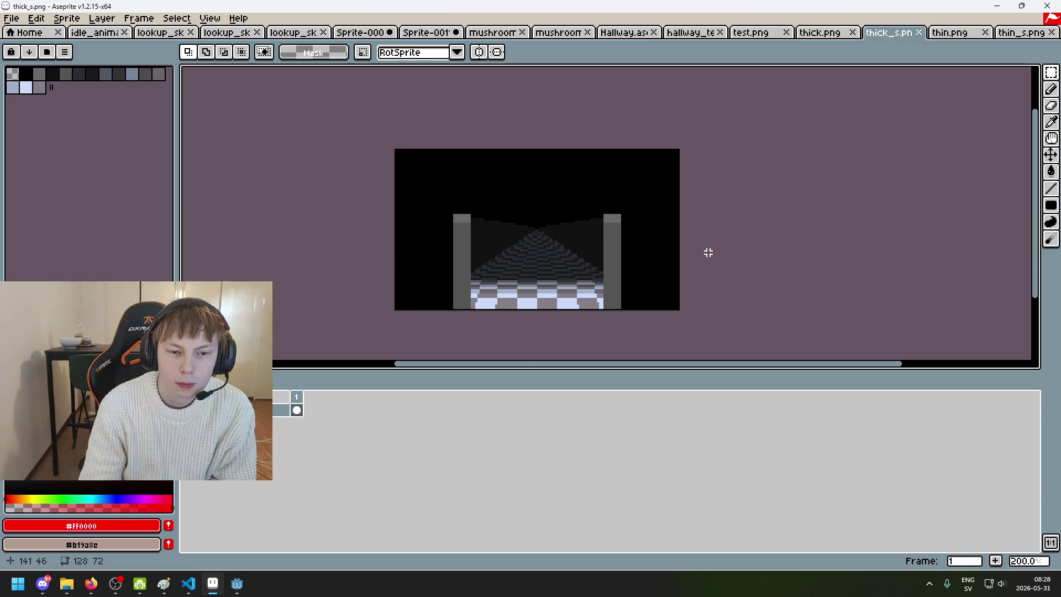
{"action": "left_click", "coordinate": [820, 37]}
{"action": "left_click", "coordinate": [759, 37]}
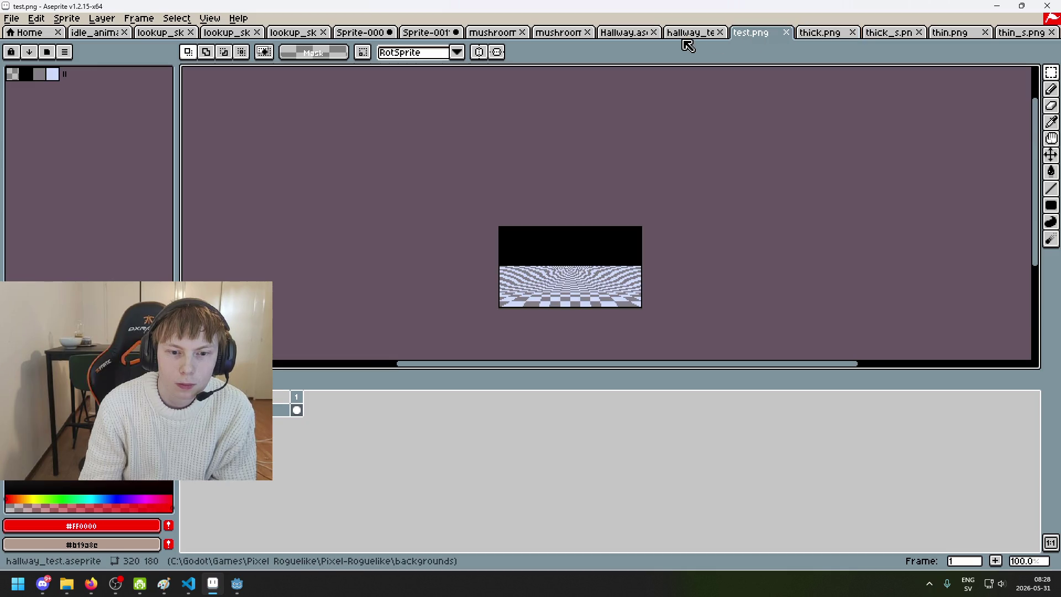
{"action": "left_click", "coordinate": [678, 39]}
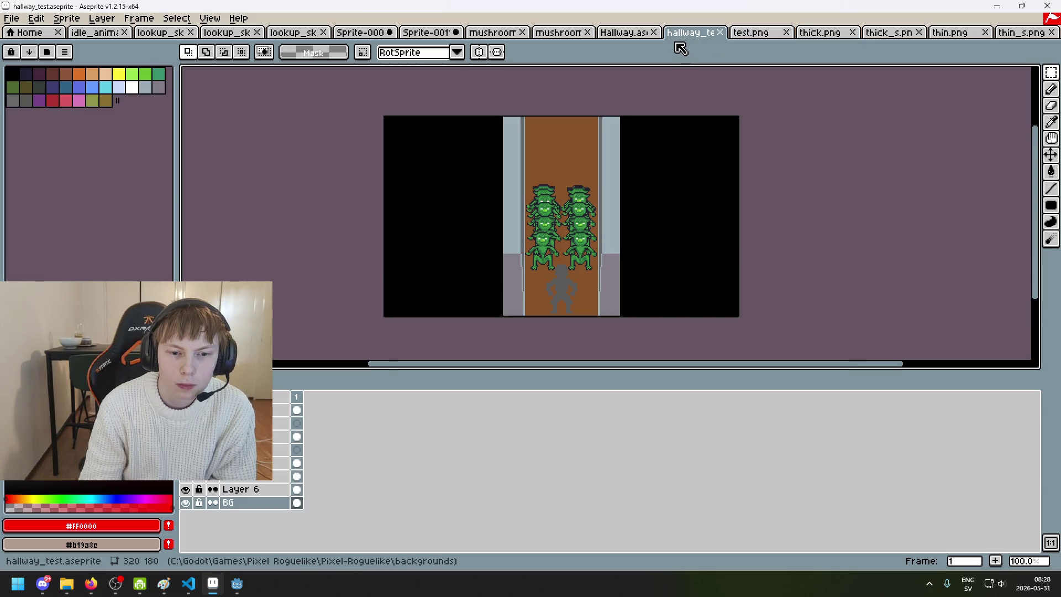
- Go to mushroom_path.png via Hallway and mushroom_path.aseprite, inspect the transparent sky, and select all
{"action": "left_click", "coordinate": [620, 39]}
{"action": "left_click", "coordinate": [561, 37]}
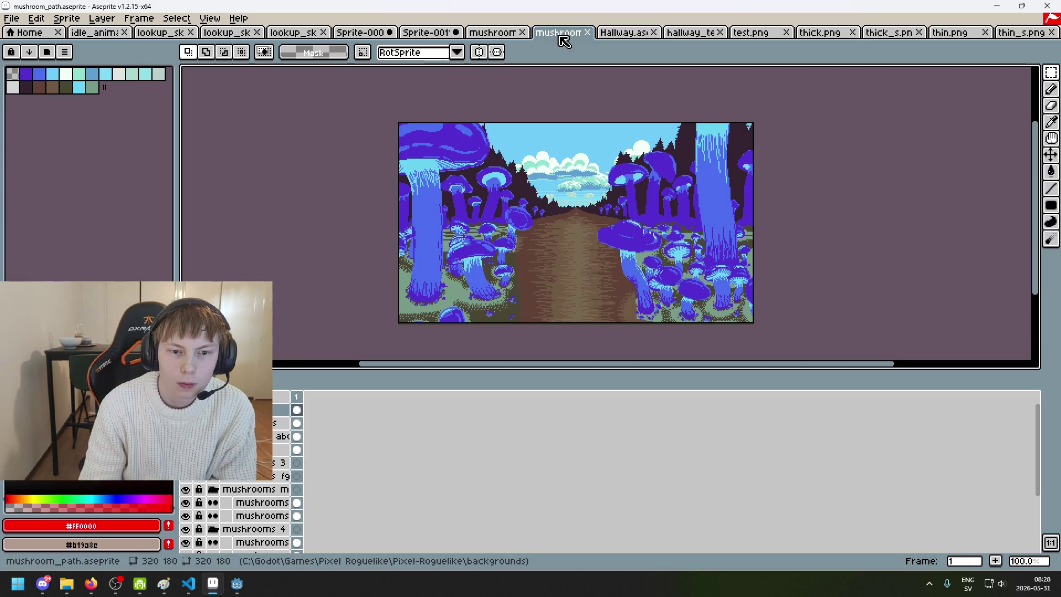
{"action": "left_click", "coordinate": [476, 41]}
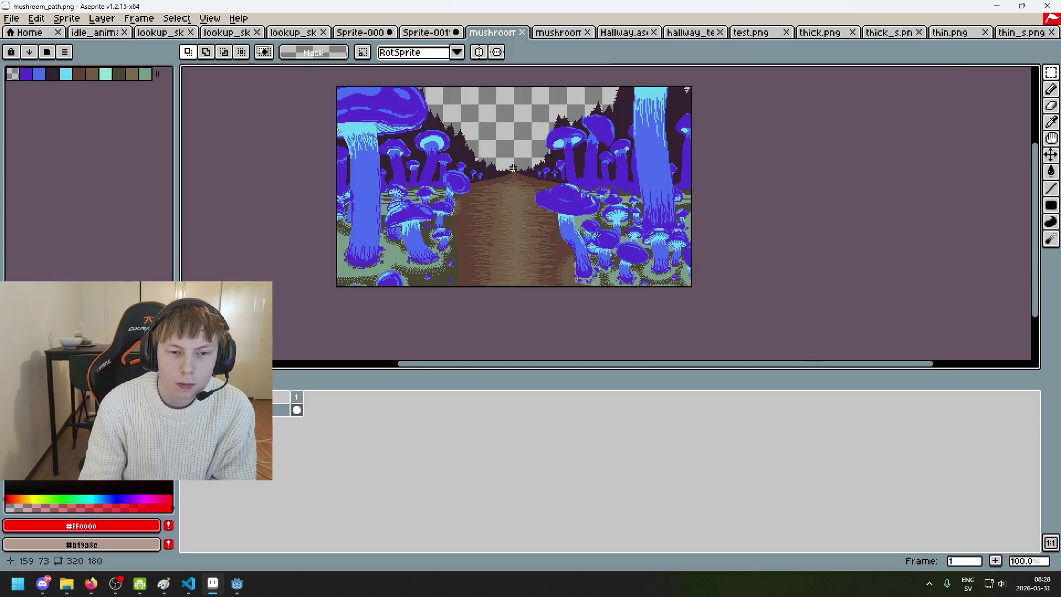
{"action": "scroll", "coordinate": [519, 169], "scroll_direction": "up", "scroll_amount": 2}
{"action": "scroll", "coordinate": [504, 147], "scroll_direction": "down", "scroll_amount": 2}
{"action": "scroll", "coordinate": [510, 115], "scroll_direction": "up", "scroll_amount": 1}
{"action": "left_click_drag", "start_coordinate": [510, 116], "coordinate": [523, 121]}
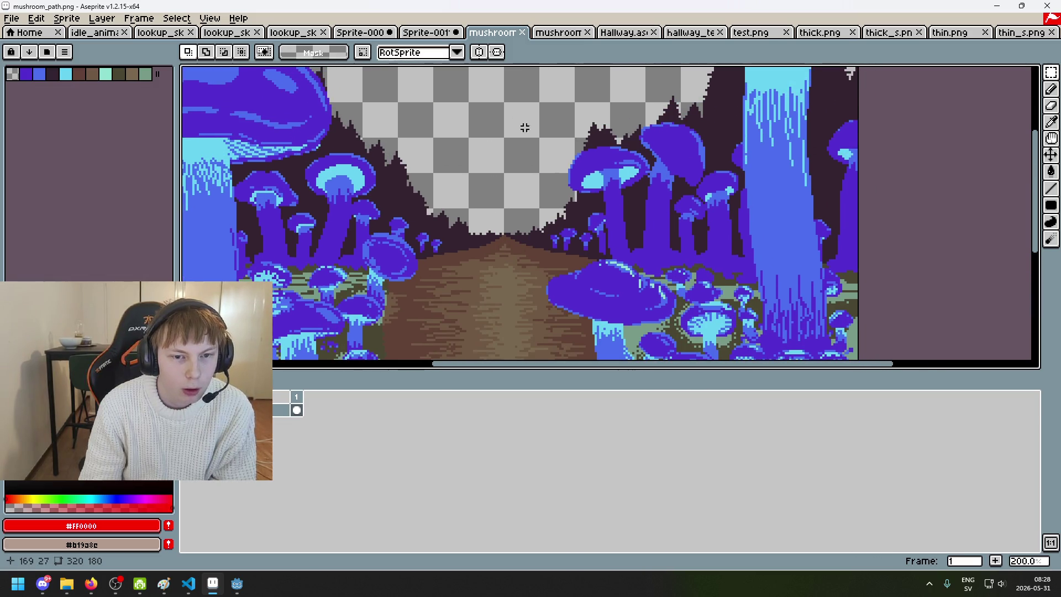
{"action": "scroll", "coordinate": [577, 98], "scroll_direction": "down", "scroll_amount": 5}
{"action": "scroll", "coordinate": [513, 141], "scroll_direction": "up", "scroll_amount": 3}
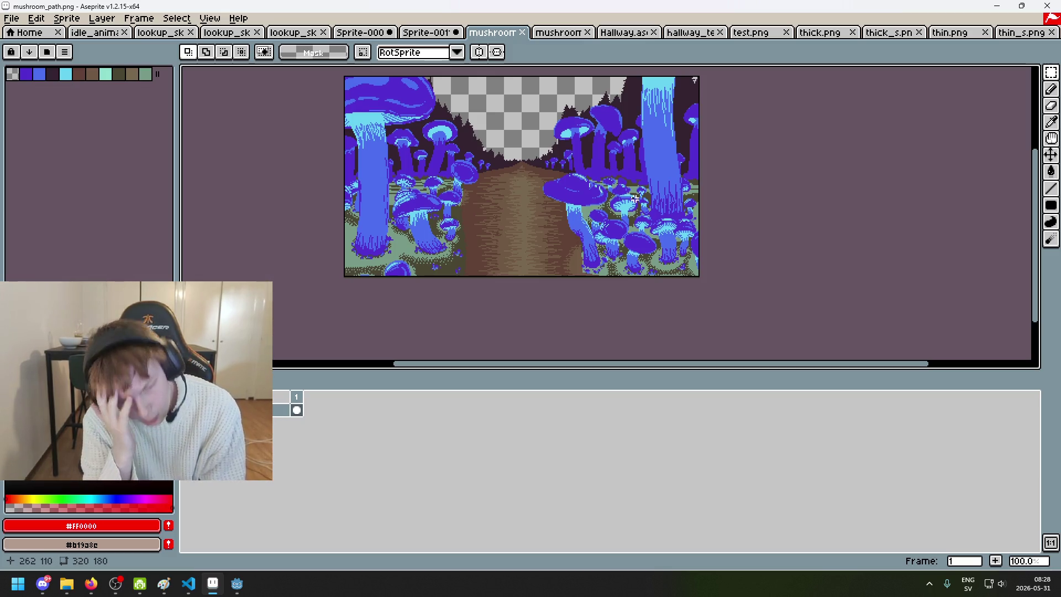
{"action": "key", "text": "ctrl+a"}
- Paste the mushroom path image onto a new layer in Sprite-0011 and commit it
{"action": "left_click", "coordinate": [424, 33]}
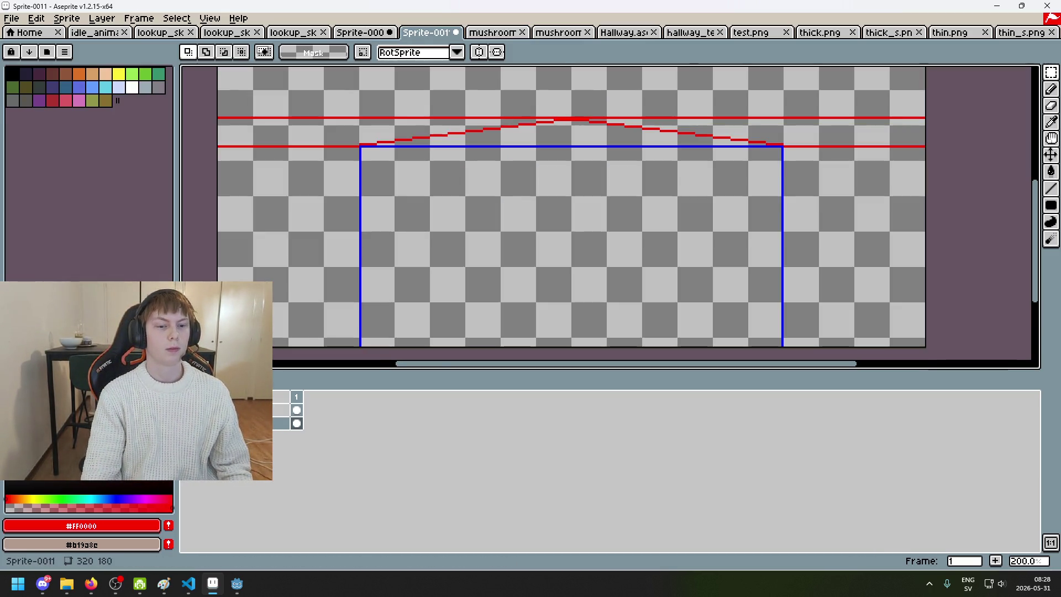
{"action": "scroll", "coordinate": [450, 145], "scroll_direction": "down", "scroll_amount": 2}
{"action": "right_click", "coordinate": [279, 421]}
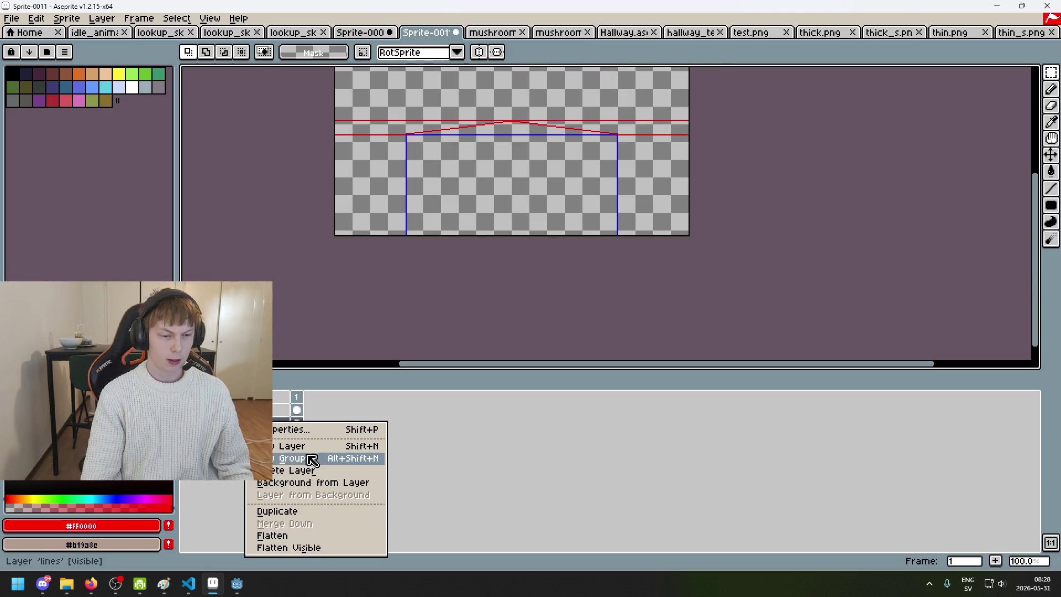
{"action": "left_click", "coordinate": [311, 455]}
{"action": "key", "text": "ctrl+v"}
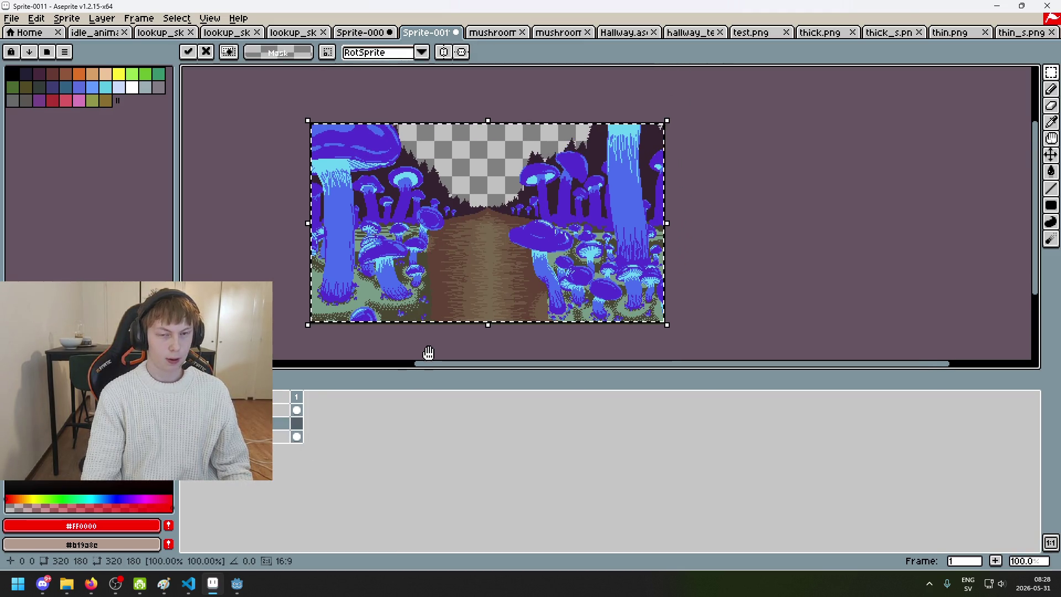
{"action": "left_click", "coordinate": [281, 436]}
{"action": "left_click", "coordinate": [282, 410]}
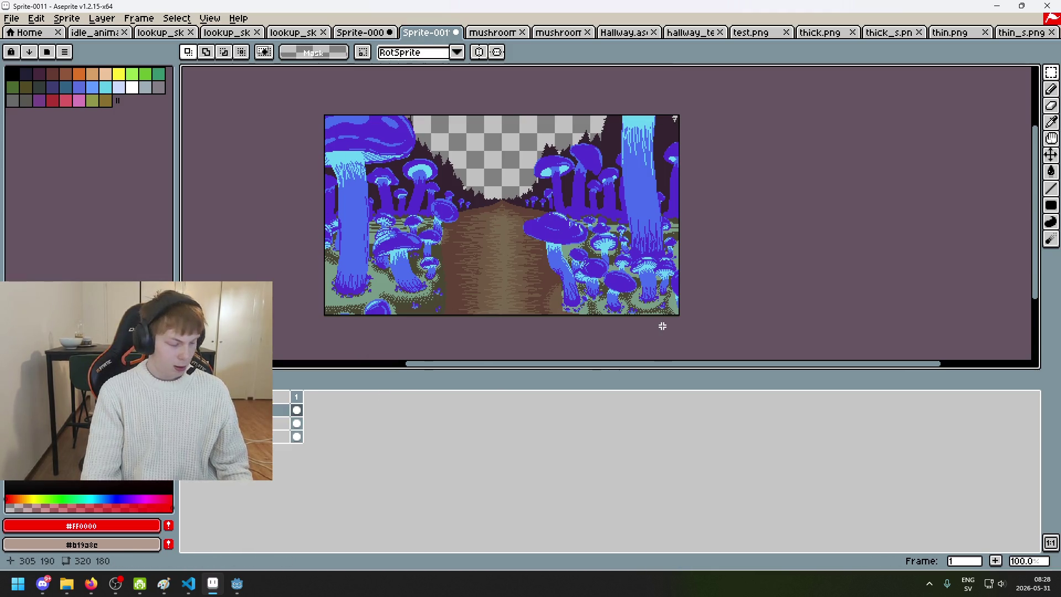
- Zoom and pan in on the sky area of the pasted artwork
{"action": "scroll", "coordinate": [608, 228], "scroll_direction": "left", "scroll_amount": 3}
{"action": "scroll", "coordinate": [609, 228], "scroll_direction": "down", "scroll_amount": 1}
{"action": "scroll", "coordinate": [570, 239], "scroll_direction": "up", "scroll_amount": 1}
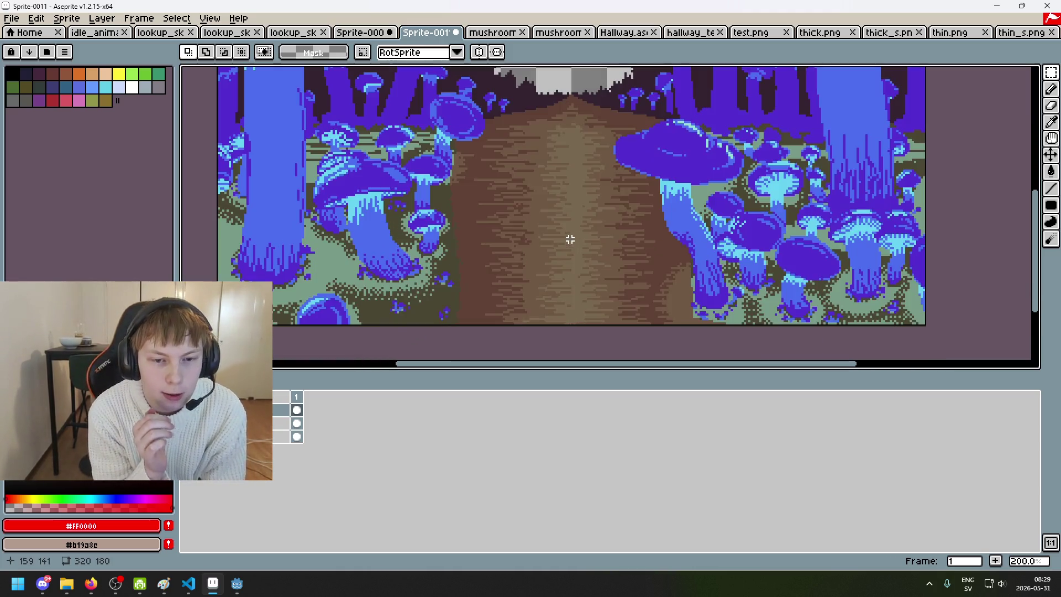
{"action": "scroll", "coordinate": [601, 233], "scroll_direction": "down", "scroll_amount": 1}
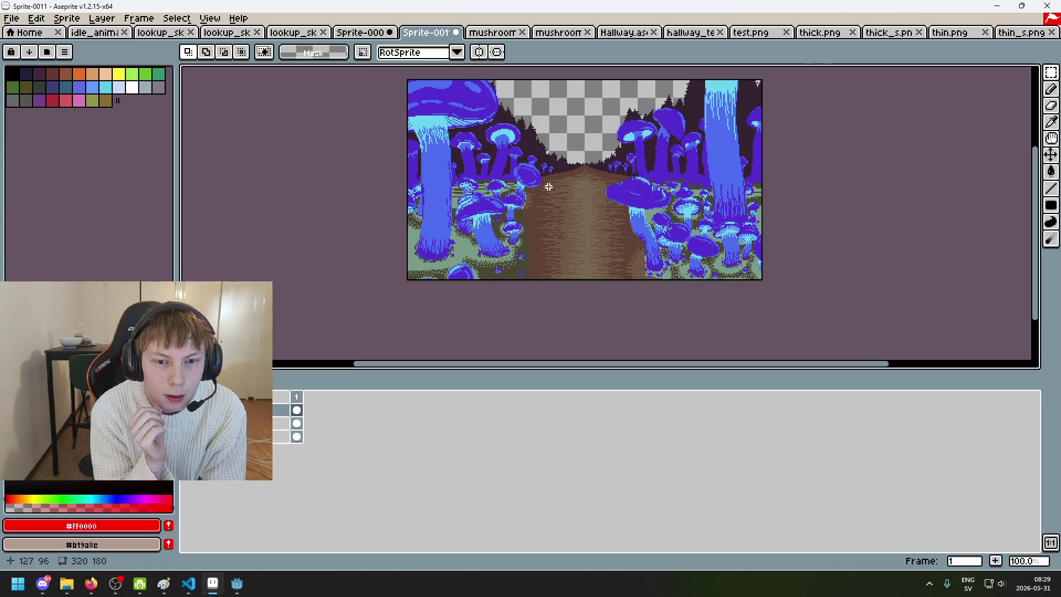
{"action": "scroll", "coordinate": [603, 145], "scroll_direction": "up", "scroll_amount": 1}
{"action": "scroll", "coordinate": [598, 163], "scroll_direction": "down", "scroll_amount": 1}
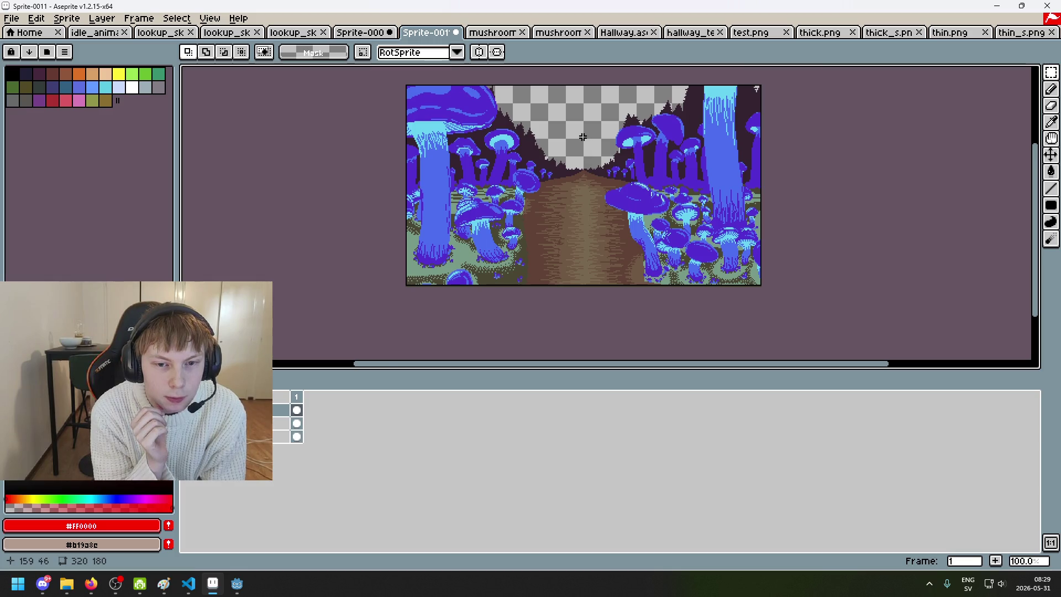
{"action": "scroll", "coordinate": [583, 138], "scroll_direction": "up", "scroll_amount": 2}
{"action": "mouse_move", "coordinate": [549, 180]}
{"action": "left_mouse_down"}
{"action": "mouse_move", "coordinate": [471, 276]}
{"action": "mouse_move", "coordinate": [470, 267]}
{"action": "left_mouse_up"}
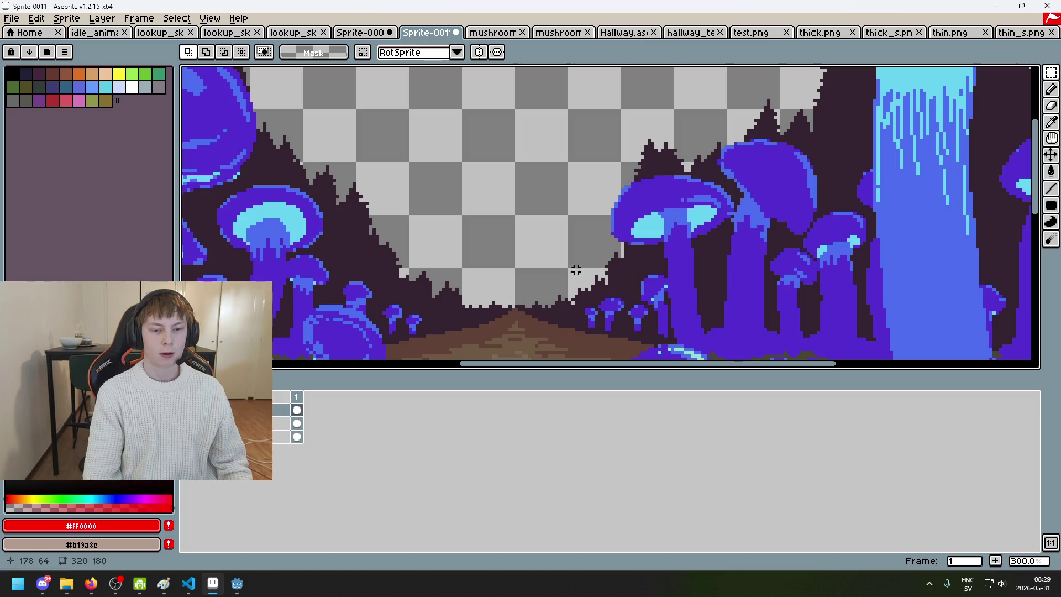
{"action": "mouse_move", "coordinate": [473, 326]}
{"action": "left_mouse_down"}
{"action": "mouse_move", "coordinate": [479, 312]}
{"action": "mouse_move", "coordinate": [497, 325]}
{"action": "left_mouse_up"}
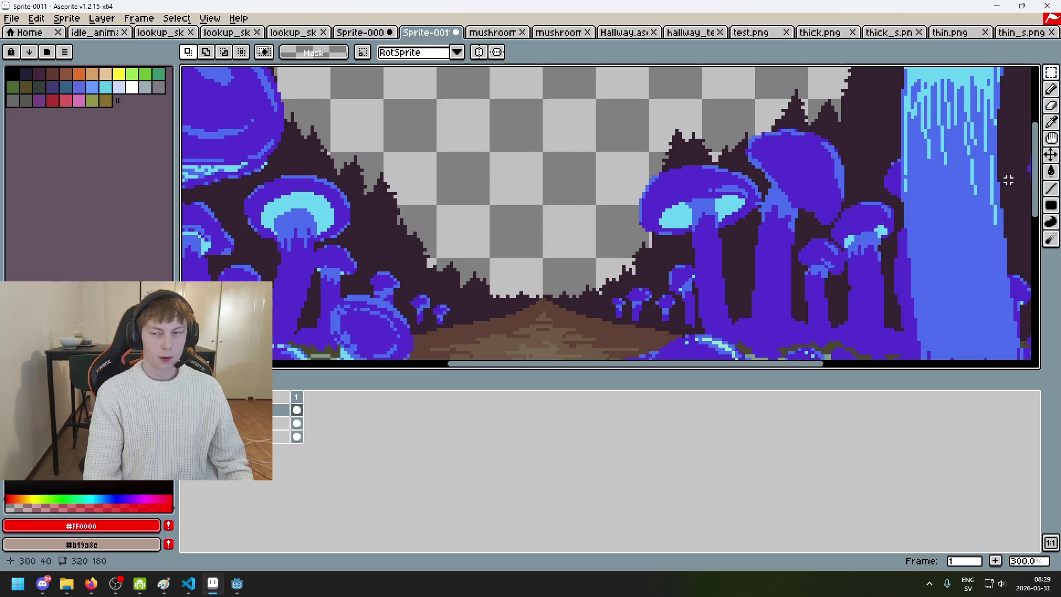
{"action": "left_click", "coordinate": [1055, 189]}
- Set a green pencil, toggle the dummy layer, and add a new guide layer
{"action": "key", "text": "b"}
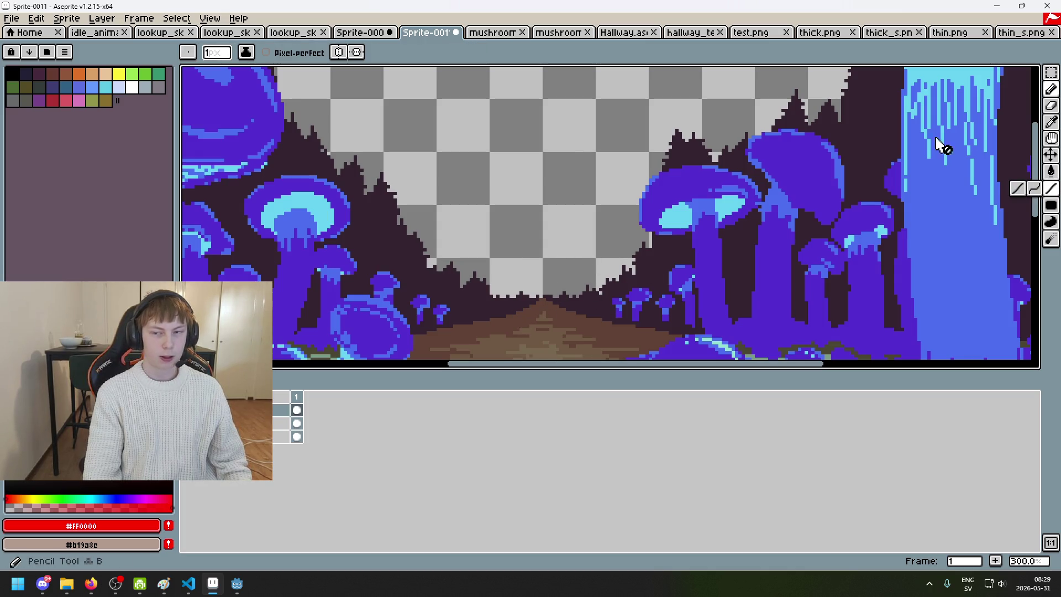
{"action": "left_click", "coordinate": [159, 73]}
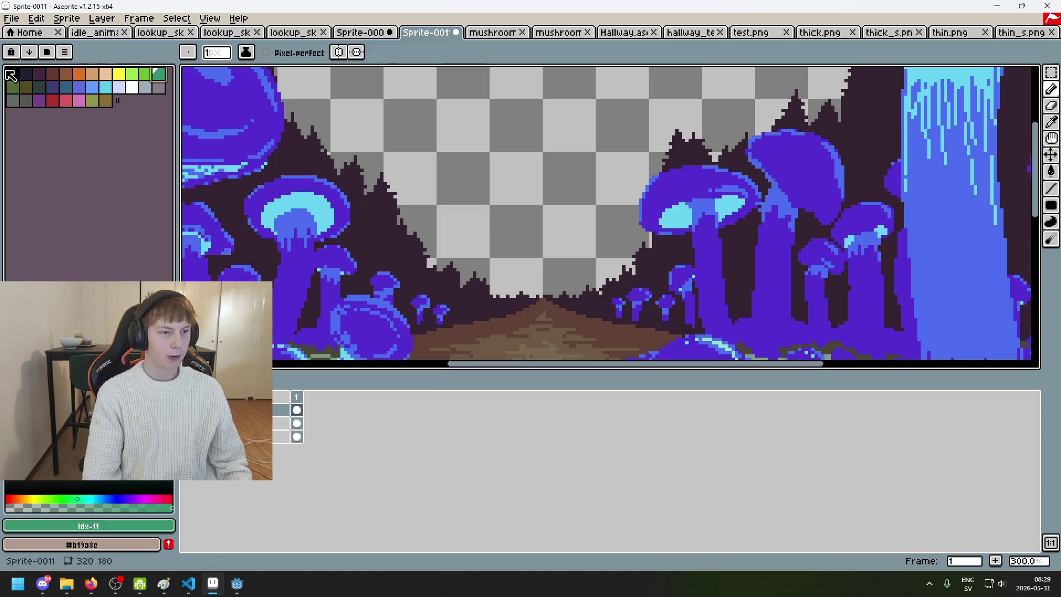
{"action": "left_click", "coordinate": [188, 423]}
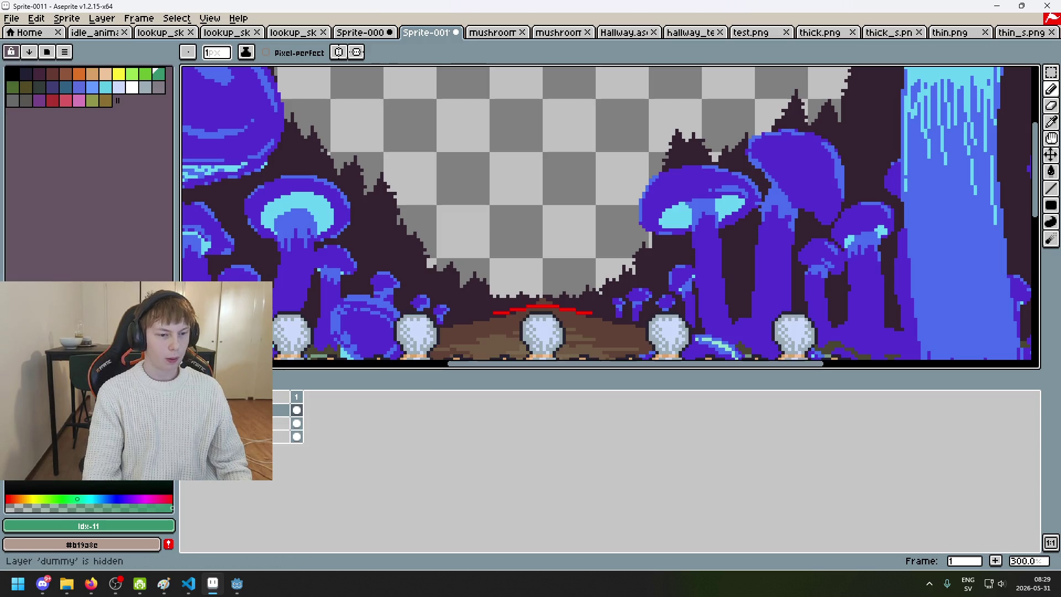
{"action": "left_click", "coordinate": [188, 423]}
{"action": "right_click", "coordinate": [238, 413]}
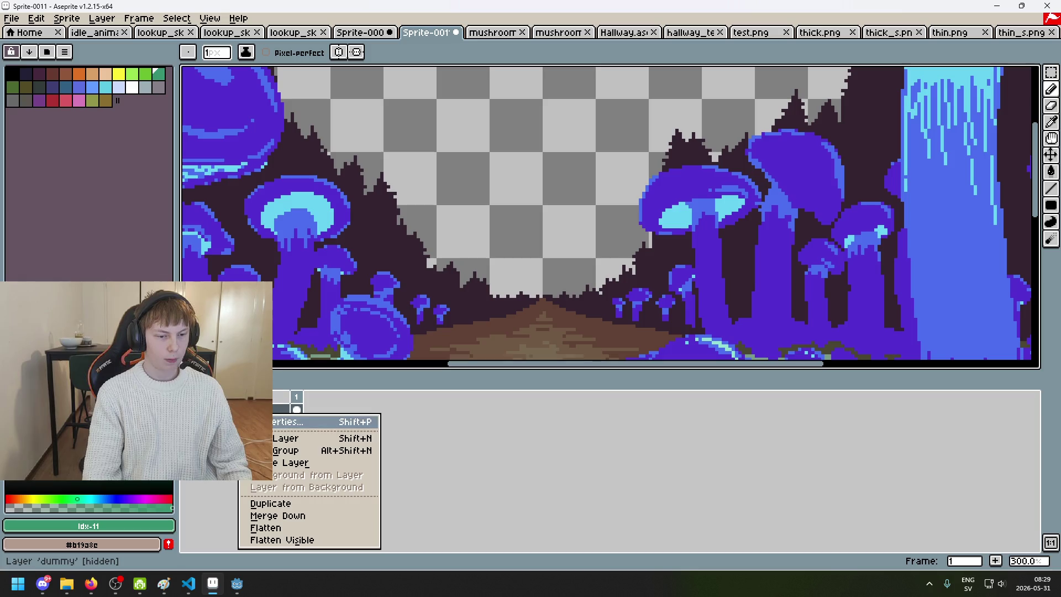
{"action": "left_click", "coordinate": [282, 436]}
- Draw green perspective guide lines from the road's vanishing point up-left and up-right
{"action": "left_click", "coordinate": [1050, 188]}
{"action": "mouse_move", "coordinate": [552, 309]}
{"action": "left_mouse_down"}
{"action": "mouse_move", "coordinate": [310, 359]}
{"action": "mouse_move", "coordinate": [801, 360]}
{"action": "left_mouse_up"}
{"action": "mouse_move", "coordinate": [668, 318]}
{"action": "left_mouse_down"}
{"action": "mouse_move", "coordinate": [710, 340]}
{"action": "mouse_move", "coordinate": [674, 277]}
{"action": "left_mouse_up"}
{"action": "left_click_drag", "start_coordinate": [547, 285], "coordinate": [693, 311]}
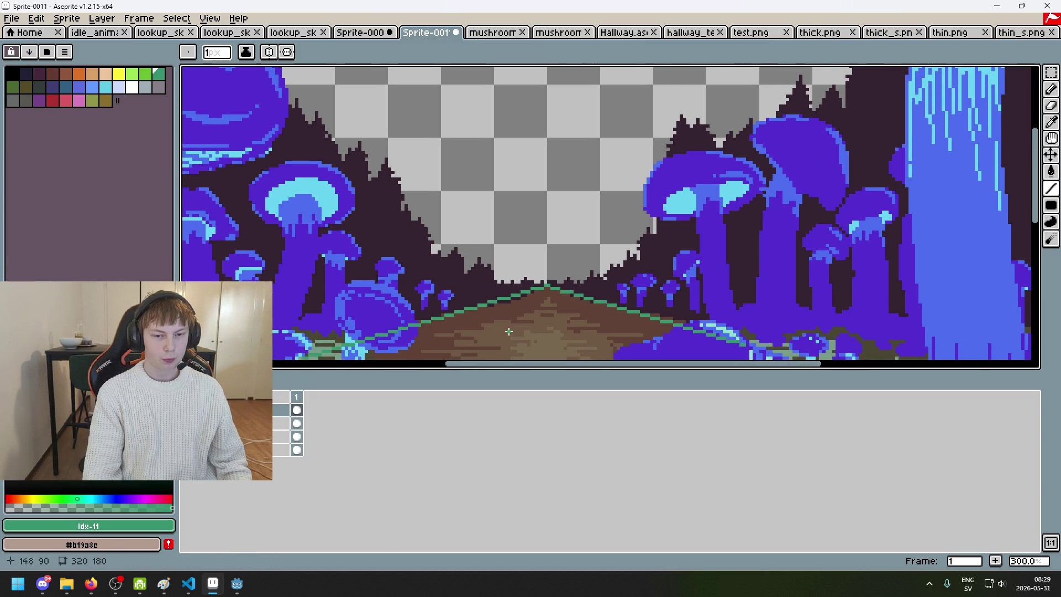
{"action": "left_click_drag", "start_coordinate": [547, 285], "coordinate": [264, 82]}
{"action": "key", "text": "ctrl+z"}
{"action": "left_click_drag", "start_coordinate": [547, 286], "coordinate": [263, 81]}
{"action": "mouse_move", "coordinate": [549, 284]}
{"action": "left_mouse_down"}
{"action": "mouse_move", "coordinate": [864, 83]}
{"action": "mouse_move", "coordinate": [860, 149]}
{"action": "left_mouse_up"}
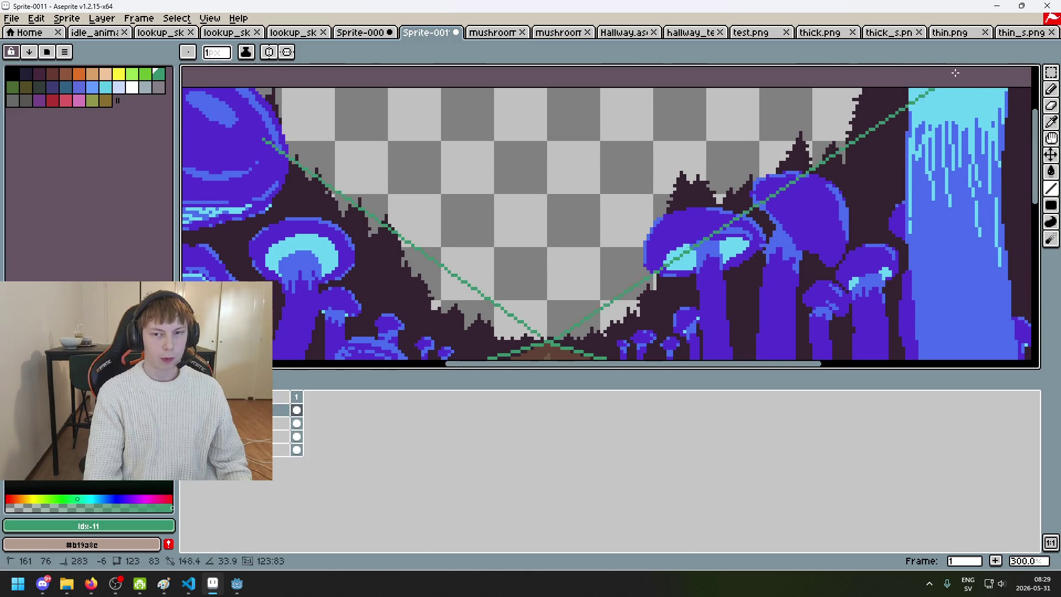
{"action": "mouse_move", "coordinate": [824, 352]}
{"action": "left_mouse_down"}
{"action": "mouse_move", "coordinate": [867, 233]}
{"action": "mouse_move", "coordinate": [874, 258]}
{"action": "left_mouse_up"}
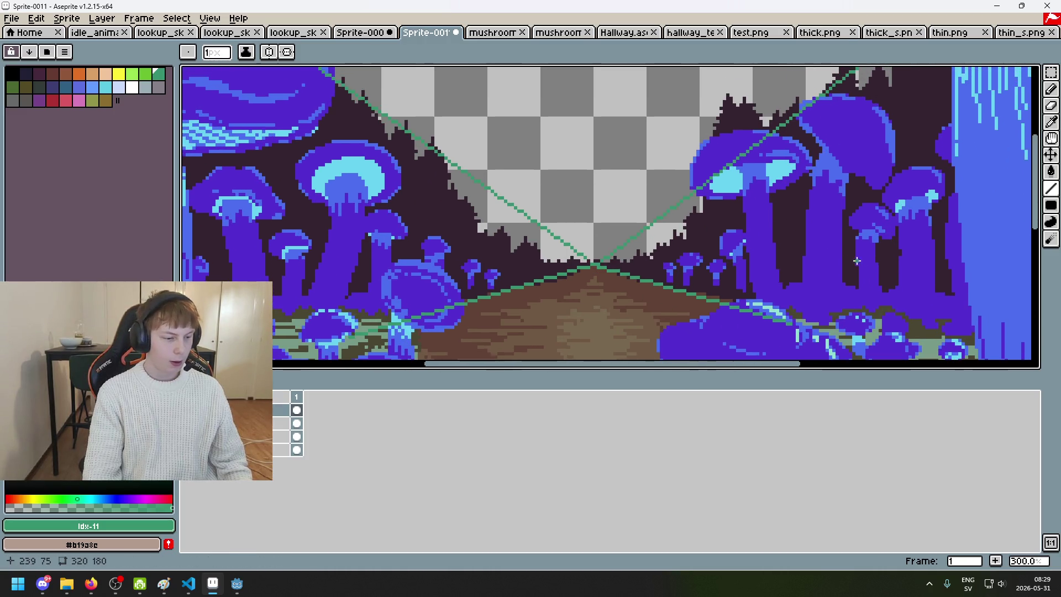
{"action": "left_click_drag", "start_coordinate": [704, 294], "coordinate": [685, 299]}
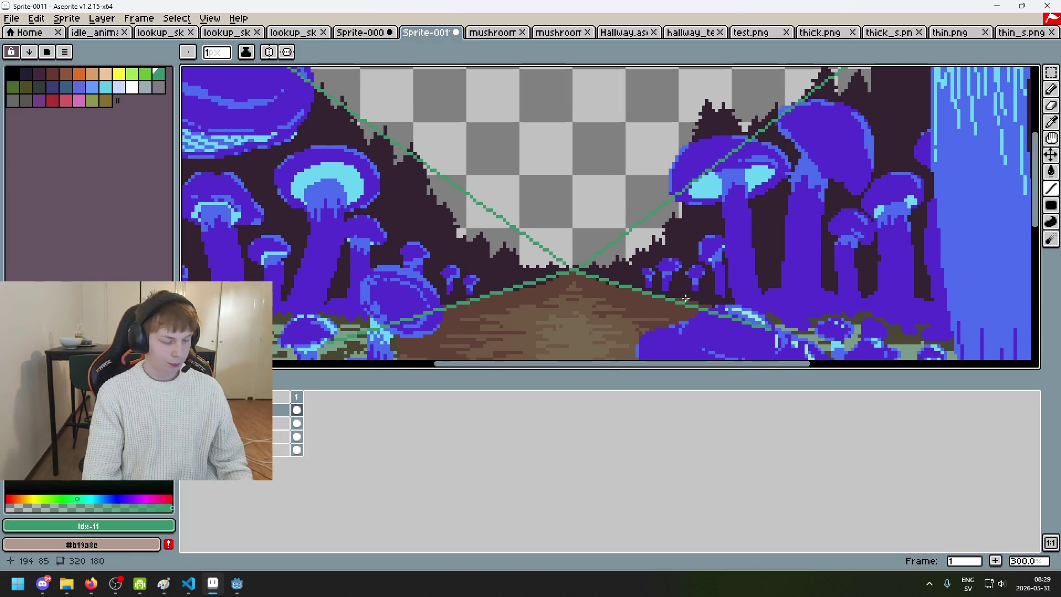
{"action": "mouse_move", "coordinate": [594, 286]}
{"action": "left_mouse_down"}
{"action": "mouse_move", "coordinate": [499, 284]}
{"action": "mouse_move", "coordinate": [607, 244]}
{"action": "left_mouse_up"}
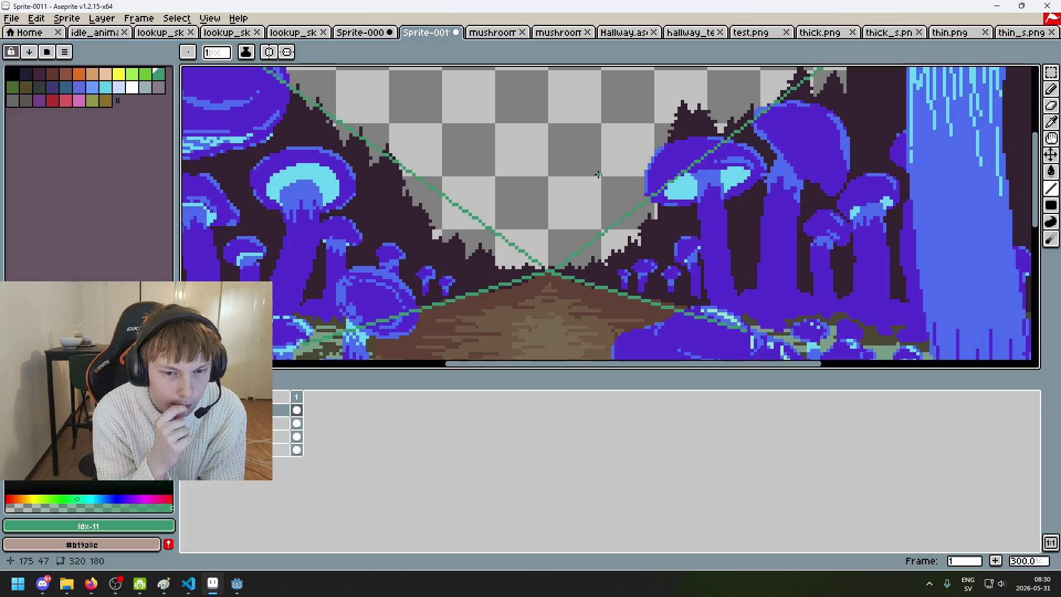
- Undo the right diagonal guide line and bring the Godot project window to the front
{"action": "key", "text": "ctrl+z"}
{"action": "key", "text": "ctrl+y"}
{"action": "scroll", "coordinate": [587, 158], "scroll_direction": "down", "scroll_amount": 1}
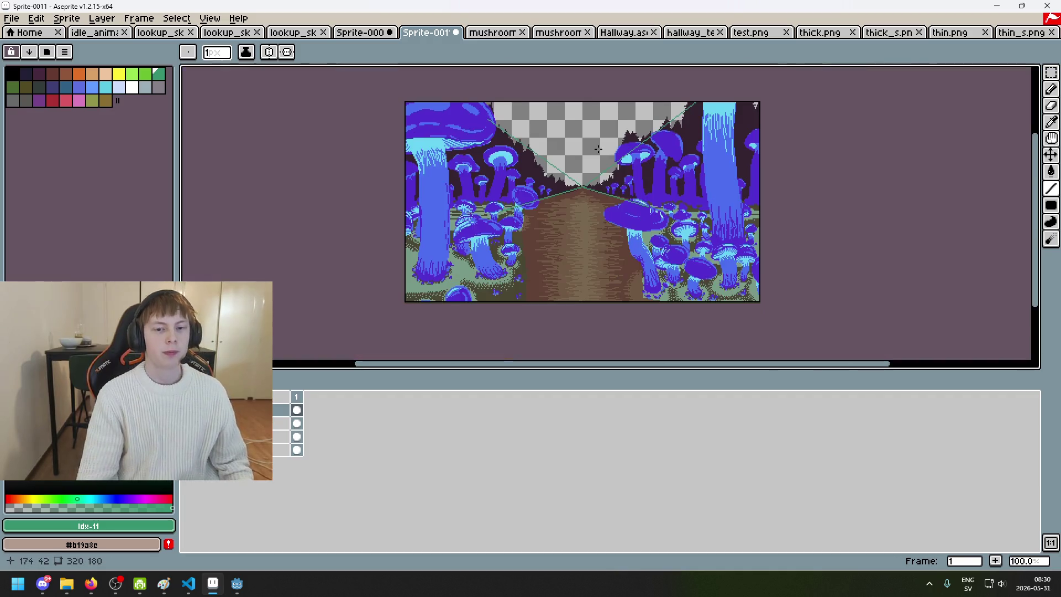
{"action": "scroll", "coordinate": [588, 159], "scroll_direction": "up", "scroll_amount": 1}
{"action": "key", "text": "ctrl+z"}
{"action": "key", "text": "ctrl+z"}
{"action": "key", "text": "ctrl+z"}
{"action": "key", "text": "ctrl+z"}
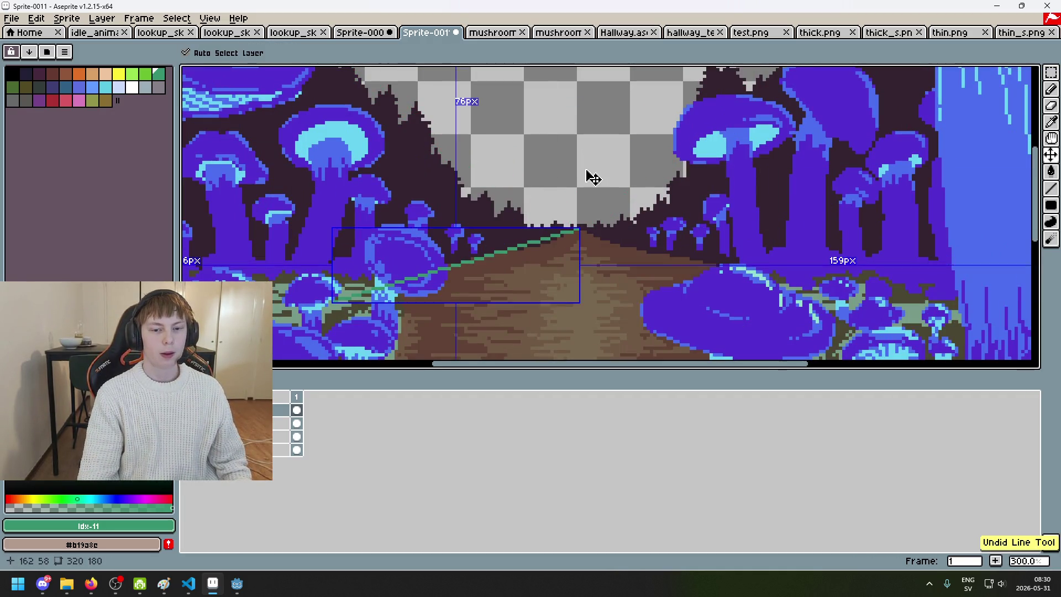
{"action": "scroll", "coordinate": [586, 209], "scroll_direction": "up", "scroll_amount": 1}
{"action": "scroll", "coordinate": [583, 215], "scroll_direction": "down", "scroll_amount": 1}
{"action": "scroll", "coordinate": [584, 215], "scroll_direction": "down", "scroll_amount": 1}
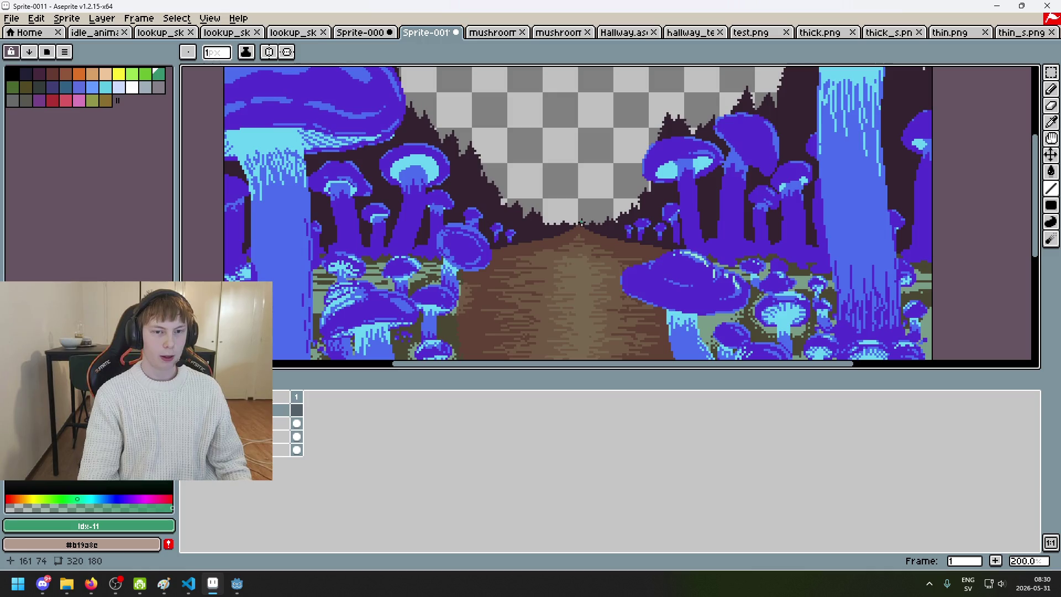
{"action": "mouse_move", "coordinate": [236, 583]}
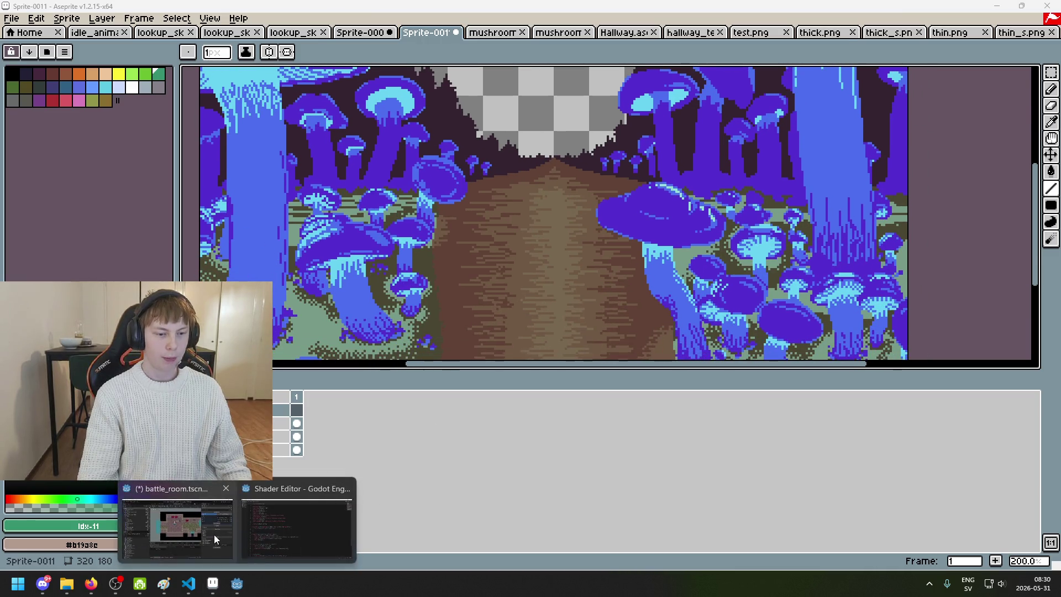
{"action": "left_click", "coordinate": [177, 550]}
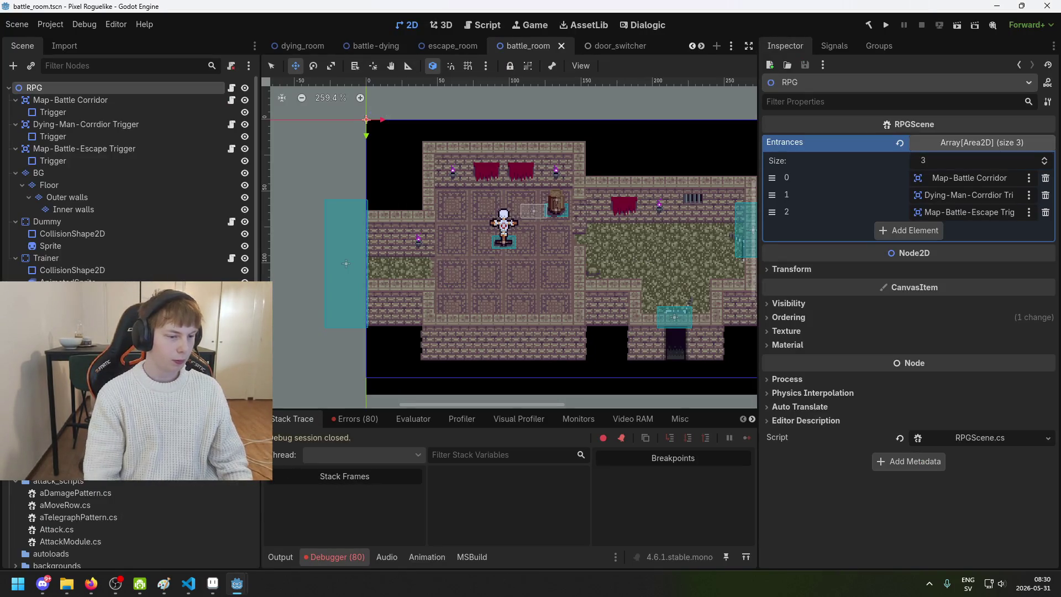
- Open tutorial_battle.txt and replace the battle_trainer line with a row of goblin entries
{"action": "scroll", "coordinate": [127, 525], "scroll_direction": "down", "scroll_amount": 10}
{"action": "scroll", "coordinate": [127, 525], "scroll_direction": "down", "scroll_amount": 2}
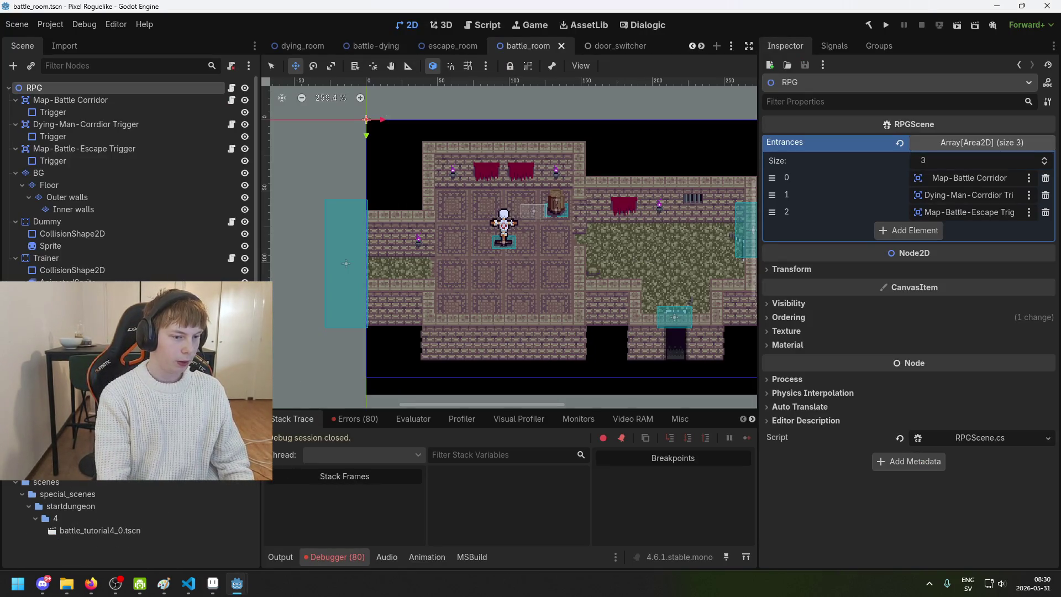
{"action": "key", "text": "ctrl+F3"}
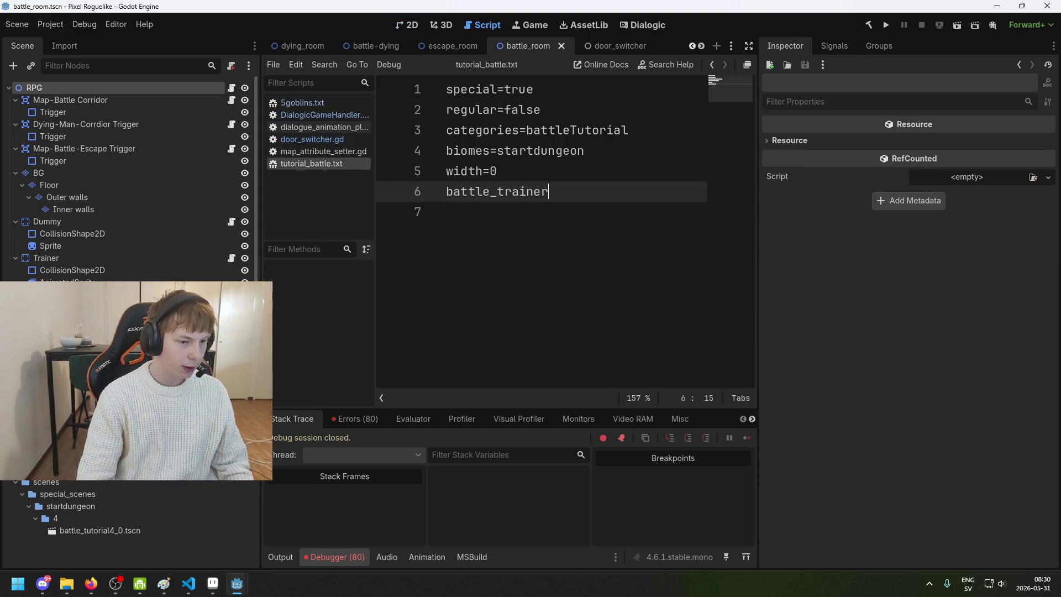
{"action": "triple_click", "coordinate": [554, 193]}
{"action": "type", "text": "b b"}
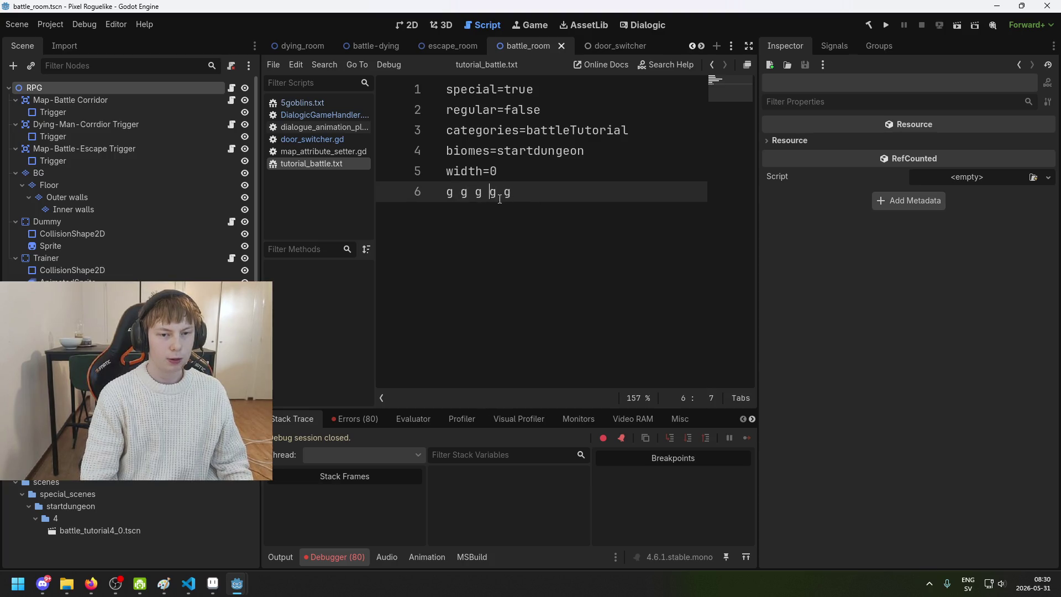
- Copy the row into three rows of 'g g g g g', save the file, and run the game
{"action": "left_click_drag", "start_coordinate": [524, 196], "coordinate": [391, 195]}
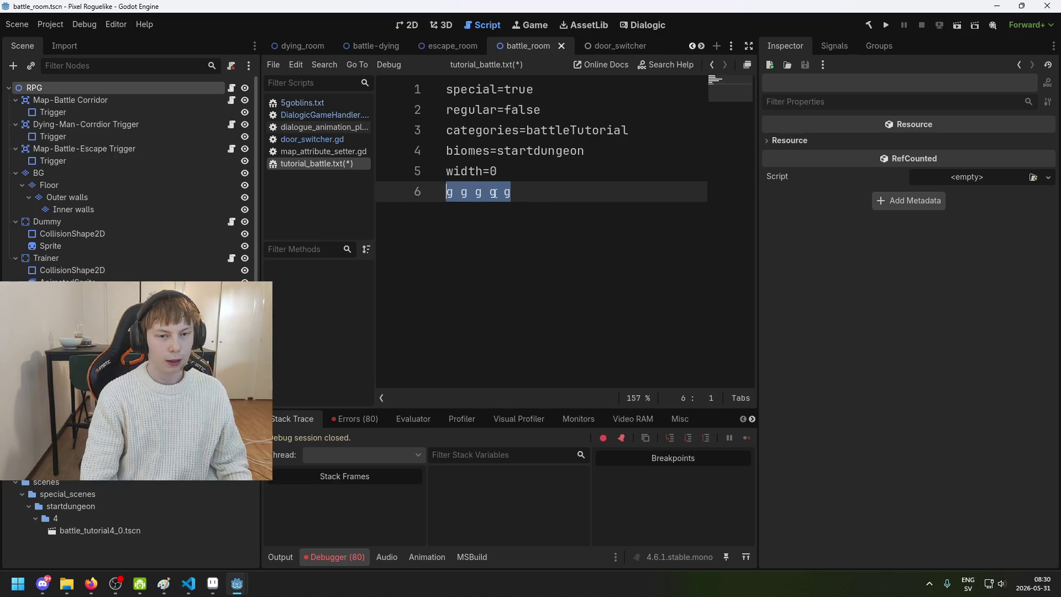
{"action": "key", "text": "ctrl+c"}
{"action": "key", "text": "End"}
{"action": "key", "text": "Return"}
{"action": "key", "text": "ctrl+v"}
{"action": "key", "text": "Return"}
{"action": "key", "text": "ctrl+v"}
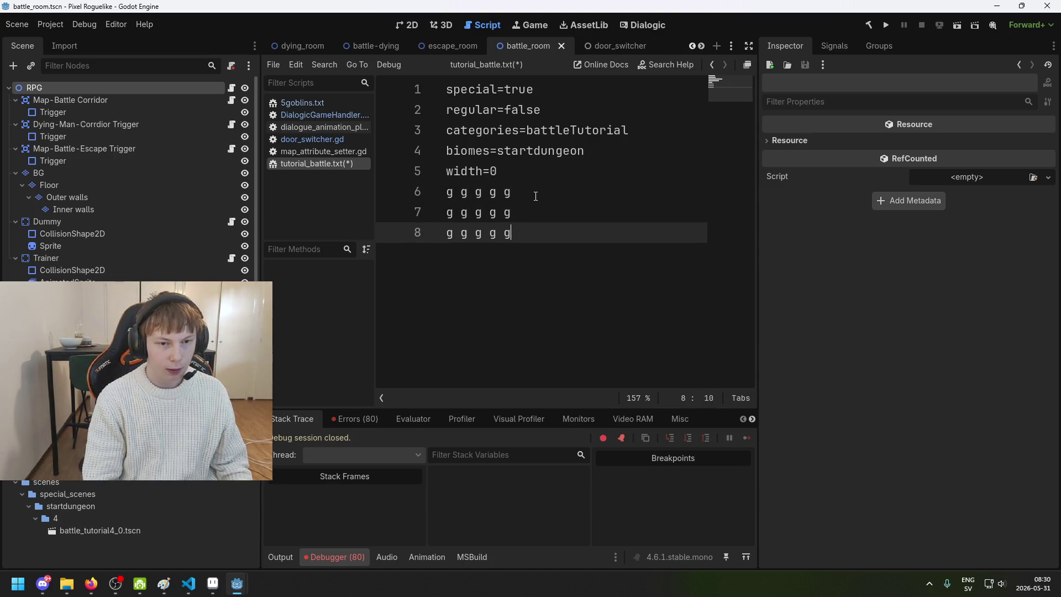
{"action": "left_click_drag", "start_coordinate": [458, 193], "coordinate": [542, 194]}
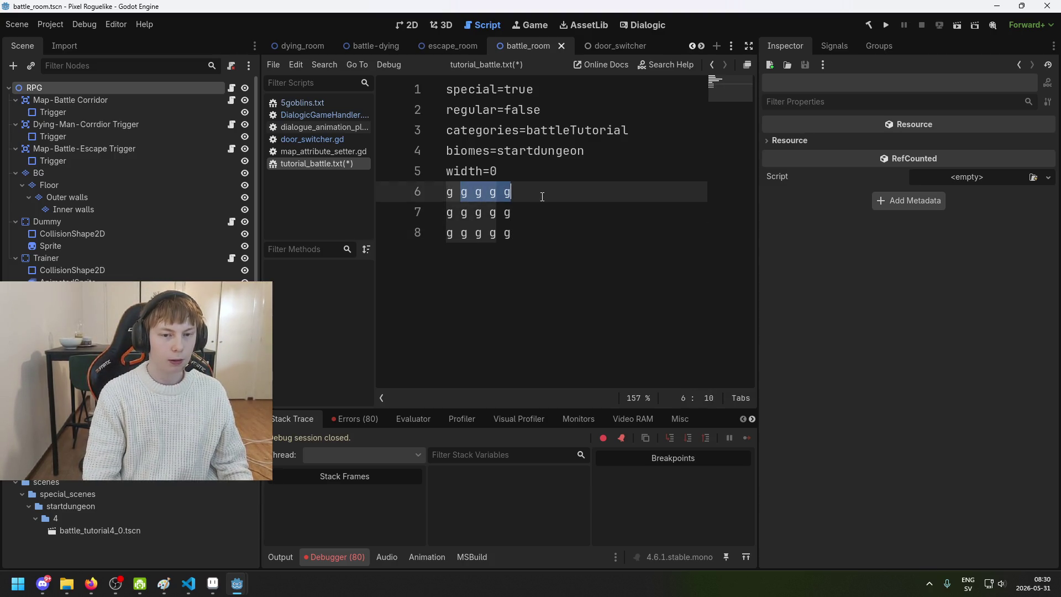
{"action": "key", "text": "End"}
{"action": "left_click", "coordinate": [557, 234]}
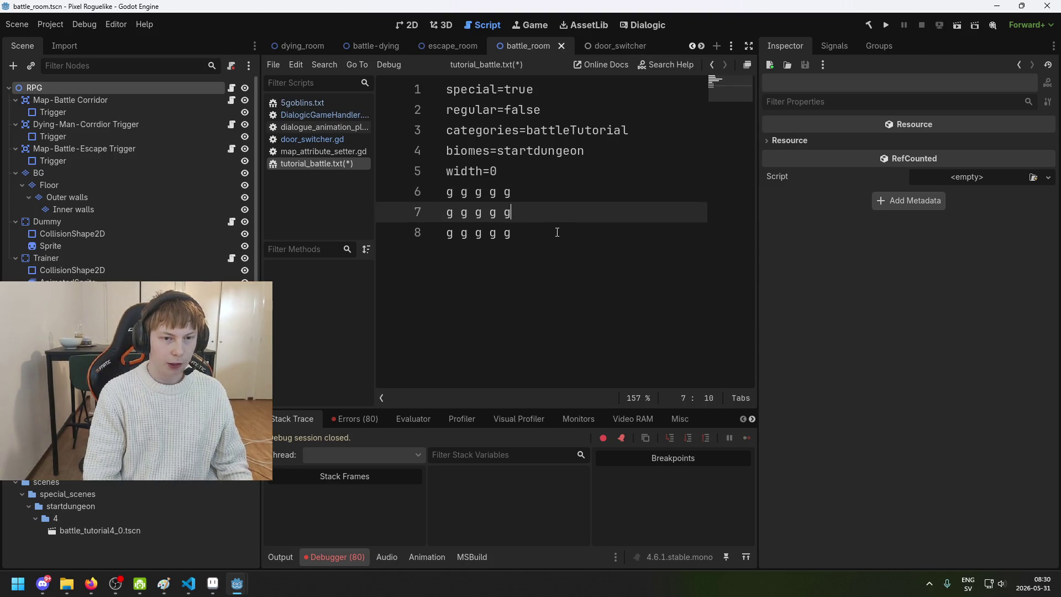
{"action": "key", "text": "ctrl+s"}
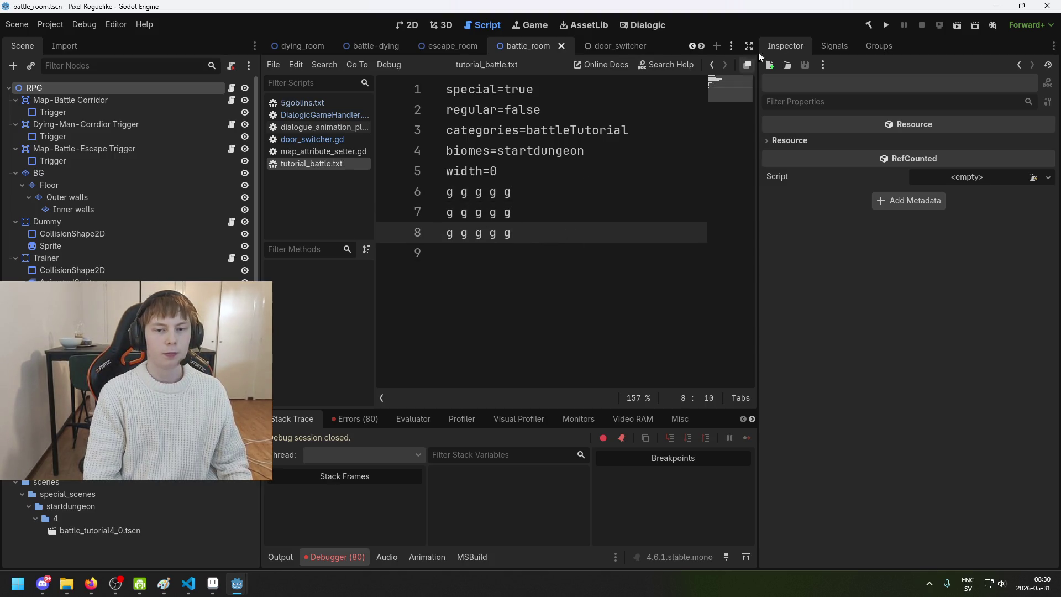
{"action": "left_click", "coordinate": [885, 25]}
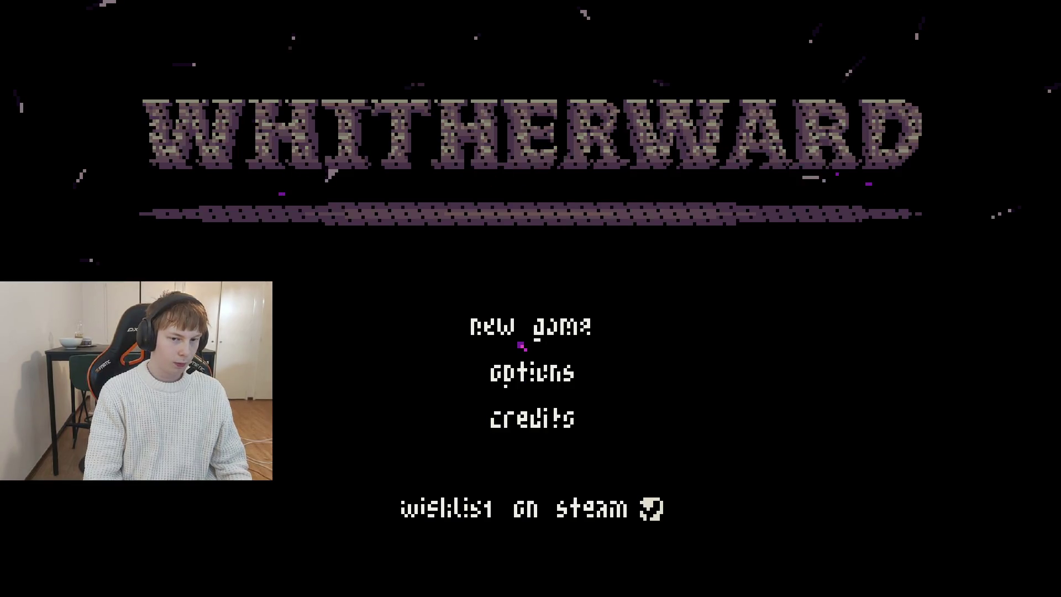
- Start a new game, attack the goblin columns, then close the game and return to Aseprite
{"action": "left_click", "coordinate": [520, 340]}
{"action": "key", "text": "Up"}
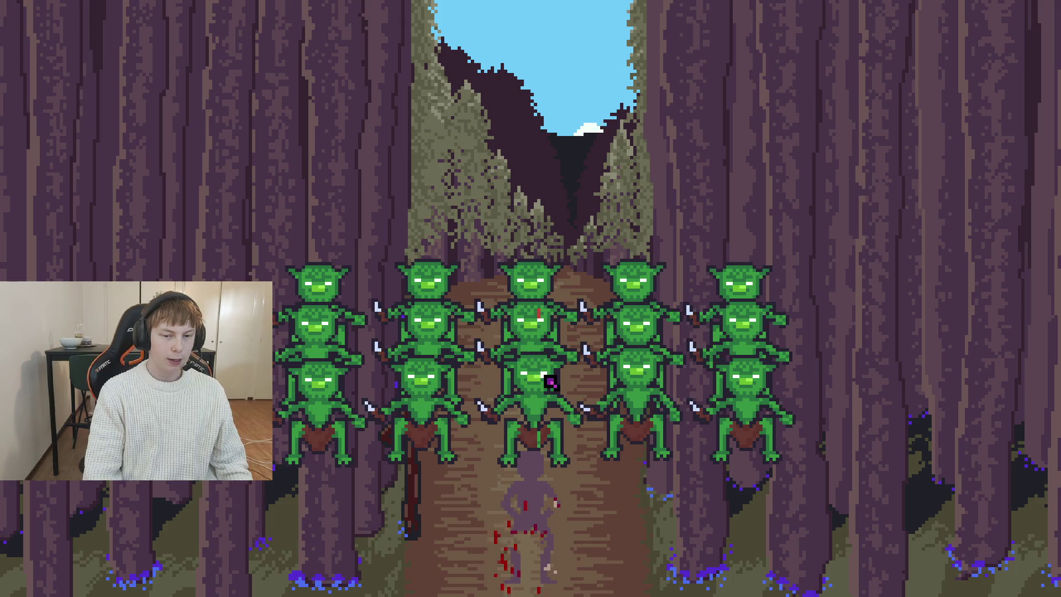
{"action": "left_click", "coordinate": [538, 332]}
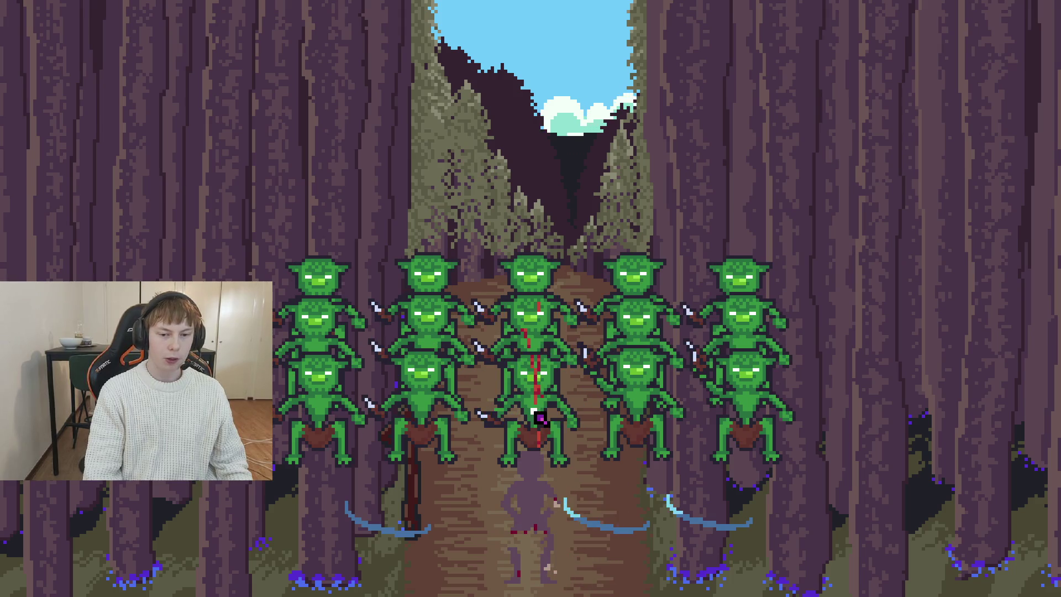
{"action": "left_click", "coordinate": [636, 382]}
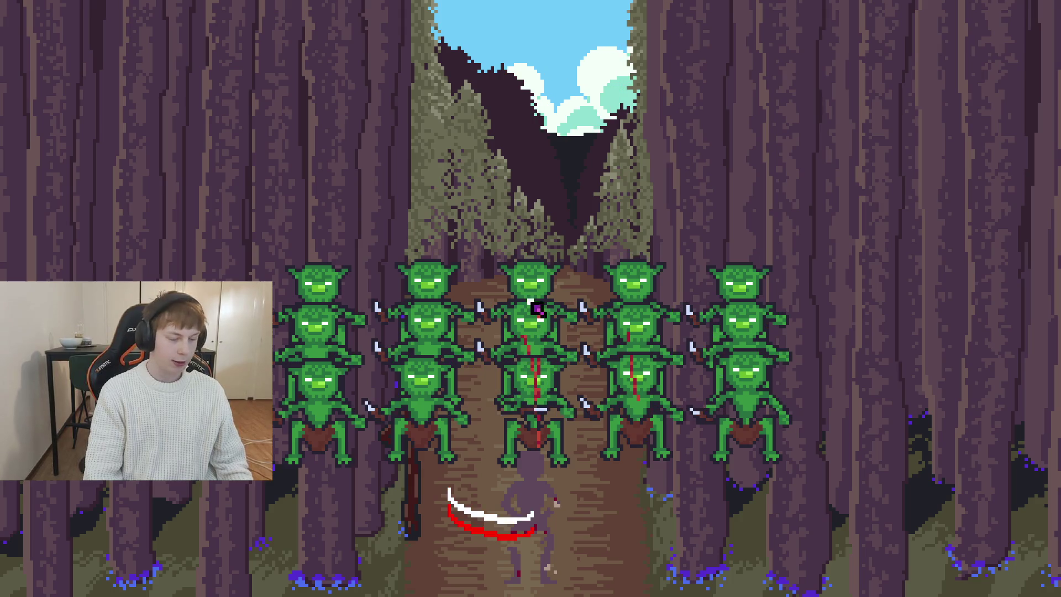
{"action": "left_click", "coordinate": [753, 338]}
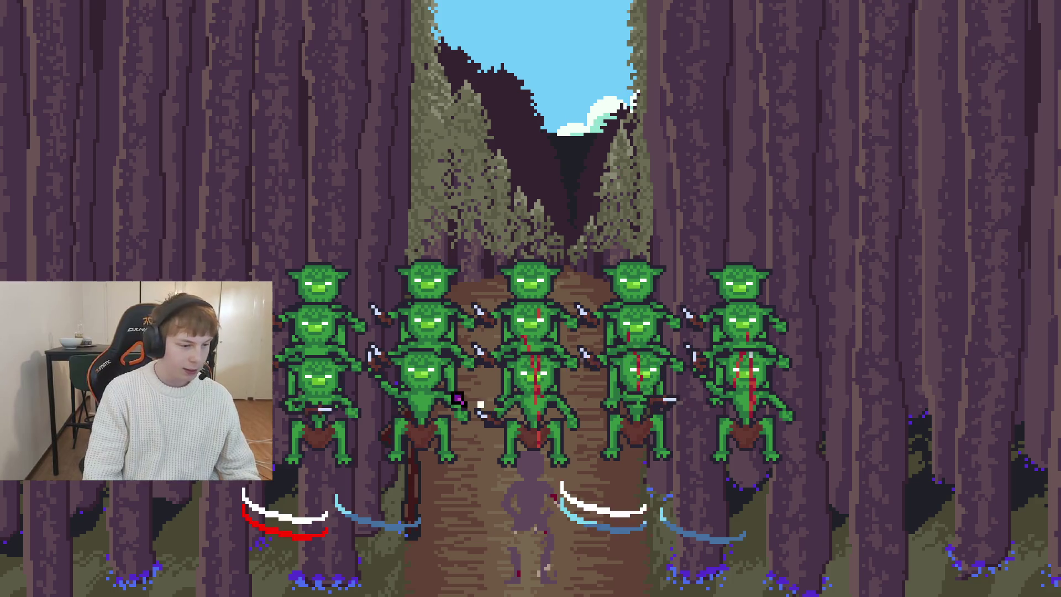
{"action": "key", "text": "F8"}
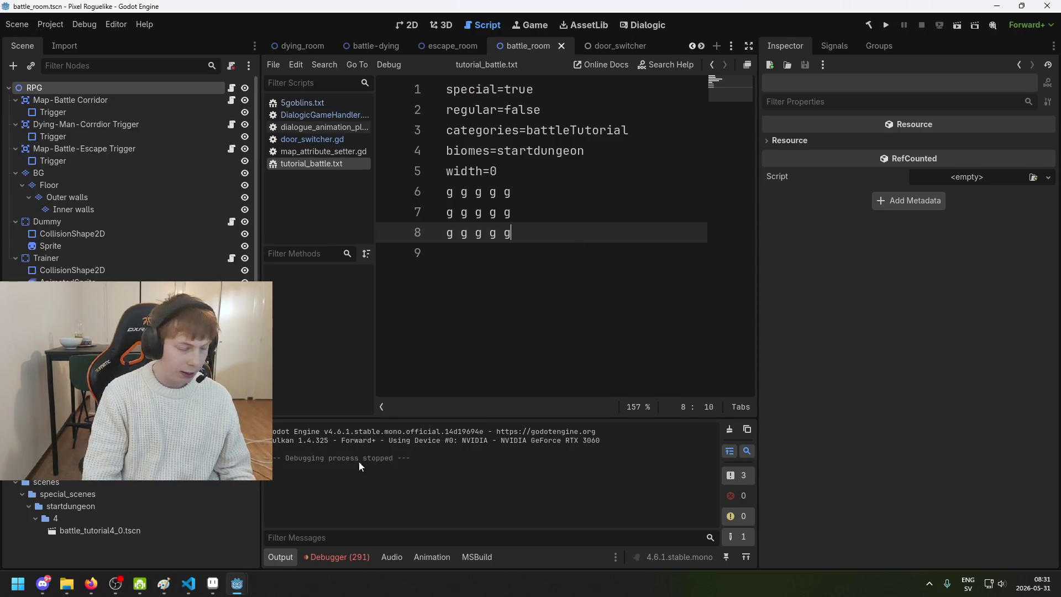
{"action": "left_click", "coordinate": [213, 583]}
- Pan toward the path's vanishing point, undo a trial line, and pick the pencil
{"action": "scroll", "coordinate": [545, 249], "scroll_direction": "up", "scroll_amount": 3}
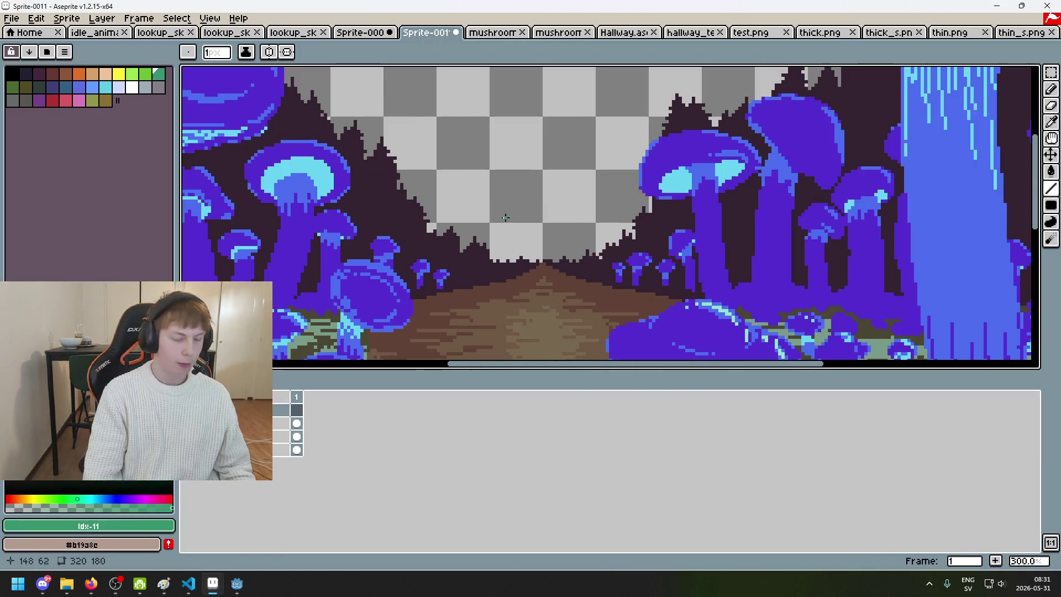
{"action": "left_click_drag", "start_coordinate": [517, 245], "coordinate": [486, 266]}
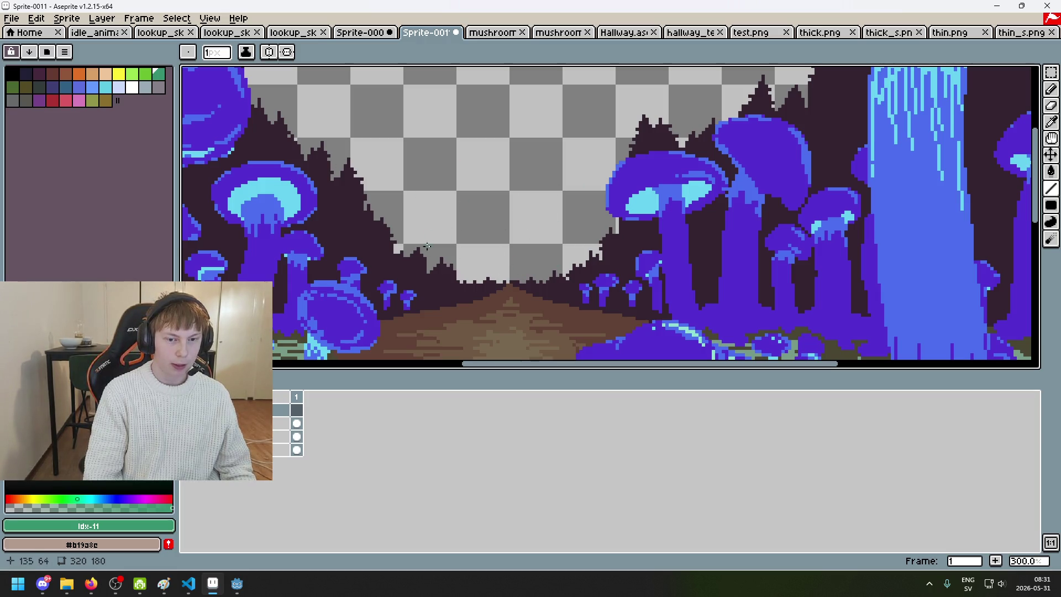
{"action": "scroll", "coordinate": [493, 288], "scroll_direction": "up", "scroll_amount": 2}
{"action": "left_click_drag", "start_coordinate": [512, 279], "coordinate": [554, 339]}
{"action": "key", "text": "ctrl+z"}
{"action": "scroll", "coordinate": [554, 338], "scroll_direction": "down", "scroll_amount": 4}
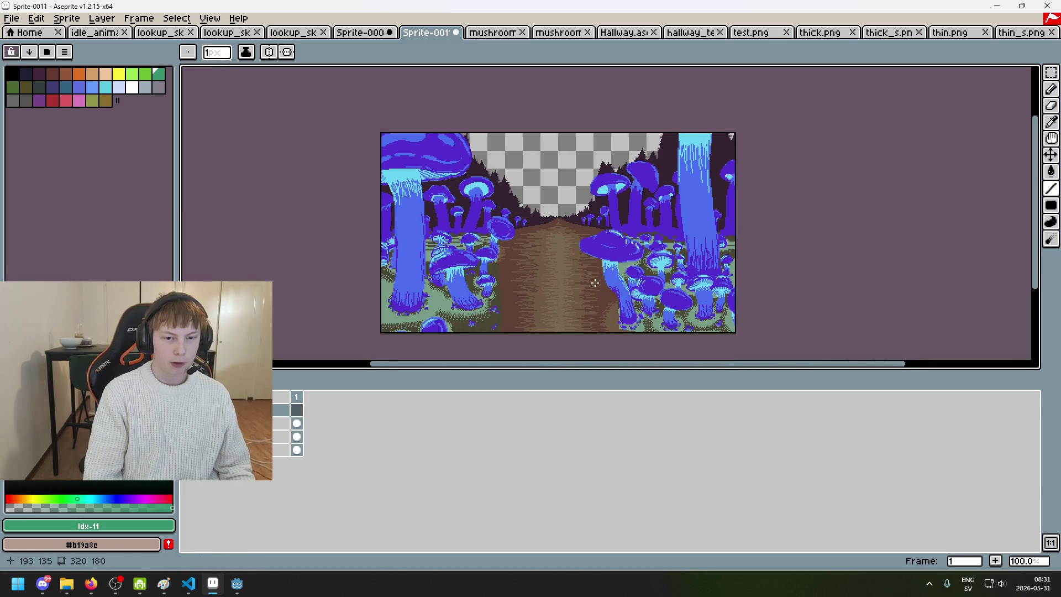
{"action": "scroll", "coordinate": [594, 283], "scroll_direction": "down", "scroll_amount": 2}
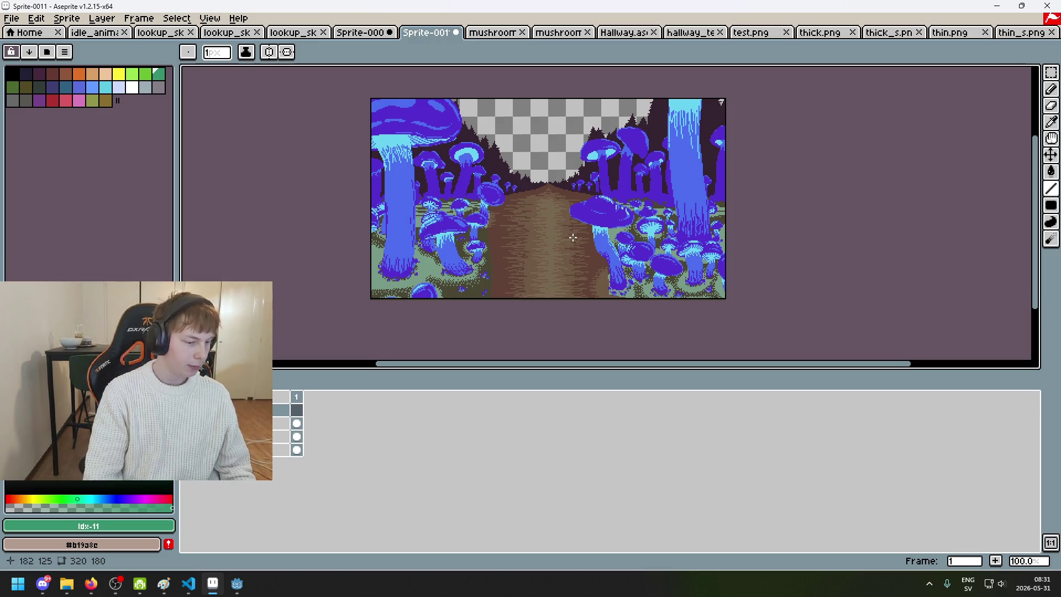
{"action": "scroll", "coordinate": [779, 198], "scroll_direction": "up", "scroll_amount": 1}
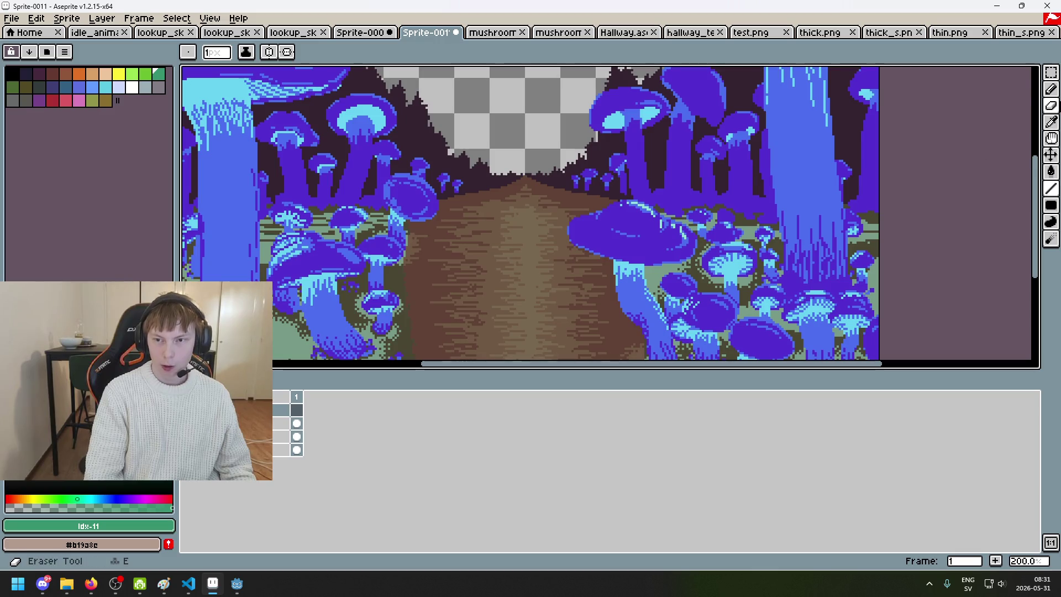
{"action": "left_click", "coordinate": [1051, 89]}
- Enlarge the timeline so every layer name is visible
{"action": "scroll", "coordinate": [622, 245], "scroll_direction": "down", "scroll_amount": 1}
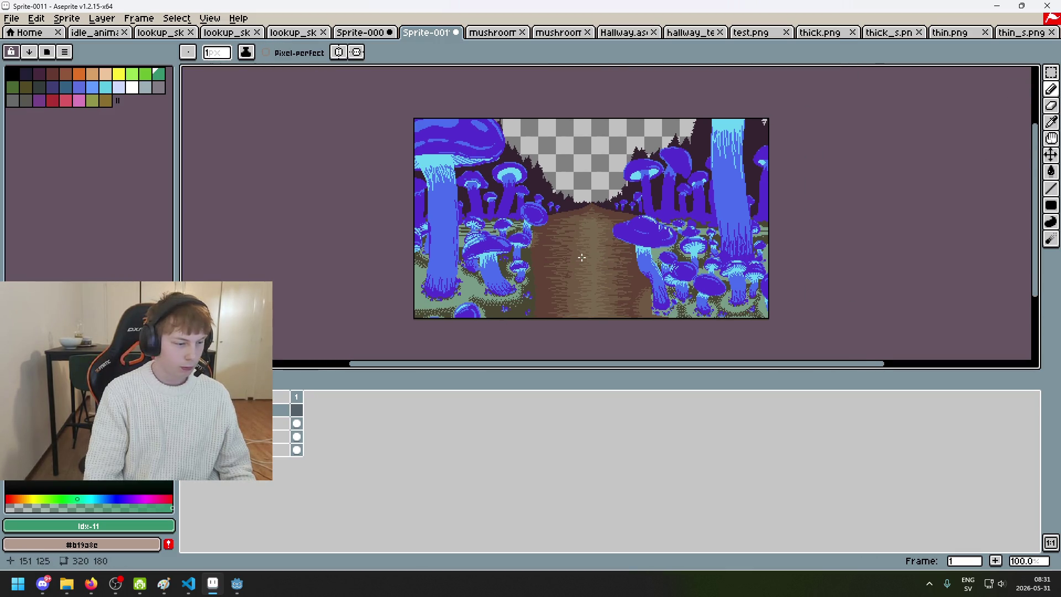
{"action": "scroll", "coordinate": [608, 254], "scroll_direction": "up", "scroll_amount": 1}
{"action": "scroll", "coordinate": [580, 276], "scroll_direction": "down", "scroll_amount": 1}
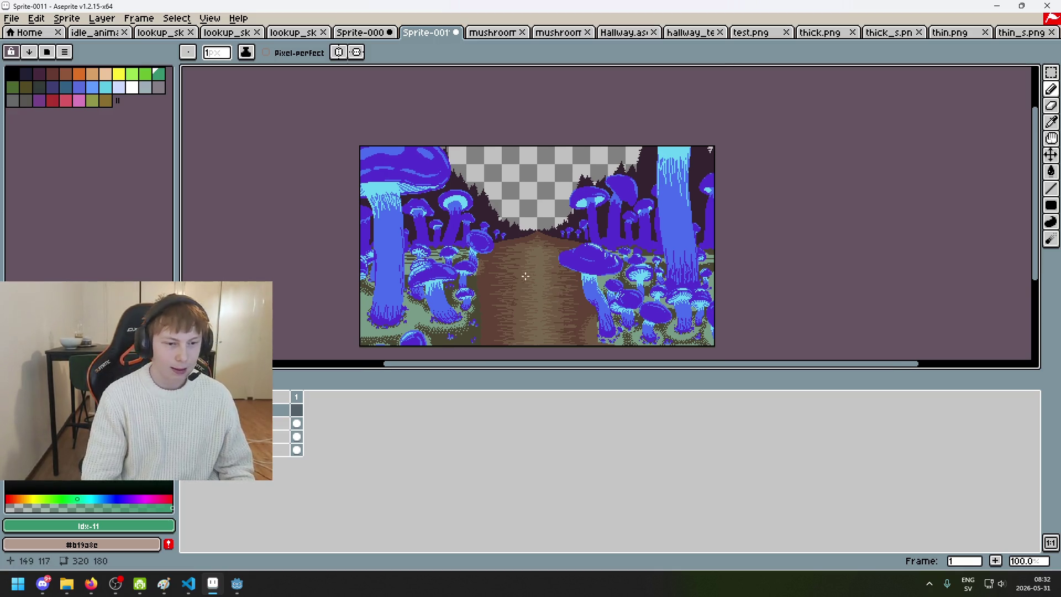
{"action": "scroll", "coordinate": [496, 266], "scroll_direction": "up", "scroll_amount": 1}
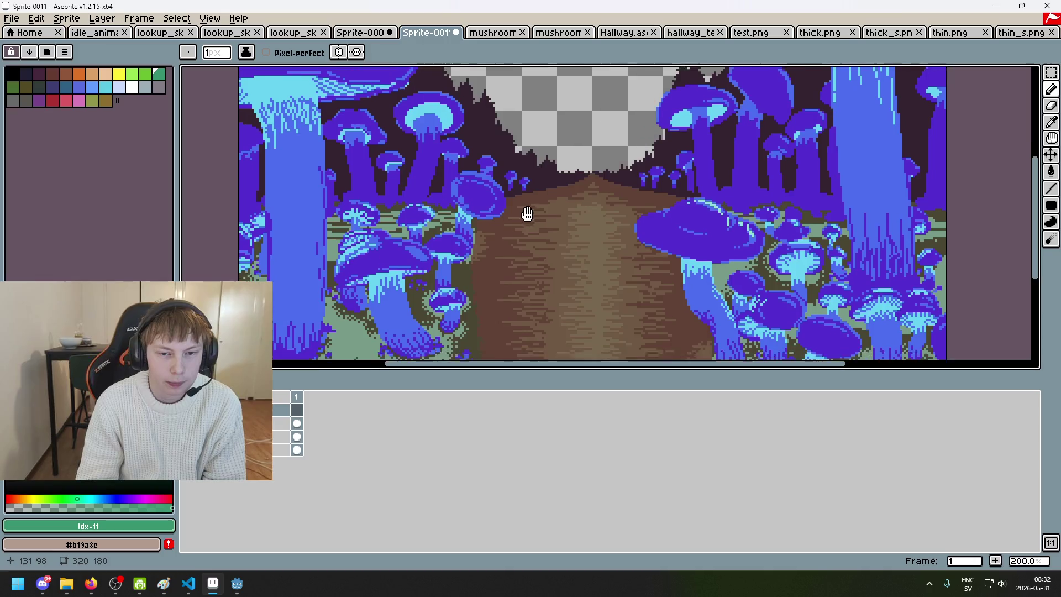
{"action": "scroll", "coordinate": [525, 218], "scroll_direction": "down", "scroll_amount": 1}
{"action": "scroll", "coordinate": [529, 247], "scroll_direction": "up", "scroll_amount": 1}
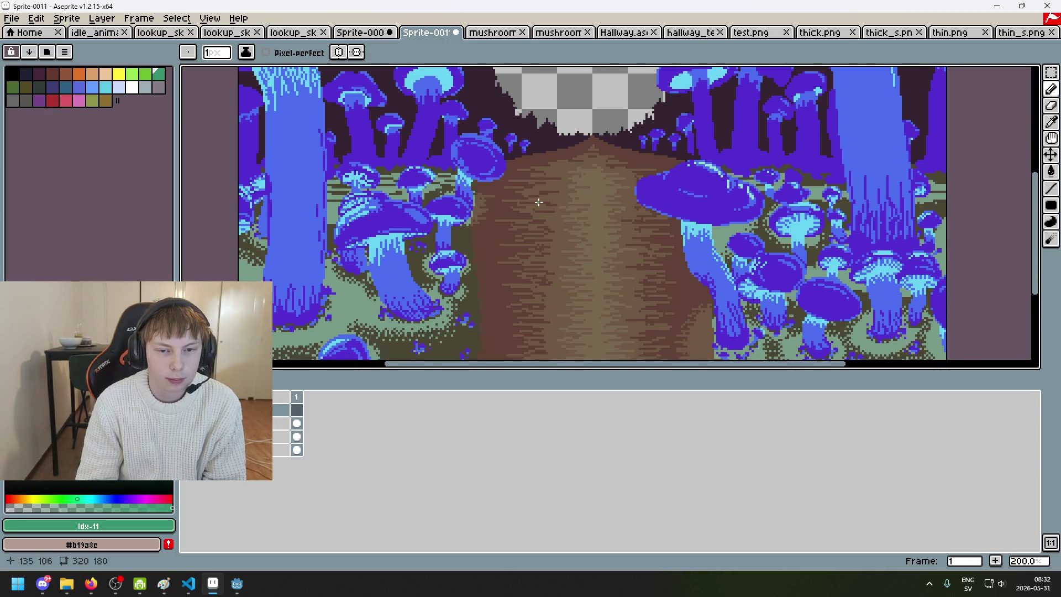
{"action": "left_click_drag", "start_coordinate": [558, 377], "coordinate": [559, 441]}
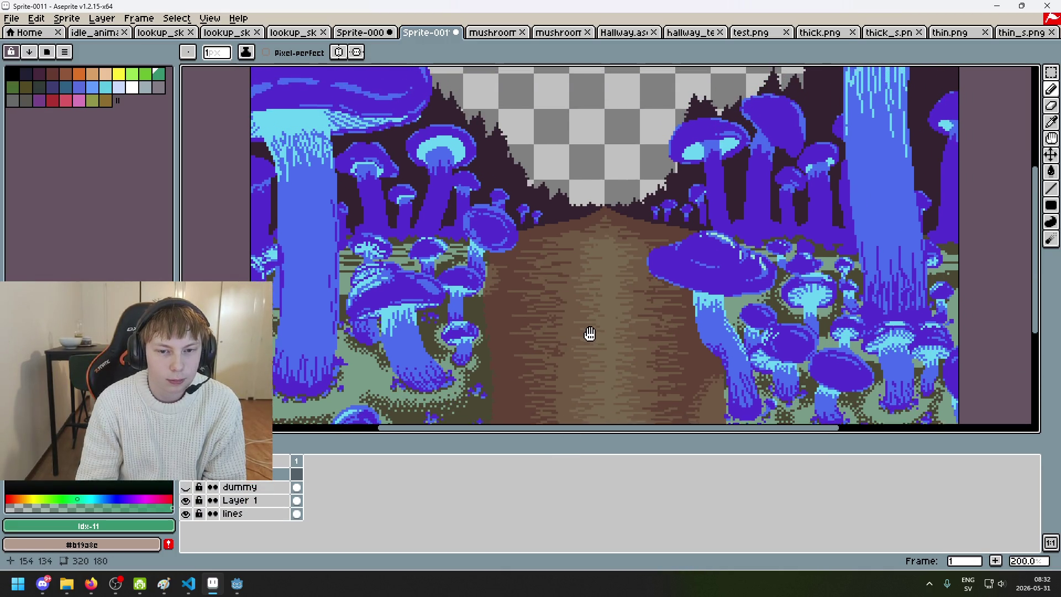
{"action": "left_click_drag", "start_coordinate": [577, 346], "coordinate": [579, 336]}
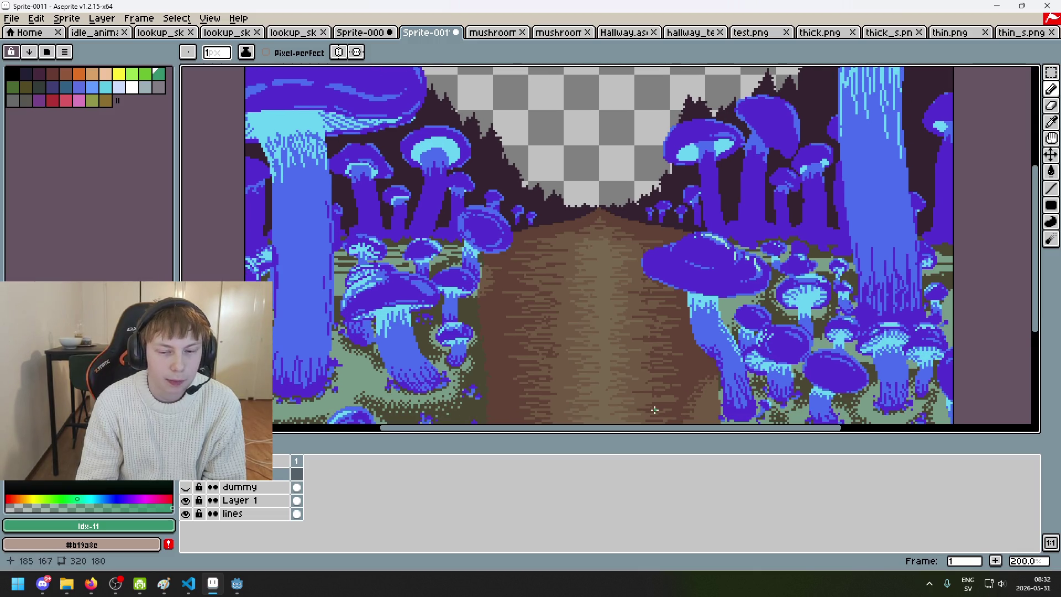
{"action": "left_click_drag", "start_coordinate": [649, 443], "coordinate": [653, 473]}
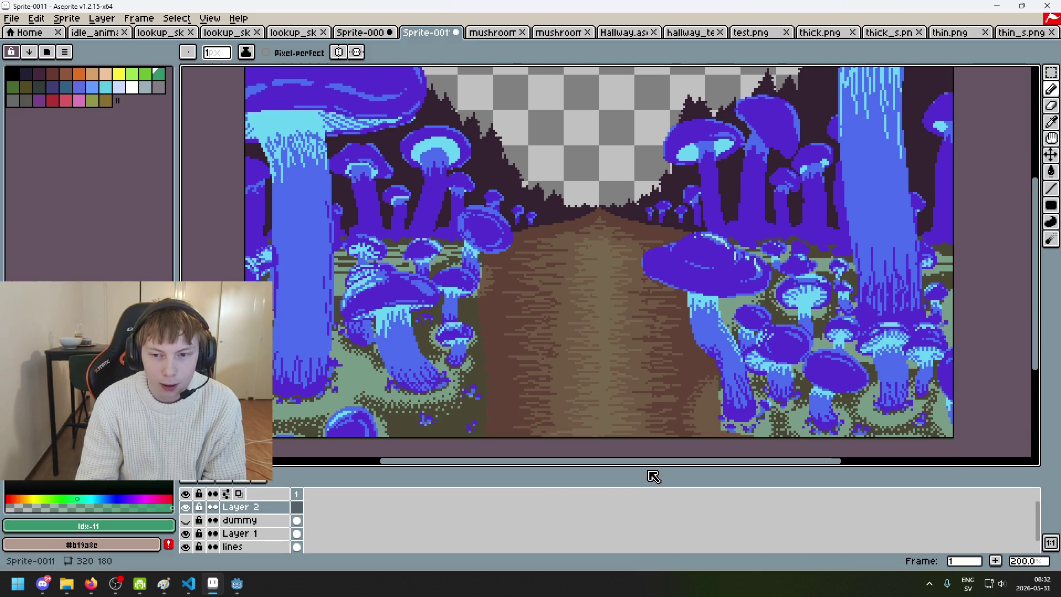
{"action": "mouse_move", "coordinate": [604, 289]}
{"action": "left_mouse_down"}
{"action": "mouse_move", "coordinate": [639, 336]}
{"action": "mouse_move", "coordinate": [632, 313]}
{"action": "left_mouse_up"}
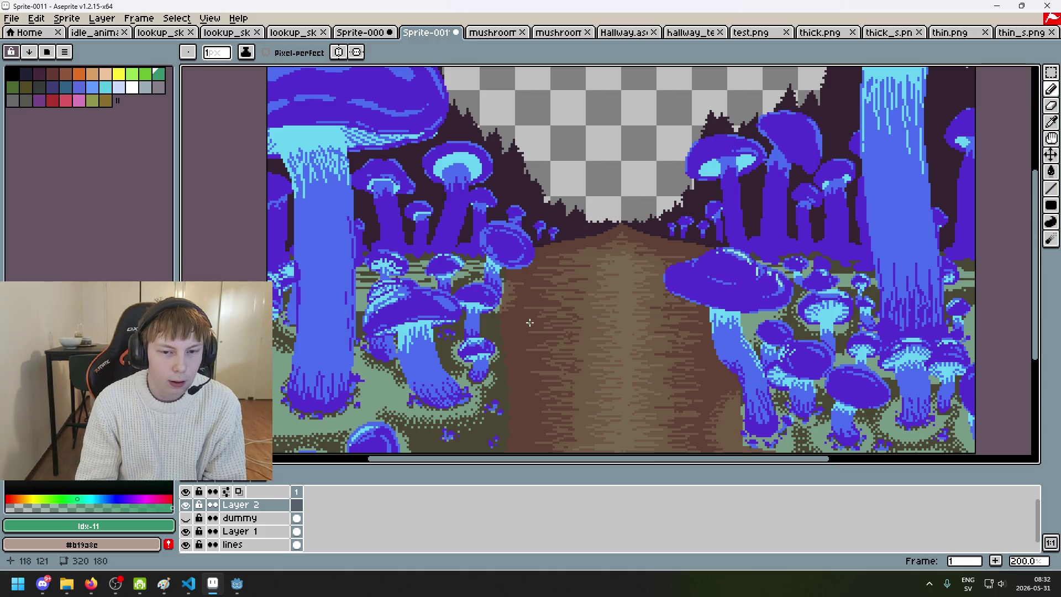
{"action": "left_click_drag", "start_coordinate": [507, 251], "coordinate": [499, 78]}
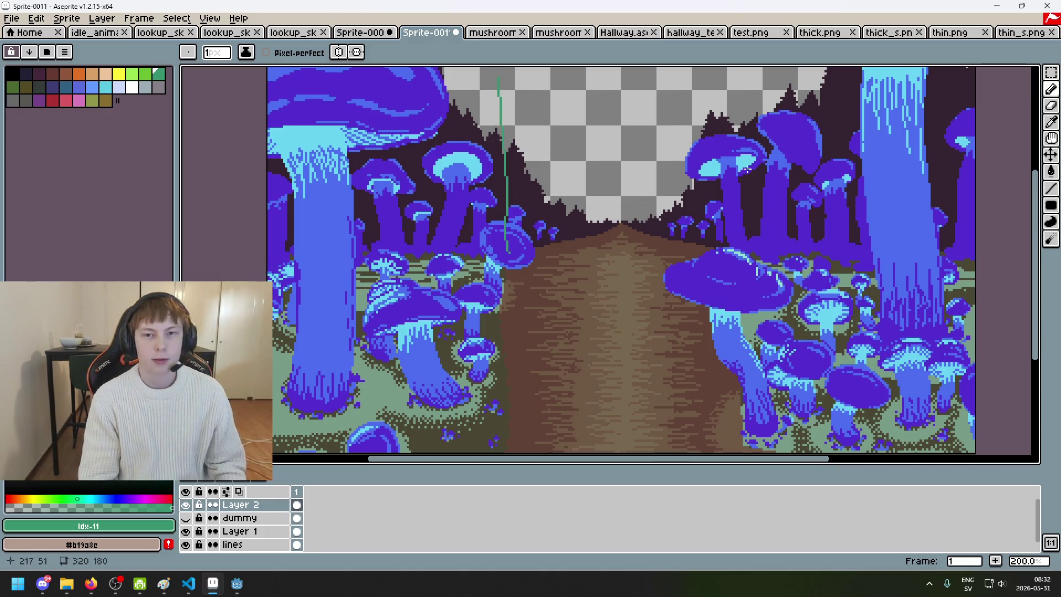
{"action": "key", "text": "ctrl+z"}
{"action": "key", "text": "ctrl+z"}
{"action": "key", "text": "ctrl+z"}
{"action": "scroll", "coordinate": [670, 177], "scroll_direction": "up", "scroll_amount": 1}
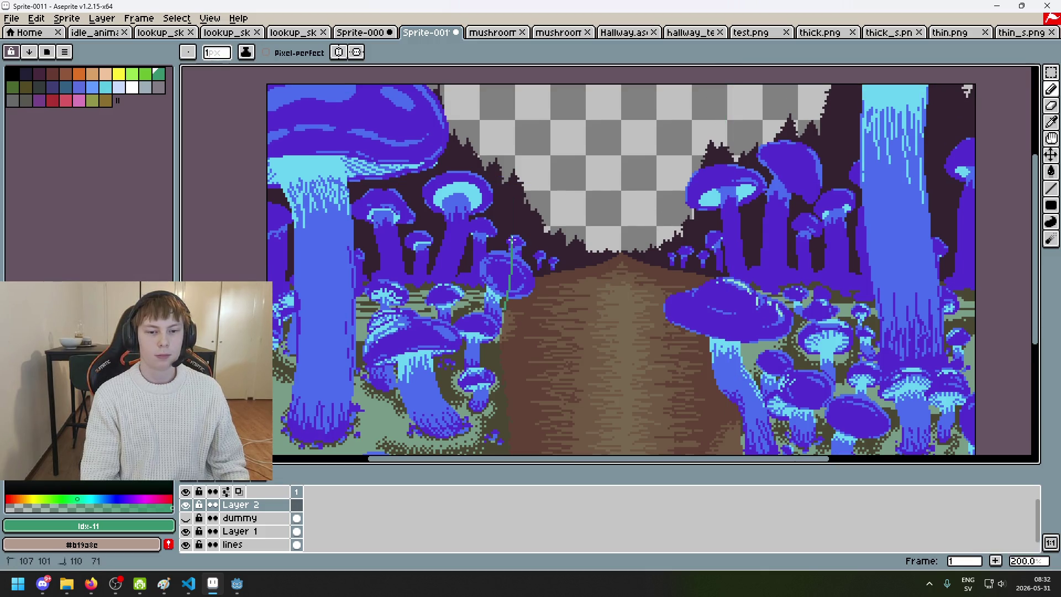
{"action": "key", "text": "b"}
{"action": "left_click_drag", "start_coordinate": [278, 275], "coordinate": [965, 256]}
{"action": "key", "text": "ctrl+z"}
{"action": "left_click_drag", "start_coordinate": [293, 278], "coordinate": [992, 281]}
{"action": "key", "text": "ctrl+z"}
{"action": "left_click_drag", "start_coordinate": [499, 291], "coordinate": [627, 237]}
{"action": "key", "text": "ctrl+z"}
{"action": "left_click_drag", "start_coordinate": [707, 280], "coordinate": [609, 248]}
{"action": "key", "text": "ctrl+z"}
{"action": "left_click_drag", "start_coordinate": [498, 292], "coordinate": [622, 239]}
{"action": "key", "text": "ctrl+z"}
{"action": "scroll", "coordinate": [637, 265], "scroll_direction": "down", "scroll_amount": 3}
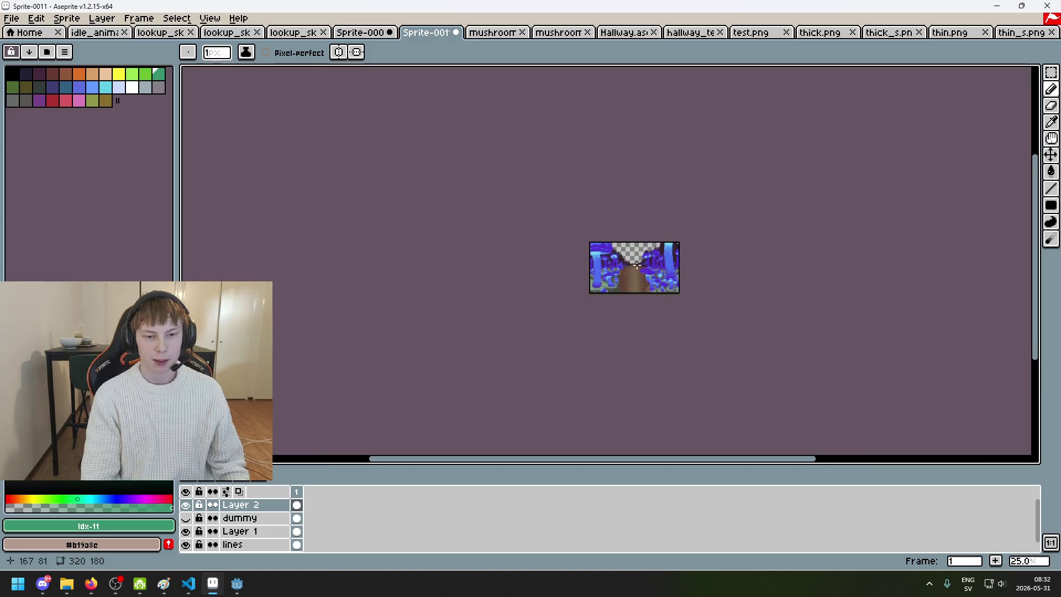
{"action": "scroll", "coordinate": [637, 265], "scroll_direction": "up", "scroll_amount": 1}
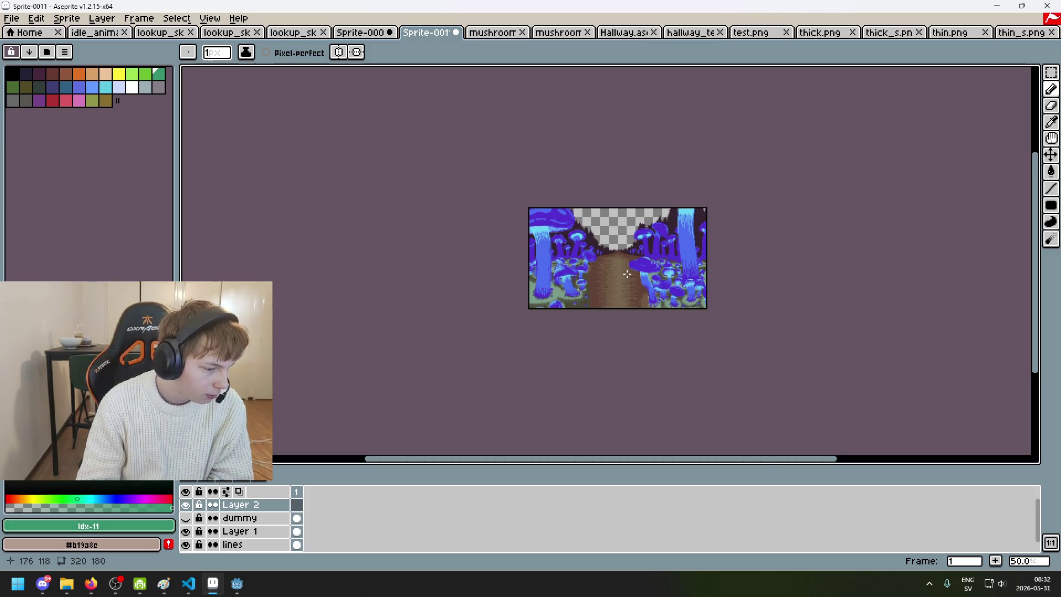
{"action": "scroll", "coordinate": [626, 273], "scroll_direction": "up", "scroll_amount": 2}
{"action": "scroll", "coordinate": [605, 270], "scroll_direction": "down", "scroll_amount": 1}
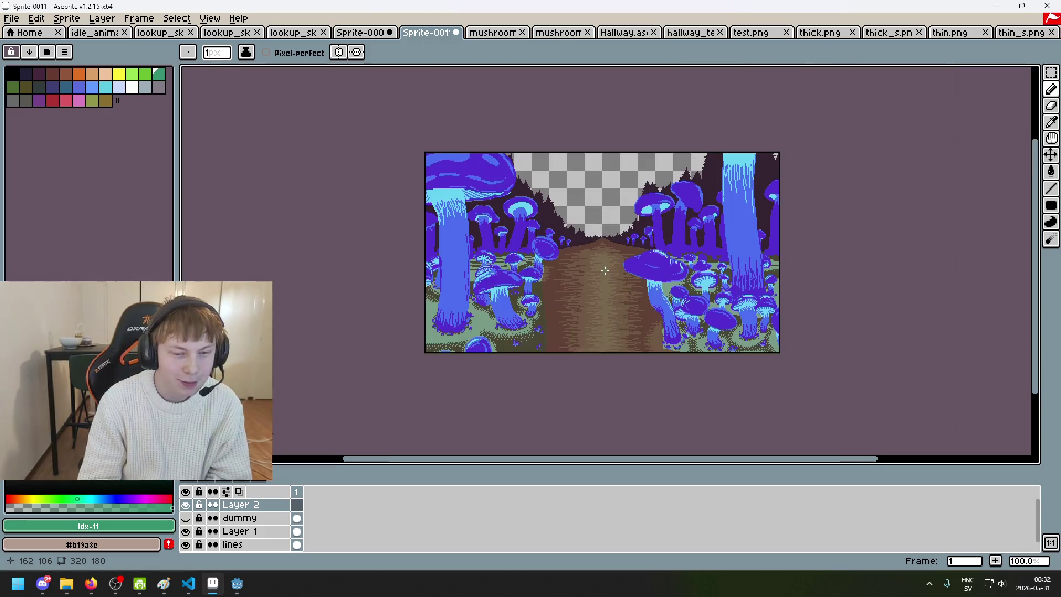
{"action": "scroll", "coordinate": [607, 262], "scroll_direction": "up", "scroll_amount": 1}
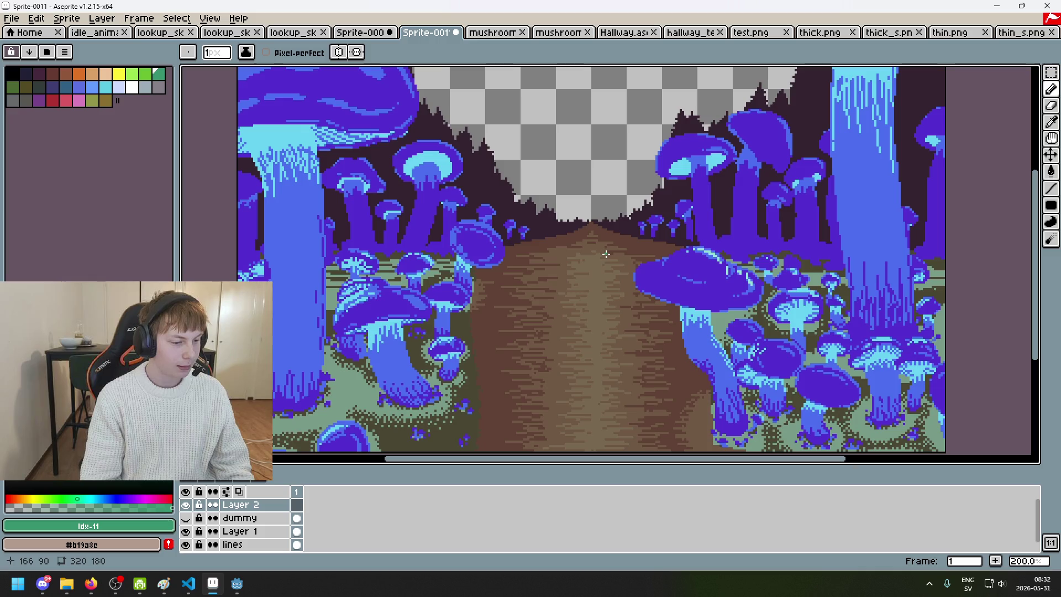
{"action": "mouse_move", "coordinate": [604, 255]}
{"action": "left_mouse_down"}
{"action": "mouse_move", "coordinate": [604, 270]}
{"action": "mouse_move", "coordinate": [610, 253]}
{"action": "left_mouse_up"}
- Toggle the dummy layer's visibility to compare, leaving the target dummies hidden
{"action": "left_click", "coordinate": [186, 518]}
{"action": "left_click", "coordinate": [187, 518]}
{"action": "left_click", "coordinate": [187, 518]}
{"action": "left_click", "coordinate": [187, 518]}
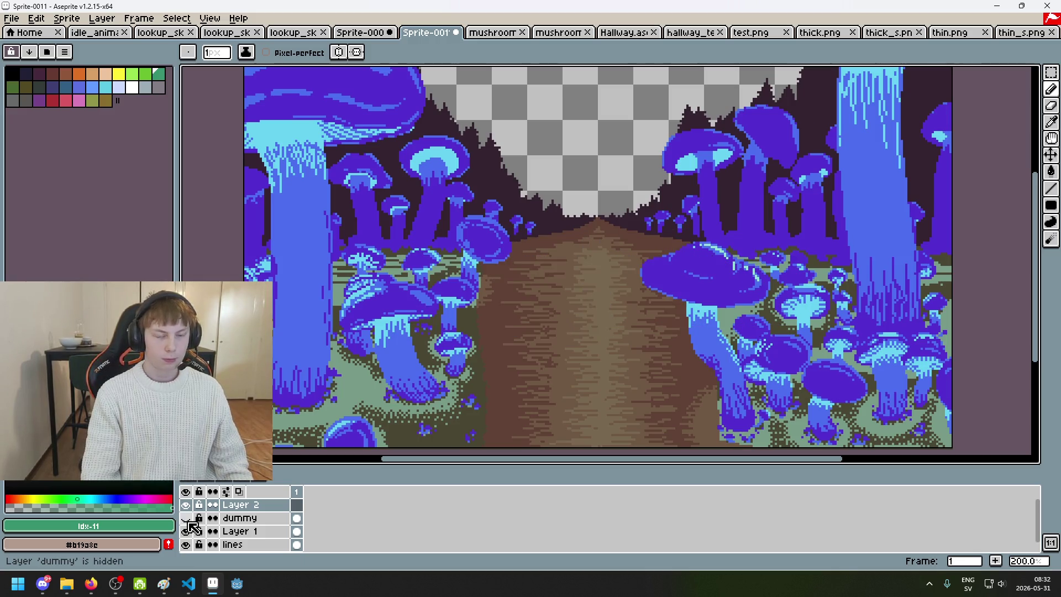
{"action": "left_click", "coordinate": [186, 518]}
{"action": "left_click", "coordinate": [186, 518]}
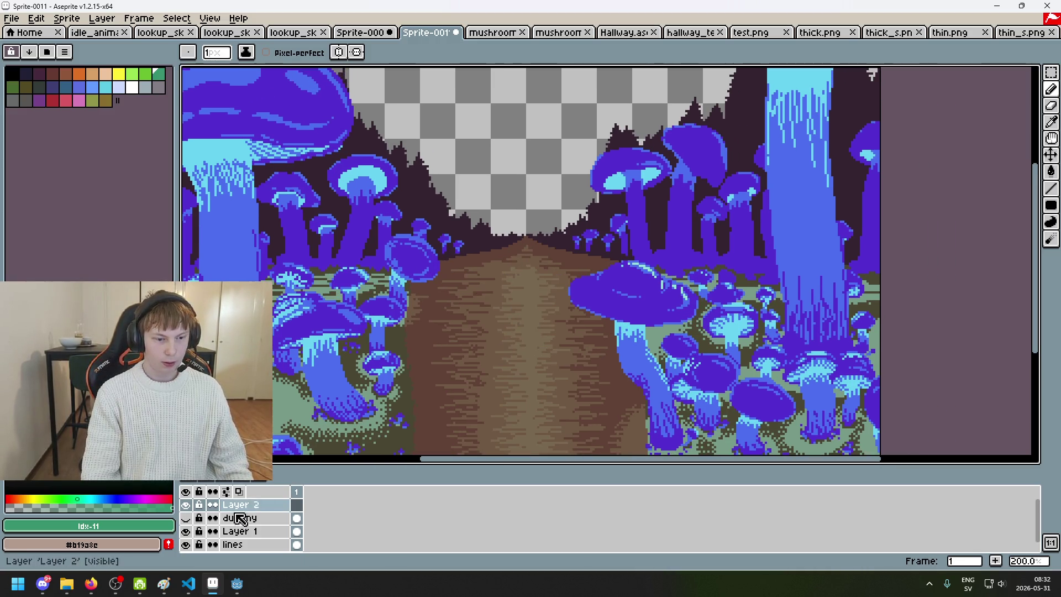
{"action": "left_click", "coordinate": [186, 518]}
{"action": "left_click", "coordinate": [187, 519]}
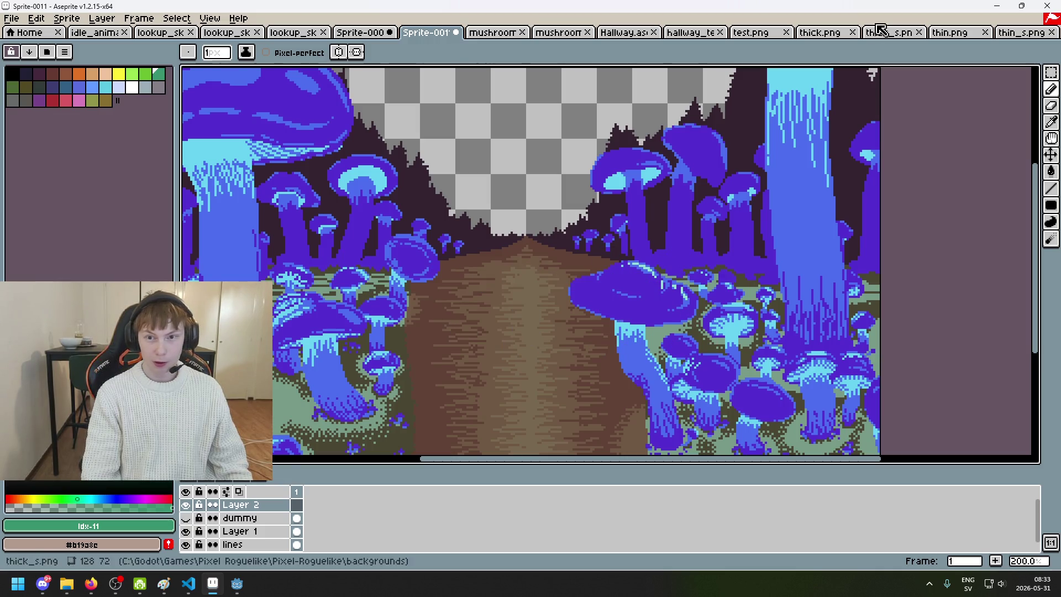
- Look through thick.png, Hallway.aseprite and hallway_test, then return to the Hallway file
{"action": "left_click", "coordinate": [828, 35]}
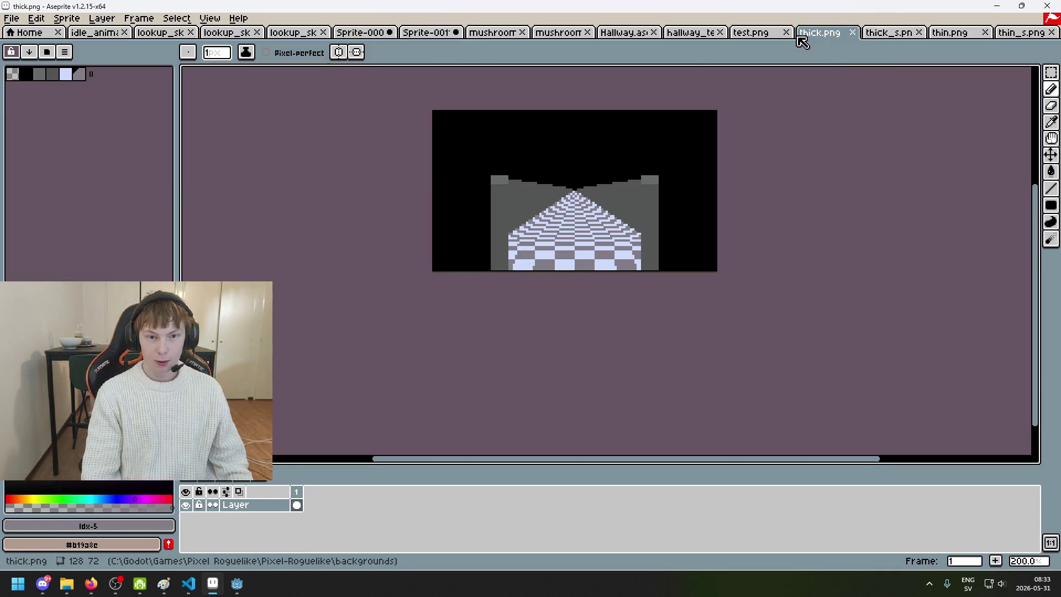
{"action": "left_click", "coordinate": [622, 33]}
{"action": "left_click", "coordinate": [691, 33]}
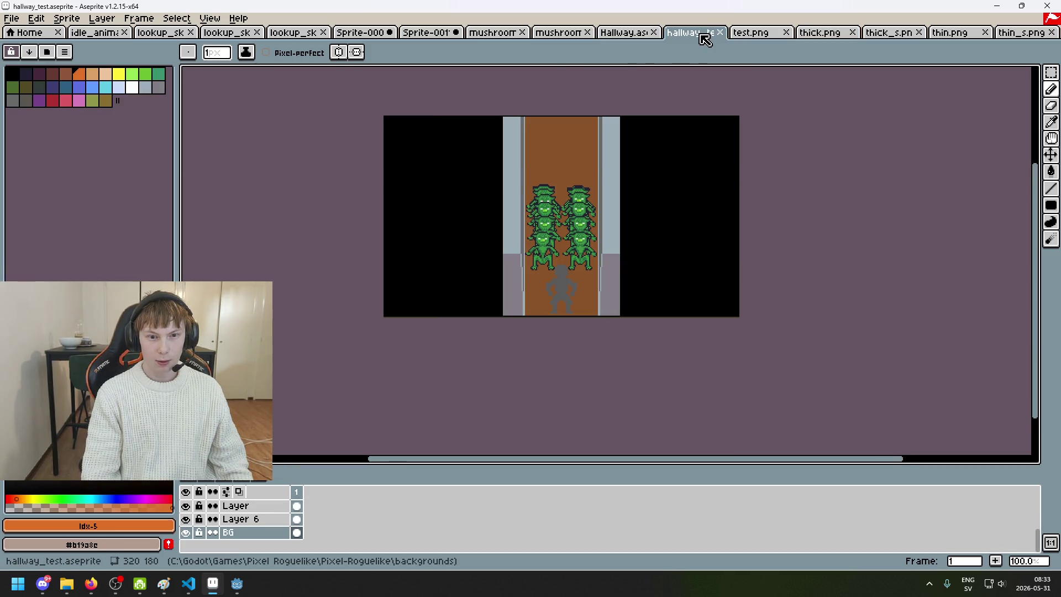
{"action": "scroll", "coordinate": [685, 186], "scroll_direction": "up", "scroll_amount": 2}
{"action": "scroll", "coordinate": [685, 186], "scroll_direction": "left", "scroll_amount": 3}
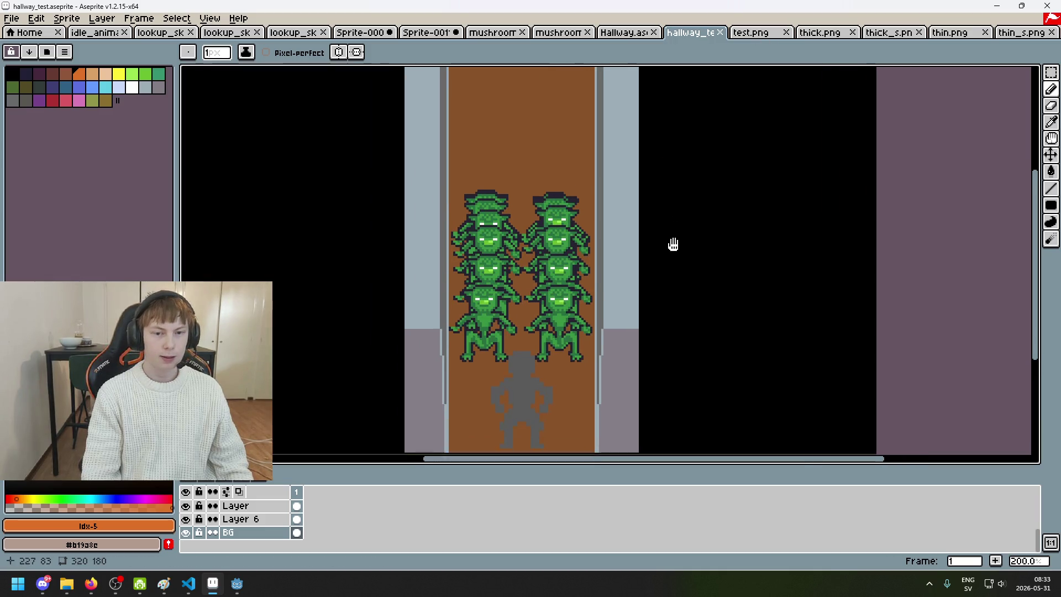
{"action": "scroll", "coordinate": [644, 274], "scroll_direction": "down", "scroll_amount": 2}
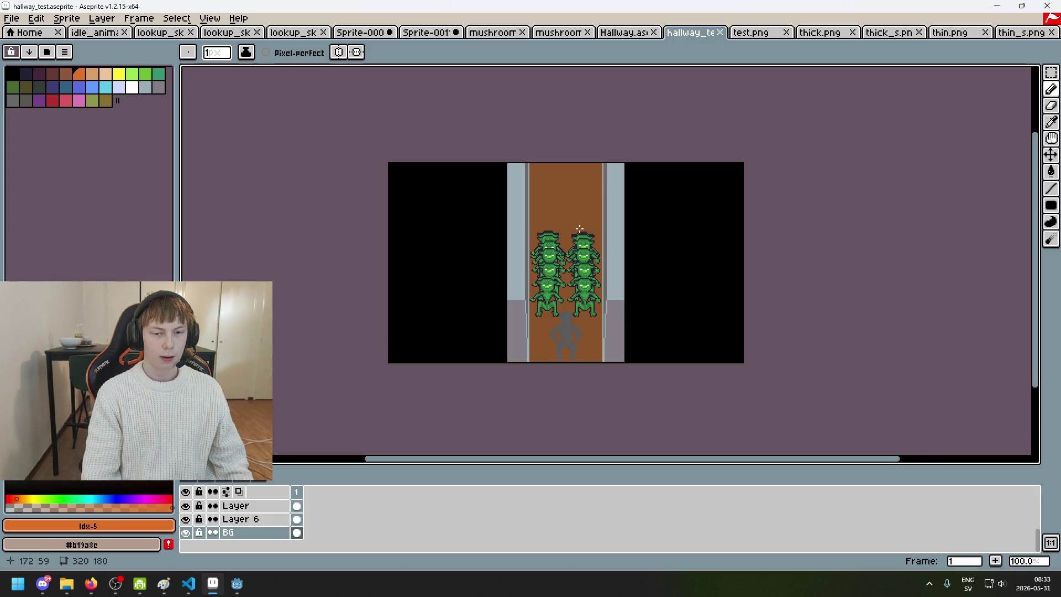
{"action": "scroll", "coordinate": [570, 218], "scroll_direction": "up", "scroll_amount": 1}
{"action": "scroll", "coordinate": [568, 238], "scroll_direction": "down", "scroll_amount": 1}
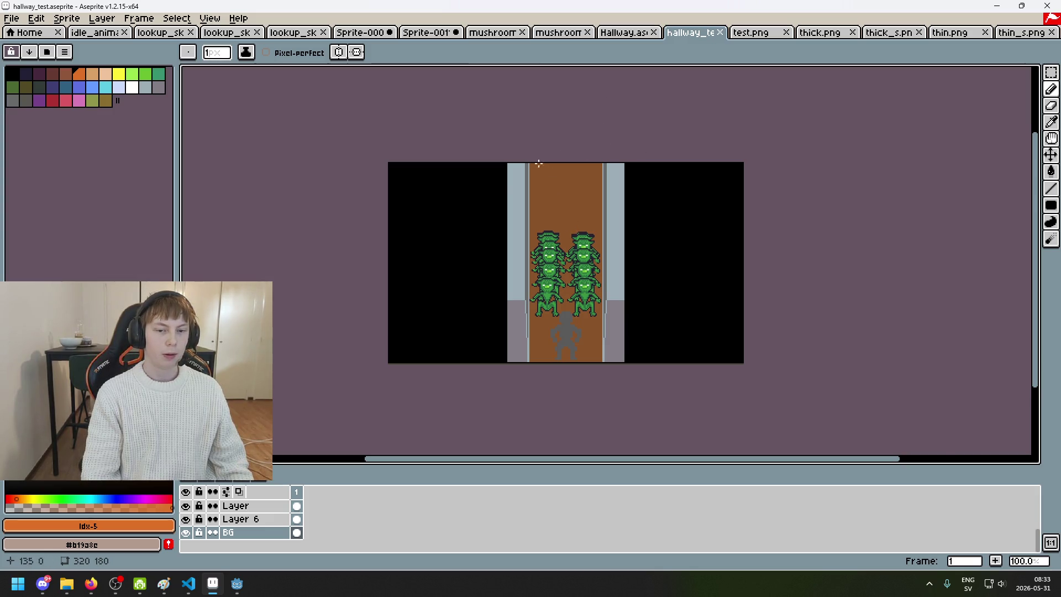
{"action": "scroll", "coordinate": [534, 162], "scroll_direction": "up", "scroll_amount": 1}
{"action": "scroll", "coordinate": [545, 211], "scroll_direction": "down", "scroll_amount": 1}
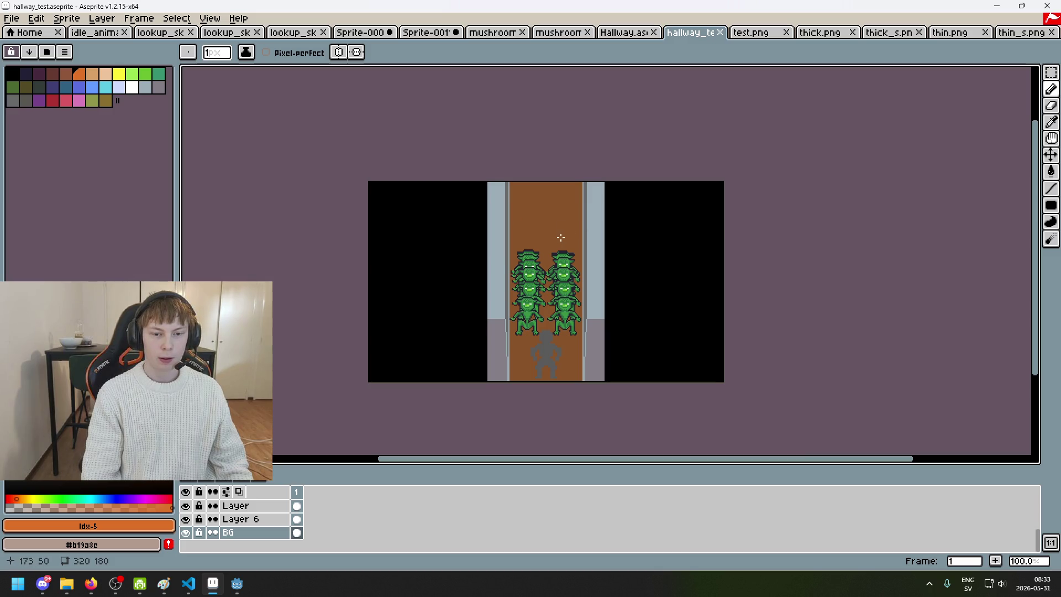
{"action": "scroll", "coordinate": [539, 276], "scroll_direction": "up", "scroll_amount": 1}
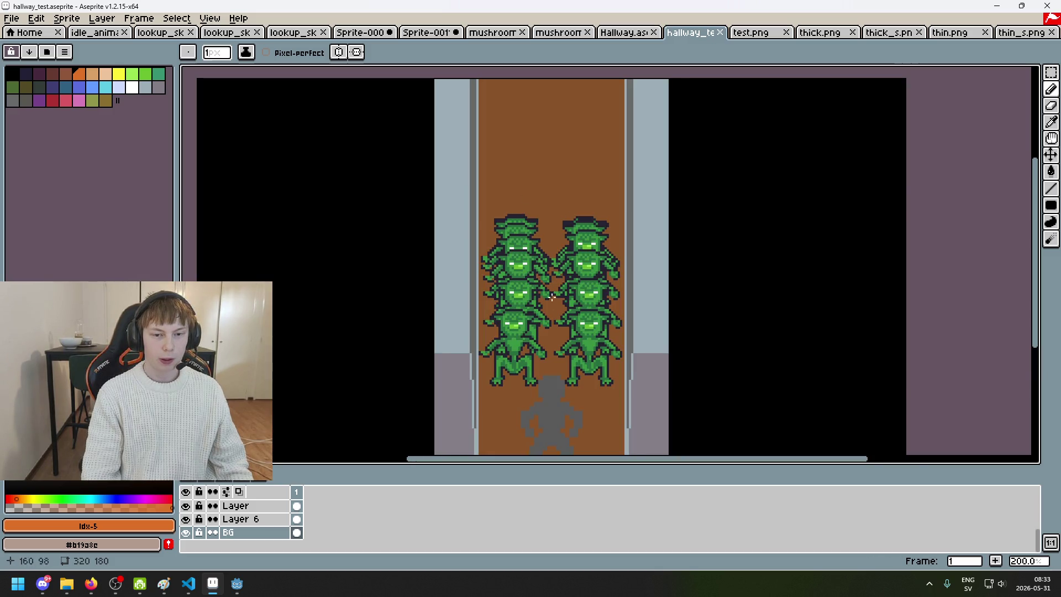
{"action": "scroll", "coordinate": [553, 294], "scroll_direction": "down", "scroll_amount": 1}
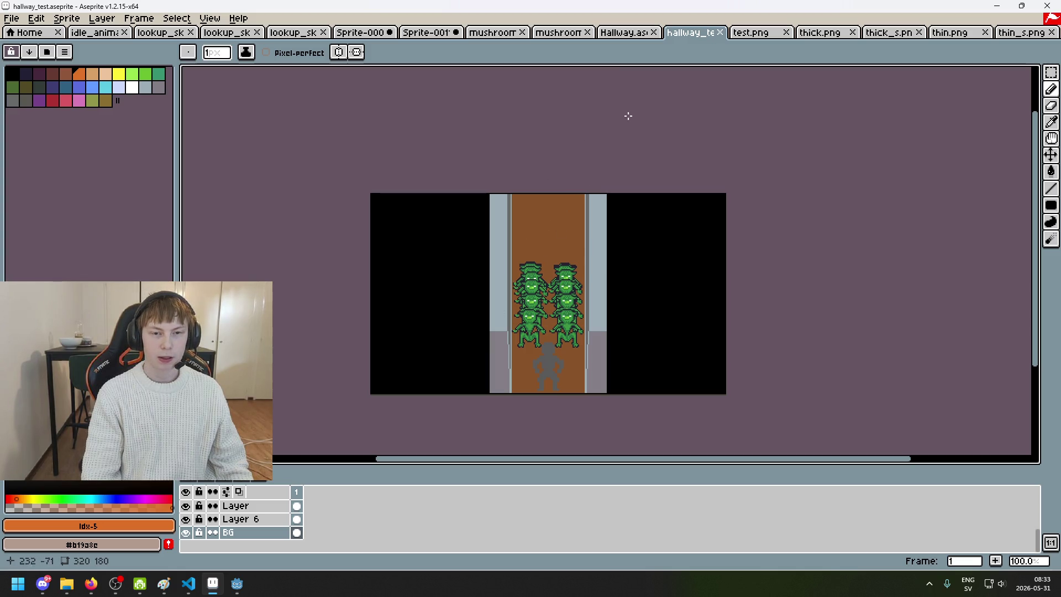
{"action": "left_click", "coordinate": [630, 33]}
- In mushroom_path, make the mushroom layer active and rectangle-select the scene's lower half
{"action": "left_click", "coordinate": [569, 33]}
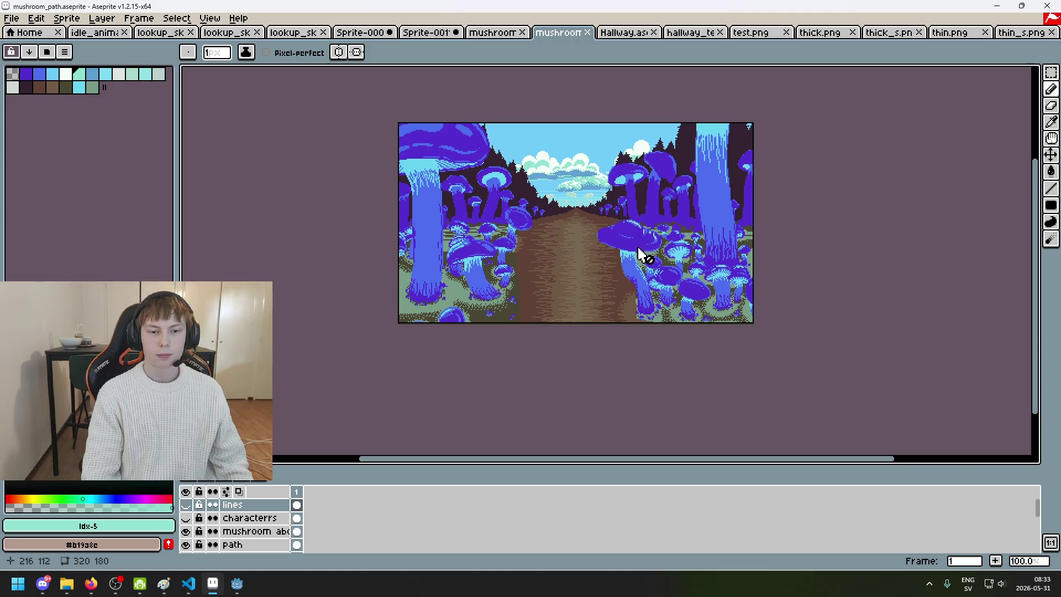
{"action": "key", "text": "w"}
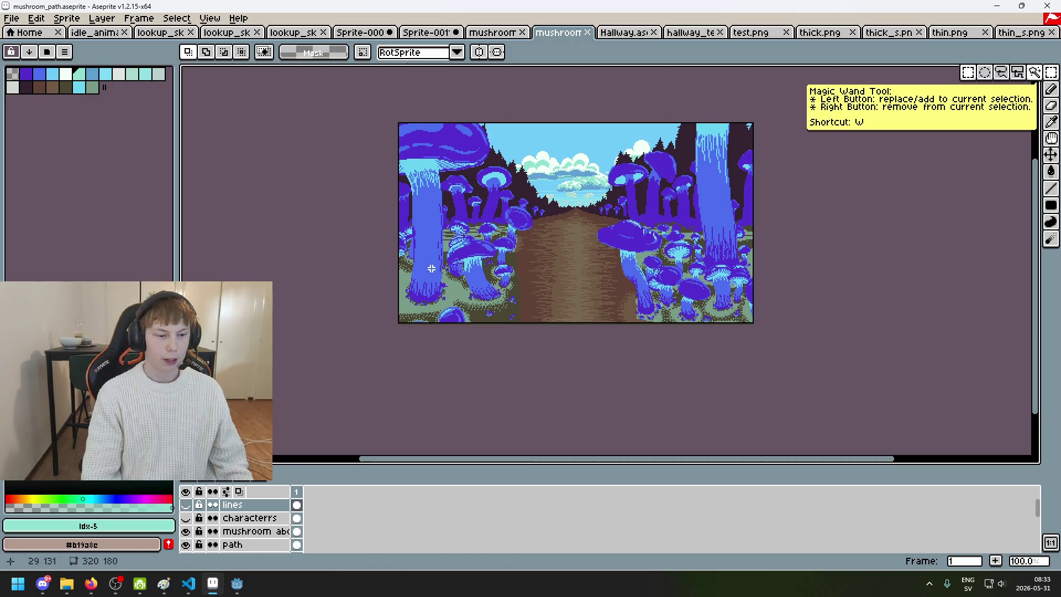
{"action": "left_click", "coordinate": [259, 531]}
{"action": "key", "text": "m"}
{"action": "mouse_move", "coordinate": [401, 238]}
{"action": "left_mouse_down"}
{"action": "mouse_move", "coordinate": [509, 228]}
{"action": "mouse_move", "coordinate": [822, 133]}
{"action": "mouse_move", "coordinate": [763, 119]}
{"action": "left_mouse_up"}
{"action": "left_click_drag", "start_coordinate": [777, 328], "coordinate": [322, 230]}
- Paste and move the lower half upward, then undo it and clear the selection
{"action": "key", "text": "ctrl+v"}
{"action": "left_click_drag", "start_coordinate": [578, 287], "coordinate": [571, 185]}
{"action": "key", "text": "ctrl+z"}
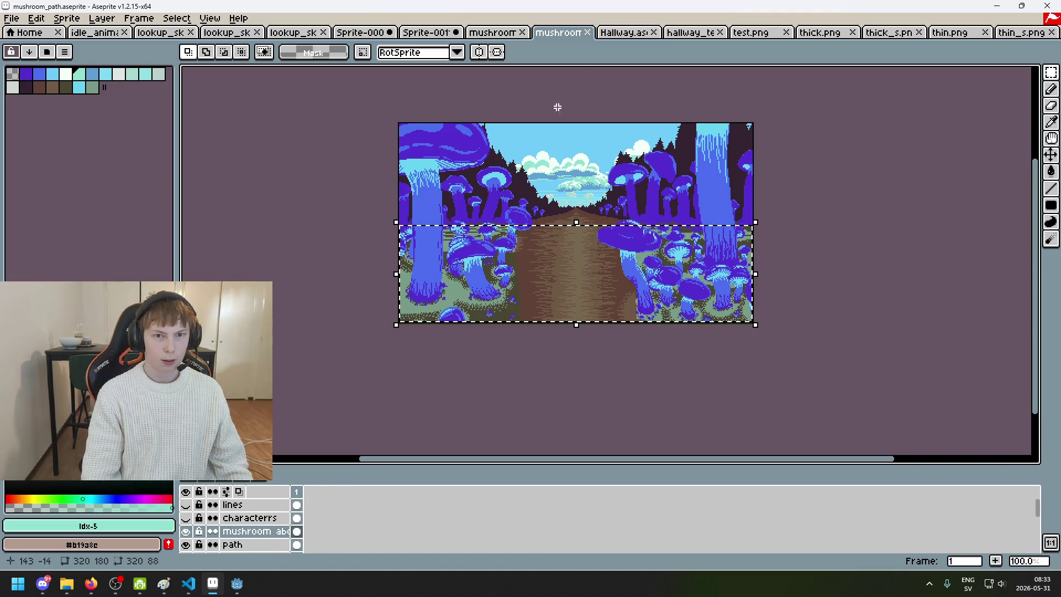
{"action": "left_click", "coordinate": [530, 379]}
- Switch through the mushroom tabs to Hallway.aseprite
{"action": "left_click", "coordinate": [500, 35]}
{"action": "left_click", "coordinate": [558, 33]}
{"action": "left_click", "coordinate": [635, 33]}
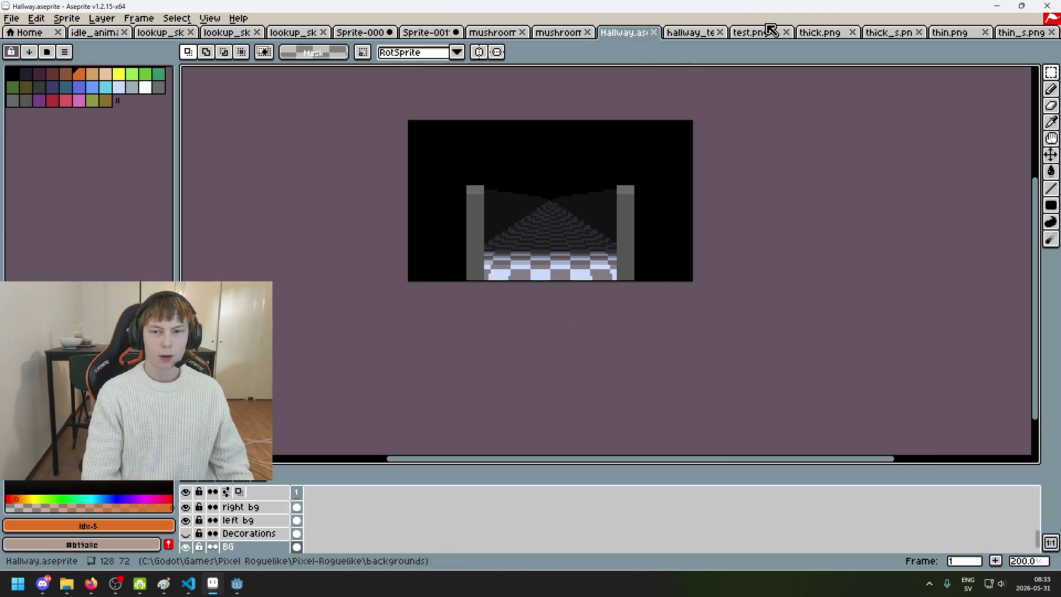
- Back in Sprite-0011, select the lower half of the scene and undo a trial paste
{"action": "left_click", "coordinate": [494, 33]}
{"action": "left_click", "coordinate": [425, 33]}
{"action": "scroll", "coordinate": [581, 202], "scroll_direction": "down", "scroll_amount": 4}
{"action": "scroll", "coordinate": [581, 202], "scroll_direction": "up", "scroll_amount": 4}
{"action": "scroll", "coordinate": [581, 202], "scroll_direction": "down", "scroll_amount": 2}
{"action": "left_click_drag", "start_coordinate": [636, 312], "coordinate": [304, 223]}
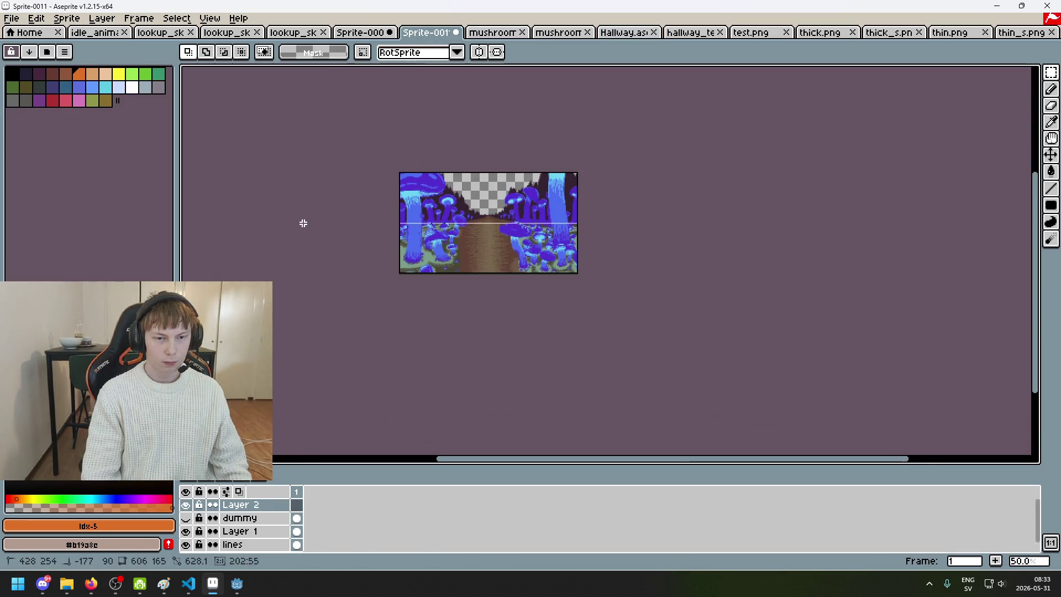
{"action": "key", "text": "ctrl+v"}
{"action": "key", "text": "ctrl+z"}
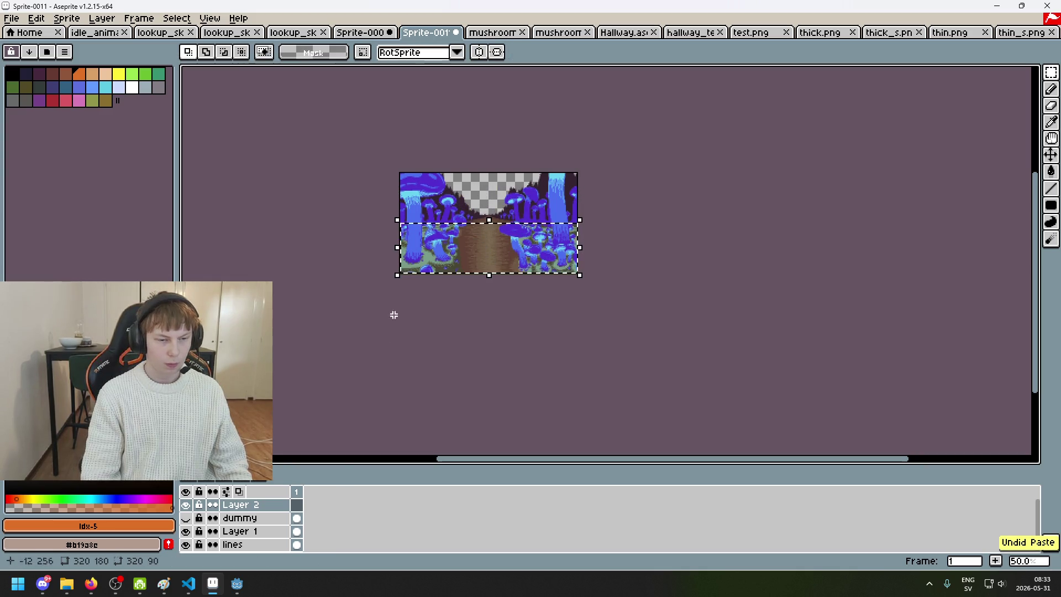
- Show Layer 2, cancel a paste, and duplicate Layer 1
{"action": "left_click", "coordinate": [186, 505]}
{"action": "key", "text": "ctrl+v"}
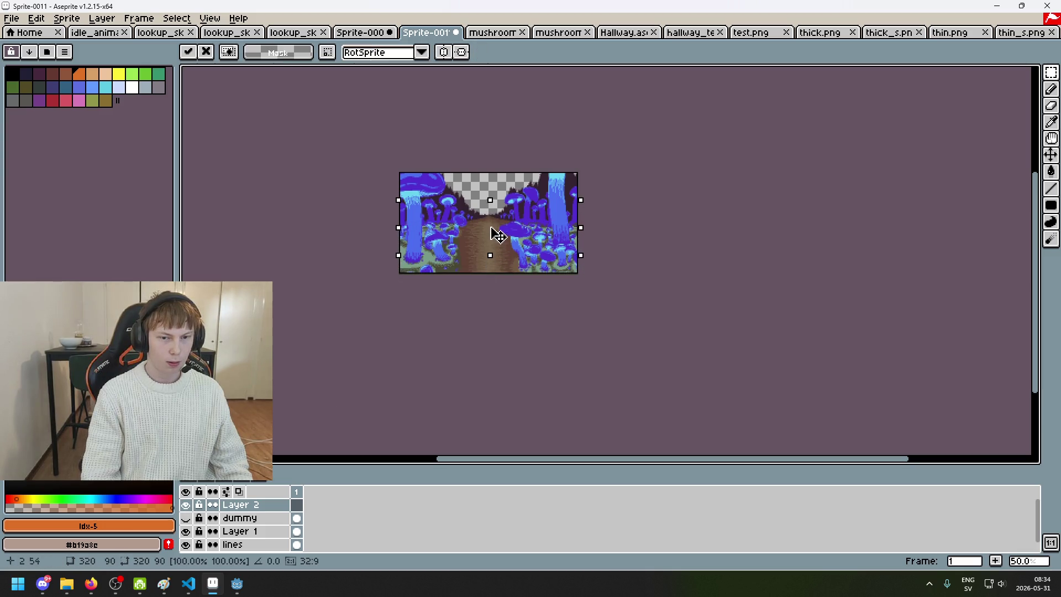
{"action": "key", "text": "Escape"}
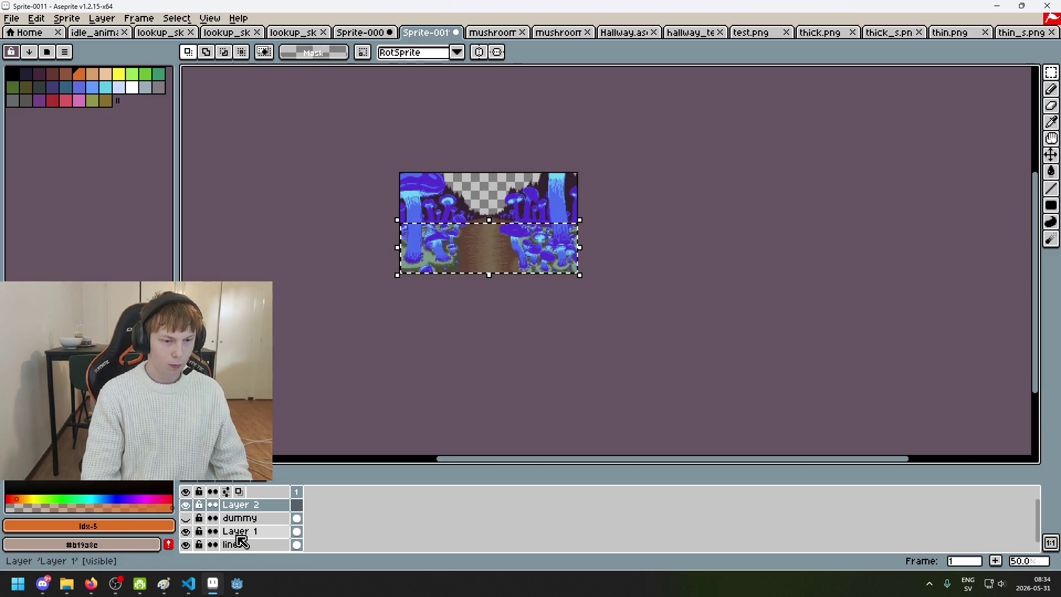
{"action": "left_click", "coordinate": [239, 533]}
{"action": "key", "text": "ctrl+j"}
- Move the lower path section to the canvas top, undo it, and switch to Sprite-0009
{"action": "left_click_drag", "start_coordinate": [486, 265], "coordinate": [486, 206]}
{"action": "scroll", "coordinate": [486, 205], "scroll_direction": "up", "scroll_amount": 1}
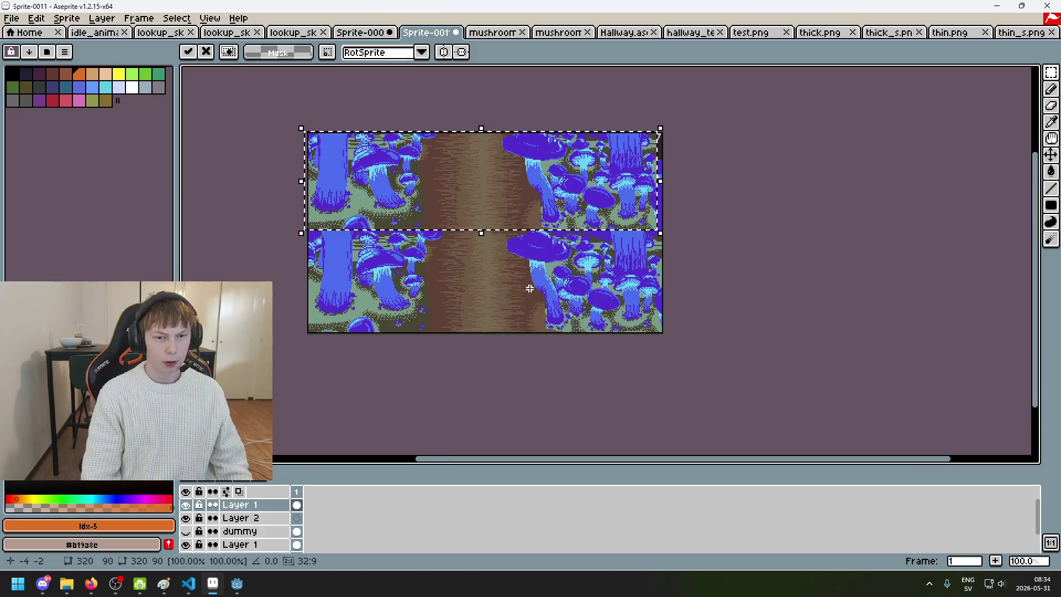
{"action": "left_click", "coordinate": [552, 303]}
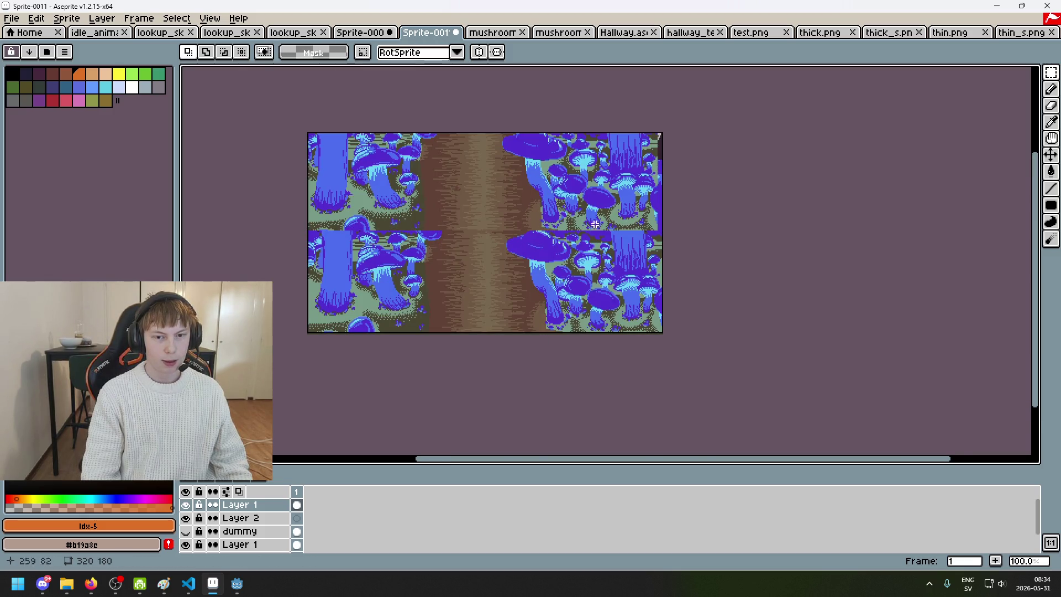
{"action": "scroll", "coordinate": [610, 223], "scroll_direction": "up", "scroll_amount": 1}
{"action": "scroll", "coordinate": [579, 197], "scroll_direction": "down", "scroll_amount": 1}
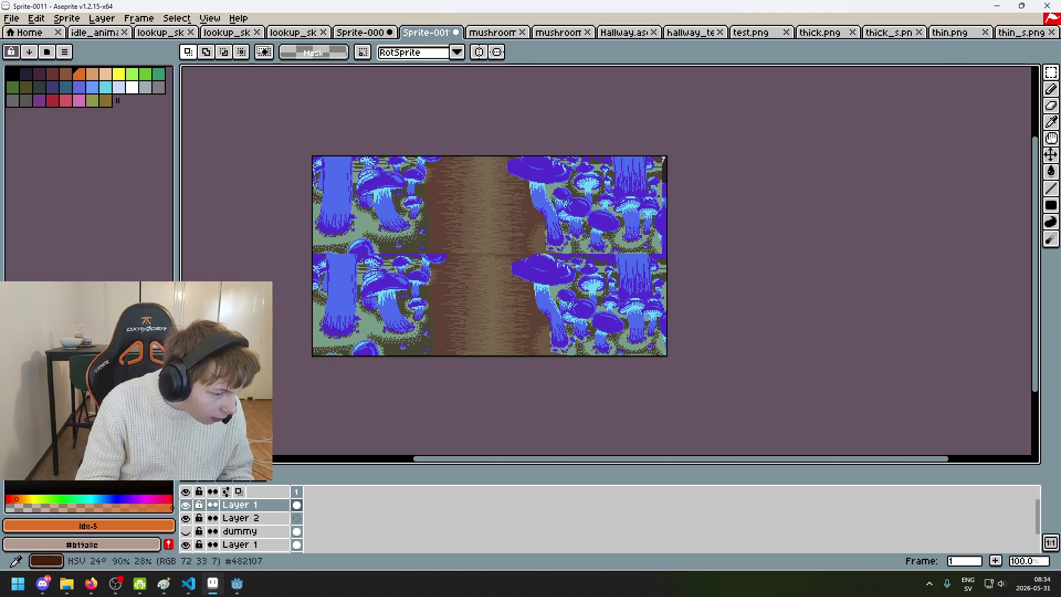
{"action": "key", "text": "ctrl+z"}
{"action": "key", "text": "ctrl+z"}
{"action": "key", "text": "ctrl+z"}
{"action": "key", "text": "ctrl+z"}
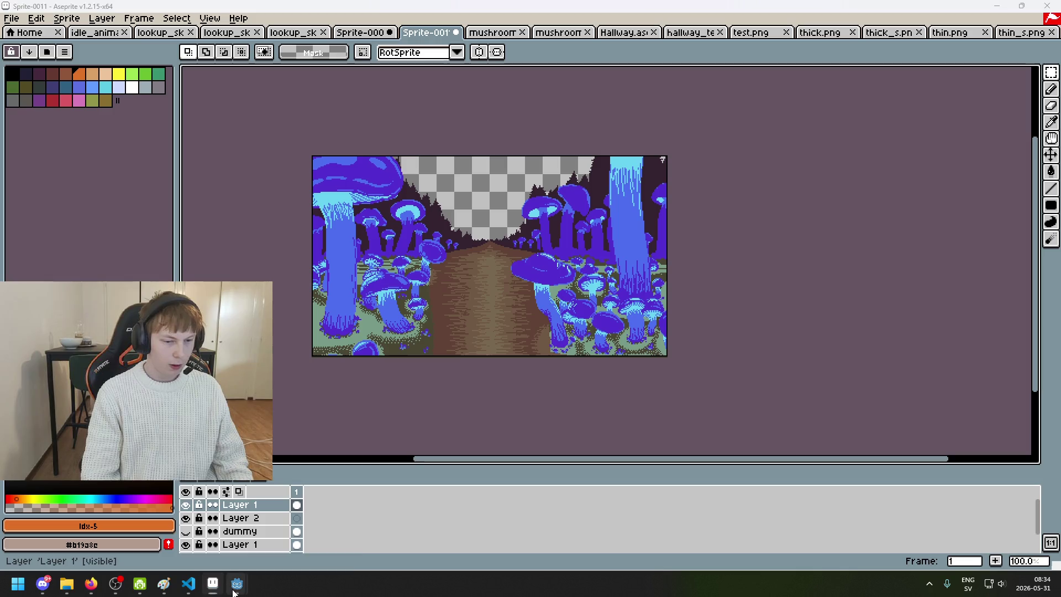
{"action": "mouse_move", "coordinate": [237, 584]}
{"action": "mouse_move", "coordinate": [213, 535]}
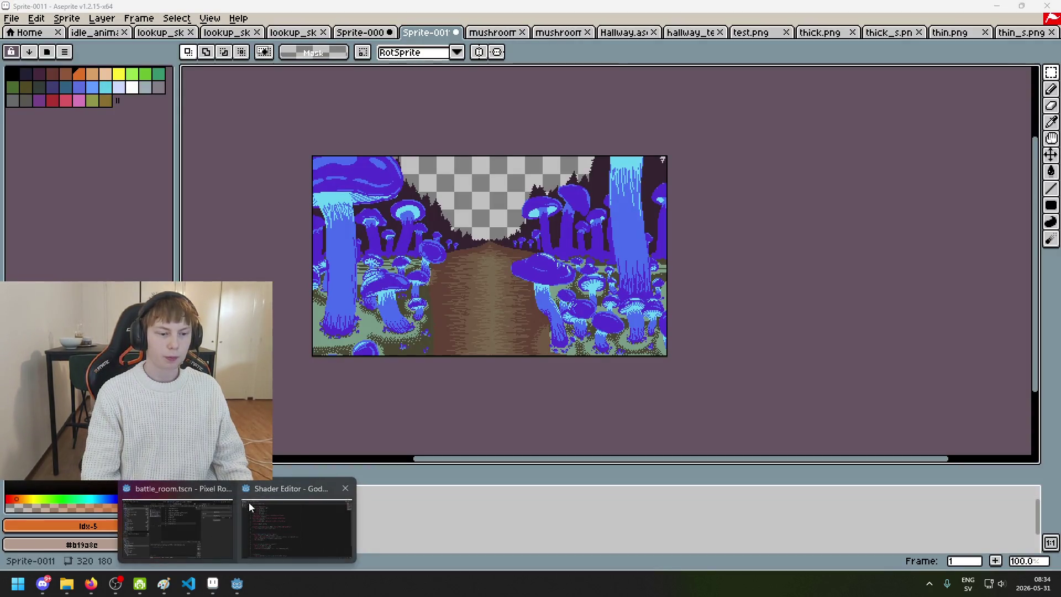
{"action": "left_click", "coordinate": [365, 33]}
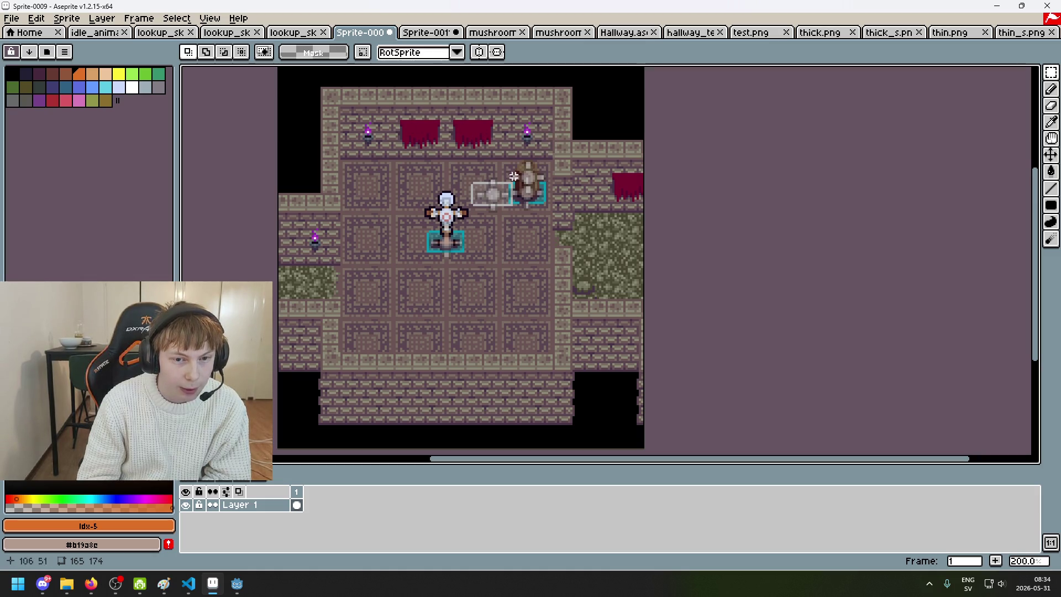
- Return to Sprite-0011 and toggle Layer 2 and Layer 1 visibility to compare
{"action": "left_click", "coordinate": [434, 38]}
{"action": "left_click", "coordinate": [380, 38]}
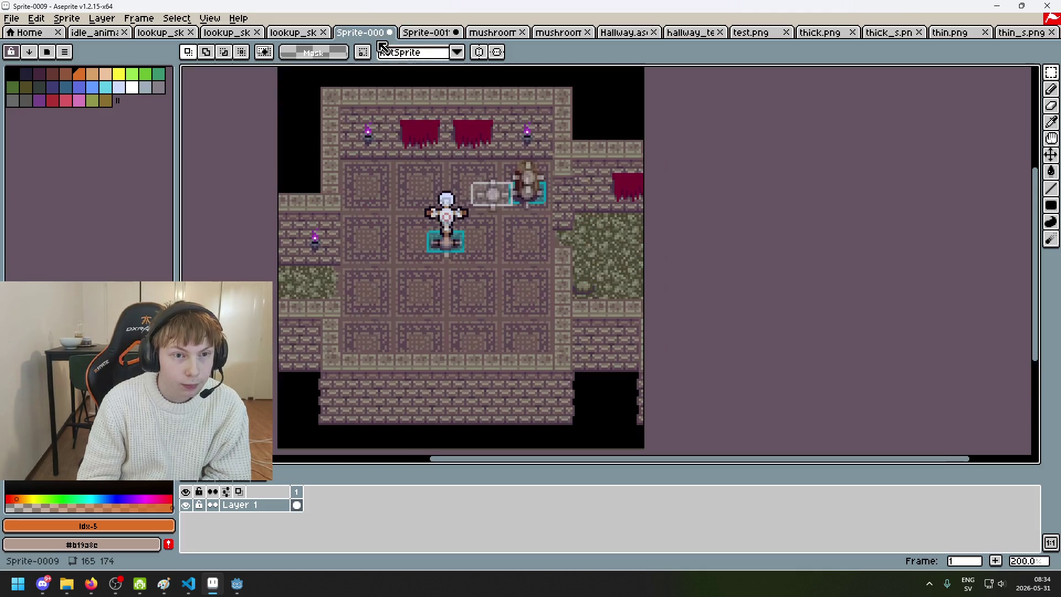
{"action": "left_click", "coordinate": [422, 37]}
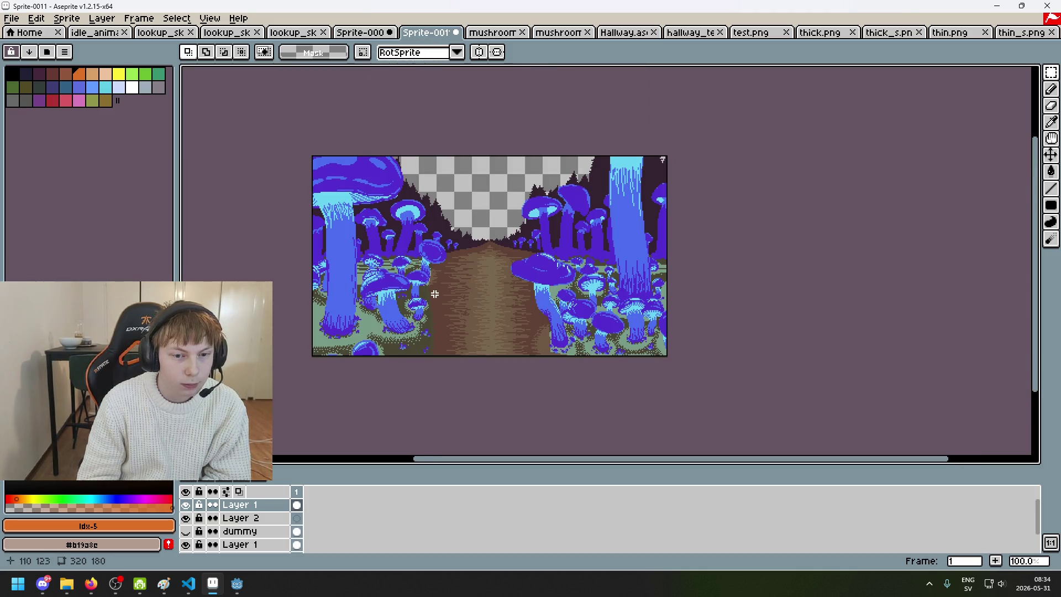
{"action": "left_click", "coordinate": [185, 518]}
{"action": "left_click", "coordinate": [186, 504]}
{"action": "left_click", "coordinate": [187, 506]}
{"action": "left_click", "coordinate": [188, 506]}
{"action": "left_click", "coordinate": [187, 506]}
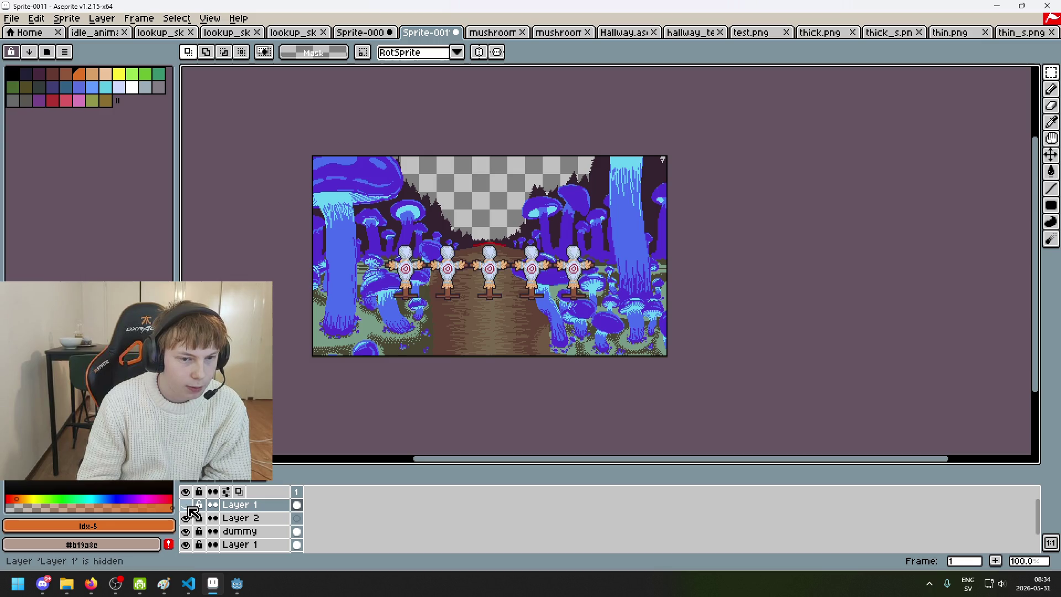
- Move the lines layer to the top of the layer stack
{"action": "scroll", "coordinate": [199, 527], "scroll_direction": "down", "scroll_amount": 1}
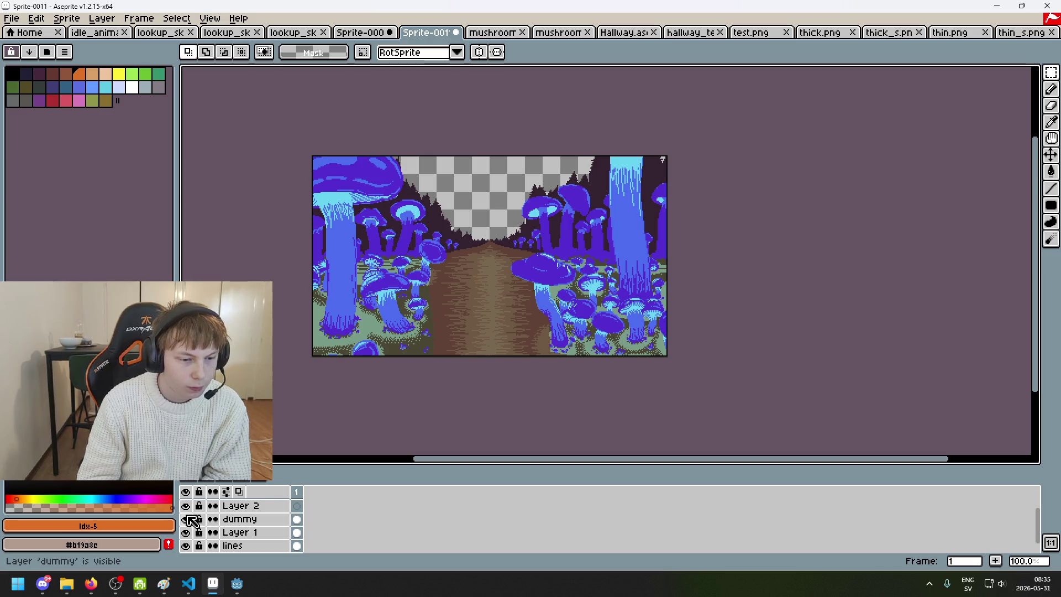
{"action": "scroll", "coordinate": [203, 531], "scroll_direction": "down", "scroll_amount": 1}
{"action": "left_click", "coordinate": [234, 533]}
{"action": "mouse_move", "coordinate": [235, 535]}
{"action": "left_mouse_down"}
{"action": "mouse_move", "coordinate": [237, 519]}
{"action": "mouse_move", "coordinate": [243, 541]}
{"action": "mouse_move", "coordinate": [249, 492]}
{"action": "mouse_move", "coordinate": [242, 501]}
{"action": "left_mouse_up"}
- Zoom in on the path and check the guide lines layer by toggling it
{"action": "scroll", "coordinate": [253, 514], "scroll_direction": "up", "scroll_amount": 1}
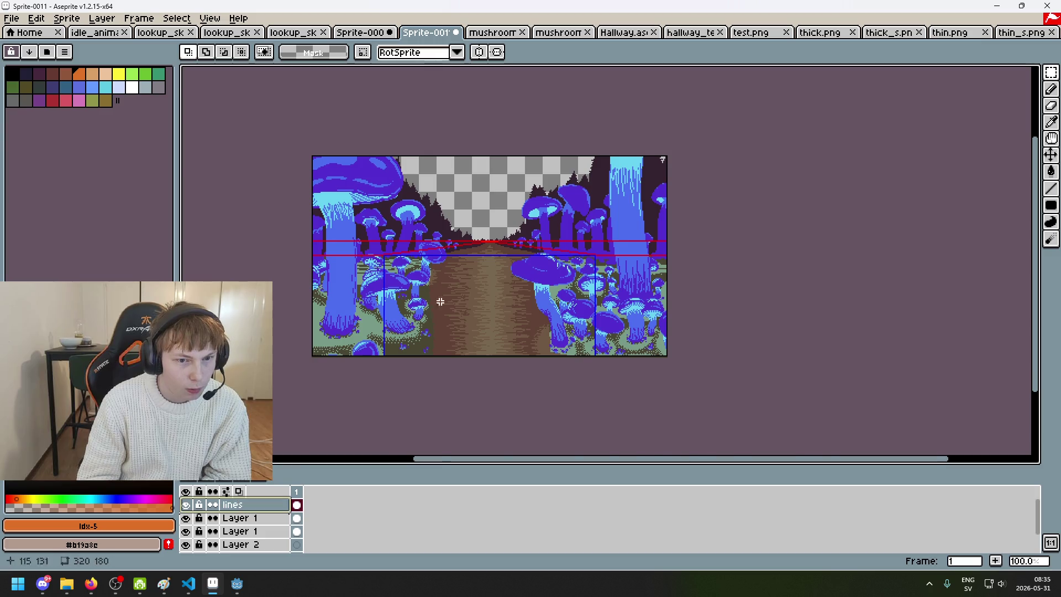
{"action": "scroll", "coordinate": [499, 237], "scroll_direction": "up", "scroll_amount": 1}
{"action": "left_click_drag", "start_coordinate": [500, 237], "coordinate": [584, 178]}
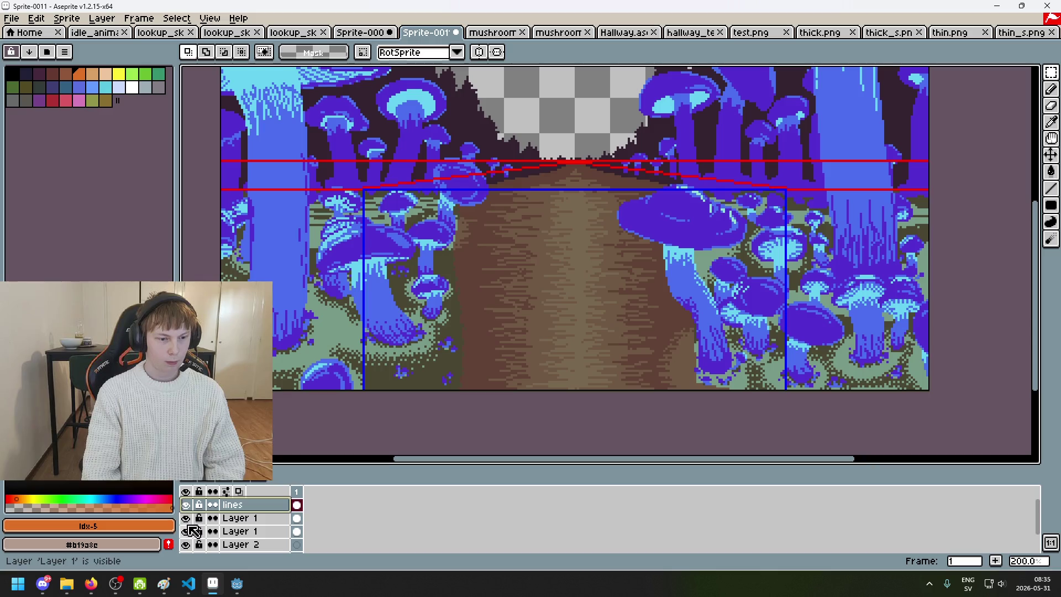
{"action": "scroll", "coordinate": [190, 539], "scroll_direction": "down", "scroll_amount": 1}
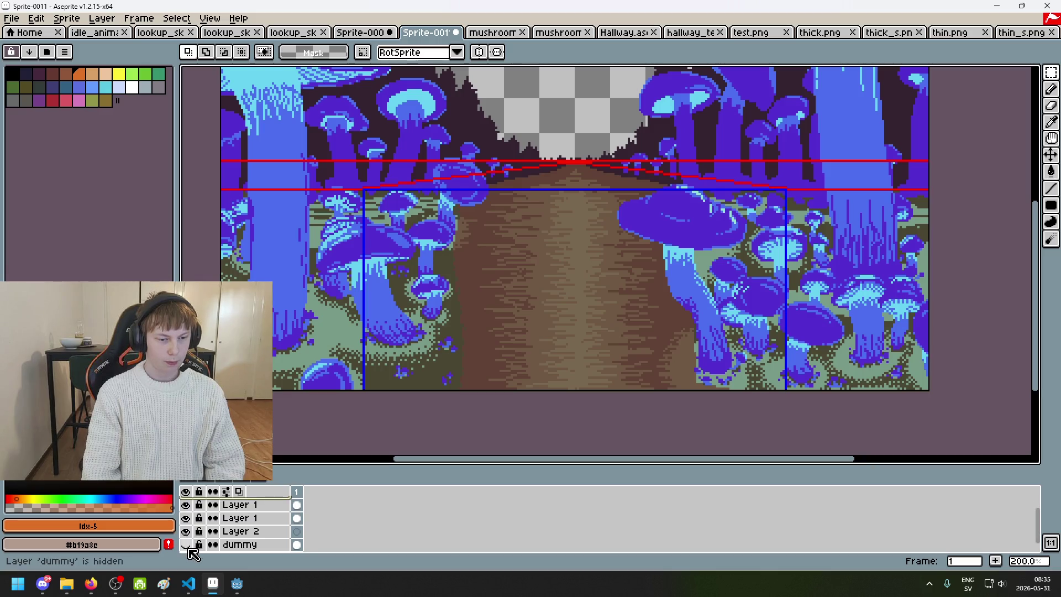
{"action": "scroll", "coordinate": [190, 528], "scroll_direction": "up", "scroll_amount": 1}
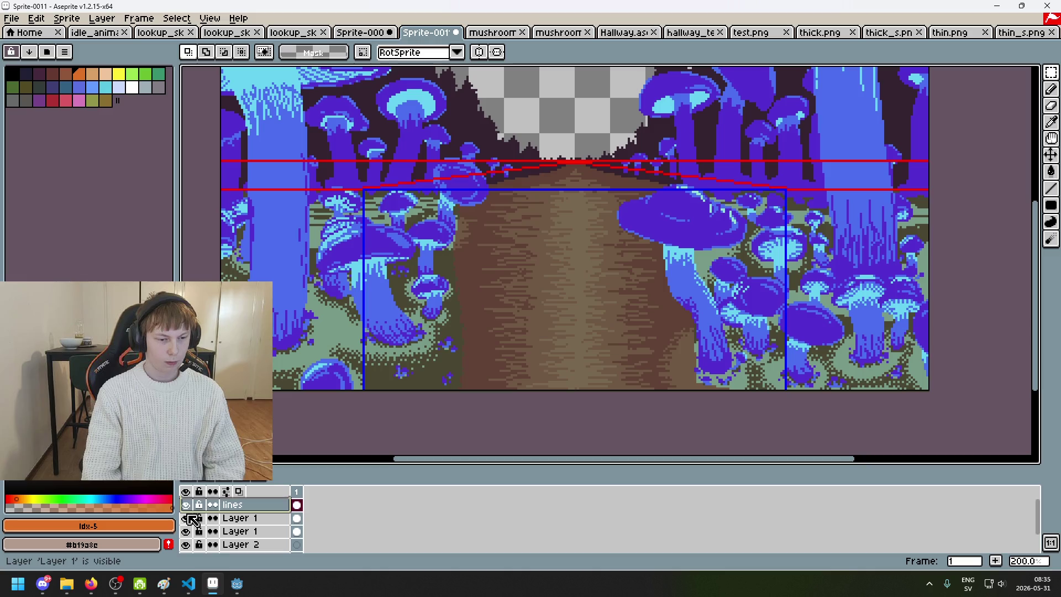
{"action": "left_click", "coordinate": [186, 504]}
{"action": "left_click", "coordinate": [185, 505]}
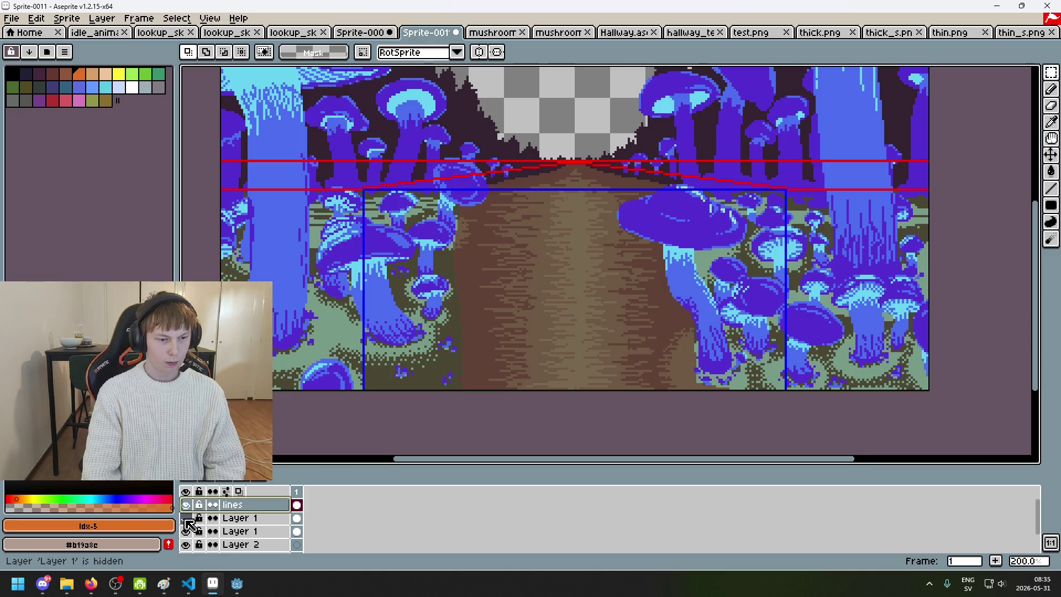
{"action": "key", "text": "3"}
{"action": "scroll", "coordinate": [254, 533], "scroll_direction": "down", "scroll_amount": 2}
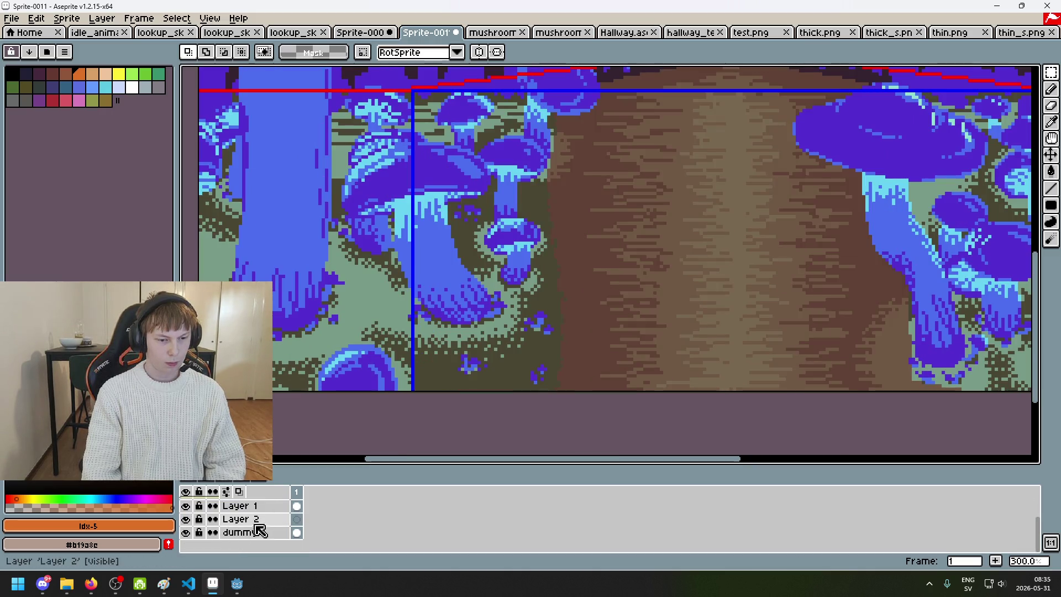
{"action": "scroll", "coordinate": [190, 517], "scroll_direction": "up", "scroll_amount": 2}
- Delete the duplicate Layer 1 and zoom out to the whole scene
{"action": "left_click", "coordinate": [188, 520]}
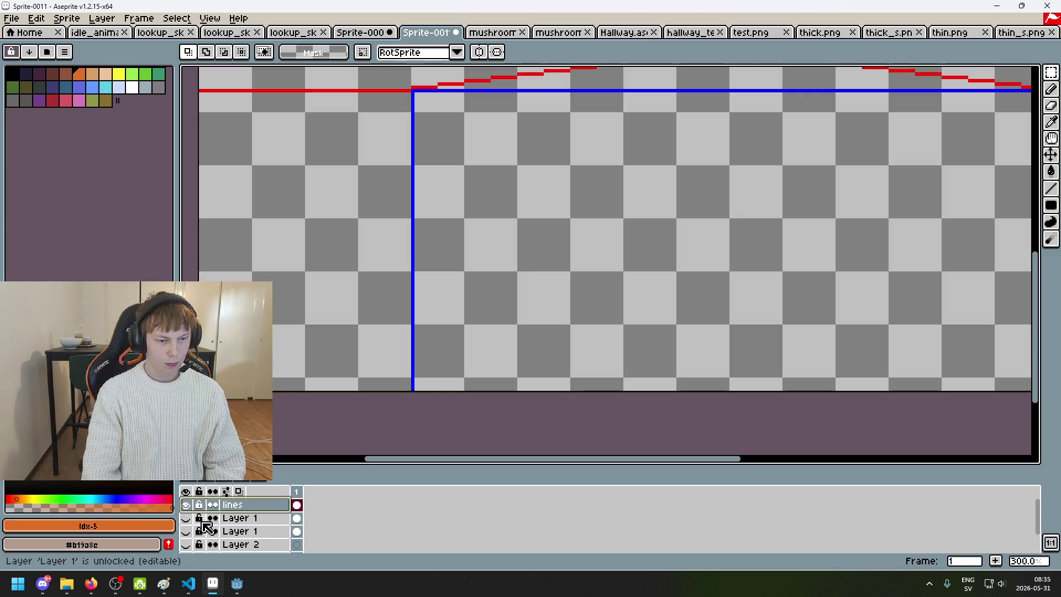
{"action": "left_click", "coordinate": [221, 533]}
{"action": "key", "text": "Delete"}
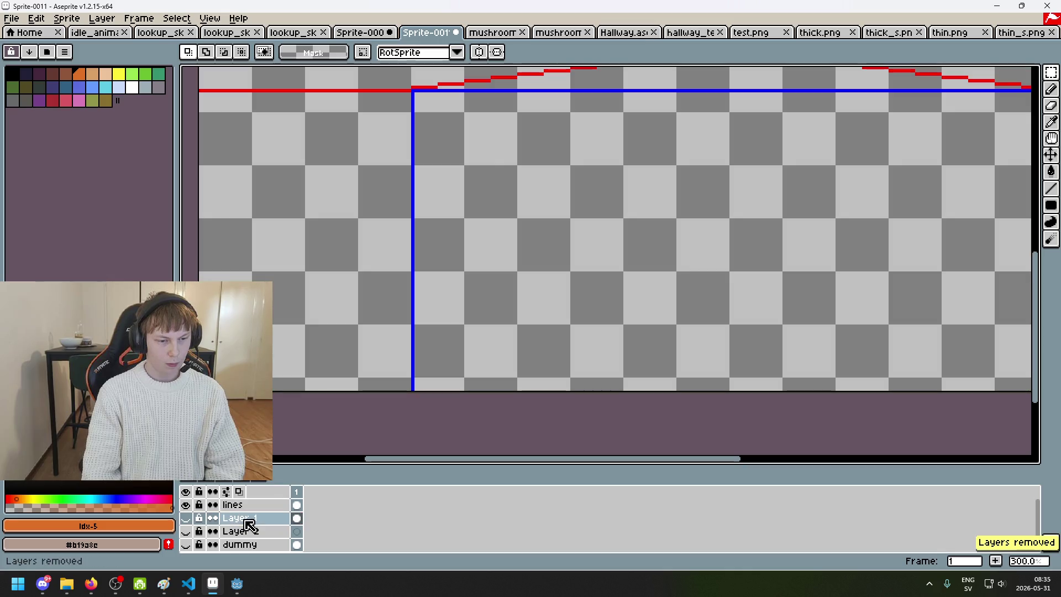
{"action": "left_click", "coordinate": [186, 517]}
{"action": "key", "text": "1"}
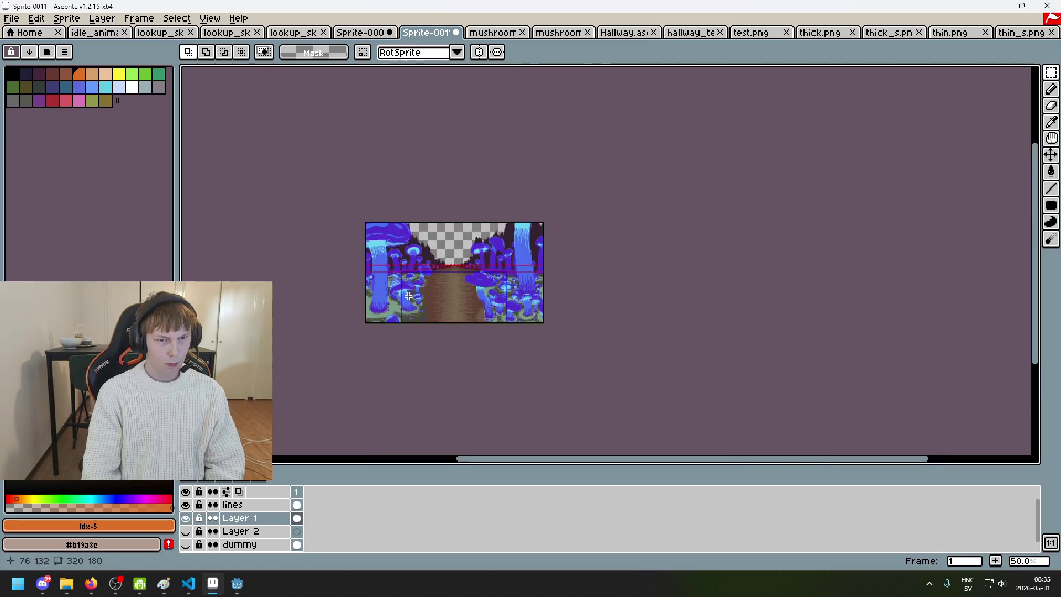
- Check the dummy layer's visibility and move Layer 2 above Layer 1
{"action": "left_click", "coordinate": [185, 517]}
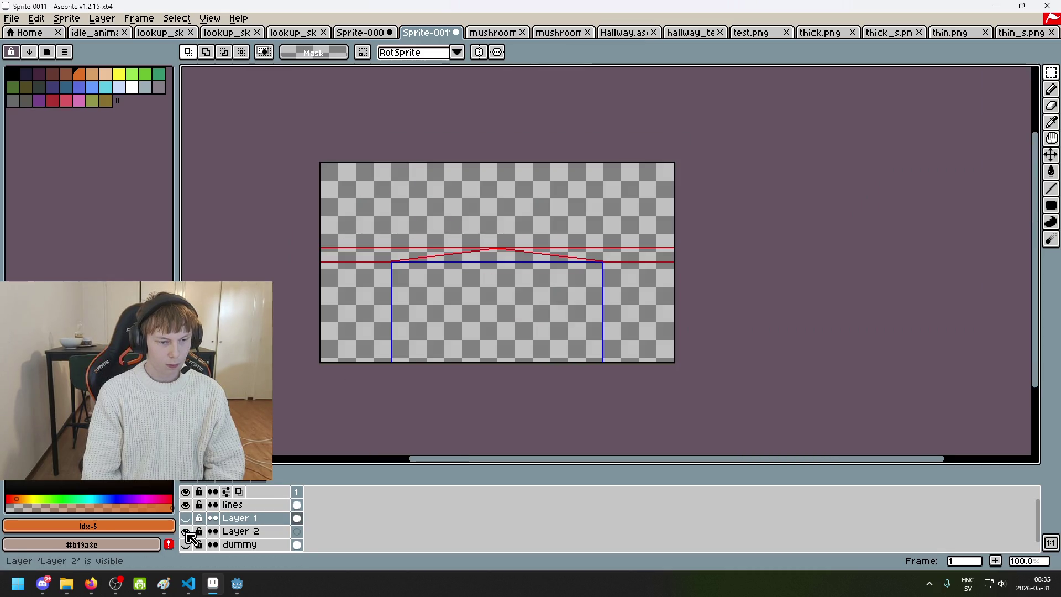
{"action": "left_click", "coordinate": [186, 544]}
{"action": "left_click", "coordinate": [185, 545]}
{"action": "left_click", "coordinate": [259, 532]}
{"action": "mouse_move", "coordinate": [260, 532]}
{"action": "left_mouse_down"}
{"action": "mouse_move", "coordinate": [218, 515]}
{"action": "mouse_move", "coordinate": [186, 544]}
{"action": "left_mouse_up"}
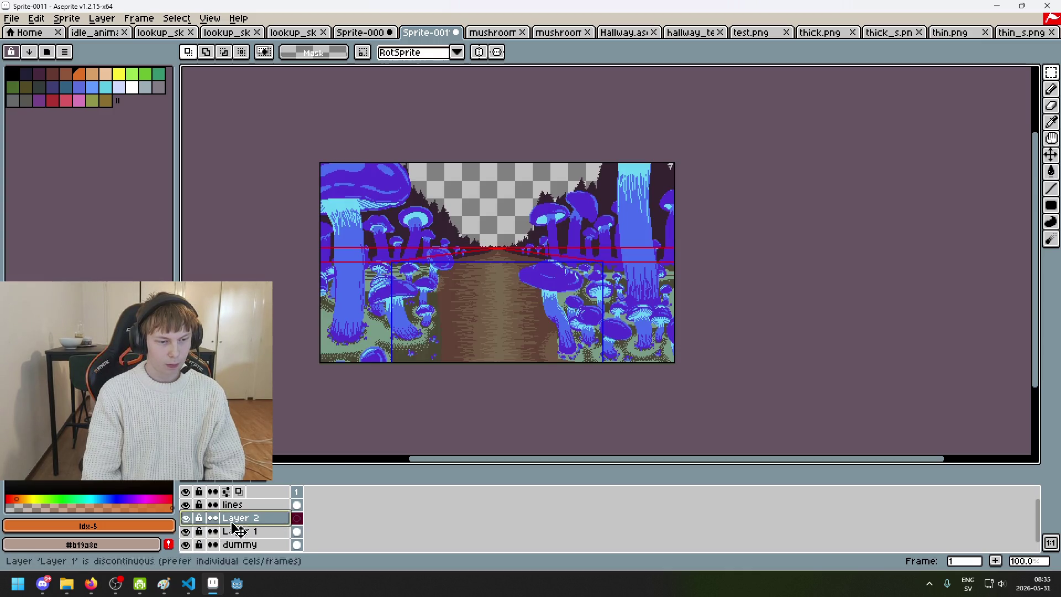
{"action": "double_click", "coordinate": [254, 518]}
{"action": "type", "text": "wa"}
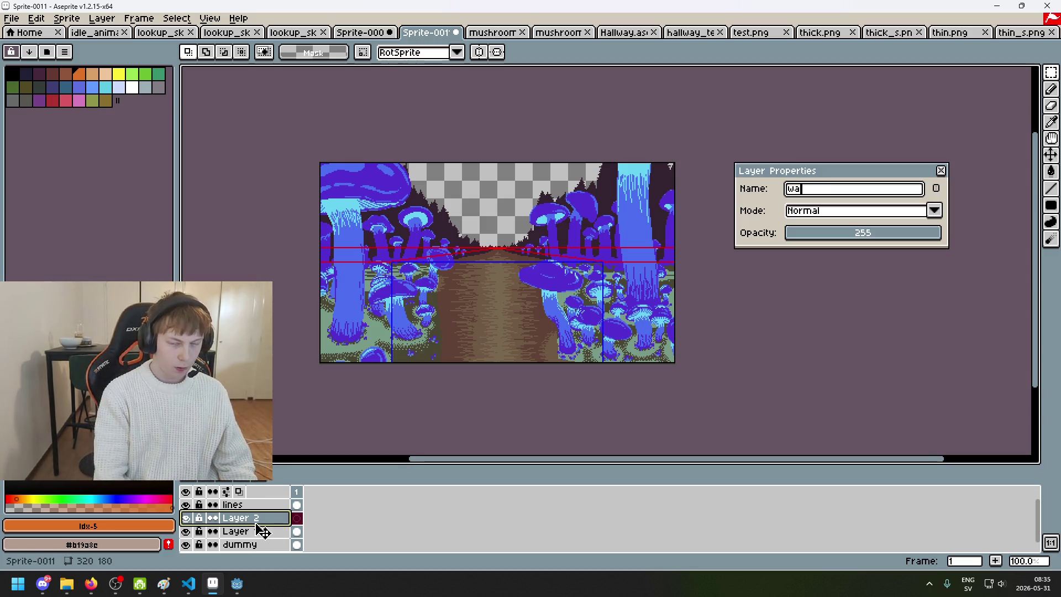
{"action": "type", "text": "lls"}
{"action": "key", "text": "Return"}
{"action": "double_click", "coordinate": [237, 532]}
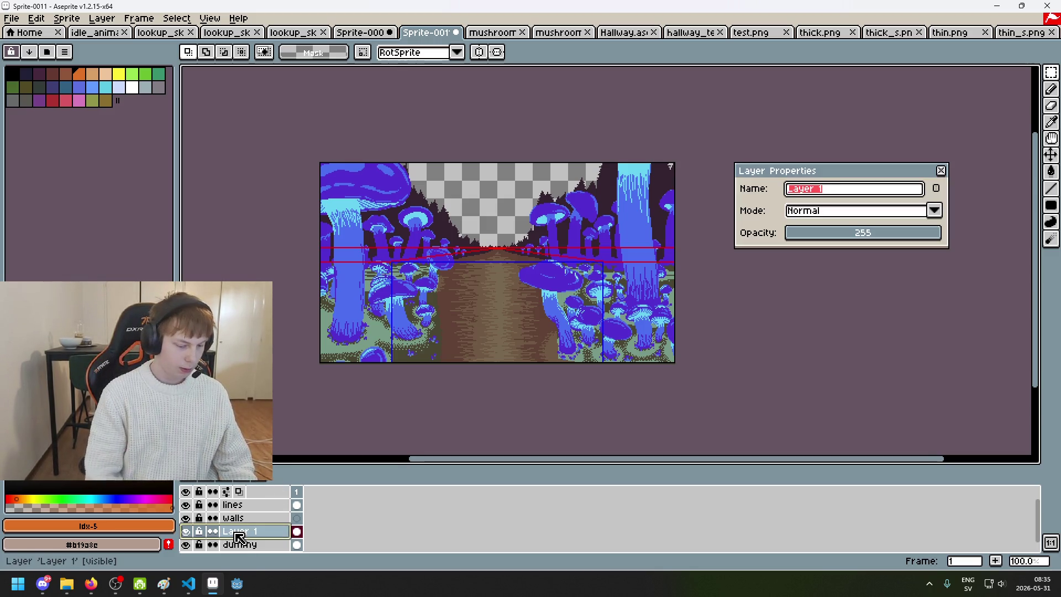
{"action": "type", "text": "mushrooms"}
{"action": "key", "text": "Return"}
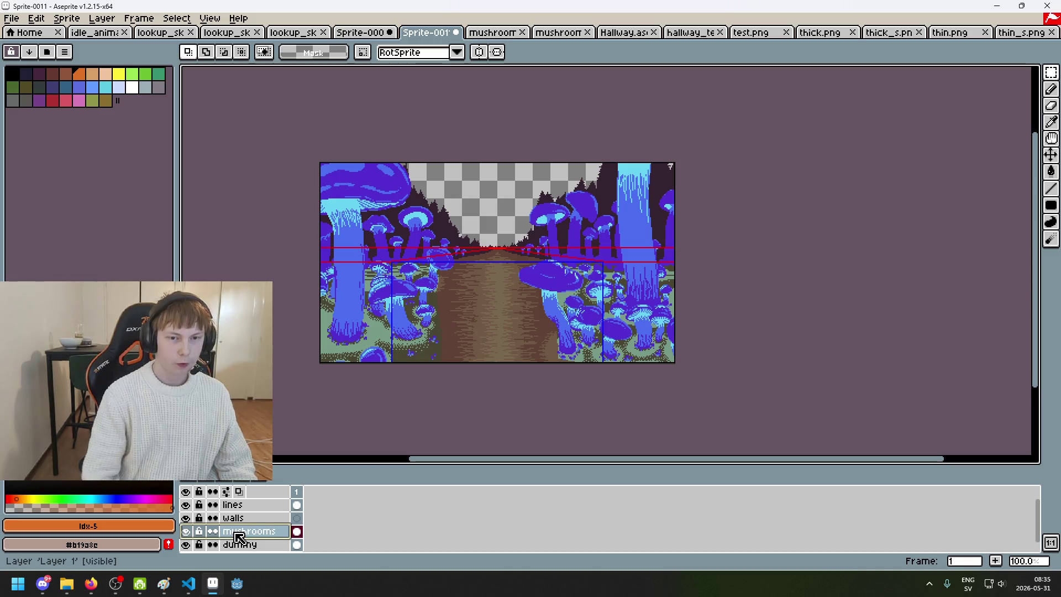
{"action": "scroll", "coordinate": [449, 392], "scroll_direction": "up", "scroll_amount": 1}
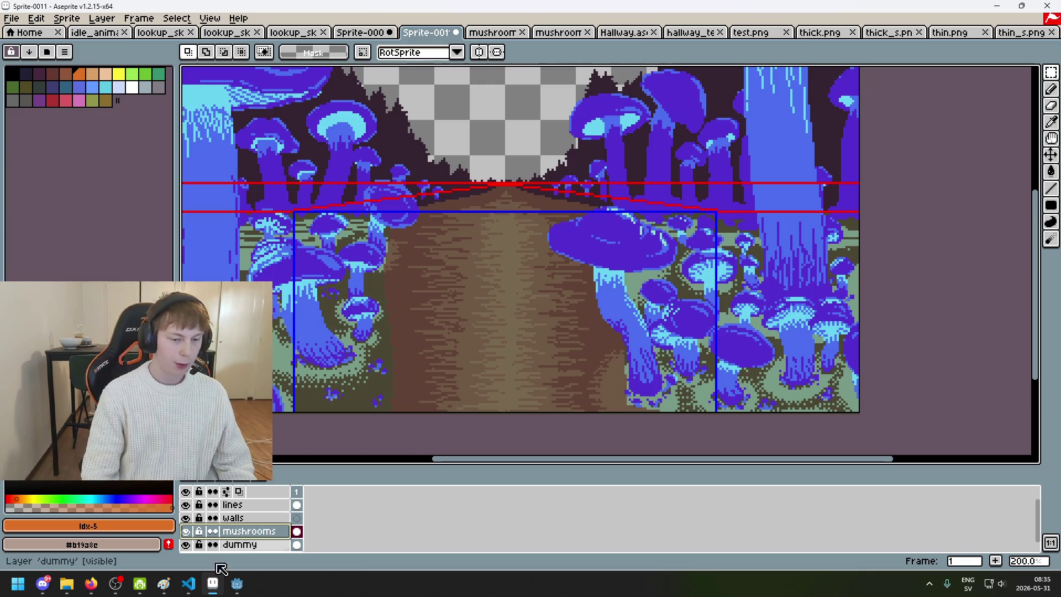
{"action": "left_click", "coordinate": [187, 590]}
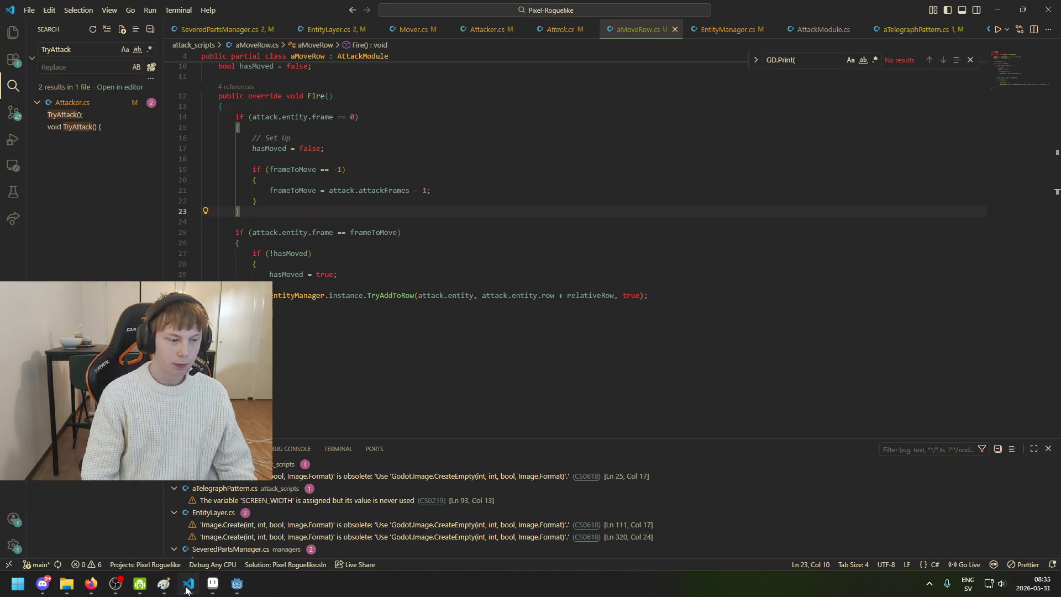
{"action": "left_click", "coordinate": [187, 590]}
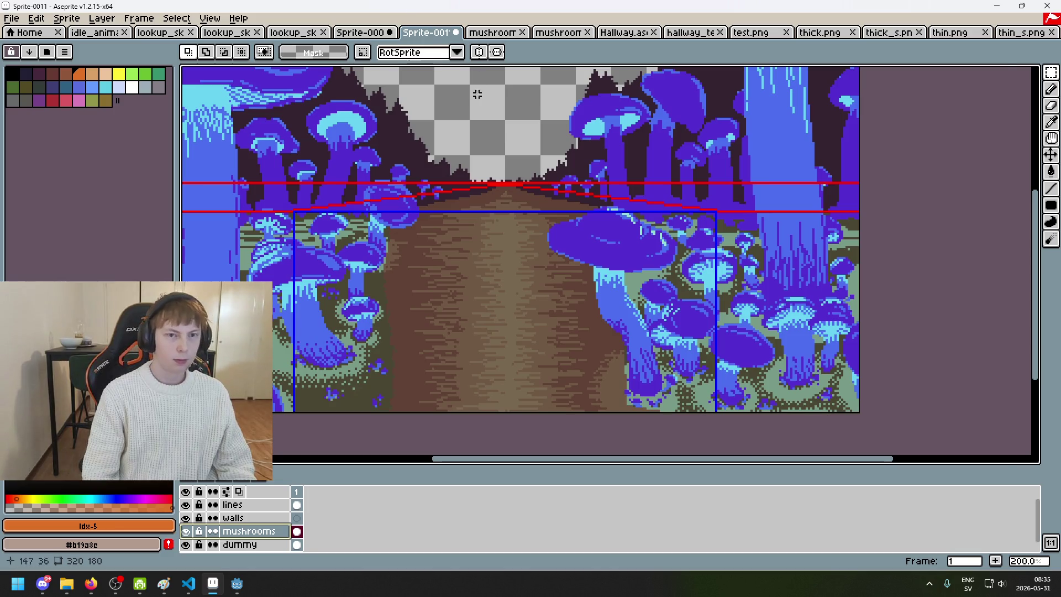
{"action": "key", "text": "ctrl+s"}
{"action": "left_click", "coordinate": [964, 525]}
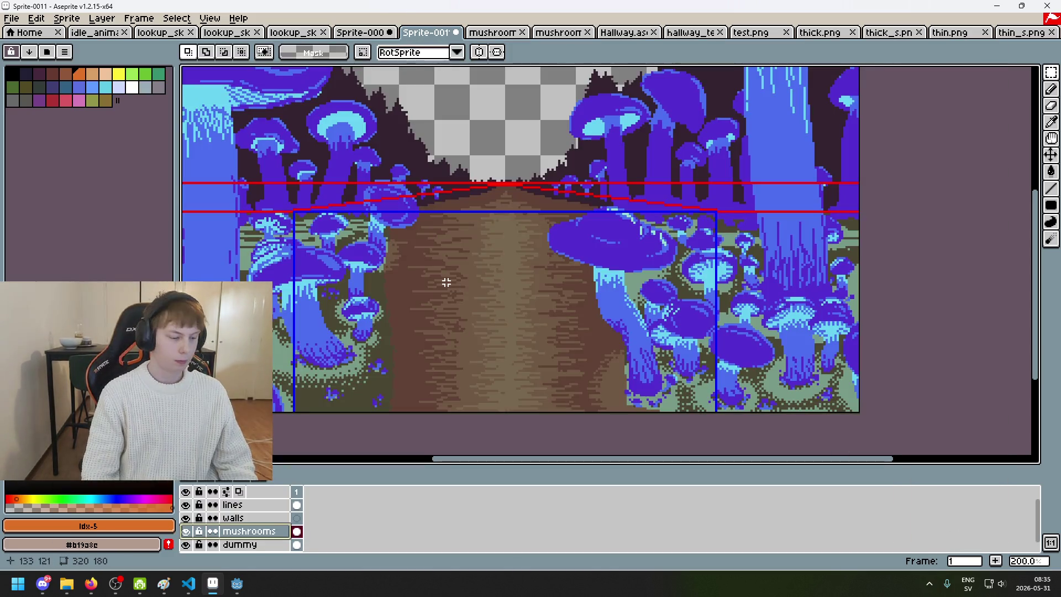
{"action": "scroll", "coordinate": [437, 267], "scroll_direction": "down", "scroll_amount": 2}
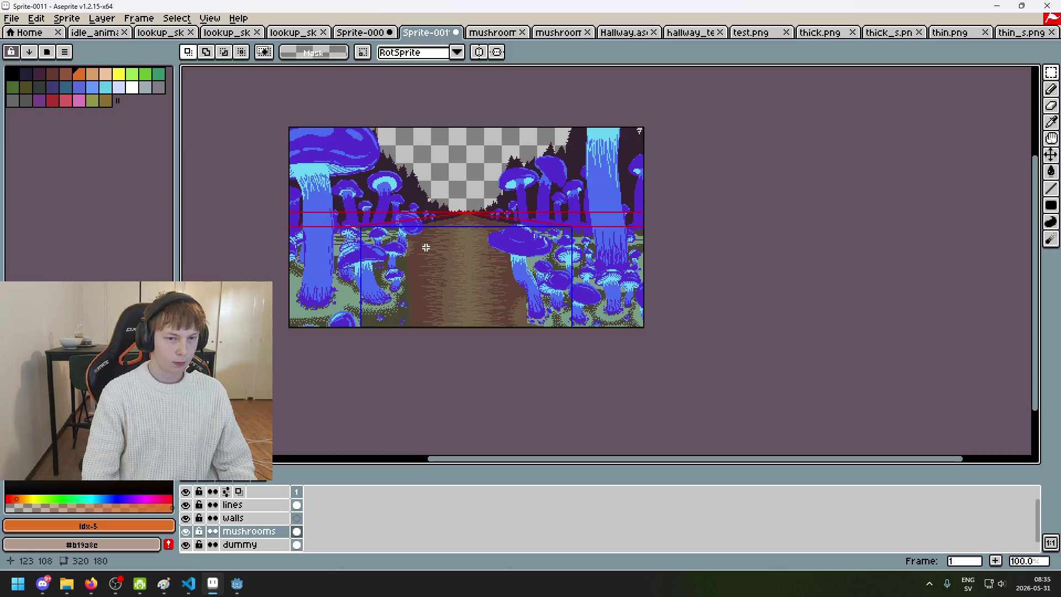
- Close both mushroom_path documents and return to the Sprite-0011 mushroom sprite
{"action": "left_click", "coordinate": [489, 33]}
{"action": "left_click", "coordinate": [546, 38]}
{"action": "key", "text": "ctrl+shift+Tab"}
{"action": "key", "text": "ctrl+shift+Tab"}
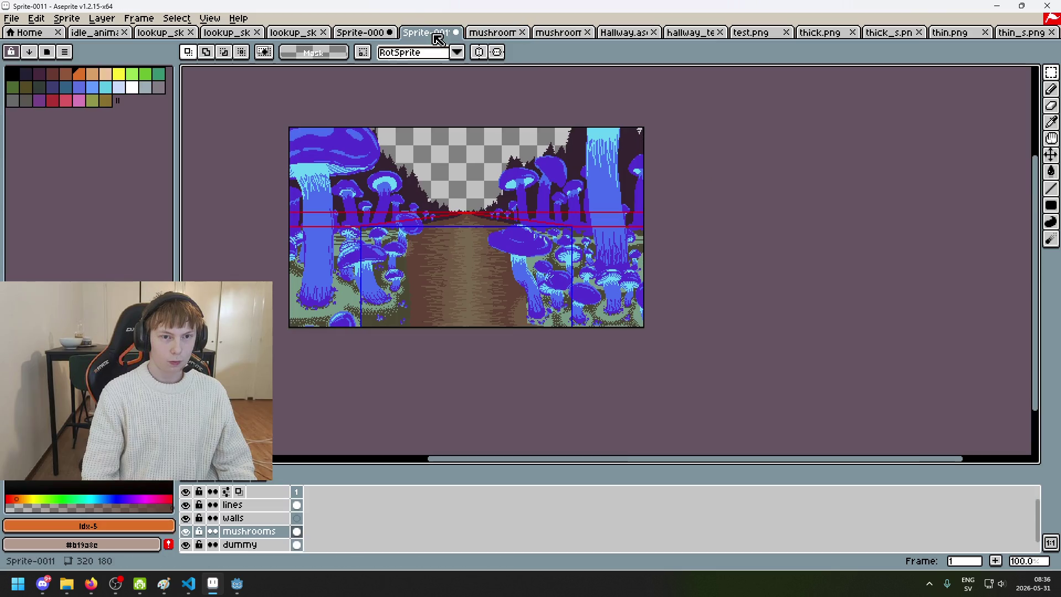
{"action": "left_click", "coordinate": [521, 32]}
{"action": "left_click", "coordinate": [559, 33]}
{"action": "left_click", "coordinate": [575, 33]}
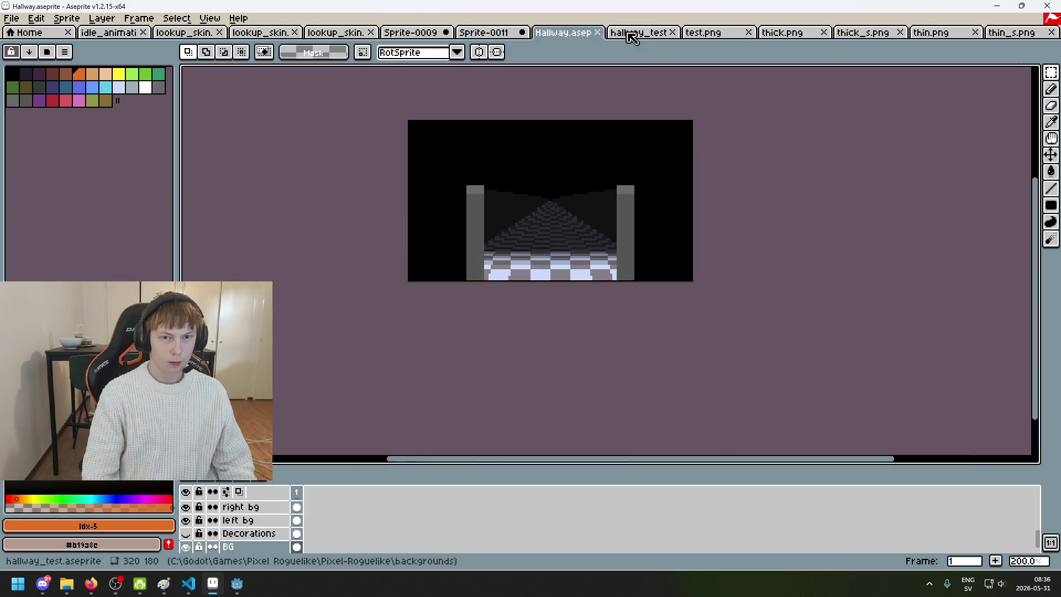
{"action": "left_click", "coordinate": [495, 34]}
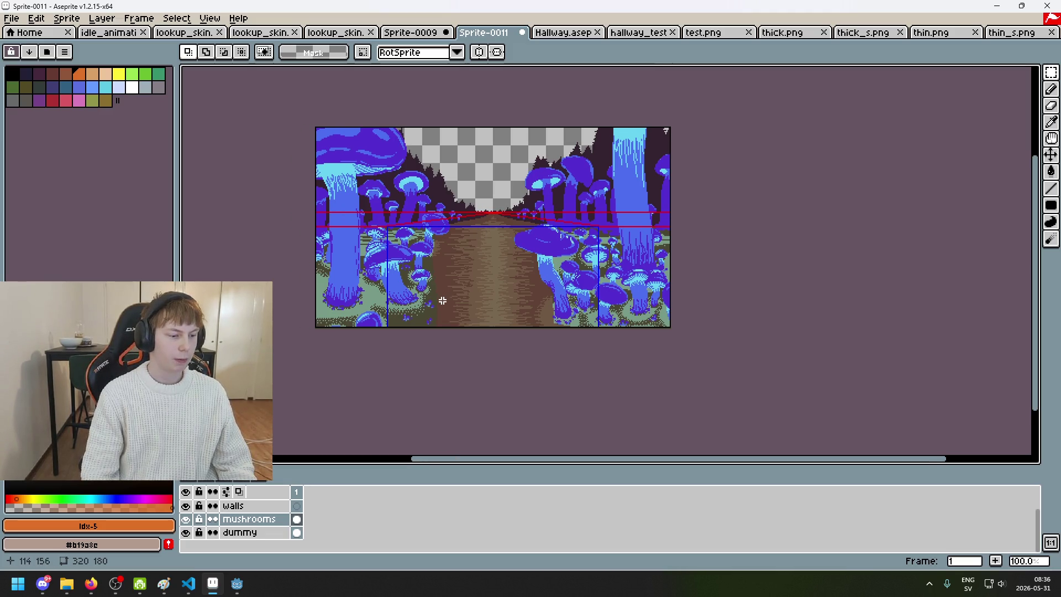
{"action": "scroll", "coordinate": [547, 189], "scroll_direction": "up", "scroll_amount": 1}
{"action": "scroll", "coordinate": [547, 189], "scroll_direction": "down", "scroll_amount": 1}
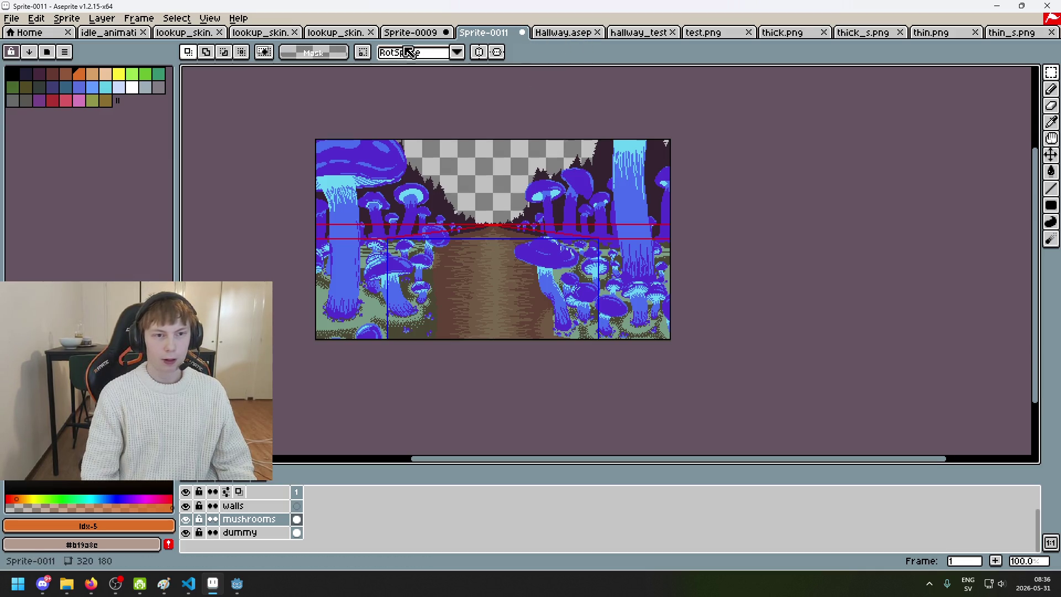
- Open 320x180Hallway.aseprite from the backgrounds folder, then close it again
{"action": "left_click", "coordinate": [14, 19]}
{"action": "left_click", "coordinate": [27, 46]}
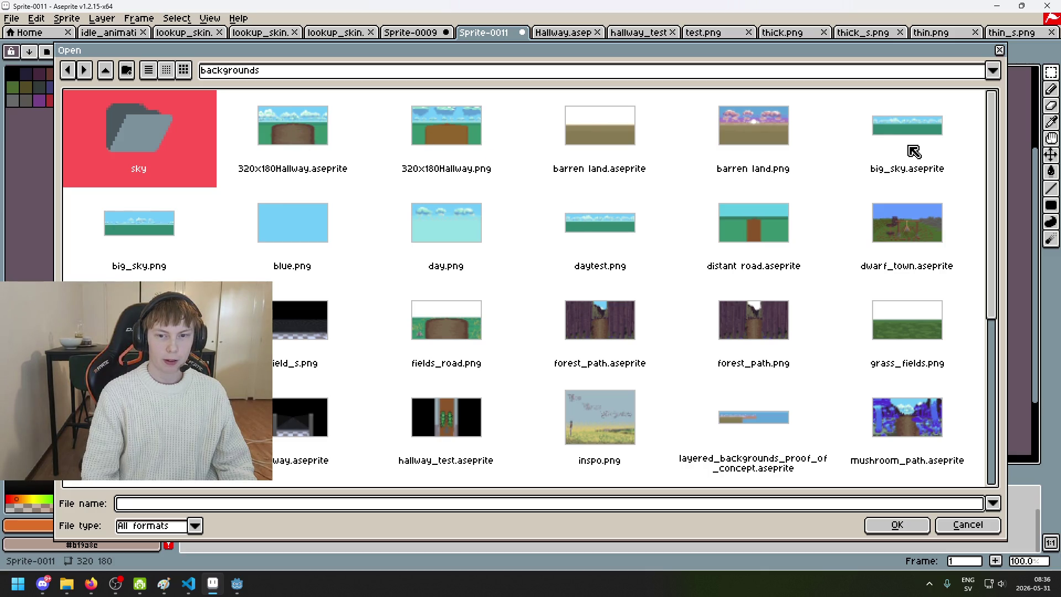
{"action": "scroll", "coordinate": [530, 299], "scroll_direction": "down", "scroll_amount": 1}
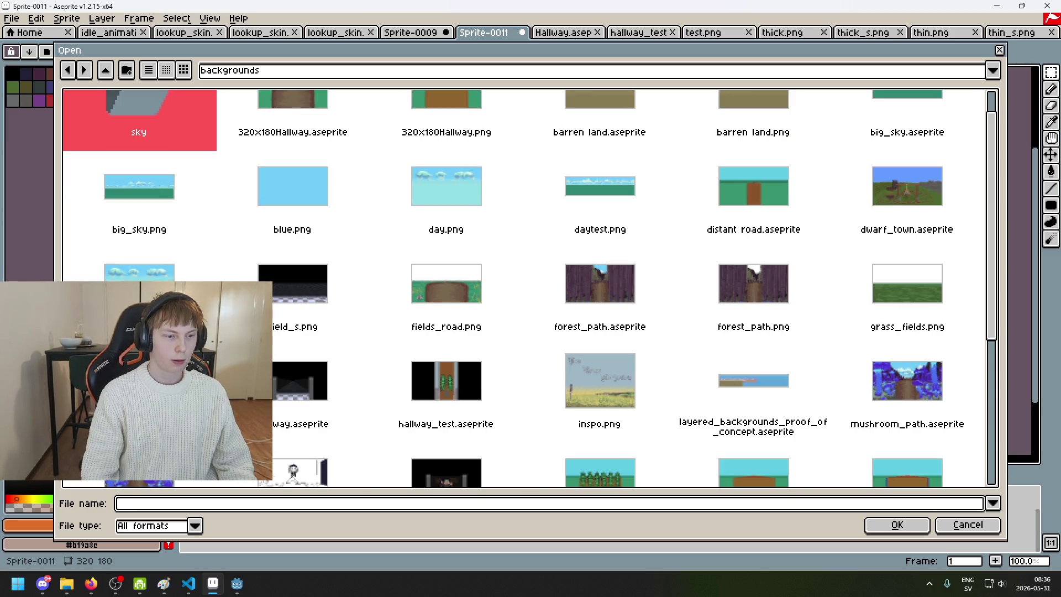
{"action": "scroll", "coordinate": [838, 332], "scroll_direction": "up", "scroll_amount": 1}
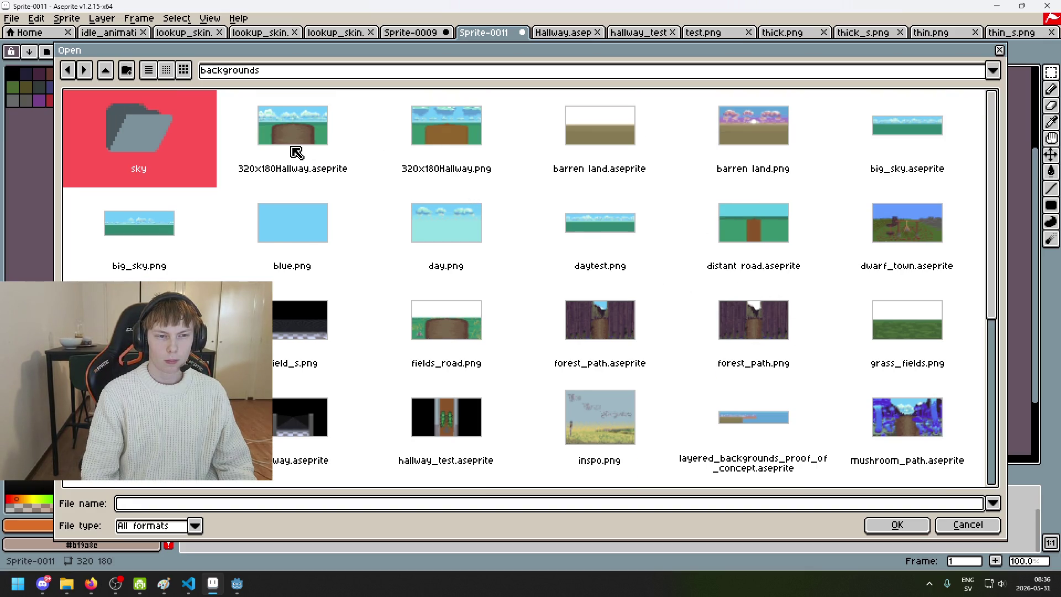
{"action": "scroll", "coordinate": [367, 184], "scroll_direction": "down", "scroll_amount": 3}
{"action": "scroll", "coordinate": [475, 237], "scroll_direction": "up", "scroll_amount": 3}
{"action": "left_click", "coordinate": [313, 168]}
{"action": "double_click", "coordinate": [313, 168]}
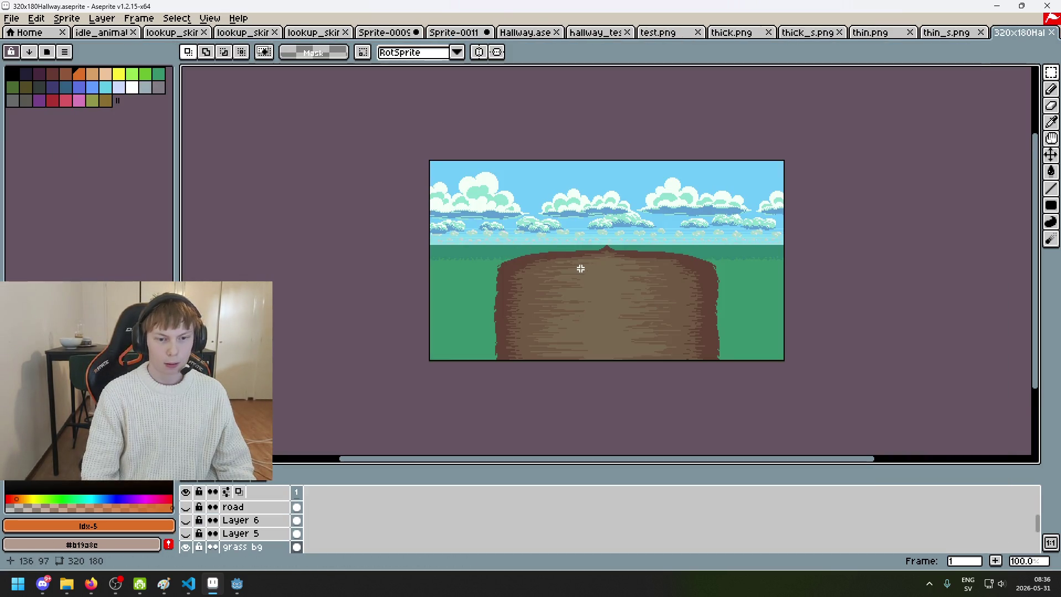
{"action": "left_click", "coordinate": [1050, 33]}
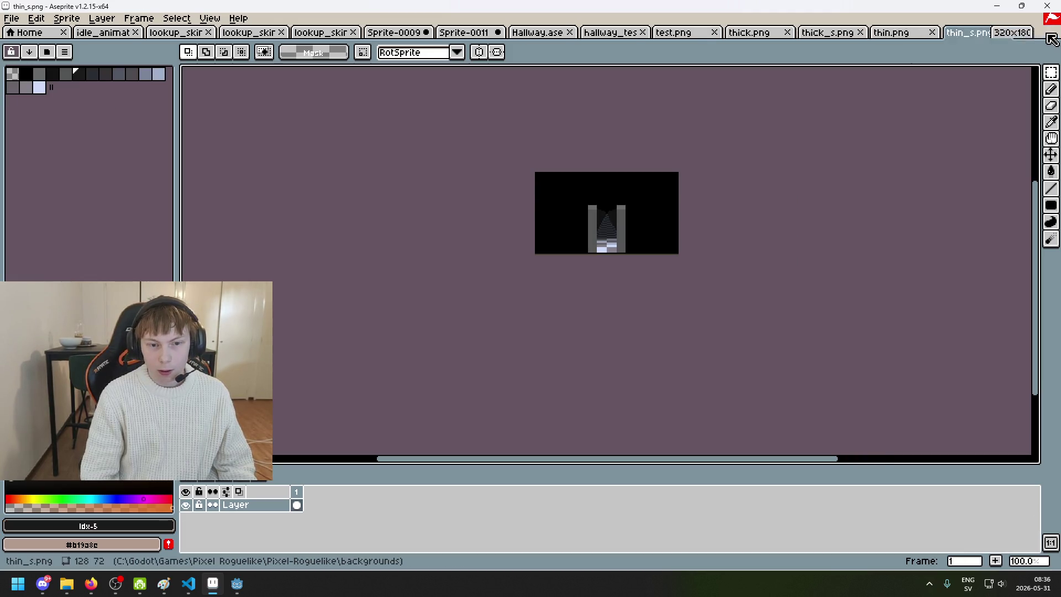
- Open road.aseprite for reference and centre the view on the road
{"action": "left_click", "coordinate": [11, 18]}
{"action": "left_click", "coordinate": [28, 48]}
{"action": "scroll", "coordinate": [379, 253], "scroll_direction": "down", "scroll_amount": 4}
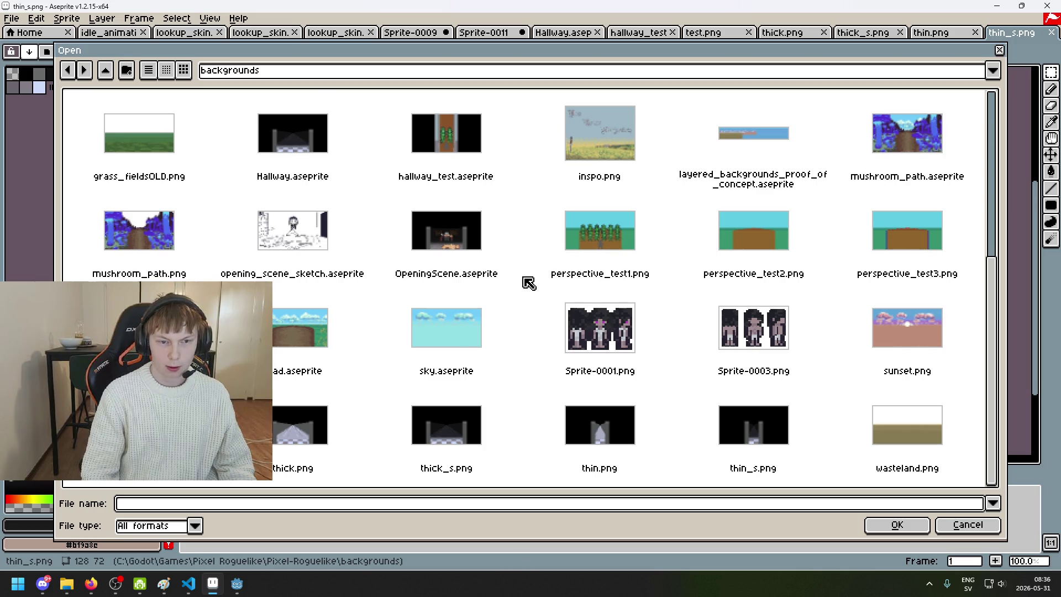
{"action": "scroll", "coordinate": [521, 284], "scroll_direction": "up", "scroll_amount": 2}
{"action": "double_click", "coordinate": [341, 395]}
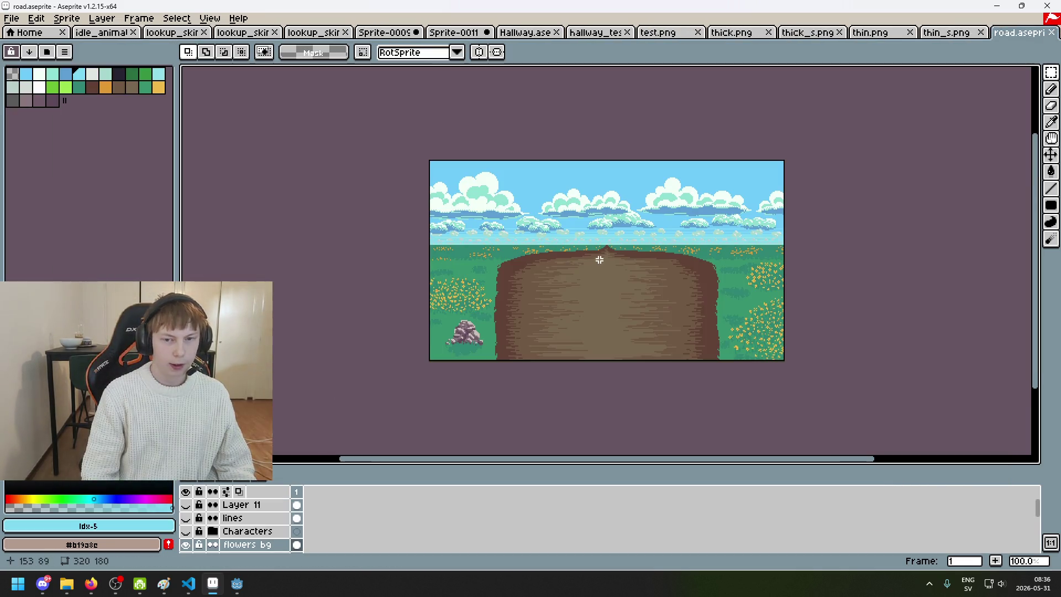
{"action": "scroll", "coordinate": [540, 260], "scroll_direction": "up", "scroll_amount": 1}
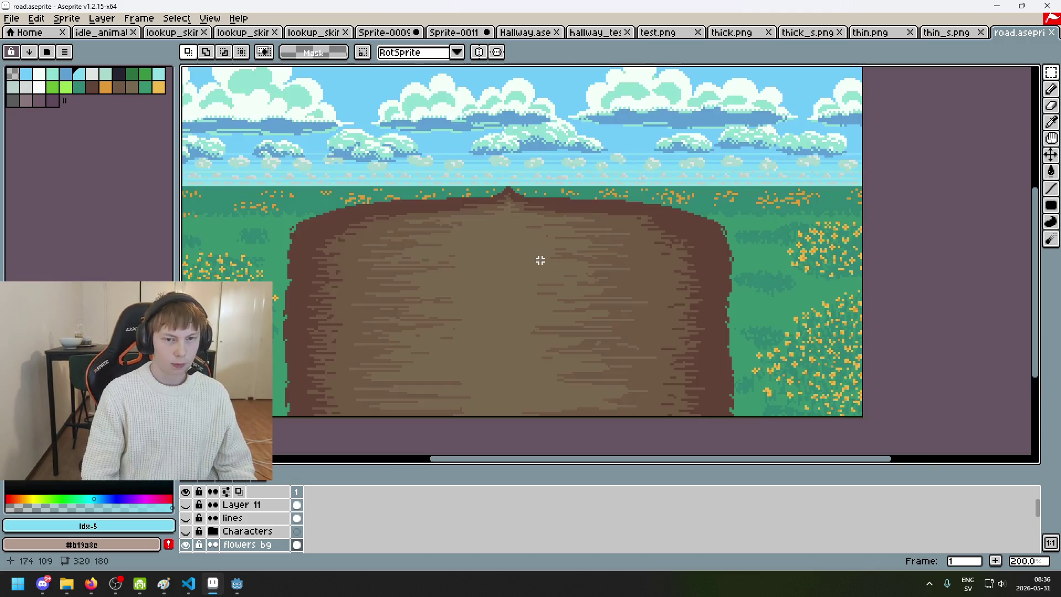
{"action": "scroll", "coordinate": [388, 310], "scroll_direction": "down", "scroll_amount": 1}
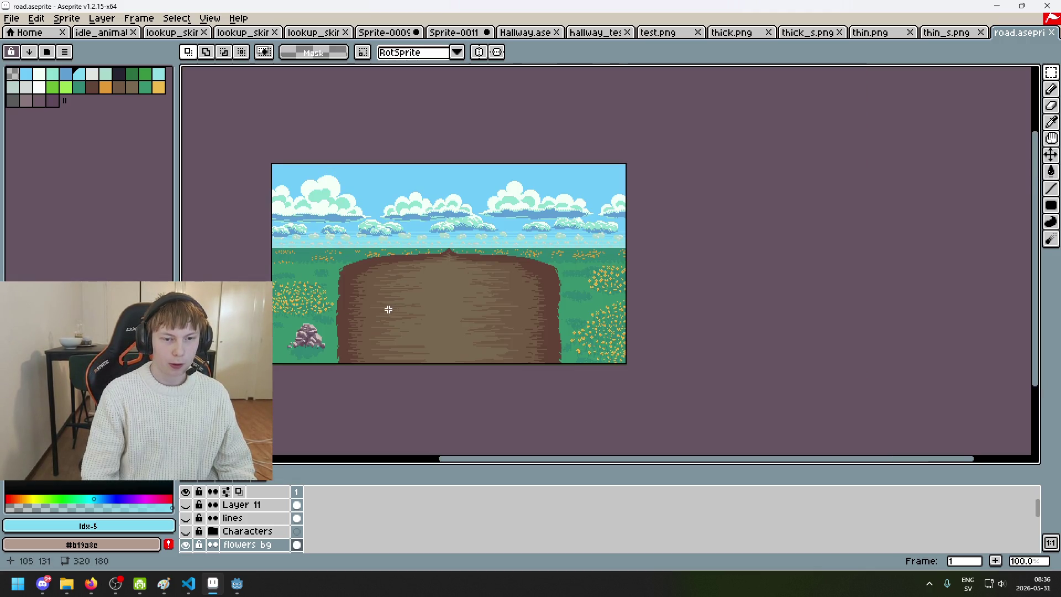
{"action": "left_click_drag", "start_coordinate": [389, 310], "coordinate": [456, 298]}
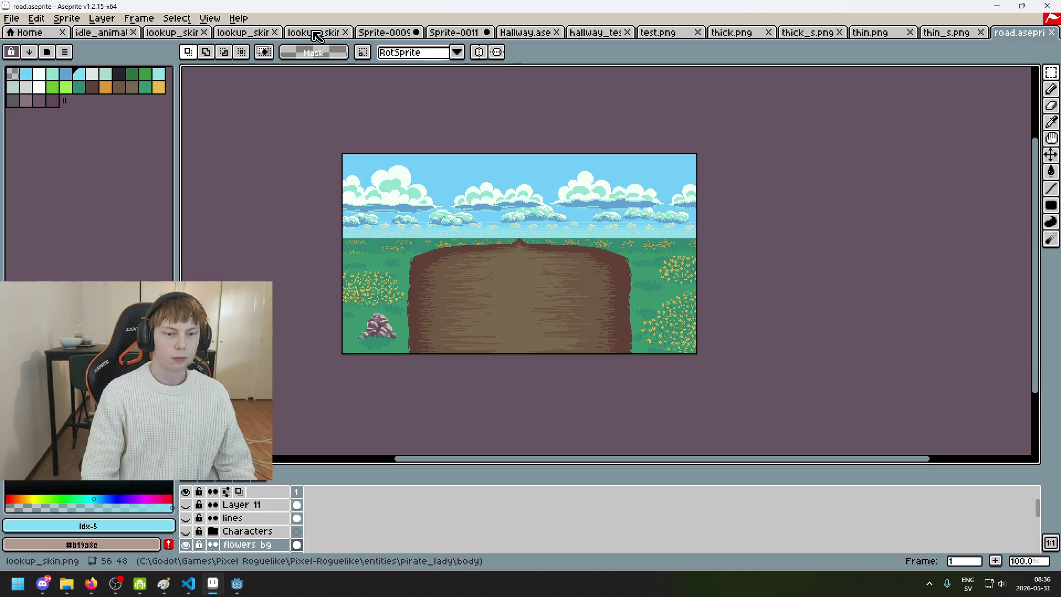
- Cycle through lookup_skin.png and Sprite-0009 back to the Sprite-0011 mushroom sprite
{"action": "left_click", "coordinate": [314, 33]}
{"action": "left_click", "coordinate": [385, 33]}
{"action": "left_click", "coordinate": [454, 33]}
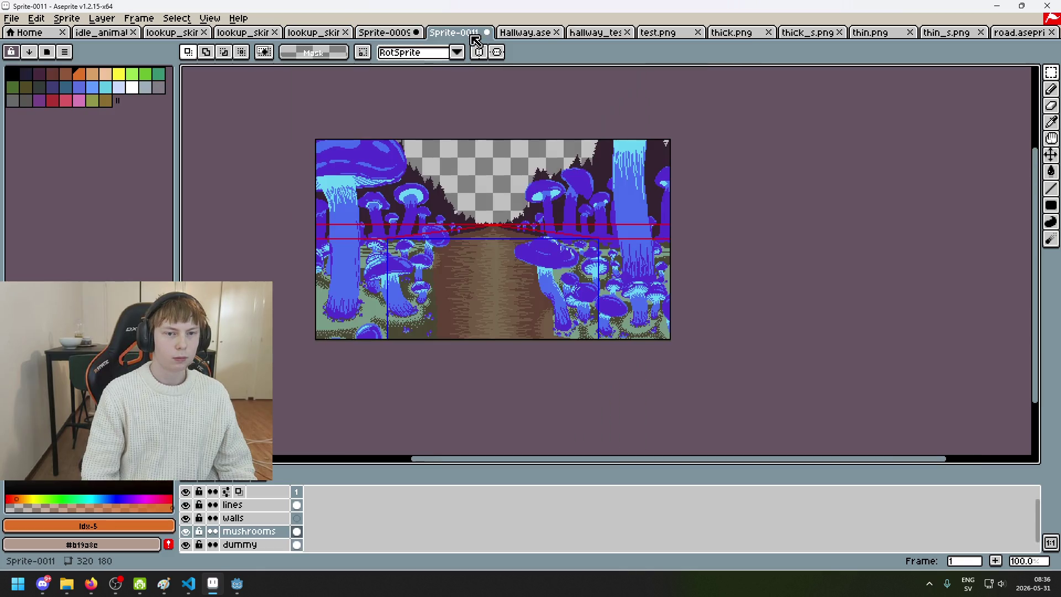
- Centre on the mushroom road, select the walls layer, and pick a new pencil colour
{"action": "left_click_drag", "start_coordinate": [532, 99], "coordinate": [606, 84]}
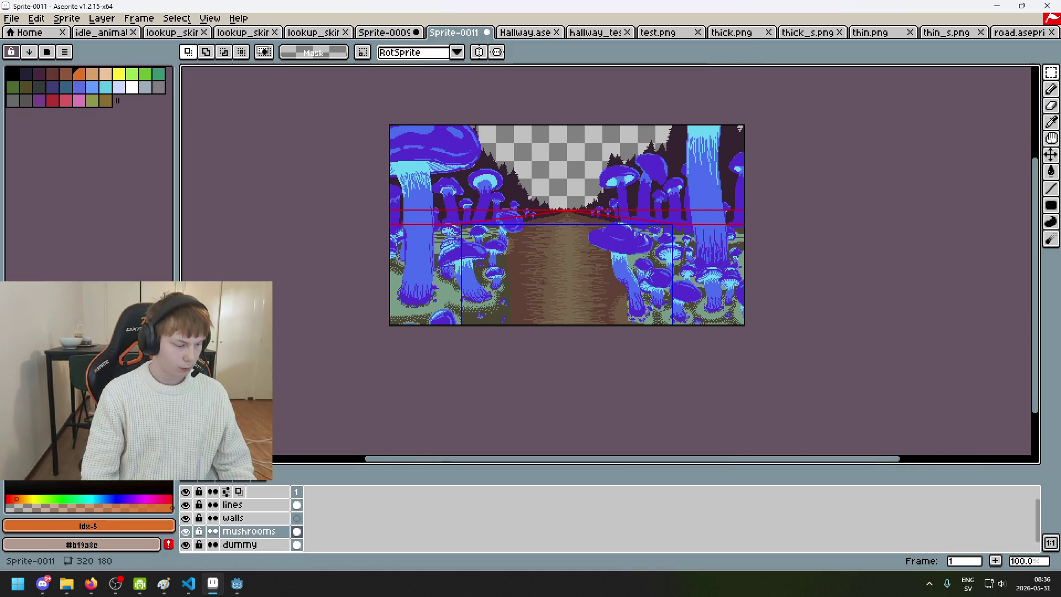
{"action": "scroll", "coordinate": [450, 261], "scroll_direction": "up", "scroll_amount": 1}
{"action": "mouse_move", "coordinate": [484, 245]}
{"action": "left_mouse_down"}
{"action": "mouse_move", "coordinate": [465, 258]}
{"action": "mouse_move", "coordinate": [403, 253]}
{"action": "left_mouse_up"}
{"action": "left_click", "coordinate": [237, 517]}
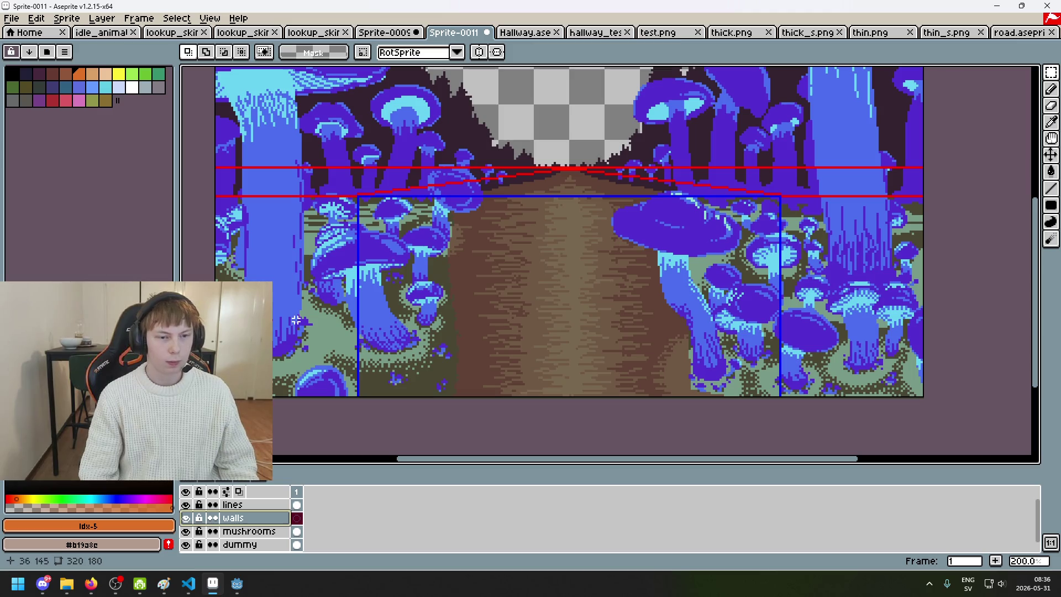
{"action": "key", "text": "b"}
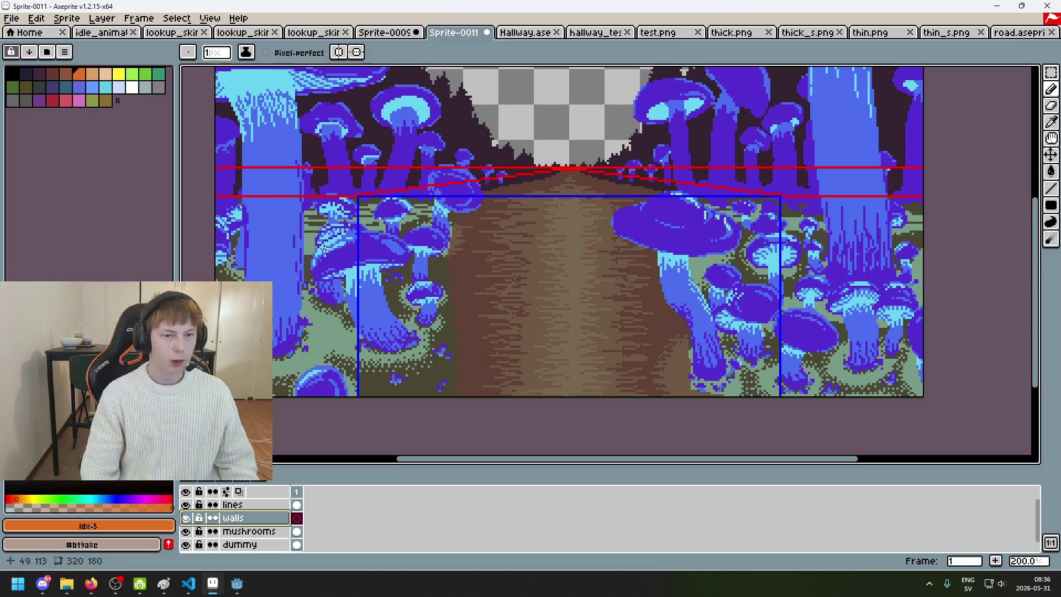
{"action": "left_click", "coordinate": [343, 212], "text": "alt"}
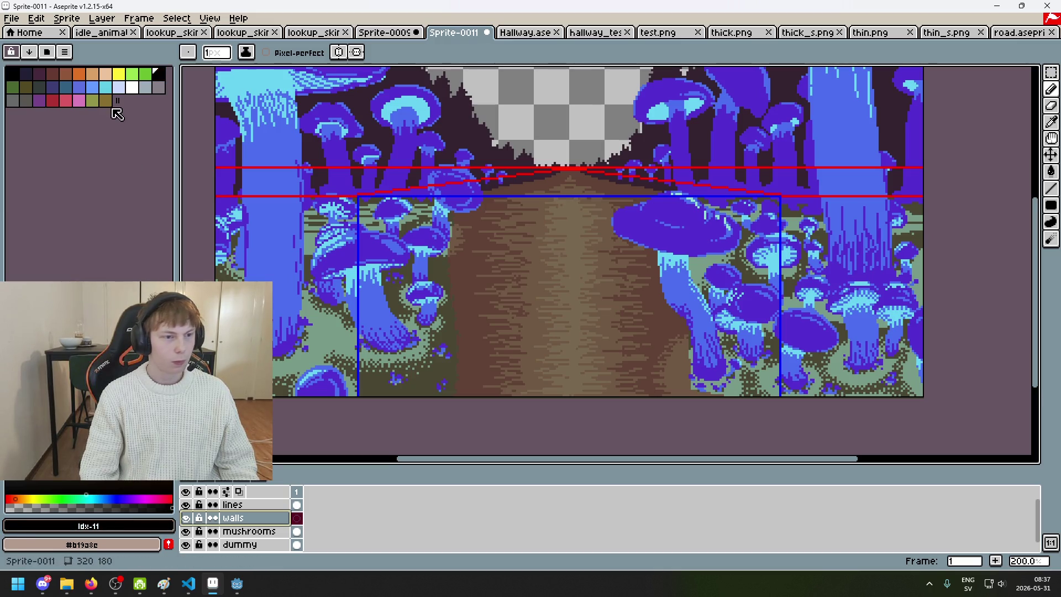
- Try a paint bucket fill on the walls, undo it, and return to the pencil
{"action": "key", "text": "g"}
{"action": "scroll", "coordinate": [343, 213], "scroll_direction": "up", "scroll_amount": 3}
{"action": "left_click", "coordinate": [368, 212]}
{"action": "key", "text": "ctrl+z"}
{"action": "scroll", "coordinate": [368, 269], "scroll_direction": "down", "scroll_amount": 1}
{"action": "key", "text": "b"}
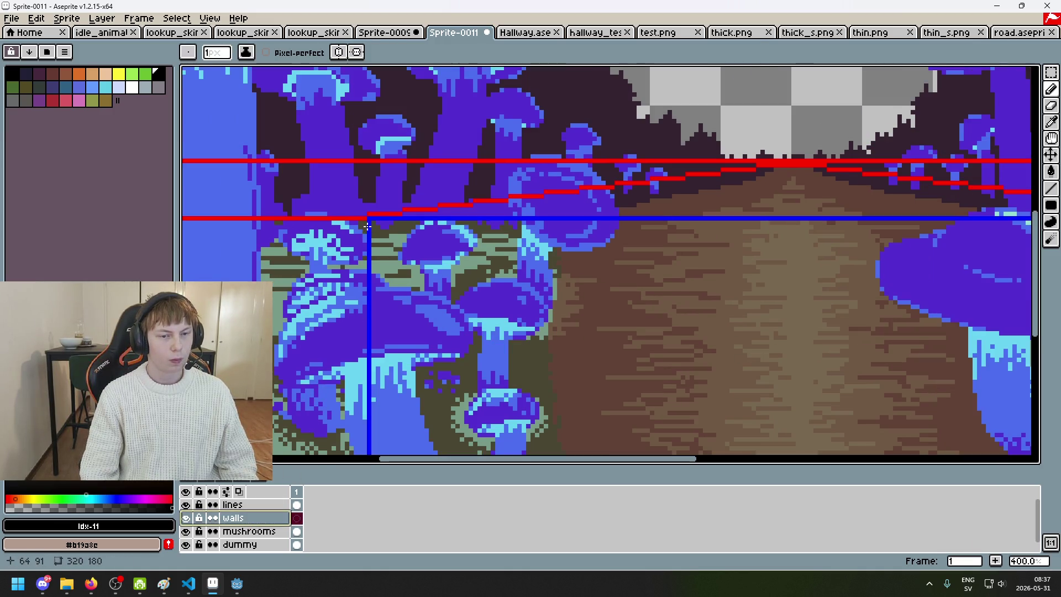
{"action": "scroll", "coordinate": [368, 226], "scroll_direction": "down", "scroll_amount": 2}
{"action": "scroll", "coordinate": [386, 227], "scroll_direction": "up", "scroll_amount": 1}
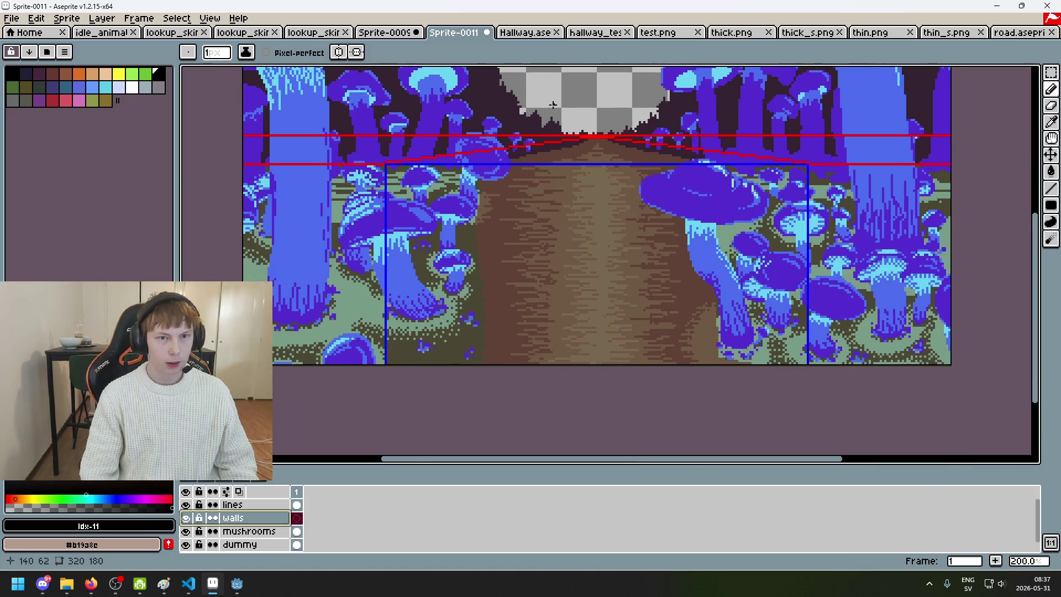
- Switch to the Sprite-0009 dungeon room, then over to Firefox
{"action": "left_click", "coordinate": [386, 34]}
{"action": "key", "text": "alt+Tab"}
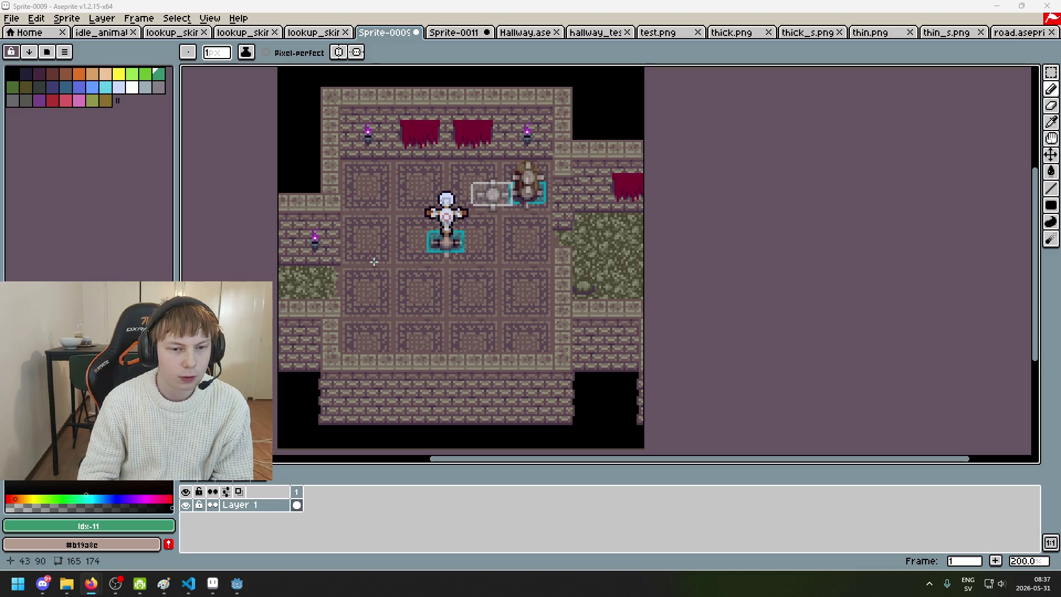
{"action": "scroll", "coordinate": [423, 256], "scroll_direction": "up", "scroll_amount": 1}
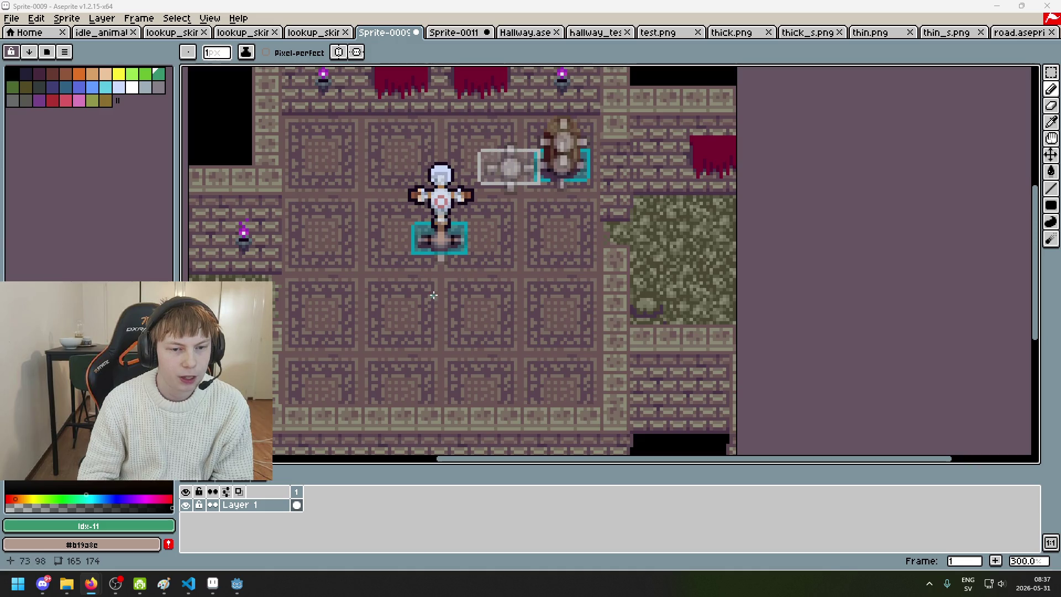
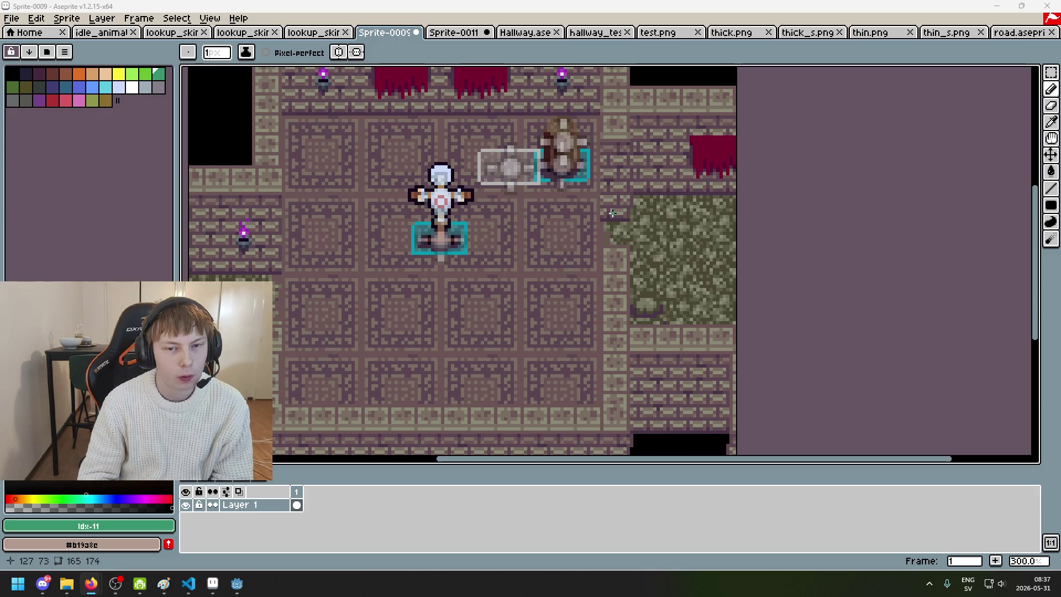
- Look over the pirate sprite and dungeon tilemap, then bring up the Sprite-0011 mushroom hallway mockup
{"action": "left_click", "coordinate": [243, 33]}
{"action": "left_click", "coordinate": [327, 34]}
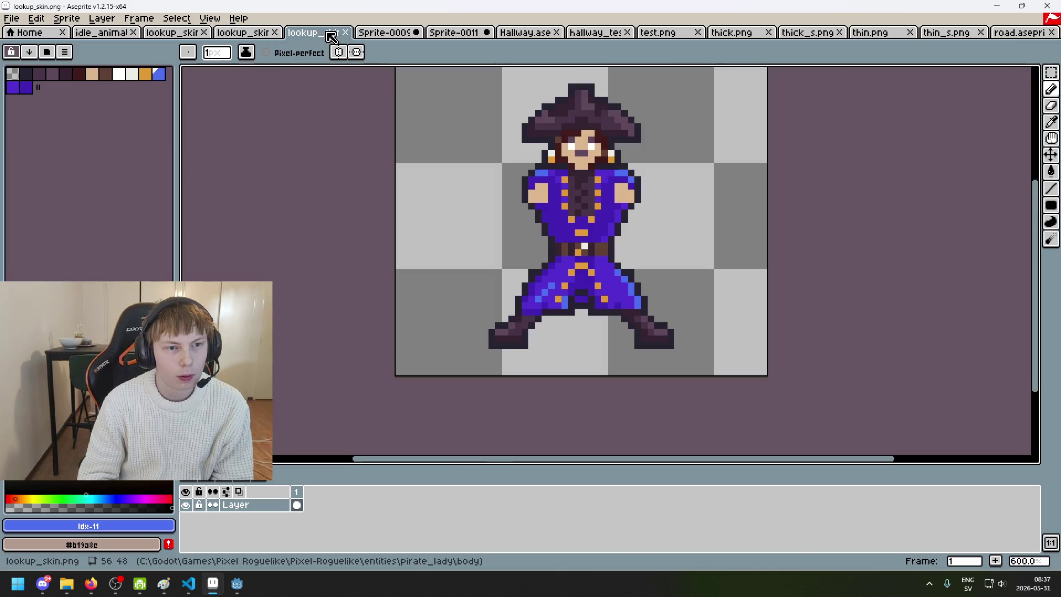
{"action": "left_click", "coordinate": [384, 34]}
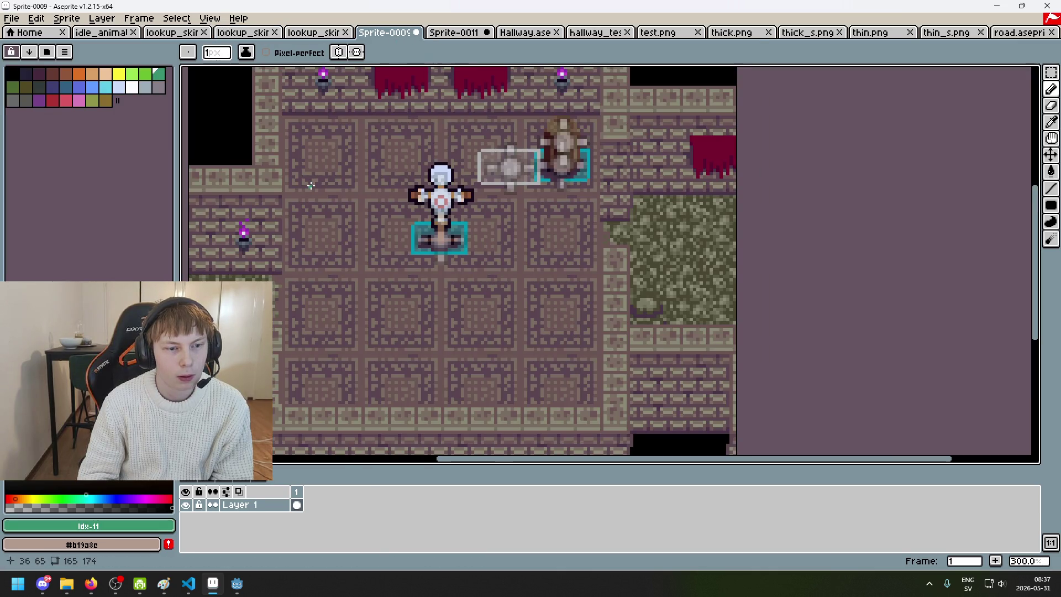
{"action": "left_click", "coordinate": [453, 34]}
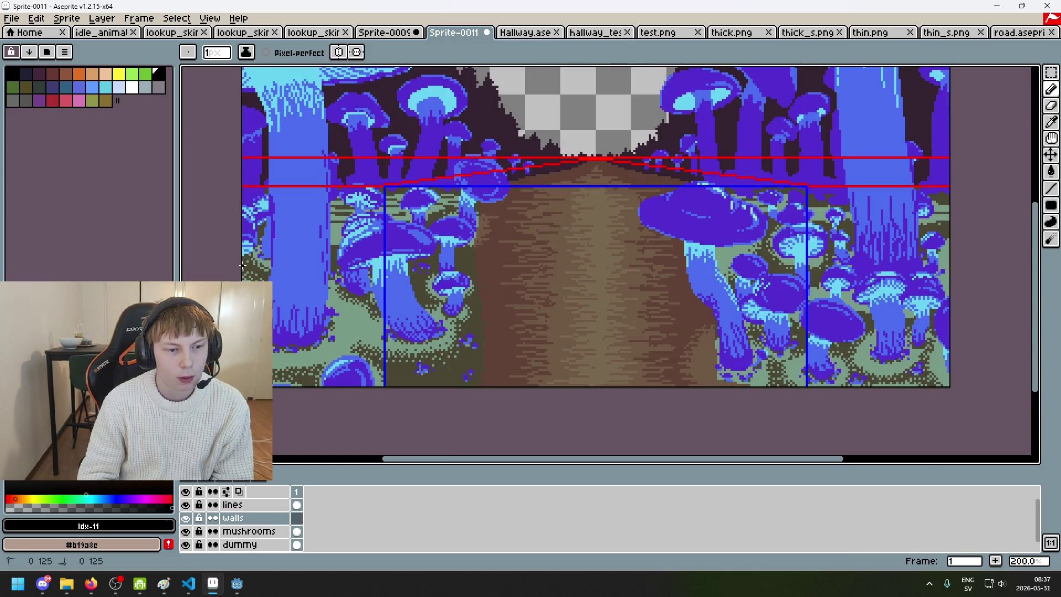
- Undo a stray pencil line on the walls layer while looking over the corridor
{"action": "scroll", "coordinate": [379, 266], "scroll_direction": "up", "scroll_amount": 1}
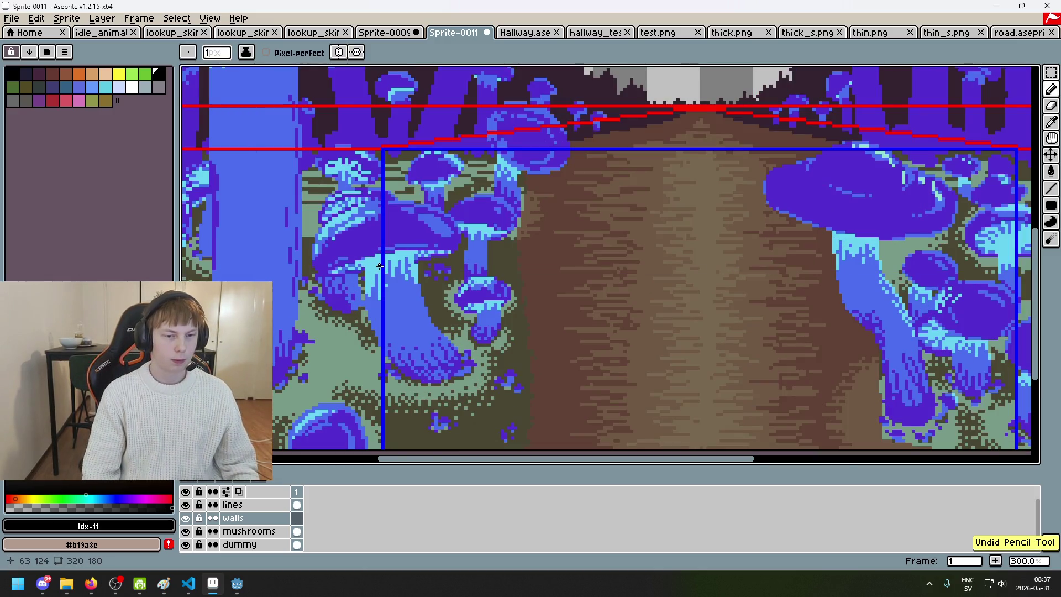
{"action": "scroll", "coordinate": [382, 266], "scroll_direction": "left", "scroll_amount": 3}
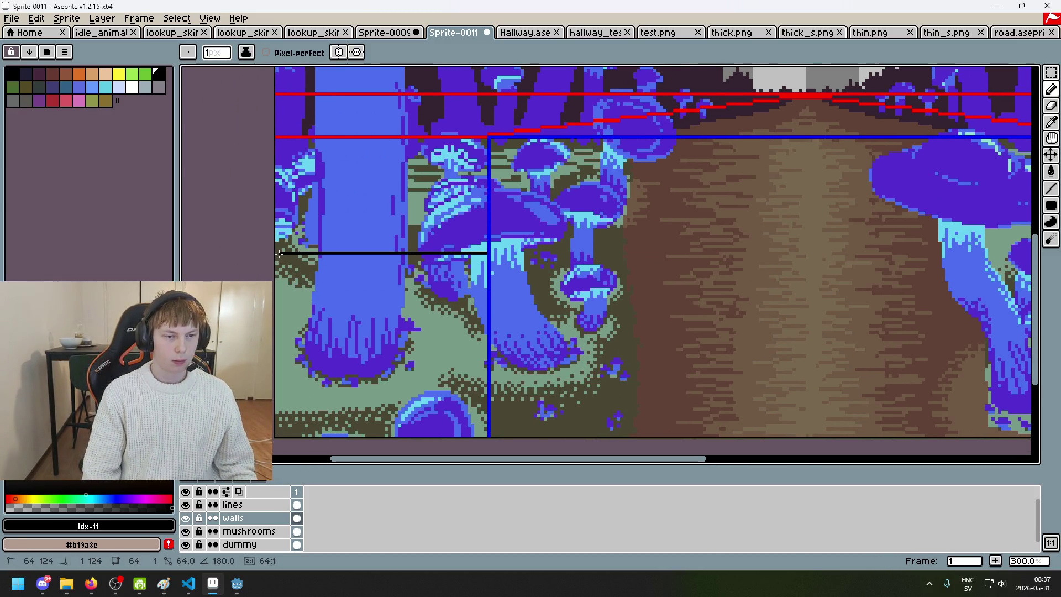
{"action": "scroll", "coordinate": [552, 265], "scroll_direction": "right", "scroll_amount": 3}
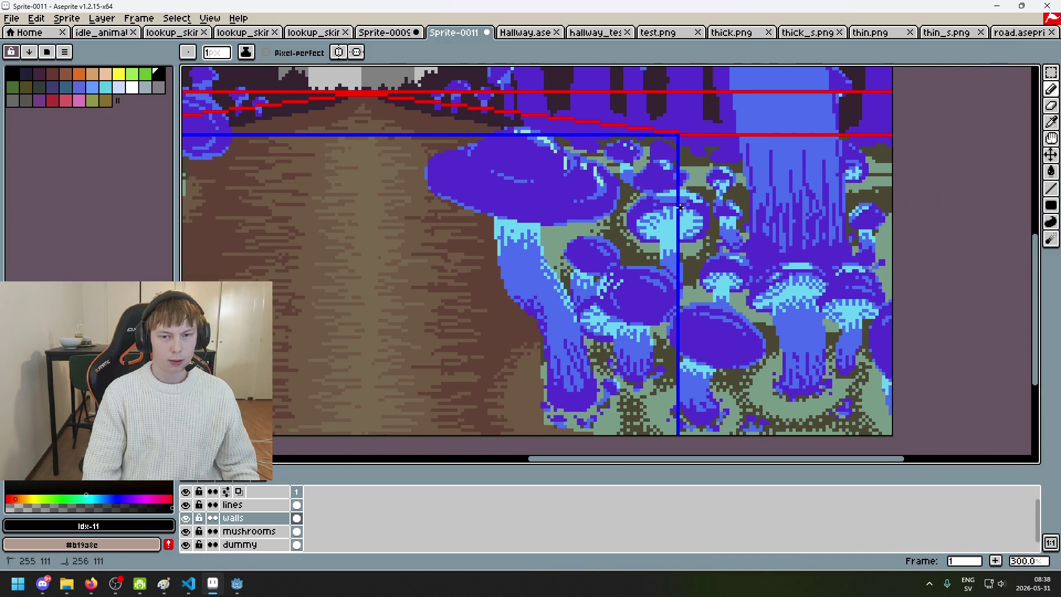
{"action": "key", "text": "ctrl+z"}
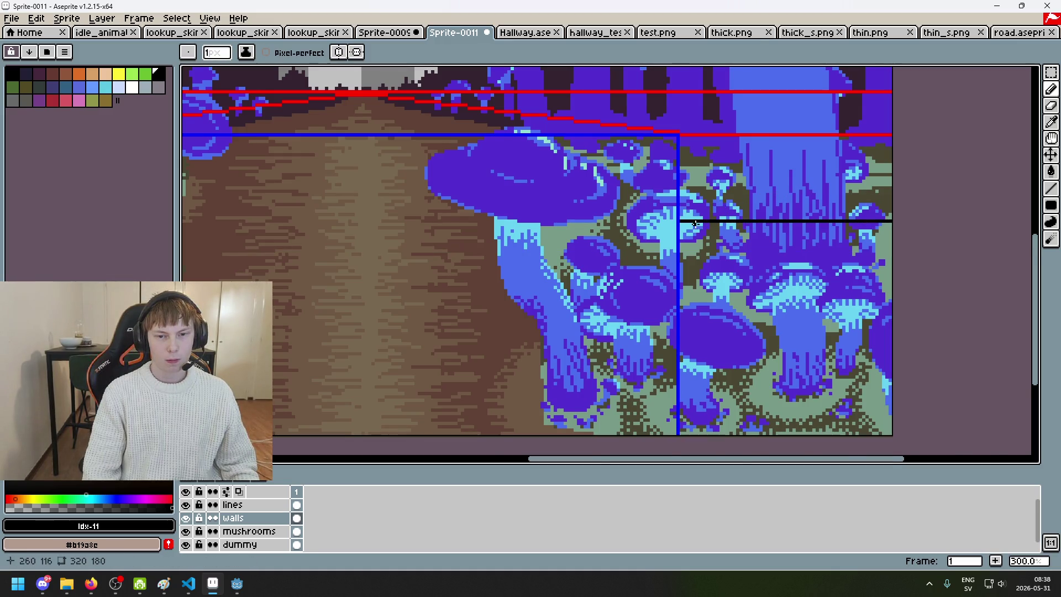
{"action": "scroll", "coordinate": [695, 224], "scroll_direction": "up", "scroll_amount": 2}
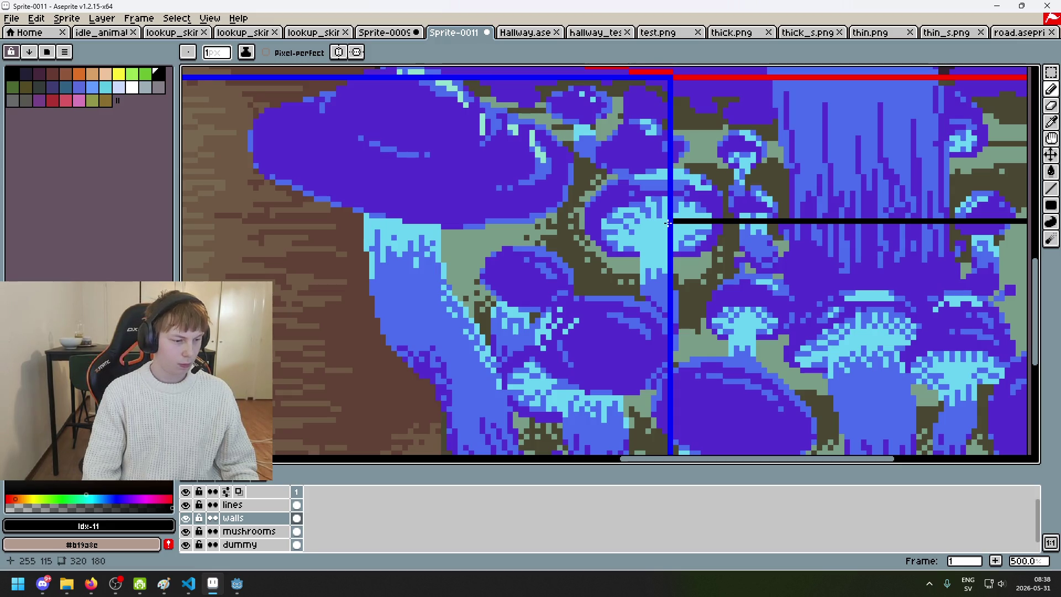
{"action": "scroll", "coordinate": [643, 231], "scroll_direction": "down", "scroll_amount": 2}
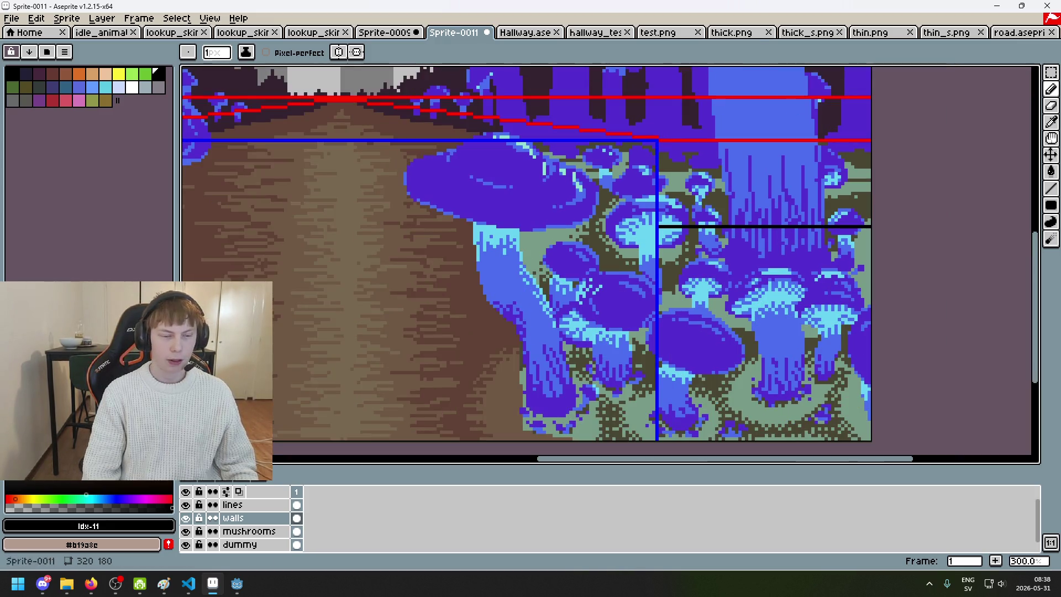
{"action": "key", "text": "alt+Tab"}
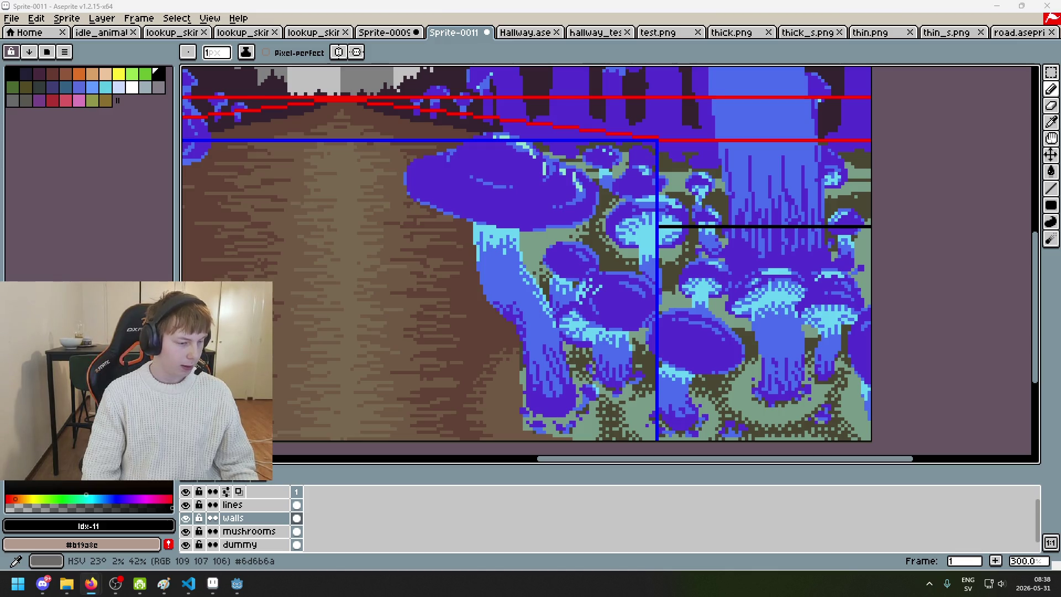
{"action": "scroll", "coordinate": [632, 283], "scroll_direction": "down", "scroll_amount": 2}
{"action": "scroll", "coordinate": [632, 283], "scroll_direction": "up", "scroll_amount": 1}
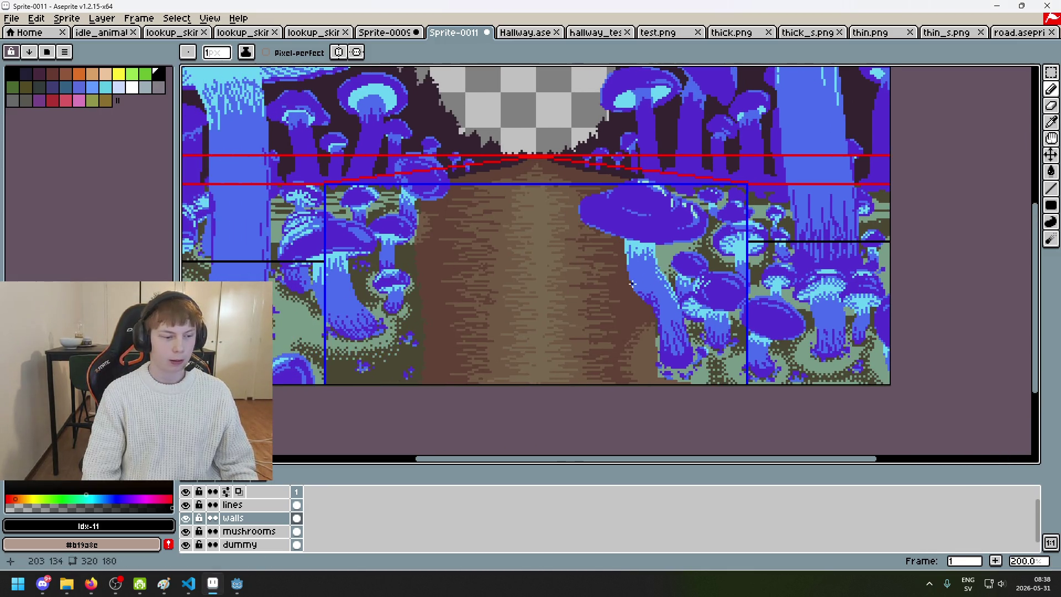
{"action": "key", "text": "alt+Tab"}
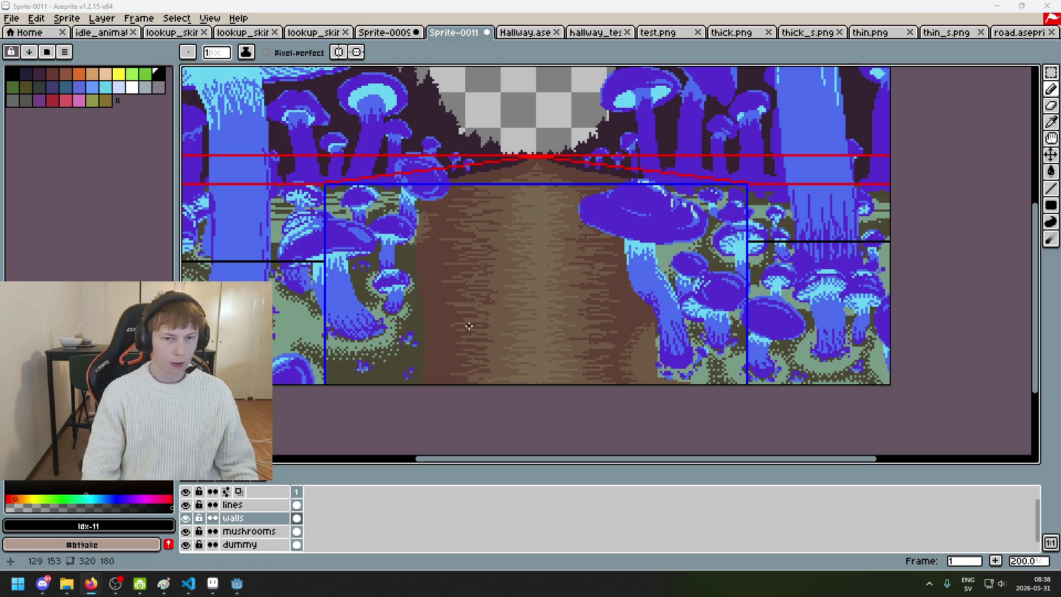
{"action": "scroll", "coordinate": [470, 326], "scroll_direction": "up", "scroll_amount": 3}
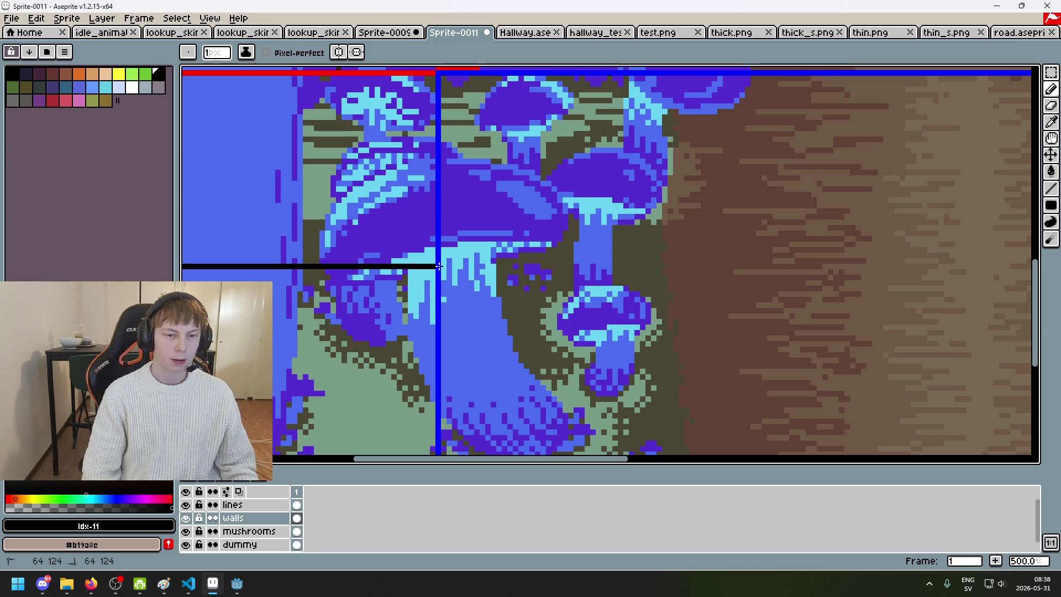
{"action": "scroll", "coordinate": [694, 325], "scroll_direction": "down", "scroll_amount": 1}
- Draw black lines across the corridor top and down the right wall's edge
{"action": "left_click_drag", "start_coordinate": [781, 286], "coordinate": [625, 303]}
{"action": "scroll", "coordinate": [625, 304], "scroll_direction": "down", "scroll_amount": 2}
{"action": "scroll", "coordinate": [628, 331], "scroll_direction": "up", "scroll_amount": 2}
{"action": "scroll", "coordinate": [481, 348], "scroll_direction": "down", "scroll_amount": 2}
{"action": "scroll", "coordinate": [531, 340], "scroll_direction": "up", "scroll_amount": 1}
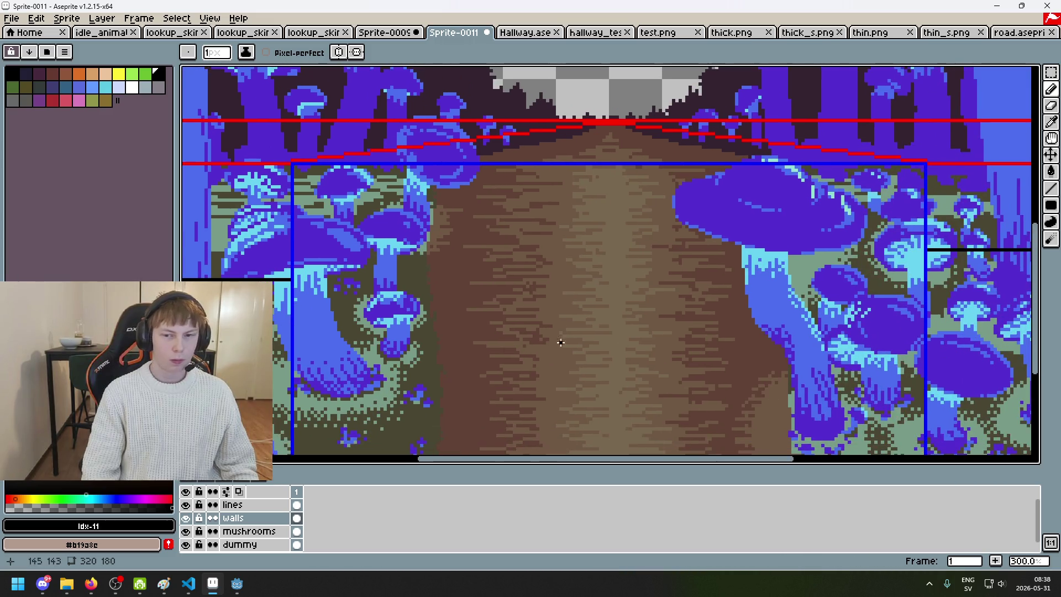
{"action": "scroll", "coordinate": [531, 339], "scroll_direction": "up", "scroll_amount": 2}
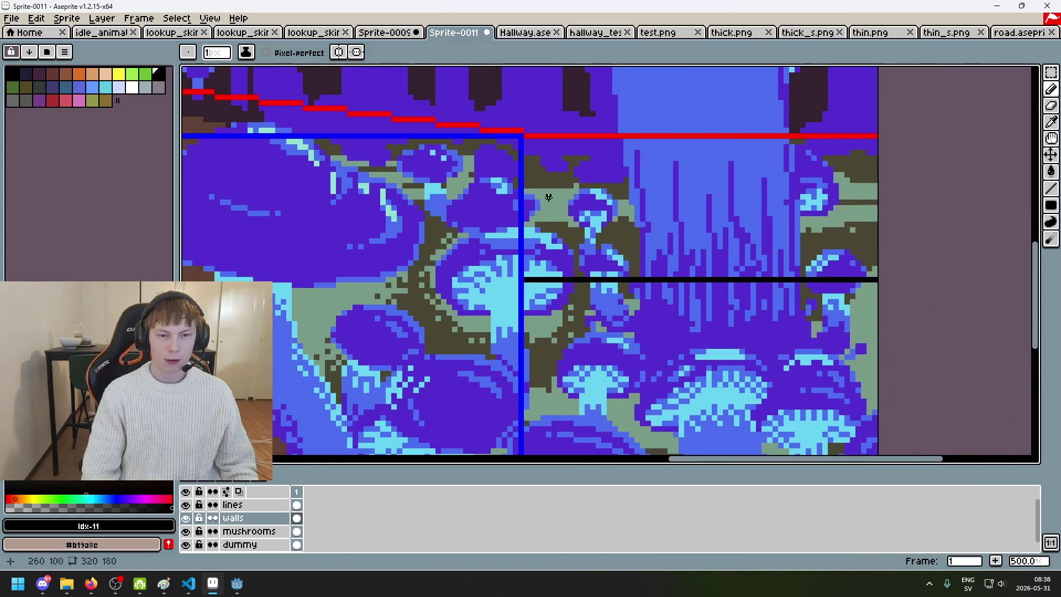
{"action": "scroll", "coordinate": [554, 202], "scroll_direction": "up", "scroll_amount": 2}
{"action": "left_click_drag", "start_coordinate": [529, 227], "coordinate": [524, 341]}
{"action": "key", "text": "Escape"}
{"action": "left_click_drag", "start_coordinate": [519, 127], "coordinate": [624, 129]}
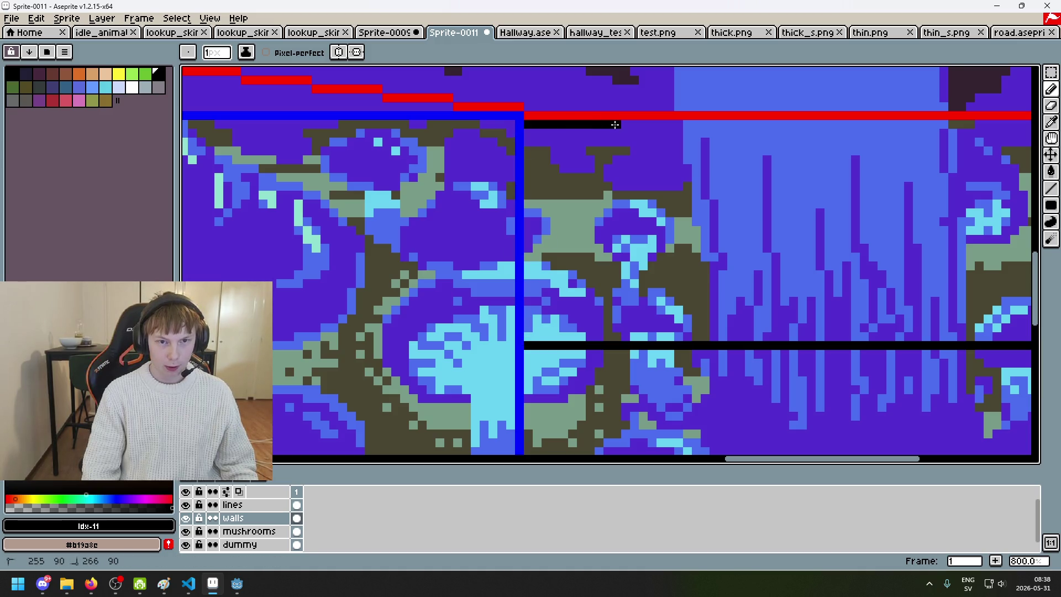
{"action": "left_click_drag", "start_coordinate": [781, 159], "coordinate": [490, 138]}
{"action": "mouse_move", "coordinate": [315, 138]}
{"action": "left_mouse_down"}
{"action": "mouse_move", "coordinate": [612, 154]}
{"action": "mouse_move", "coordinate": [780, 137]}
{"action": "mouse_move", "coordinate": [773, 354]}
{"action": "left_mouse_up"}
- Try a bucket fill of the boxed wall, undoing it when it spills into the corridor
{"action": "key", "text": "g"}
{"action": "left_click", "coordinate": [560, 287]}
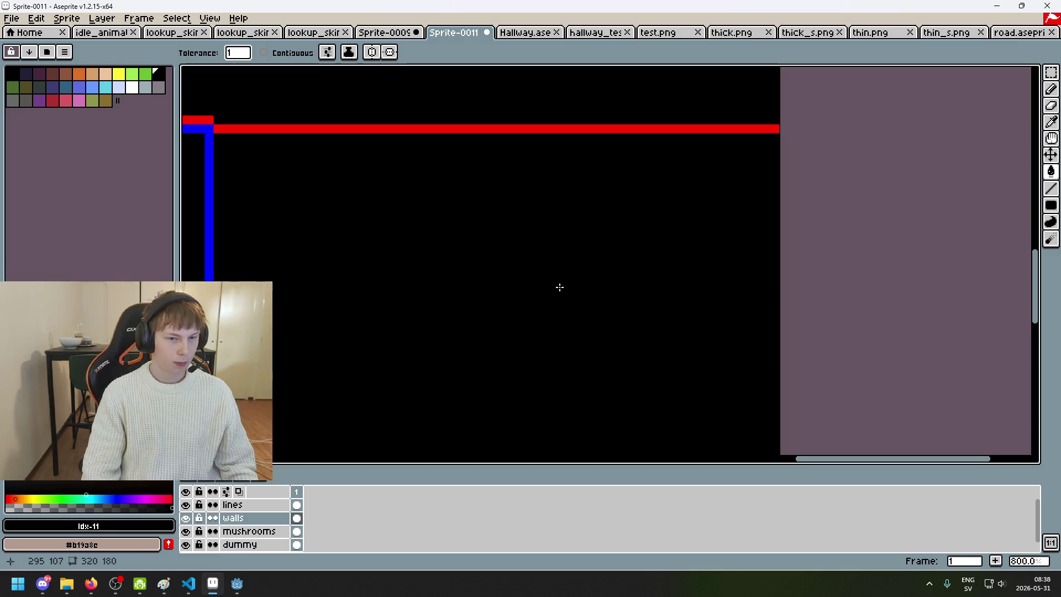
{"action": "key", "text": "ctrl+z"}
{"action": "scroll", "coordinate": [545, 280], "scroll_direction": "down", "scroll_amount": 2}
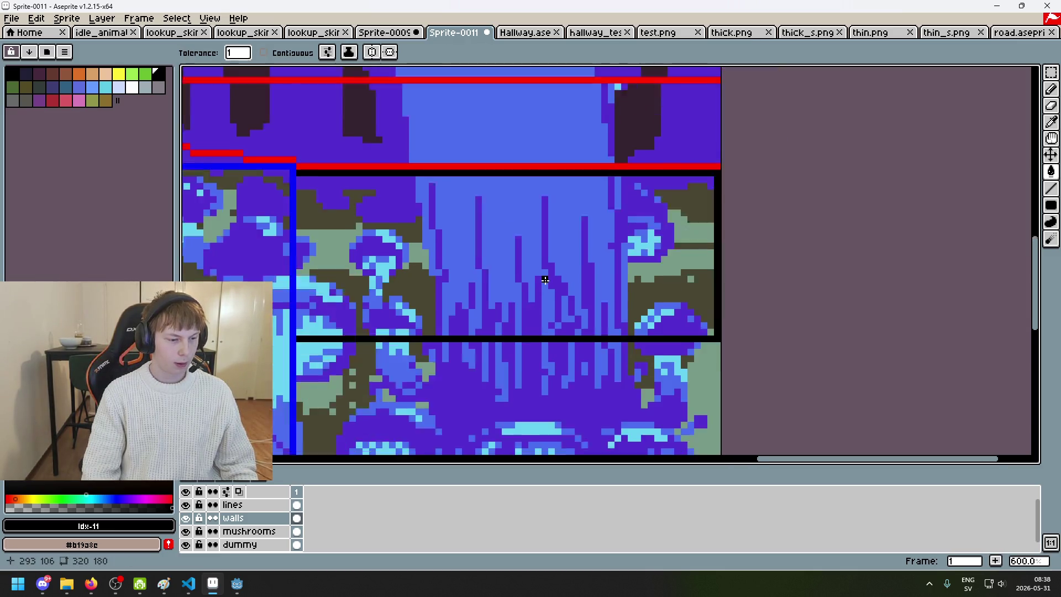
{"action": "scroll", "coordinate": [333, 288], "scroll_direction": "up", "scroll_amount": 2}
{"action": "key", "text": "b"}
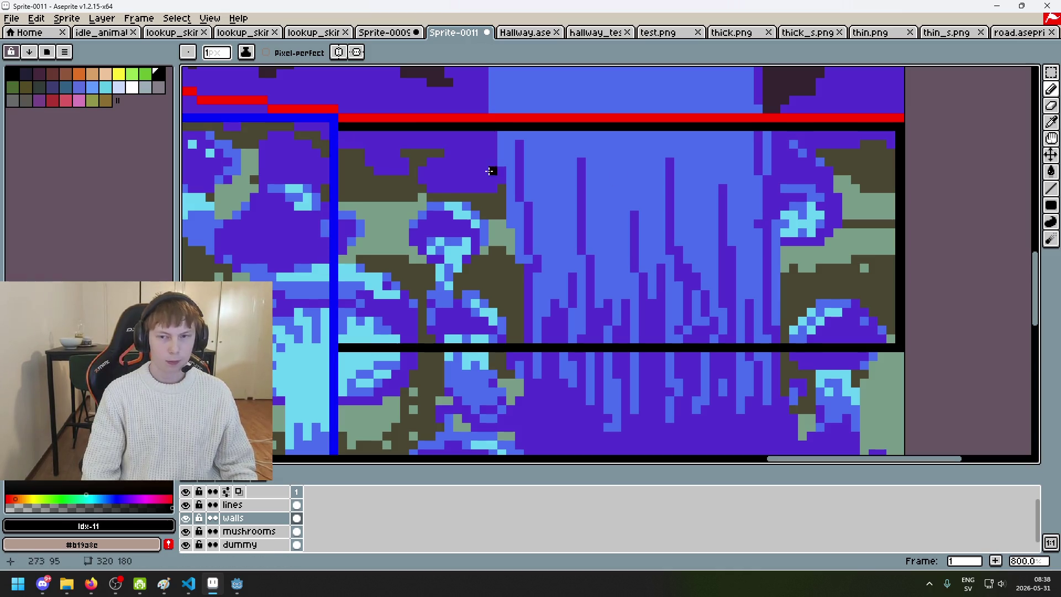
- With Contiguous enabled, fill the boxed right wall area solid black
{"action": "key", "text": "g"}
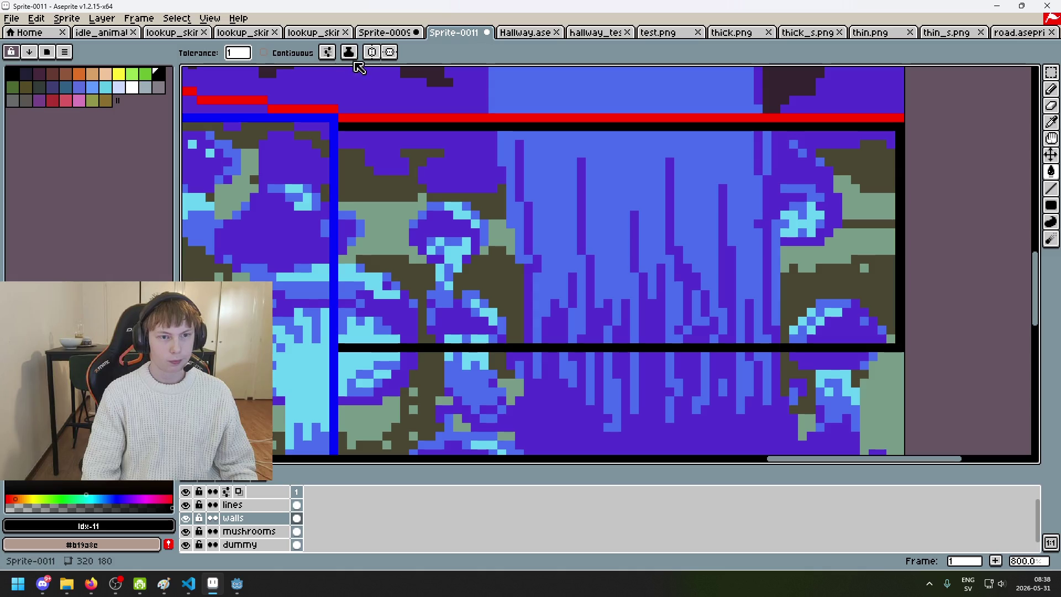
{"action": "left_click", "coordinate": [299, 53]}
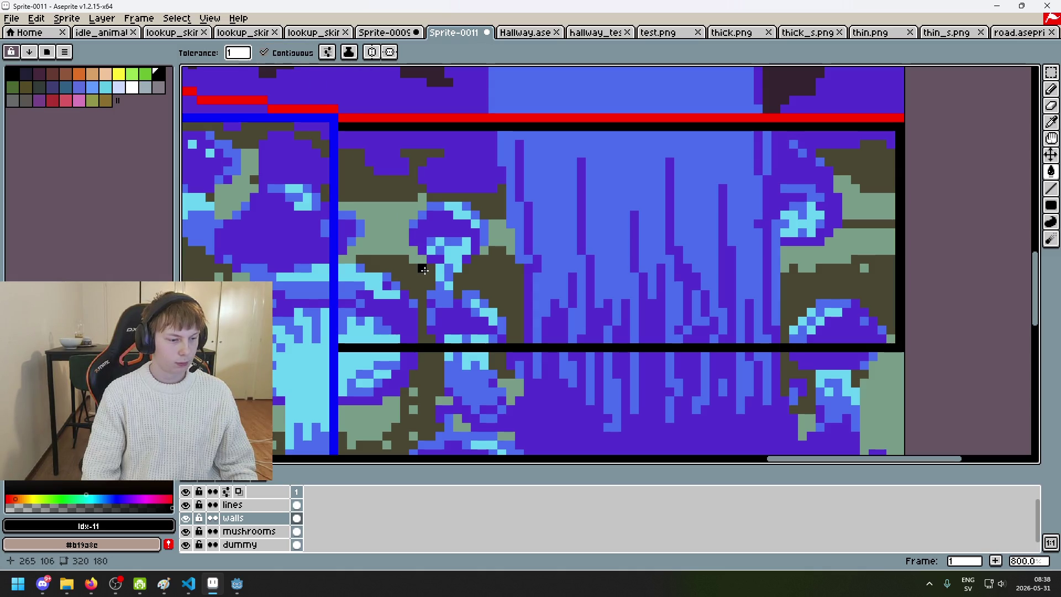
{"action": "left_click", "coordinate": [423, 269]}
{"action": "scroll", "coordinate": [424, 269], "scroll_direction": "down", "scroll_amount": 5}
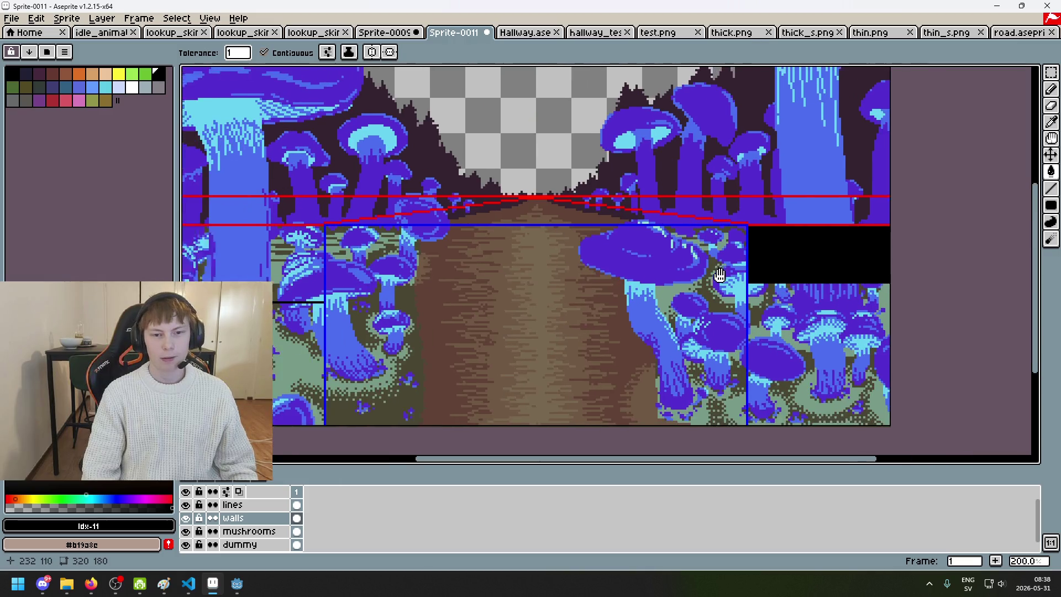
{"action": "left_click_drag", "start_coordinate": [719, 275], "coordinate": [754, 279]}
{"action": "scroll", "coordinate": [754, 279], "scroll_direction": "up", "scroll_amount": 1}
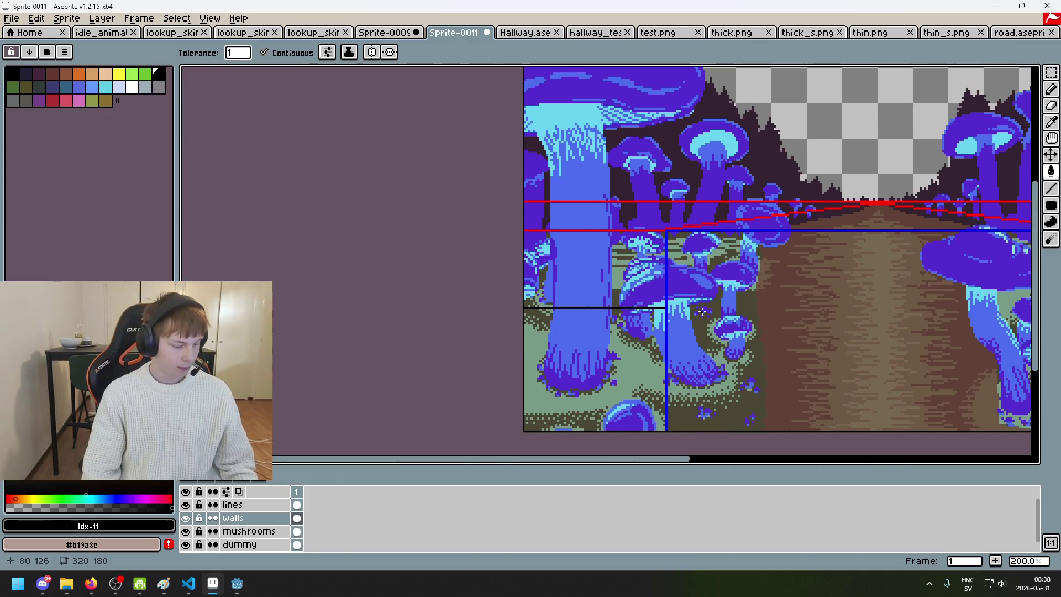
{"action": "left_click_drag", "start_coordinate": [769, 347], "coordinate": [688, 302]}
{"action": "scroll", "coordinate": [688, 303], "scroll_direction": "up", "scroll_amount": 2}
{"action": "left_click", "coordinate": [1050, 205]}
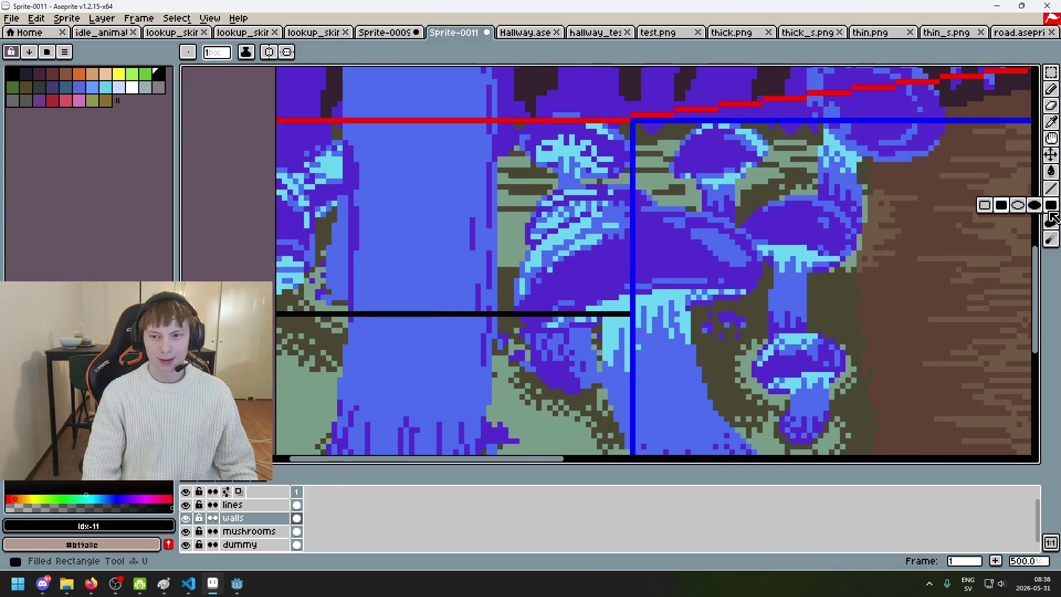
{"action": "mouse_move", "coordinate": [631, 314]}
{"action": "left_mouse_down"}
{"action": "mouse_move", "coordinate": [331, 161]}
{"action": "mouse_move", "coordinate": [279, 121]}
{"action": "left_mouse_up"}
{"action": "scroll", "coordinate": [391, 147], "scroll_direction": "down", "scroll_amount": 2}
{"action": "scroll", "coordinate": [573, 181], "scroll_direction": "right", "scroll_amount": 5}
{"action": "scroll", "coordinate": [573, 181], "scroll_direction": "right", "scroll_amount": 3}
{"action": "scroll", "coordinate": [647, 199], "scroll_direction": "down", "scroll_amount": 1}
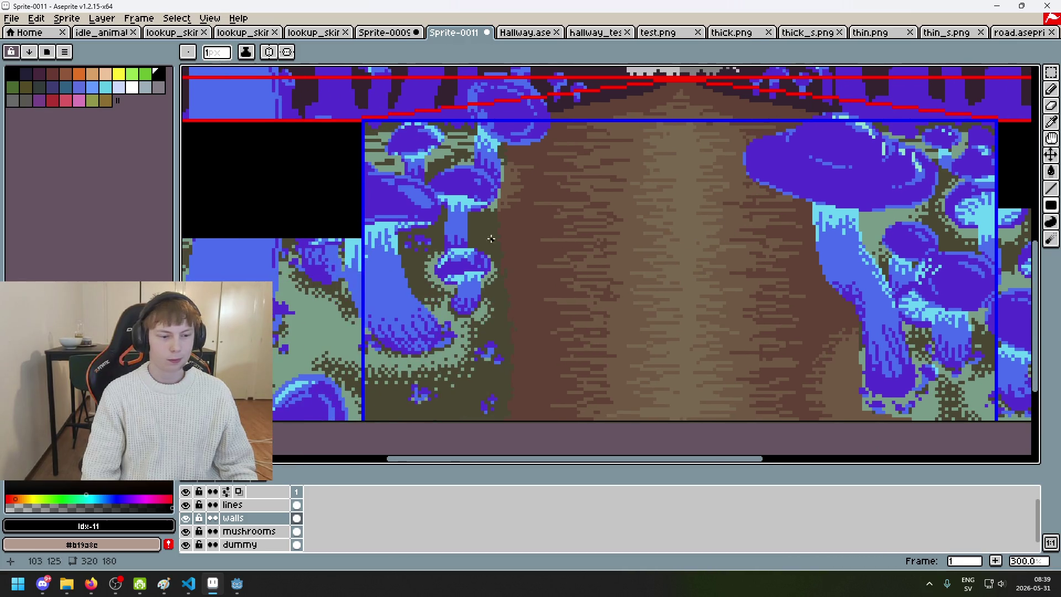
{"action": "scroll", "coordinate": [504, 237], "scroll_direction": "left", "scroll_amount": 1}
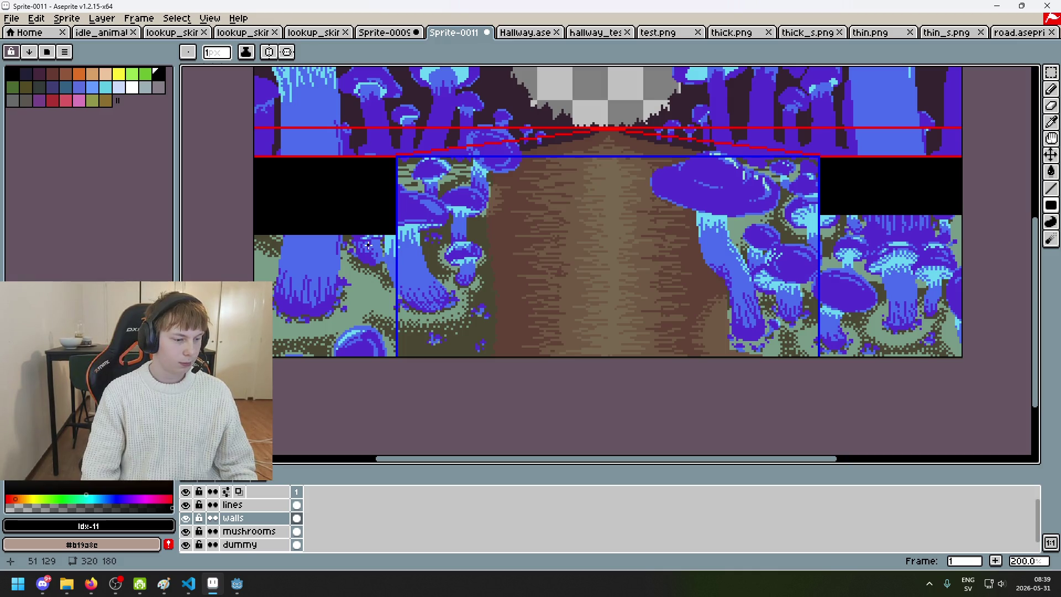
{"action": "scroll", "coordinate": [385, 238], "scroll_direction": "up", "scroll_amount": 1}
{"action": "scroll", "coordinate": [389, 225], "scroll_direction": "up", "scroll_amount": 2}
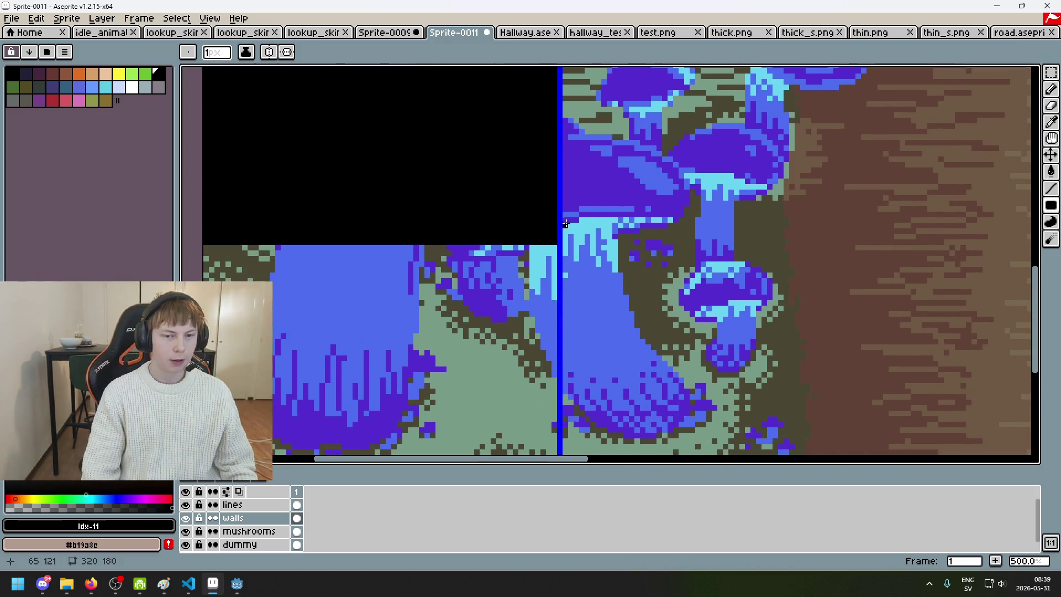
{"action": "scroll", "coordinate": [558, 233], "scroll_direction": "down", "scroll_amount": 1}
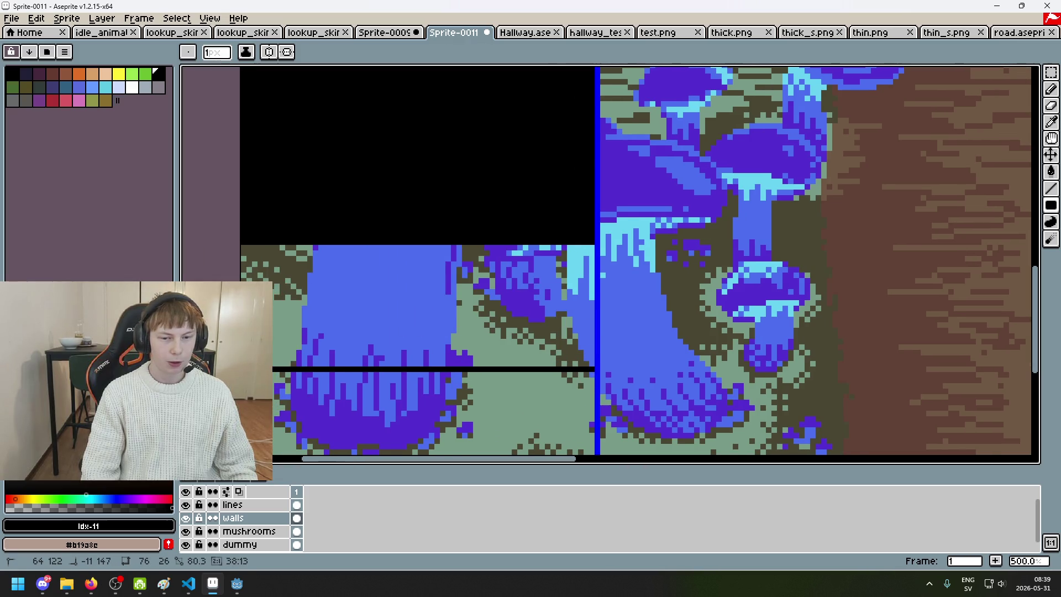
{"action": "scroll", "coordinate": [578, 282], "scroll_direction": "down", "scroll_amount": 1}
{"action": "scroll", "coordinate": [497, 248], "scroll_direction": "right", "scroll_amount": 3}
{"action": "key", "text": "ctrl+z"}
{"action": "scroll", "coordinate": [464, 225], "scroll_direction": "up", "scroll_amount": 2}
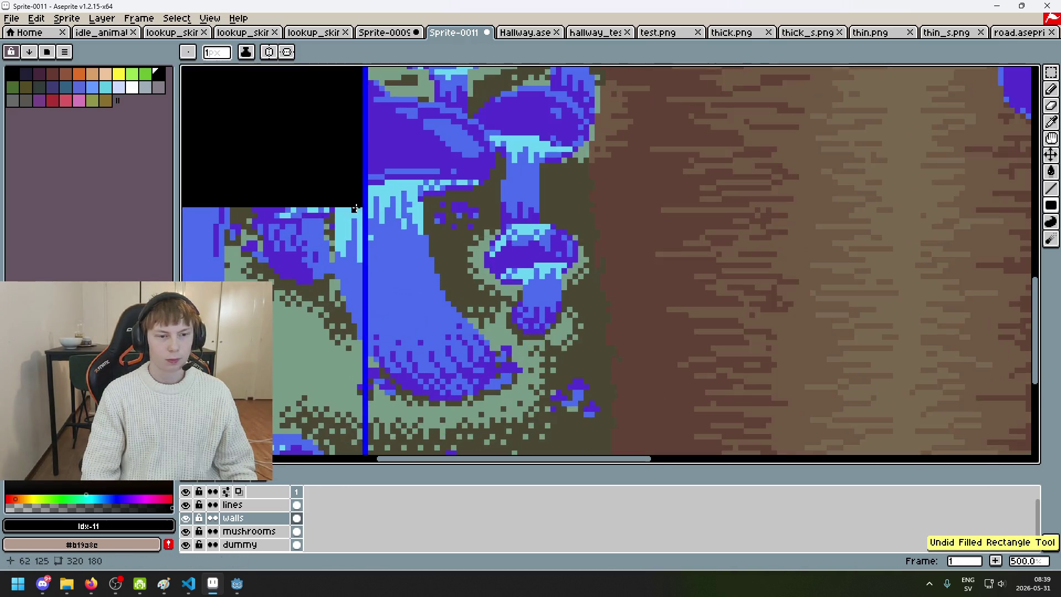
{"action": "scroll", "coordinate": [367, 196], "scroll_direction": "left", "scroll_amount": 5}
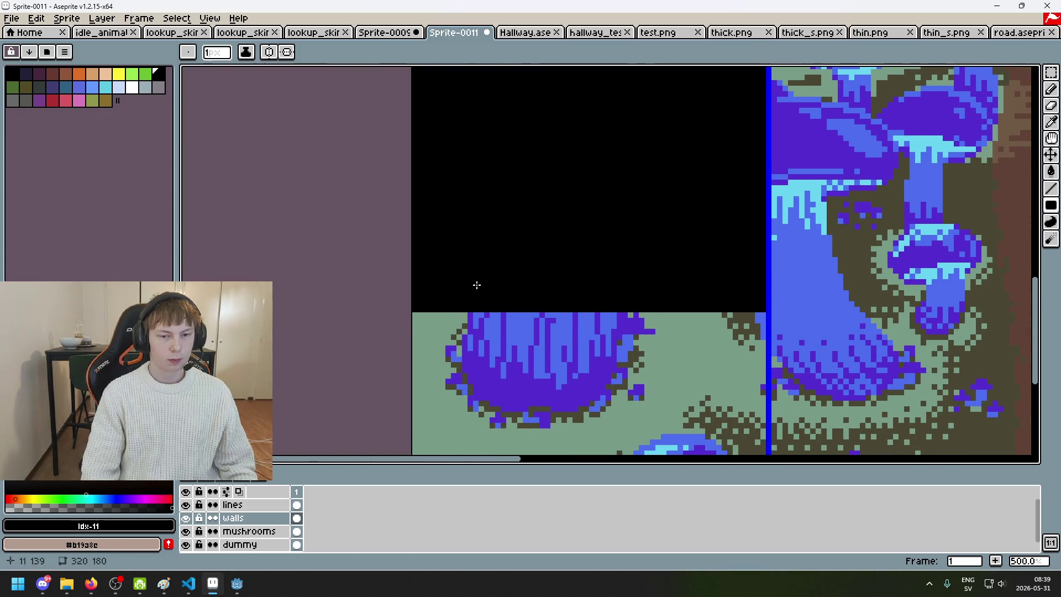
{"action": "scroll", "coordinate": [497, 261], "scroll_direction": "down", "scroll_amount": 1}
{"action": "scroll", "coordinate": [497, 261], "scroll_direction": "right", "scroll_amount": 3}
{"action": "scroll", "coordinate": [497, 262], "scroll_direction": "right", "scroll_amount": 2}
{"action": "scroll", "coordinate": [496, 262], "scroll_direction": "down", "scroll_amount": 3}
{"action": "scroll", "coordinate": [493, 169], "scroll_direction": "up", "scroll_amount": 1}
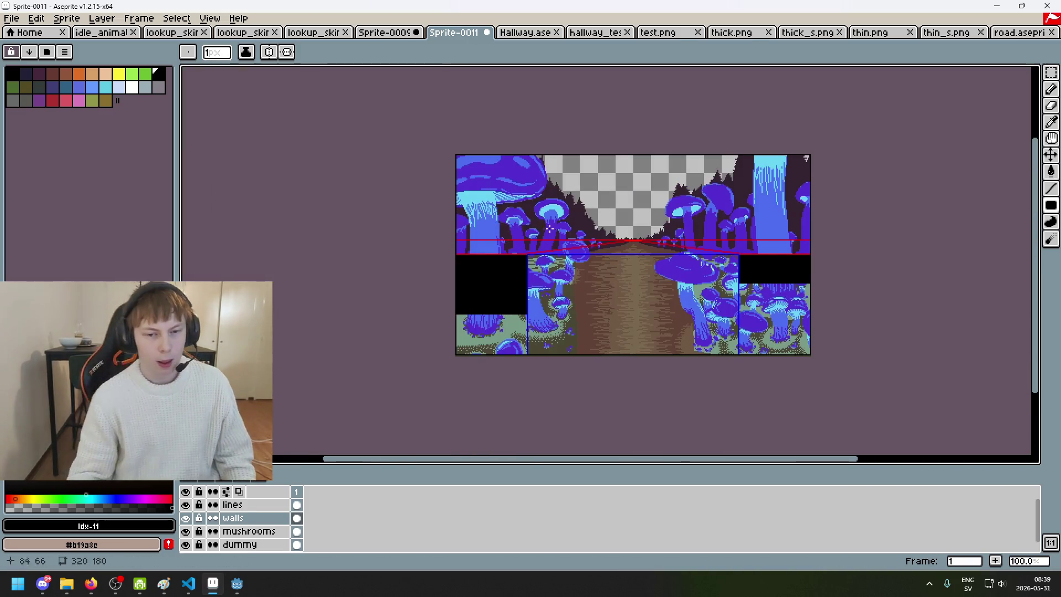
{"action": "scroll", "coordinate": [493, 169], "scroll_direction": "up", "scroll_amount": 1}
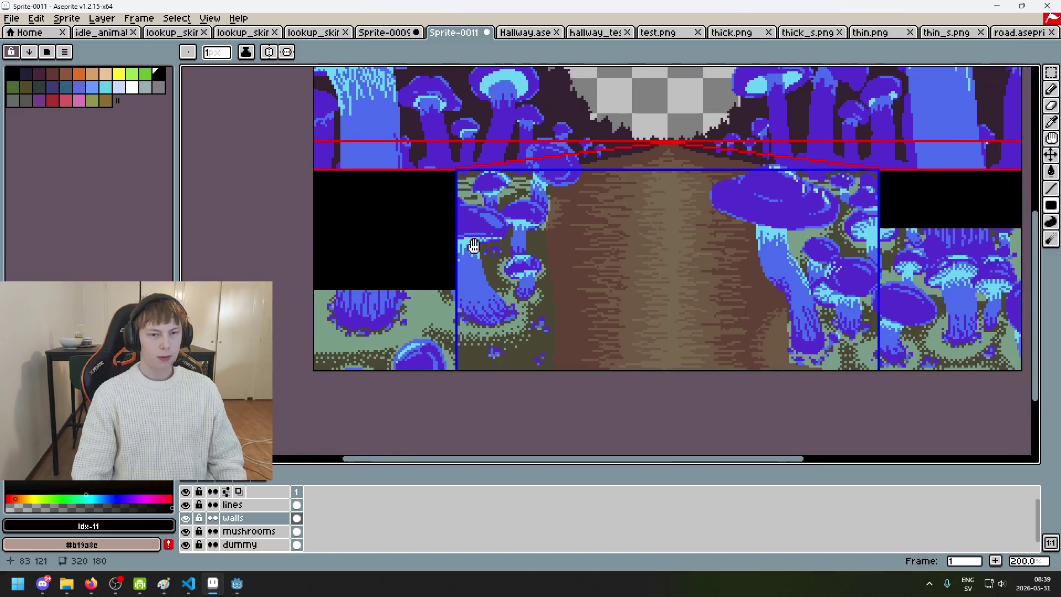
{"action": "scroll", "coordinate": [381, 285], "scroll_direction": "right", "scroll_amount": 2}
{"action": "scroll", "coordinate": [381, 285], "scroll_direction": "down", "scroll_amount": 1}
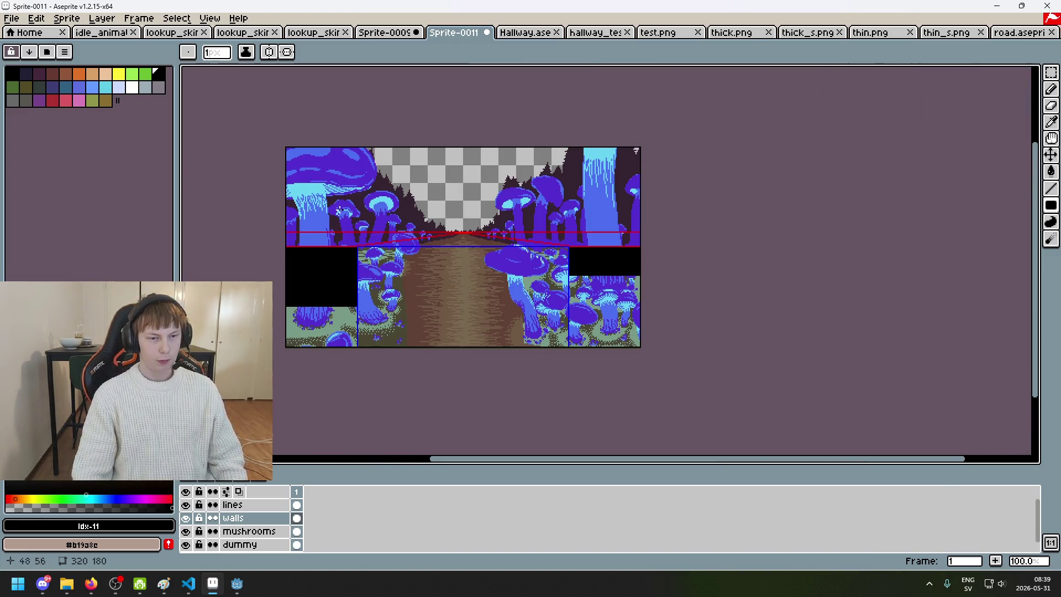
{"action": "scroll", "coordinate": [339, 212], "scroll_direction": "up", "scroll_amount": 1}
{"action": "scroll", "coordinate": [396, 322], "scroll_direction": "down", "scroll_amount": 1}
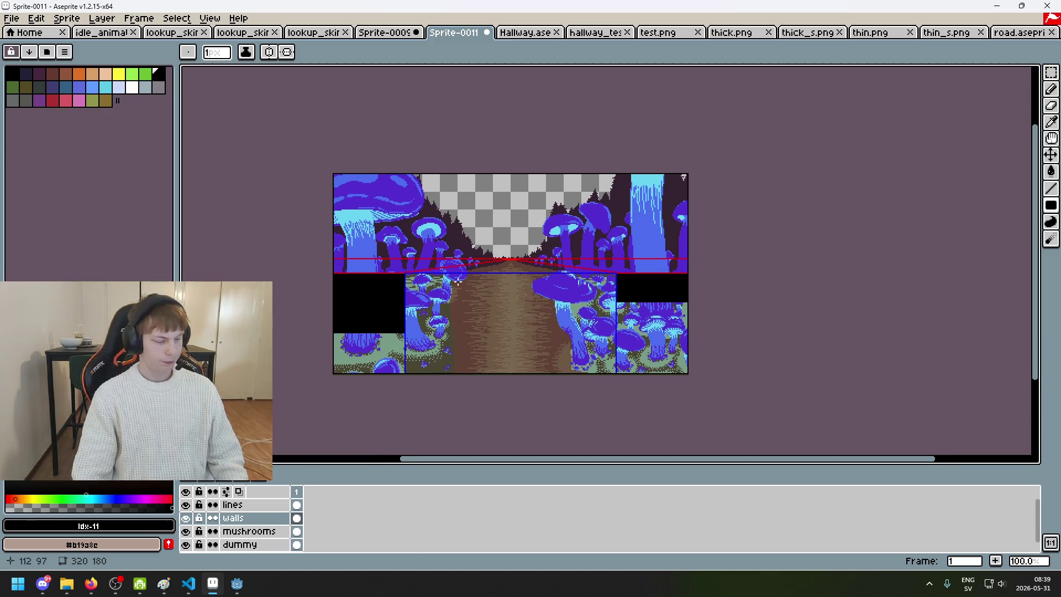
{"action": "scroll", "coordinate": [458, 282], "scroll_direction": "up", "scroll_amount": 1}
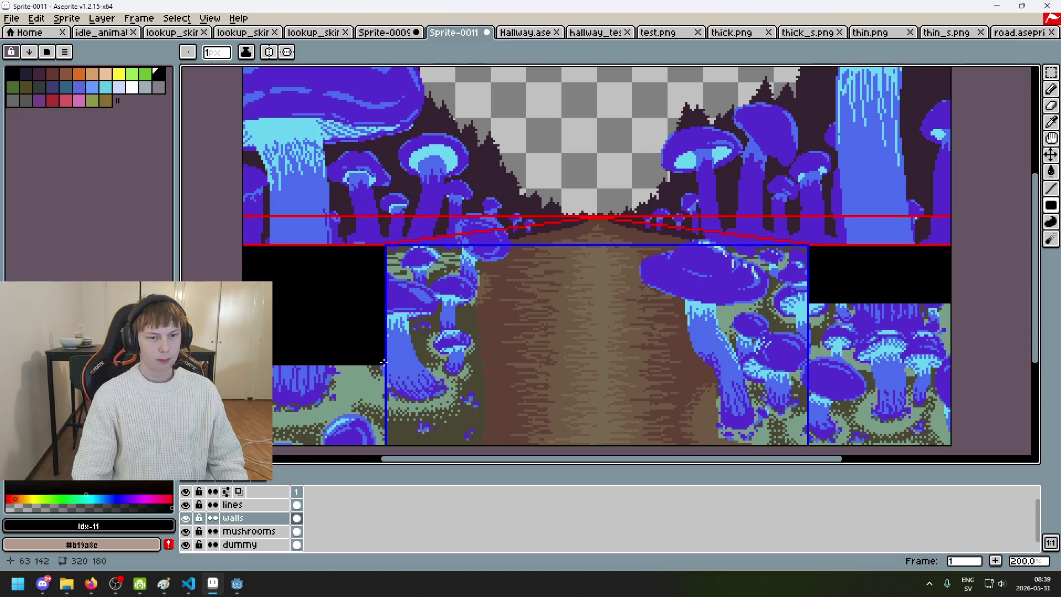
{"action": "mouse_move", "coordinate": [383, 362]}
{"action": "left_mouse_down"}
{"action": "mouse_move", "coordinate": [380, 260]}
{"action": "mouse_move", "coordinate": [317, 105]}
{"action": "mouse_move", "coordinate": [209, 103]}
{"action": "left_mouse_up"}
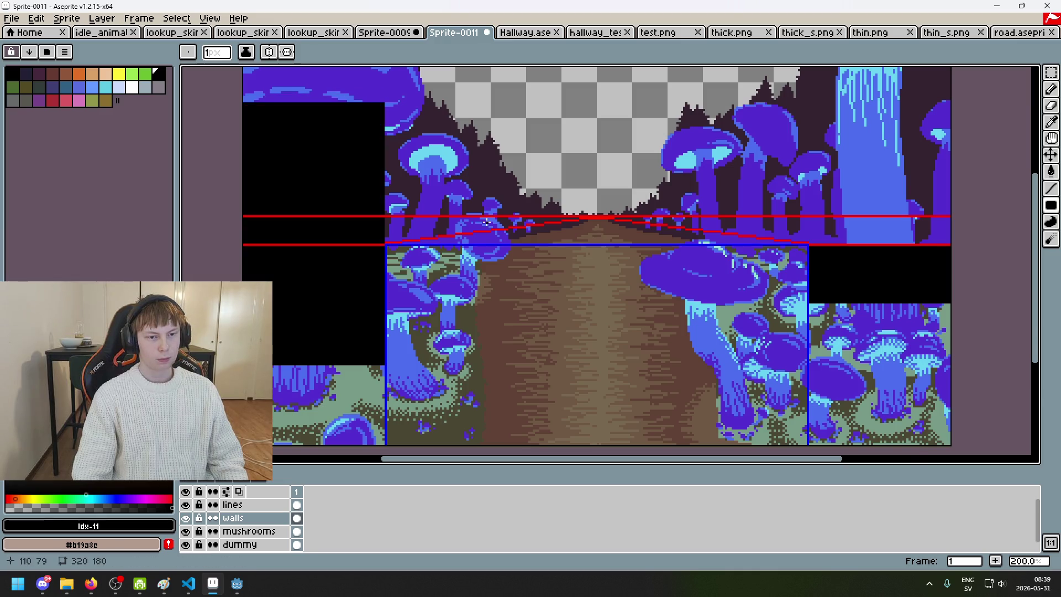
- Drag black over the upper-left mushrooms, undoing a stray pencil stroke on the path
{"action": "scroll", "coordinate": [492, 256], "scroll_direction": "down", "scroll_amount": 2}
{"action": "scroll", "coordinate": [491, 257], "scroll_direction": "up", "scroll_amount": 1}
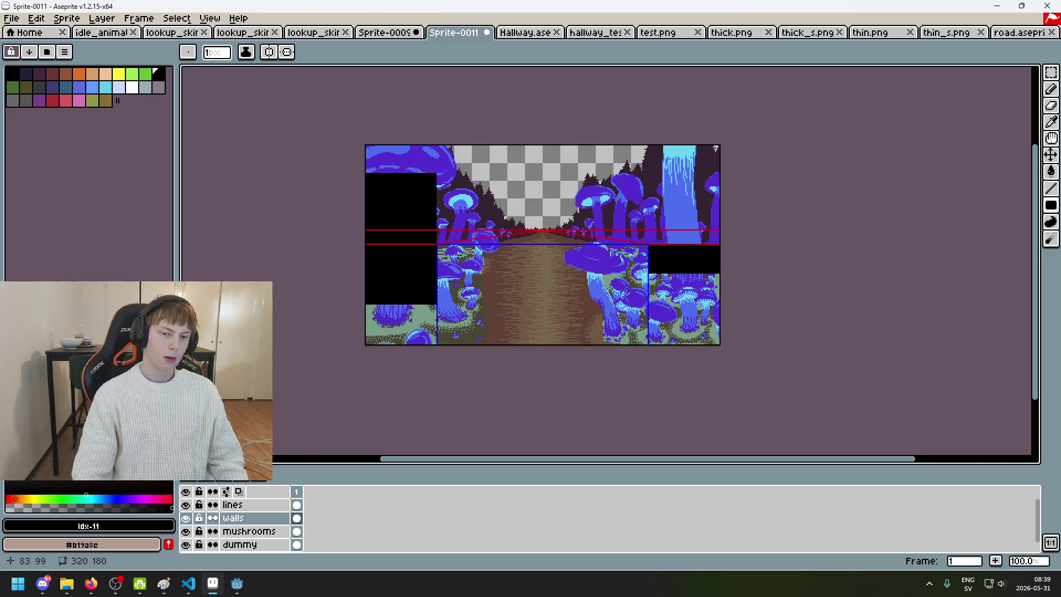
{"action": "scroll", "coordinate": [468, 276], "scroll_direction": "up", "scroll_amount": 1}
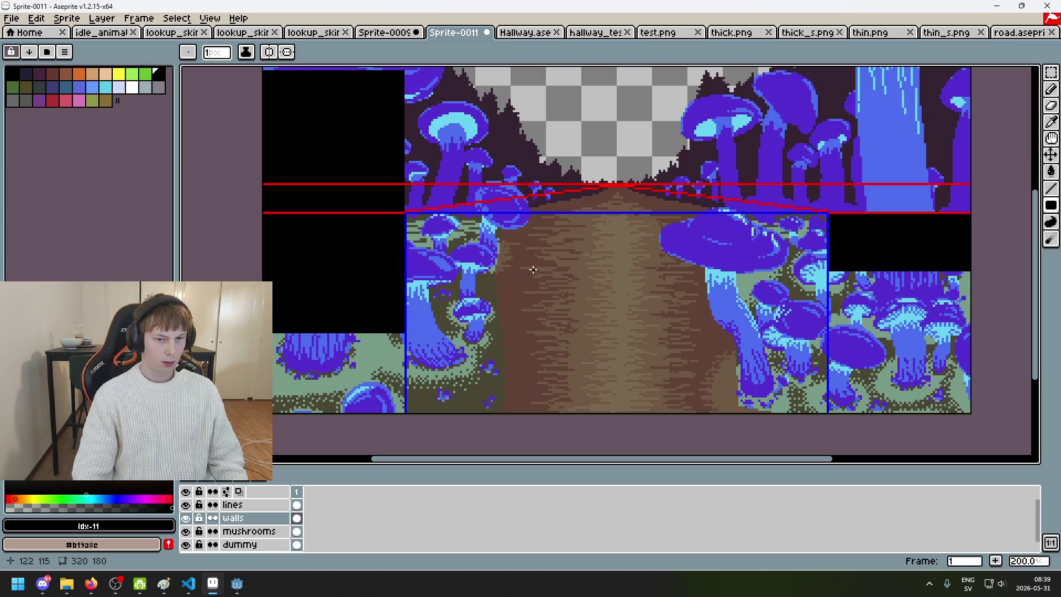
{"action": "scroll", "coordinate": [525, 269], "scroll_direction": "down", "scroll_amount": 1}
{"action": "scroll", "coordinate": [505, 270], "scroll_direction": "up", "scroll_amount": 1}
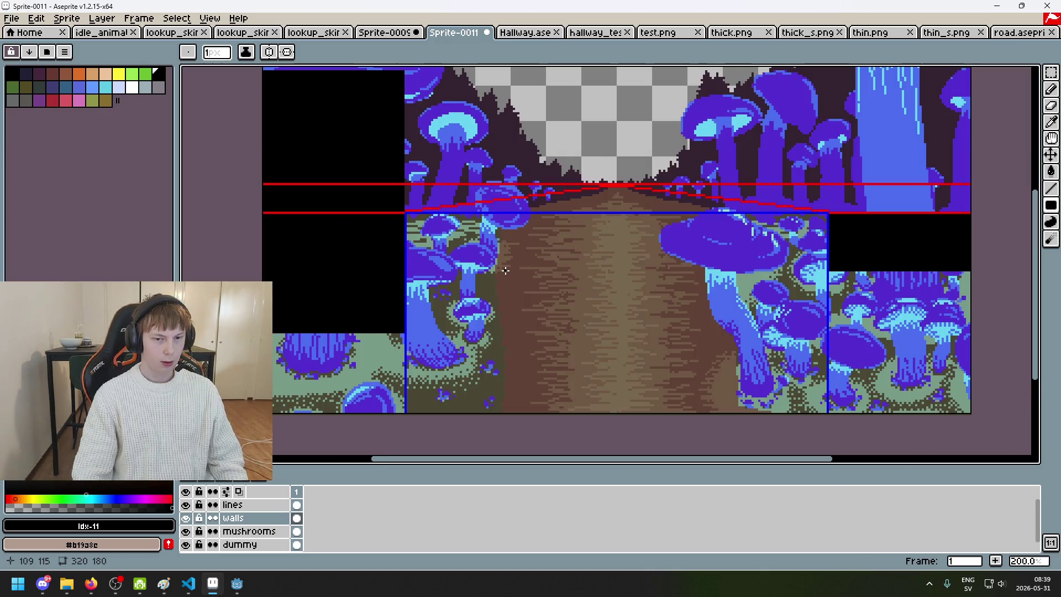
{"action": "mouse_move", "coordinate": [396, 159]}
{"action": "left_mouse_down"}
{"action": "mouse_move", "coordinate": [545, 186]}
{"action": "mouse_move", "coordinate": [376, 224]}
{"action": "left_mouse_up"}
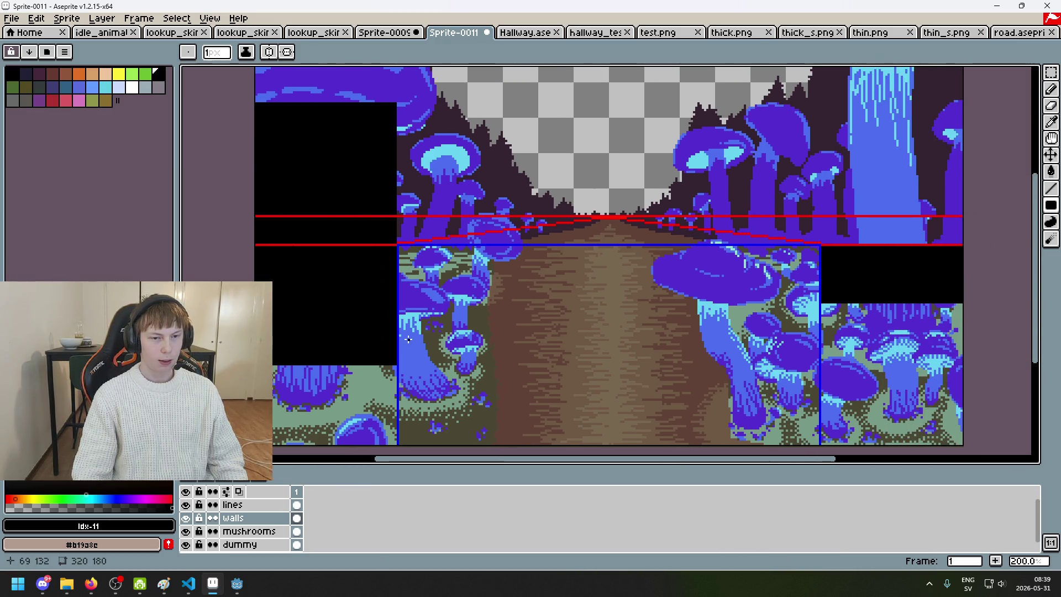
{"action": "key", "text": "b"}
{"action": "mouse_move", "coordinate": [397, 367]}
{"action": "left_mouse_down"}
{"action": "mouse_move", "coordinate": [448, 264]}
{"action": "mouse_move", "coordinate": [471, 247]}
{"action": "left_mouse_up"}
{"action": "key", "text": "ctrl+z"}
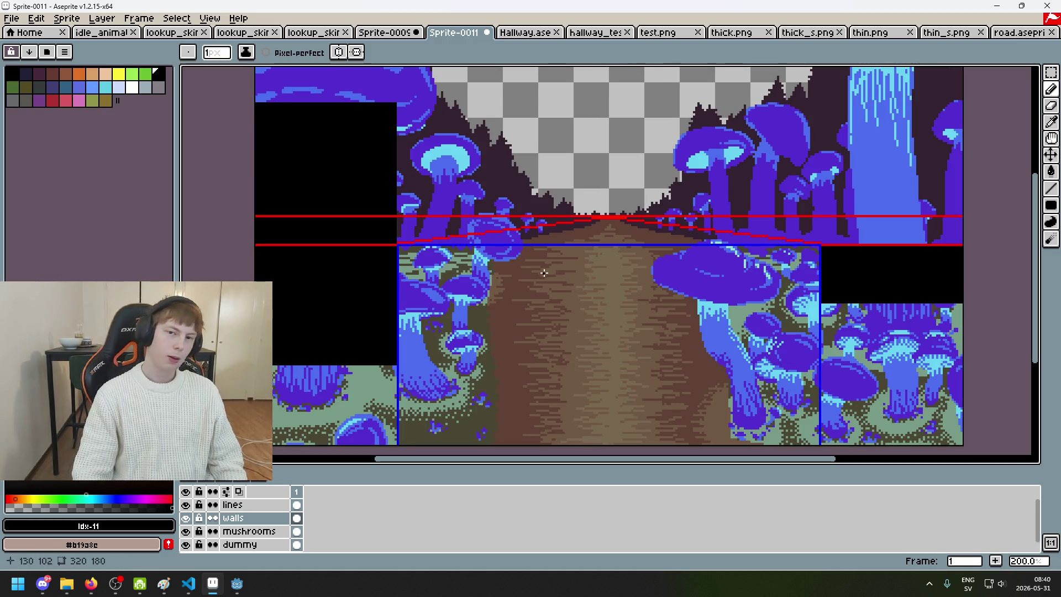
- Move the hallway_test tab ahead of Hallway.aseprite, then go back to Sprite-0011
{"action": "left_click", "coordinate": [594, 34]}
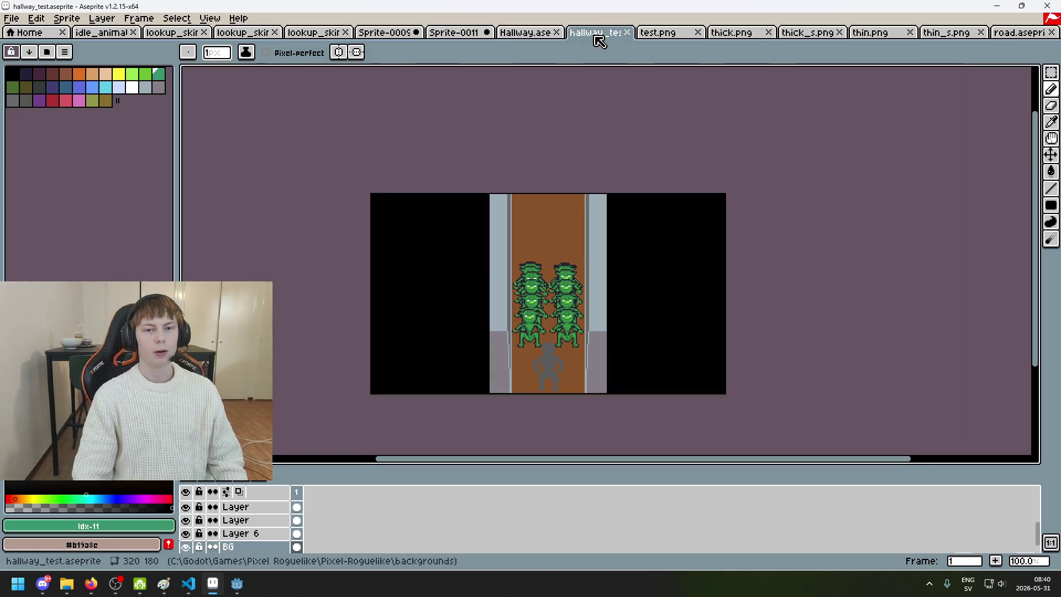
{"action": "left_click", "coordinate": [523, 36]}
{"action": "left_click_drag", "start_coordinate": [593, 34], "coordinate": [525, 34]}
{"action": "scroll", "coordinate": [515, 359], "scroll_direction": "up", "scroll_amount": 2}
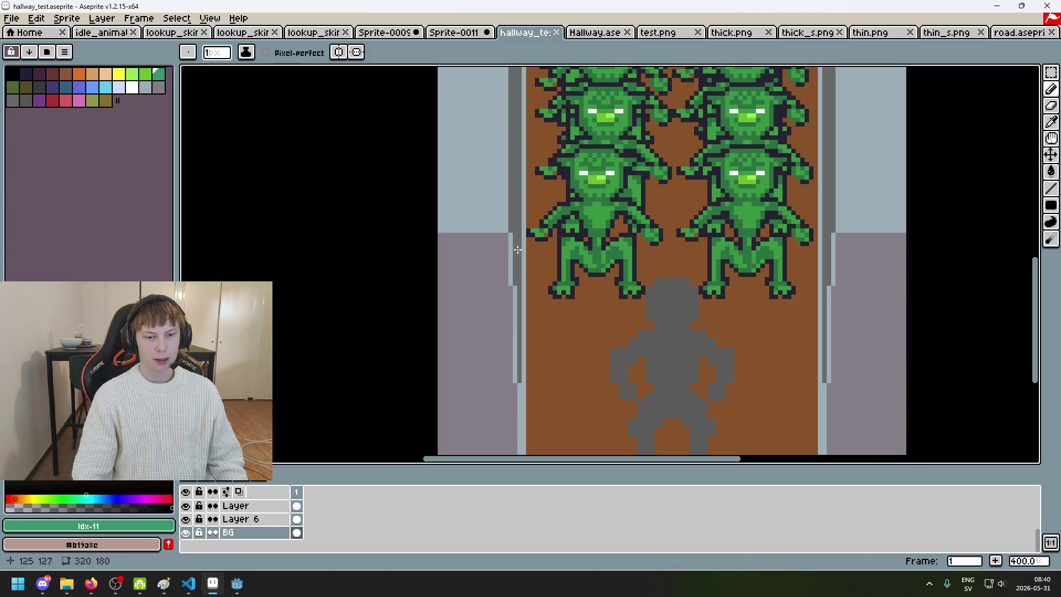
{"action": "scroll", "coordinate": [509, 296], "scroll_direction": "down", "scroll_amount": 1}
{"action": "scroll", "coordinate": [519, 334], "scroll_direction": "down", "scroll_amount": 2}
{"action": "scroll", "coordinate": [518, 334], "scroll_direction": "up", "scroll_amount": 1}
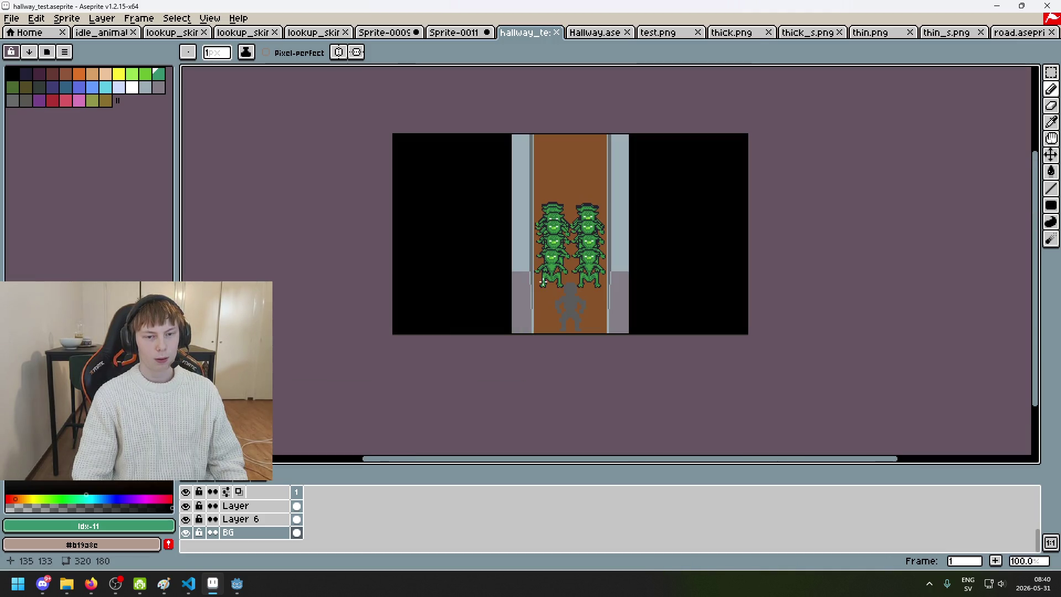
{"action": "left_click", "coordinate": [442, 37]}
- Glance at the tiled room and lookup sprites, then return to the mushroom hallway mockup
{"action": "left_click", "coordinate": [407, 33]}
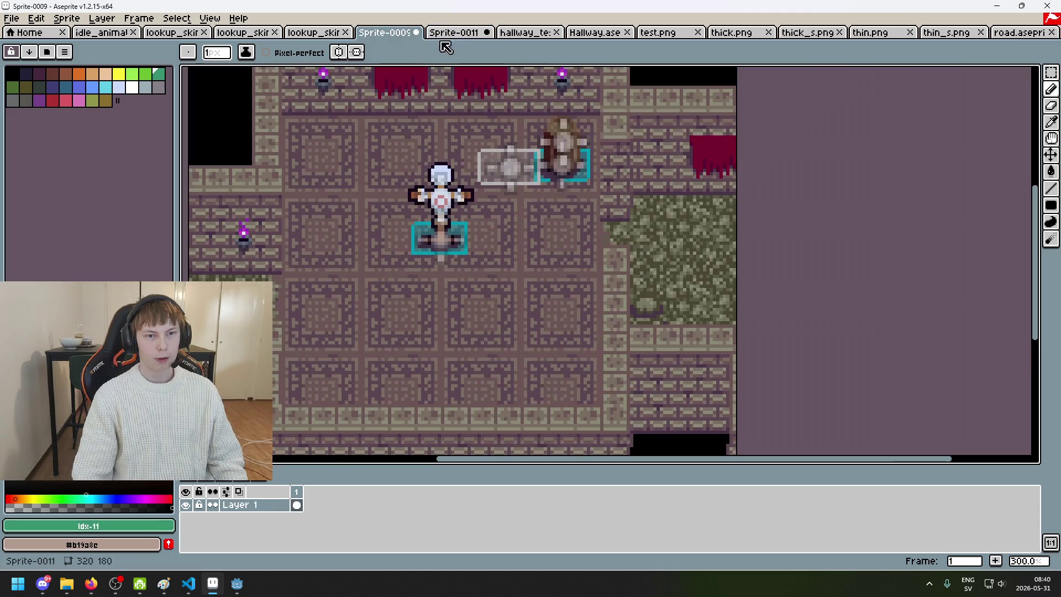
{"action": "left_click_drag", "start_coordinate": [362, 188], "coordinate": [401, 257]}
{"action": "left_click", "coordinate": [326, 33]}
{"action": "left_click", "coordinate": [406, 33]}
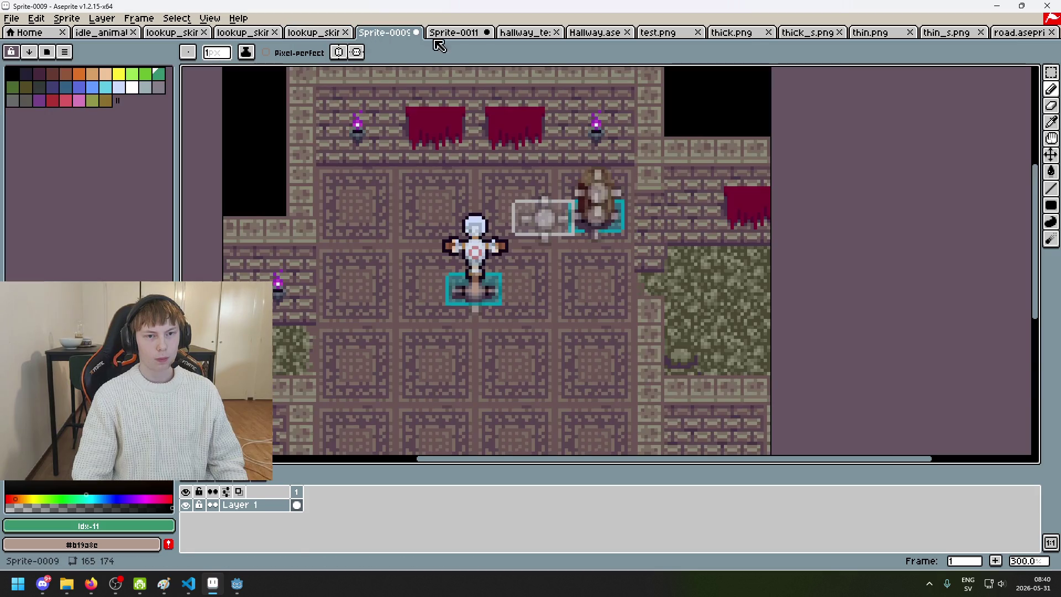
{"action": "left_click", "coordinate": [467, 33]}
{"action": "scroll", "coordinate": [522, 199], "scroll_direction": "right", "scroll_amount": 3}
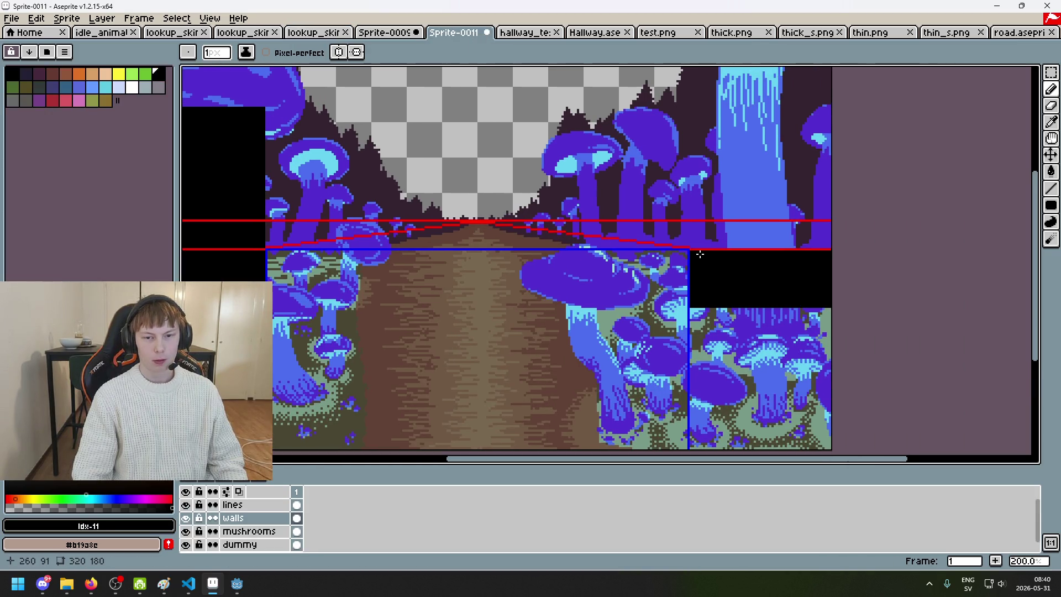
{"action": "scroll", "coordinate": [700, 255], "scroll_direction": "up", "scroll_amount": 2}
{"action": "scroll", "coordinate": [878, 230], "scroll_direction": "down", "scroll_amount": 2}
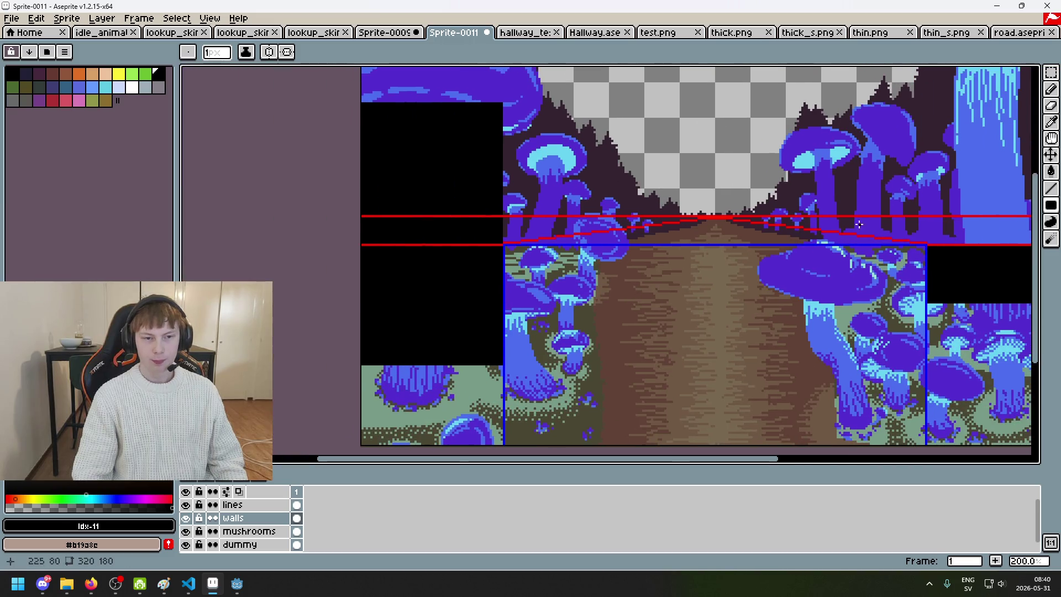
- Try a black filled rectangle over the left wall, then undo it
{"action": "left_click", "coordinate": [1050, 72]}
{"action": "scroll", "coordinate": [482, 95], "scroll_direction": "up", "scroll_amount": 2}
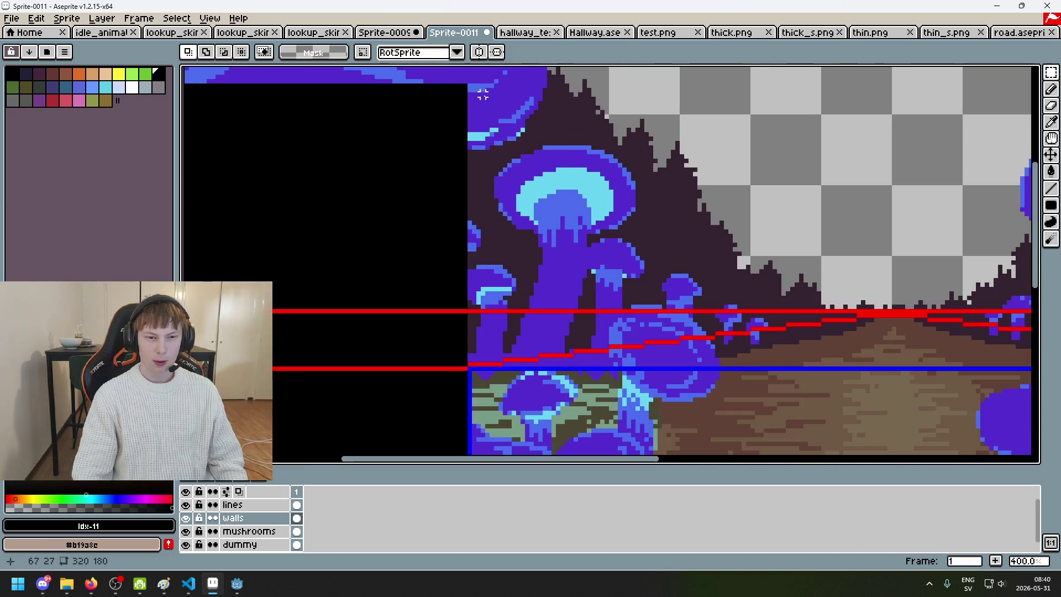
{"action": "mouse_move", "coordinate": [460, 89]}
{"action": "left_mouse_down"}
{"action": "mouse_move", "coordinate": [372, 227]}
{"action": "mouse_move", "coordinate": [275, 415]}
{"action": "mouse_move", "coordinate": [456, 393]}
{"action": "mouse_move", "coordinate": [463, 416]}
{"action": "left_mouse_up"}
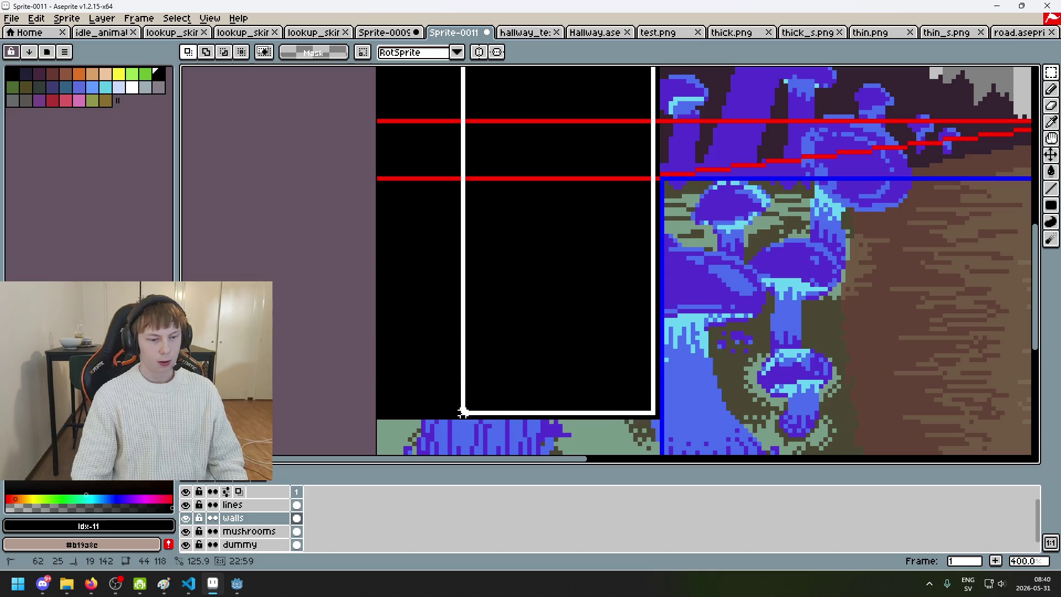
{"action": "scroll", "coordinate": [635, 280], "scroll_direction": "down", "scroll_amount": 1}
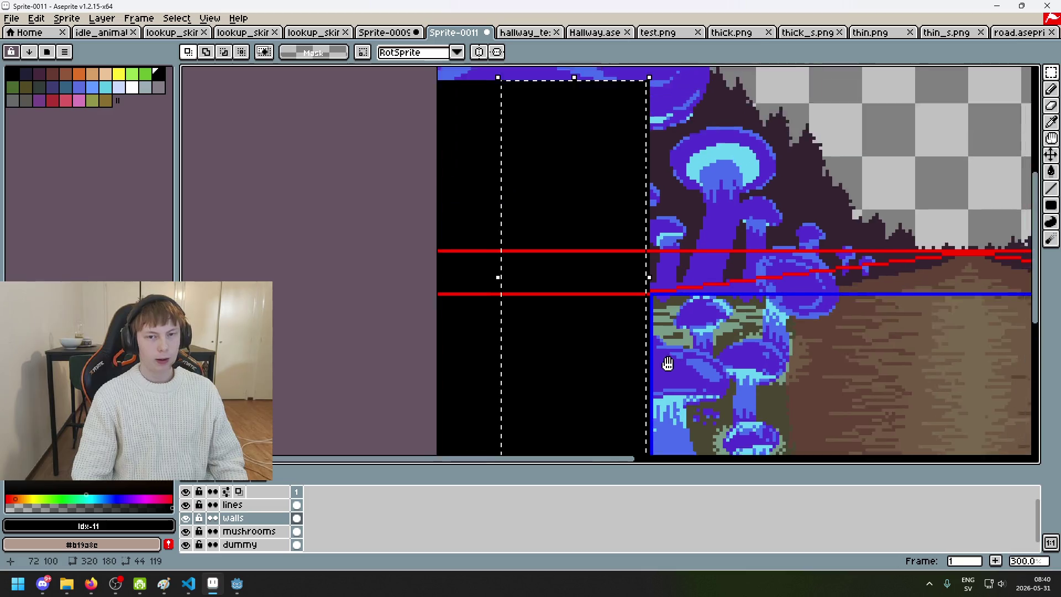
{"action": "scroll", "coordinate": [628, 133], "scroll_direction": "up", "scroll_amount": 2}
{"action": "key", "text": "e"}
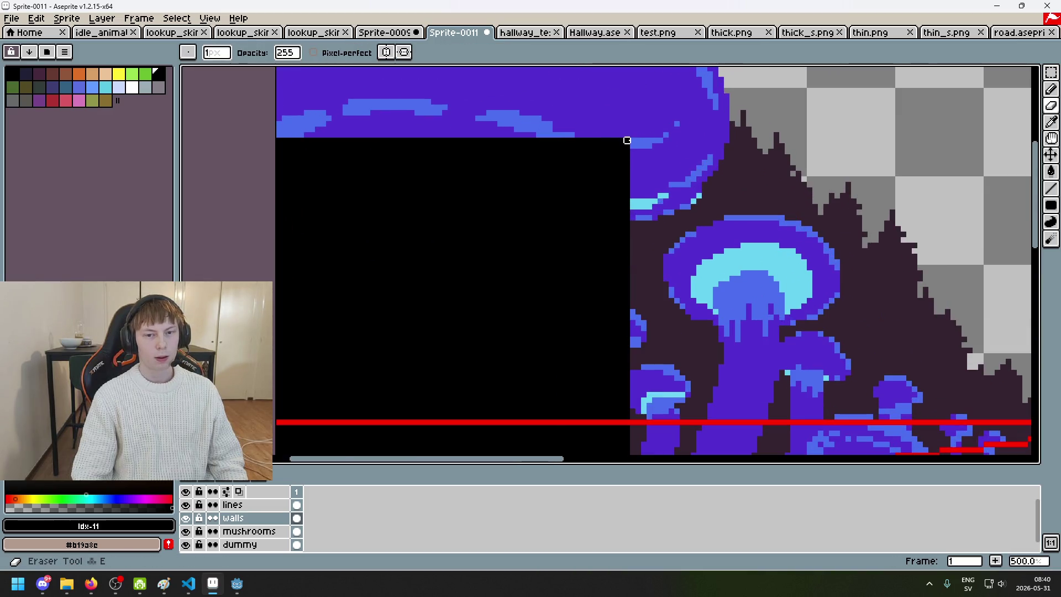
{"action": "key", "text": "b"}
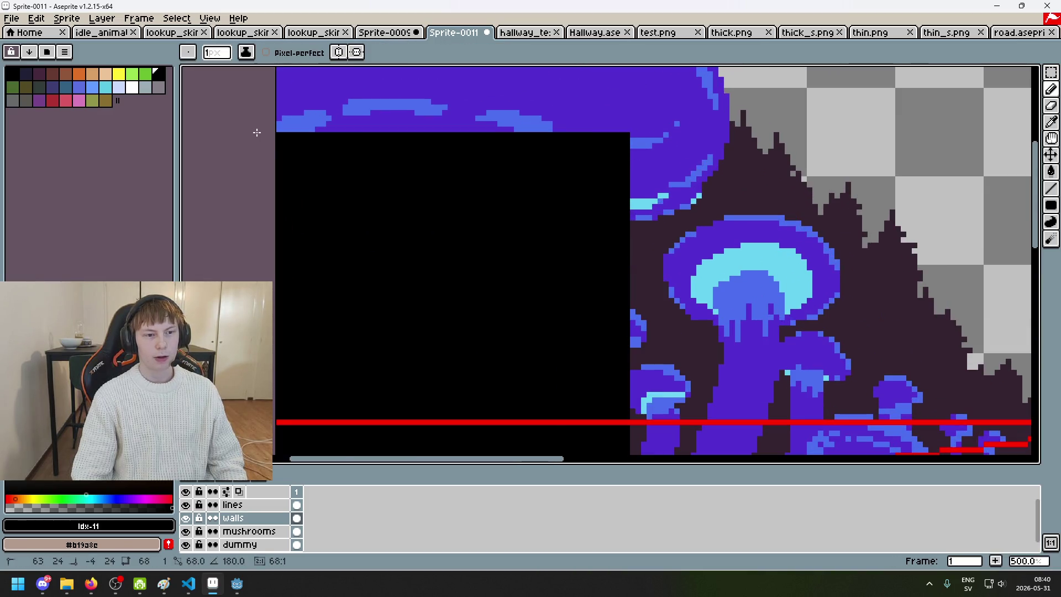
{"action": "scroll", "coordinate": [350, 131], "scroll_direction": "down", "scroll_amount": 3}
{"action": "left_click", "coordinate": [1050, 205]}
{"action": "scroll", "coordinate": [651, 257], "scroll_direction": "up", "scroll_amount": 4}
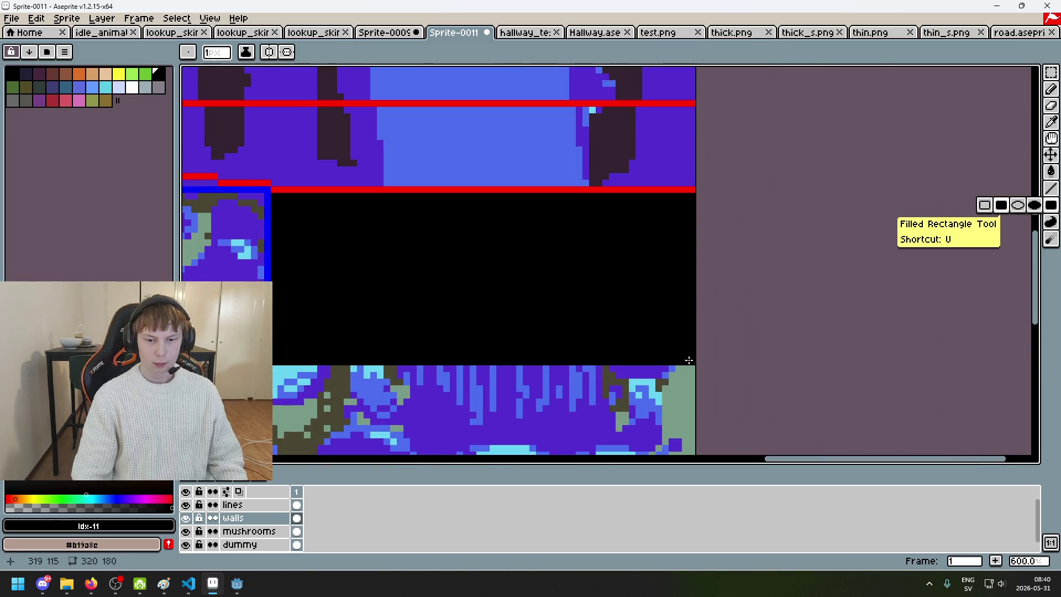
{"action": "mouse_move", "coordinate": [693, 363]}
{"action": "left_mouse_down"}
{"action": "mouse_move", "coordinate": [568, 166]}
{"action": "mouse_move", "coordinate": [480, 106]}
{"action": "mouse_move", "coordinate": [464, 67]}
{"action": "mouse_move", "coordinate": [415, 72]}
{"action": "mouse_move", "coordinate": [407, 213]}
{"action": "mouse_move", "coordinate": [391, 108]}
{"action": "mouse_move", "coordinate": [630, 453]}
{"action": "mouse_move", "coordinate": [589, 246]}
{"action": "left_mouse_up"}
{"action": "key", "text": "ctrl+z"}
- Select the upper-right wall over the waterfall and bucket-fill it black
{"action": "scroll", "coordinate": [608, 238], "scroll_direction": "down", "scroll_amount": 5}
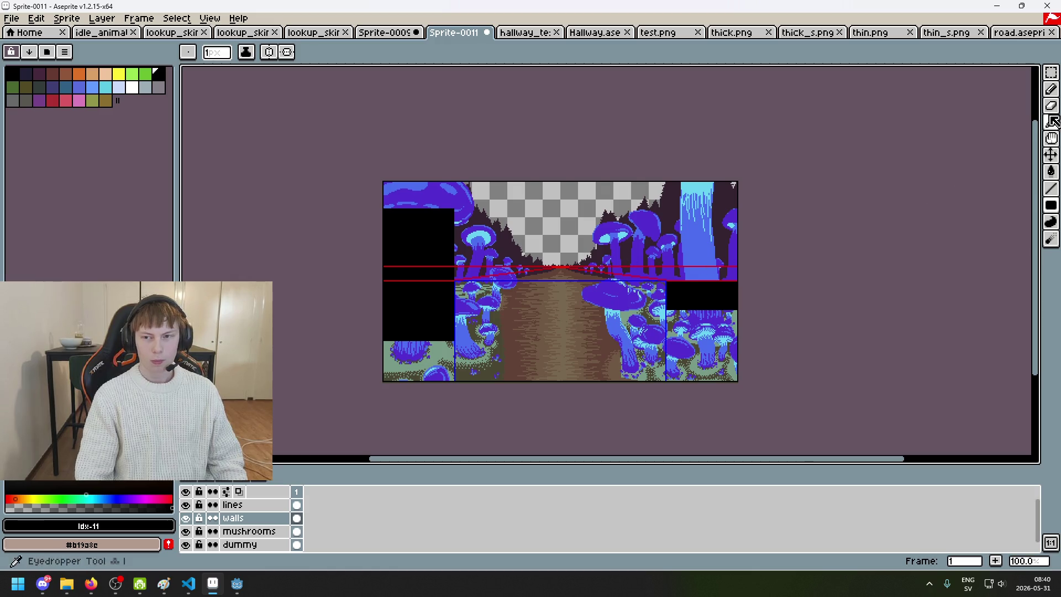
{"action": "left_click", "coordinate": [1052, 75]}
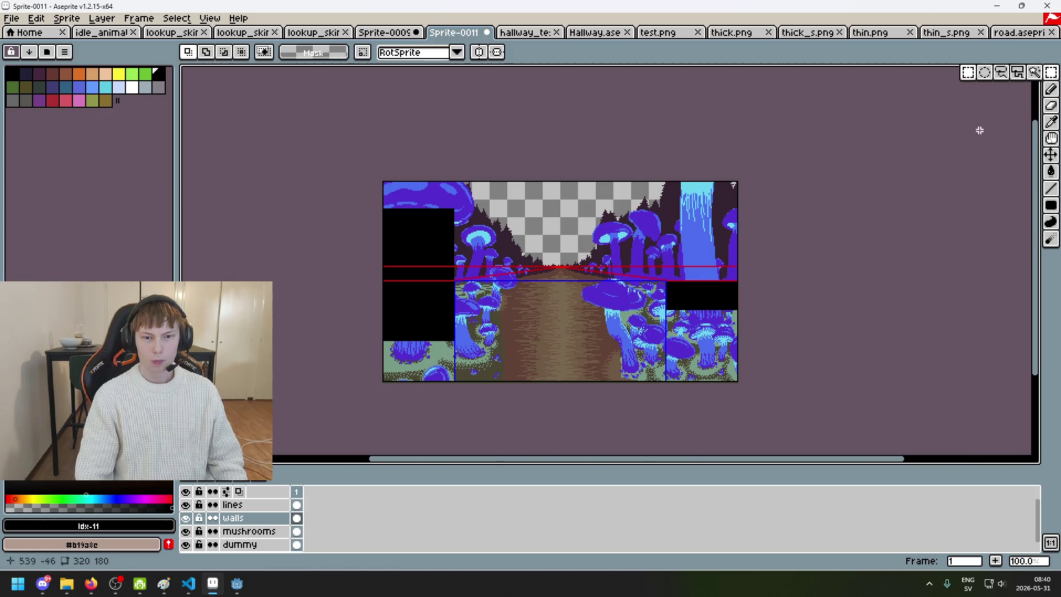
{"action": "scroll", "coordinate": [676, 303], "scroll_direction": "up", "scroll_amount": 2}
{"action": "mouse_move", "coordinate": [527, 419]}
{"action": "left_mouse_down"}
{"action": "mouse_move", "coordinate": [549, 390]}
{"action": "mouse_move", "coordinate": [645, 72]}
{"action": "mouse_move", "coordinate": [649, 116]}
{"action": "left_mouse_up"}
{"action": "scroll", "coordinate": [663, 221], "scroll_direction": "down", "scroll_amount": 1}
{"action": "scroll", "coordinate": [690, 210], "scroll_direction": "left", "scroll_amount": 3}
{"action": "key", "text": "g"}
{"action": "left_click", "coordinate": [710, 206]}
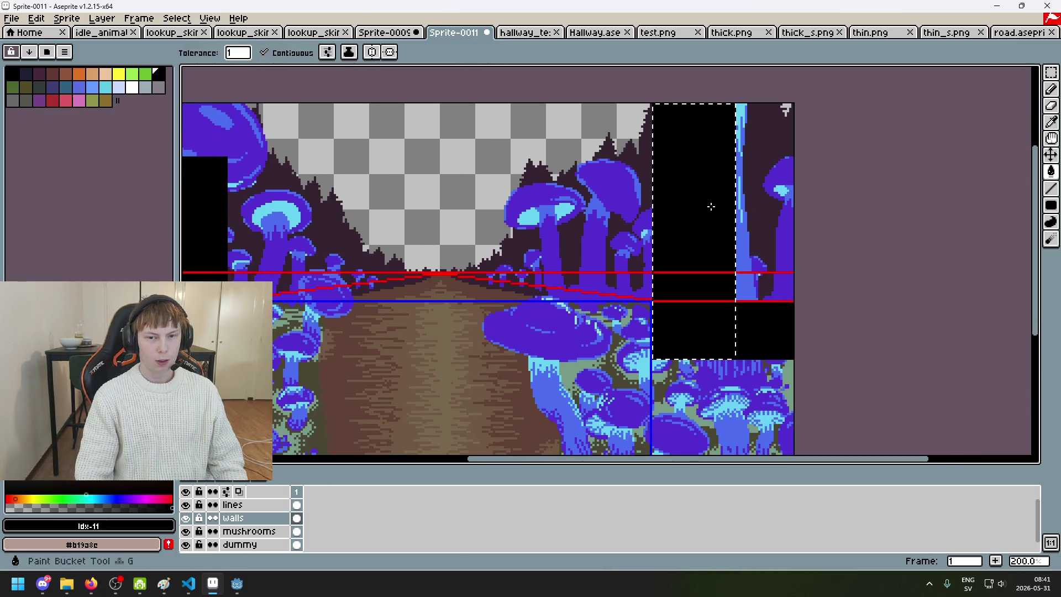
- Clear the selection and fill the leftover blue strip on the right black
{"action": "key", "text": "ctrl+d"}
{"action": "scroll", "coordinate": [708, 193], "scroll_direction": "right", "scroll_amount": 2}
{"action": "scroll", "coordinate": [709, 194], "scroll_direction": "up", "scroll_amount": 2}
{"action": "left_click", "coordinate": [707, 186]}
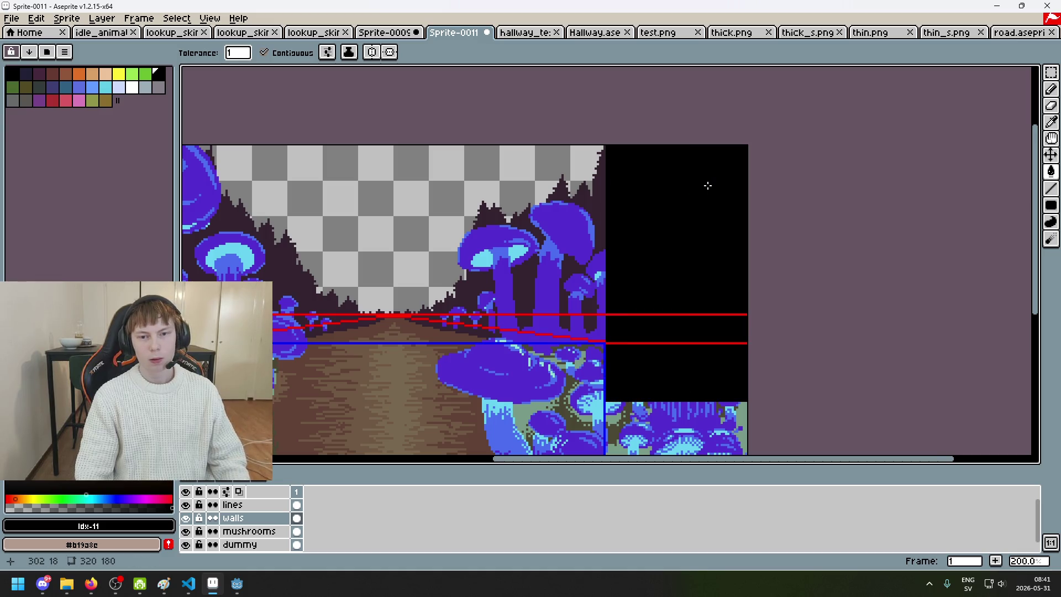
{"action": "scroll", "coordinate": [707, 185], "scroll_direction": "down", "scroll_amount": 3}
{"action": "scroll", "coordinate": [665, 241], "scroll_direction": "up", "scroll_amount": 1}
{"action": "scroll", "coordinate": [665, 242], "scroll_direction": "up", "scroll_amount": 1}
{"action": "left_click_drag", "start_coordinate": [665, 242], "coordinate": [578, 304]}
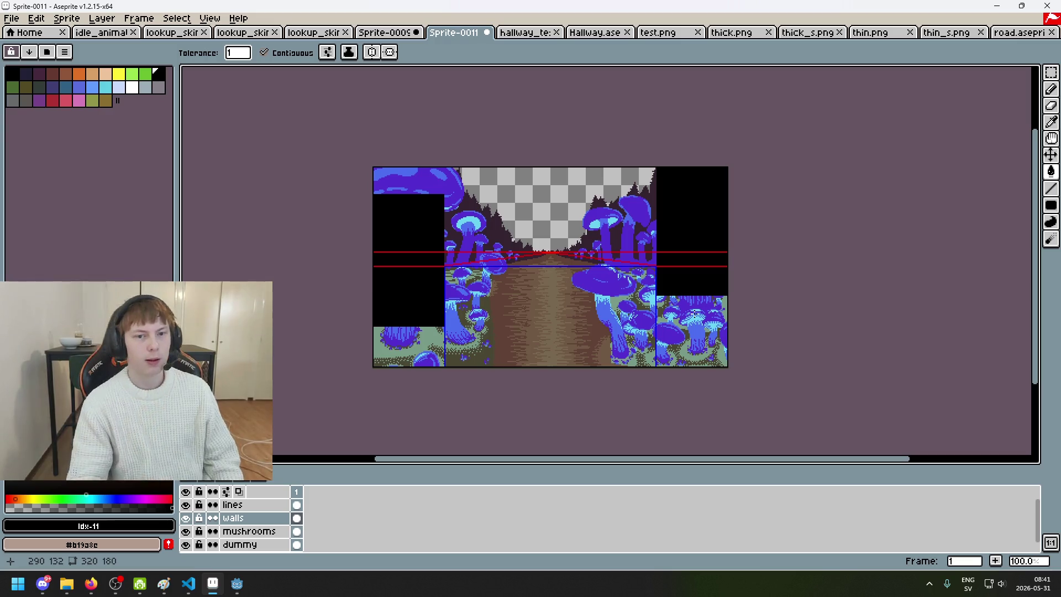
- Pick grey from the palette and bucket-fill the left and right black wall blocks
{"action": "scroll", "coordinate": [497, 237], "scroll_direction": "up", "scroll_amount": 1}
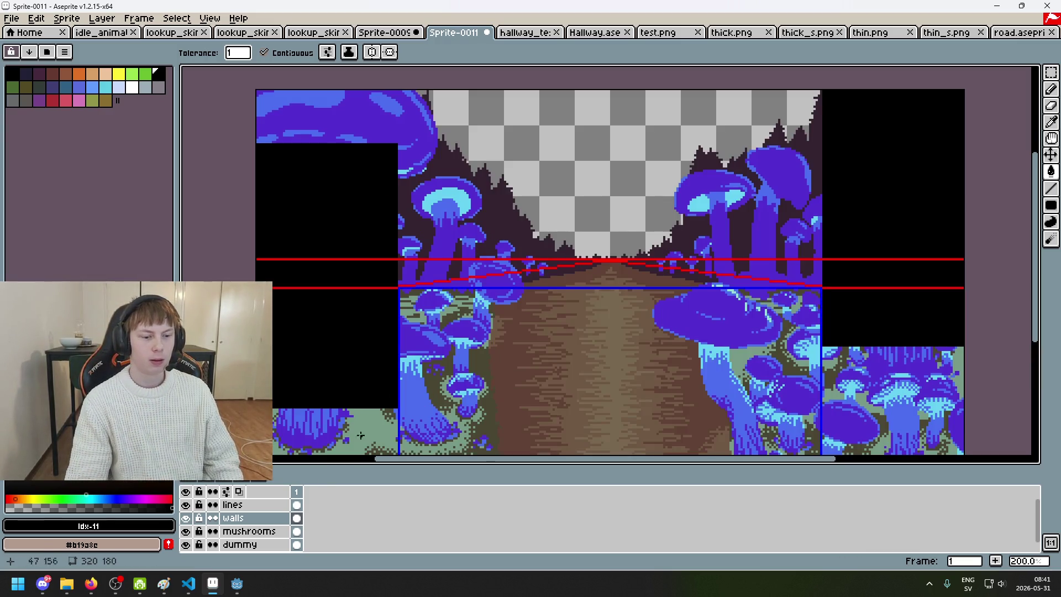
{"action": "left_click", "coordinate": [158, 86]}
{"action": "left_click", "coordinate": [310, 207]}
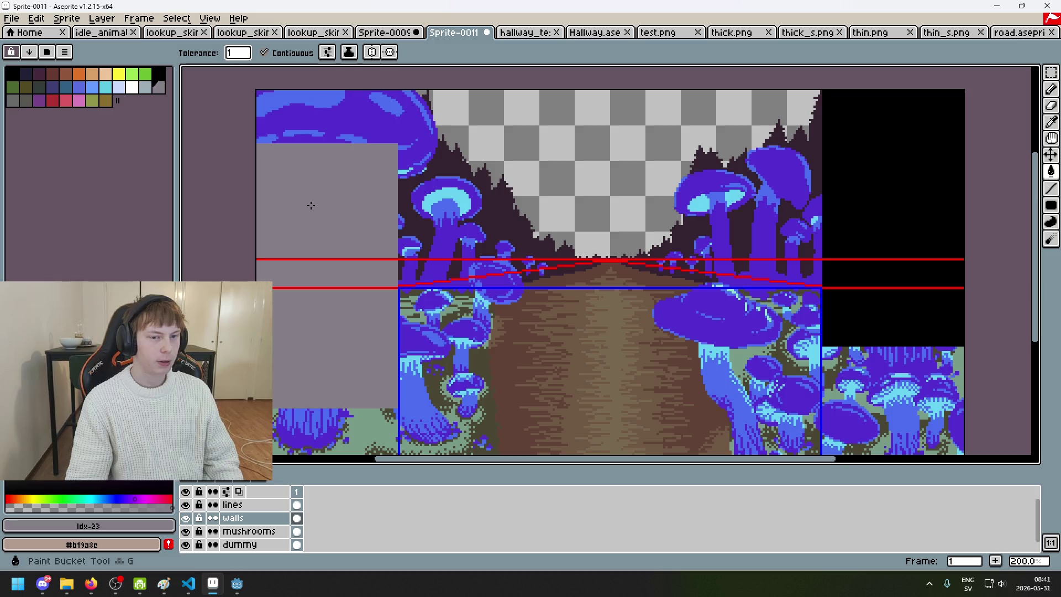
{"action": "left_click", "coordinate": [830, 183]}
{"action": "mouse_move", "coordinate": [605, 279]}
{"action": "left_mouse_down"}
{"action": "mouse_move", "coordinate": [474, 272]}
{"action": "mouse_move", "coordinate": [577, 263]}
{"action": "left_mouse_up"}
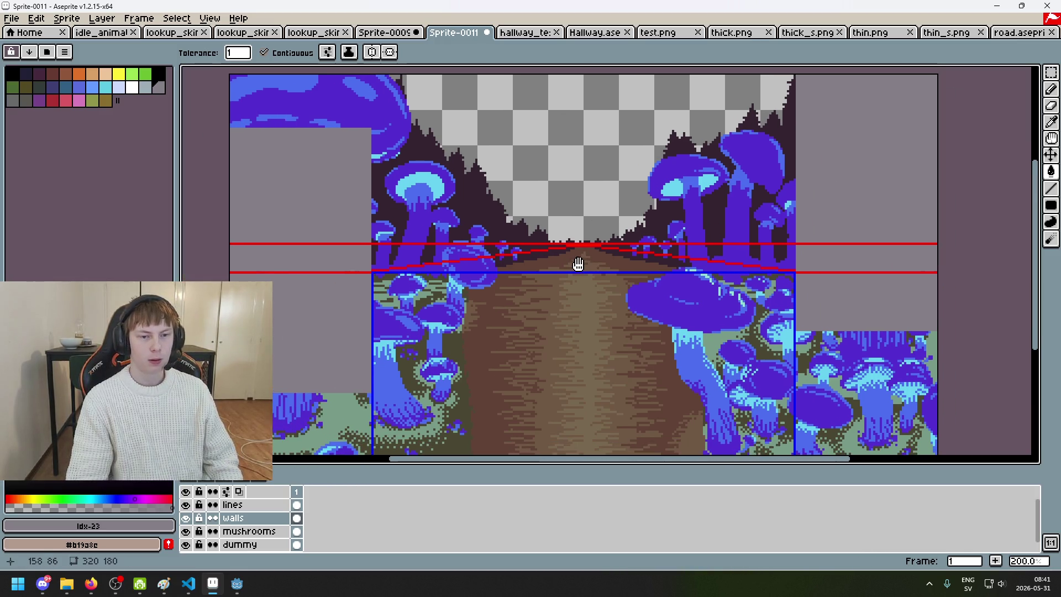
{"action": "left_click_drag", "start_coordinate": [460, 251], "coordinate": [466, 316]}
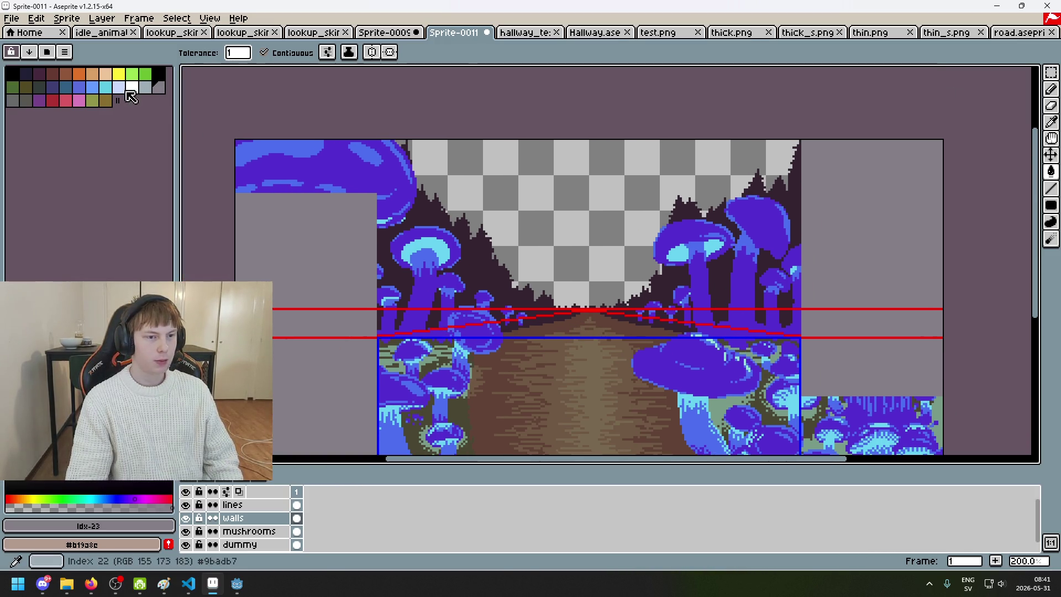
- Check the hallway sprites, then sample the dark wall colour from the dungeon screenshot
{"action": "left_click", "coordinate": [520, 35]}
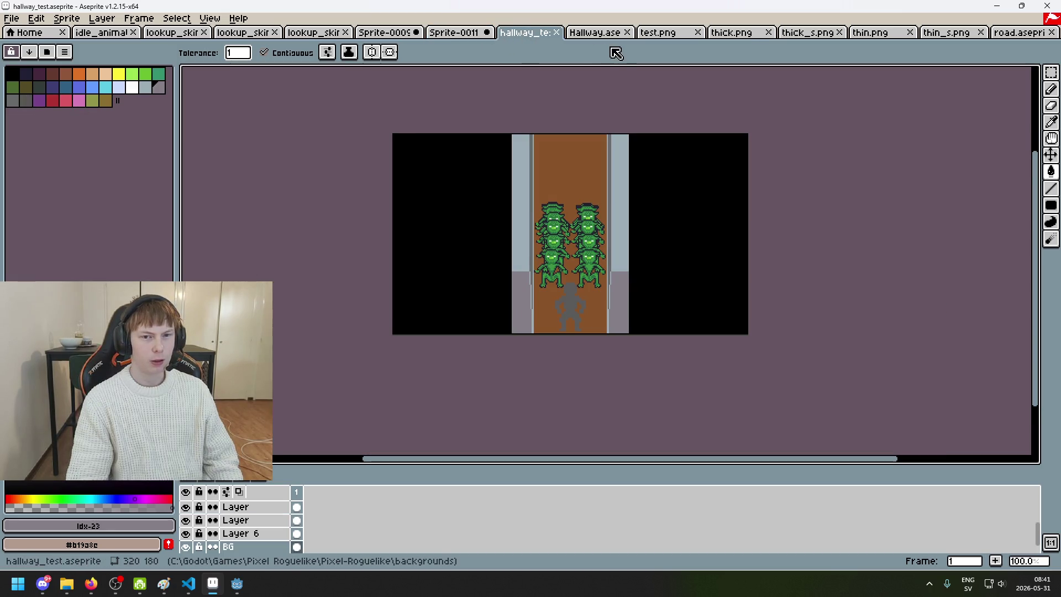
{"action": "left_click", "coordinate": [594, 33]}
{"action": "left_click", "coordinate": [453, 35]}
{"action": "left_click", "coordinate": [386, 34]}
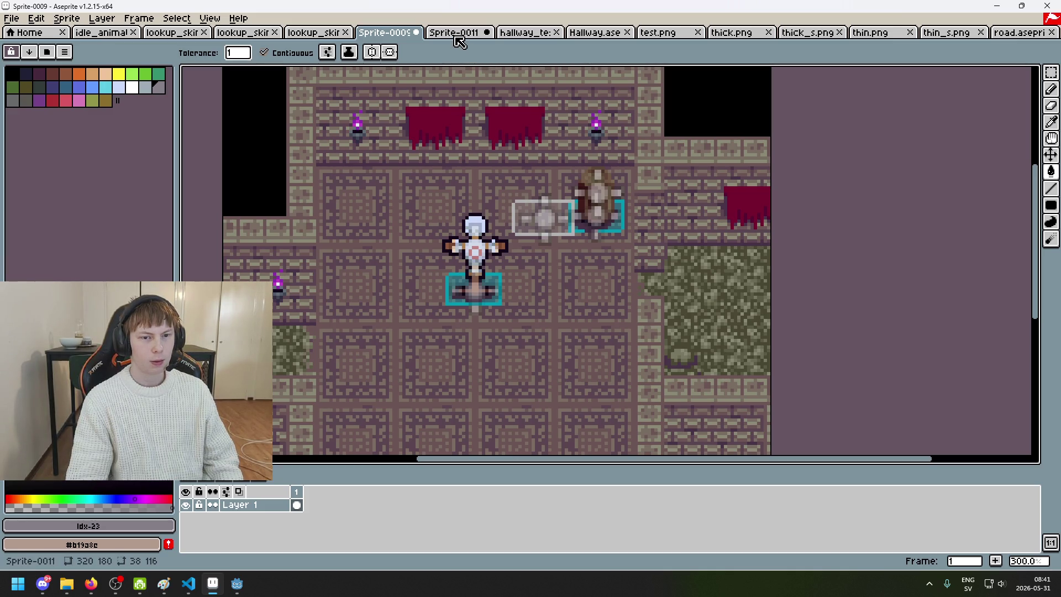
{"action": "key", "text": "i"}
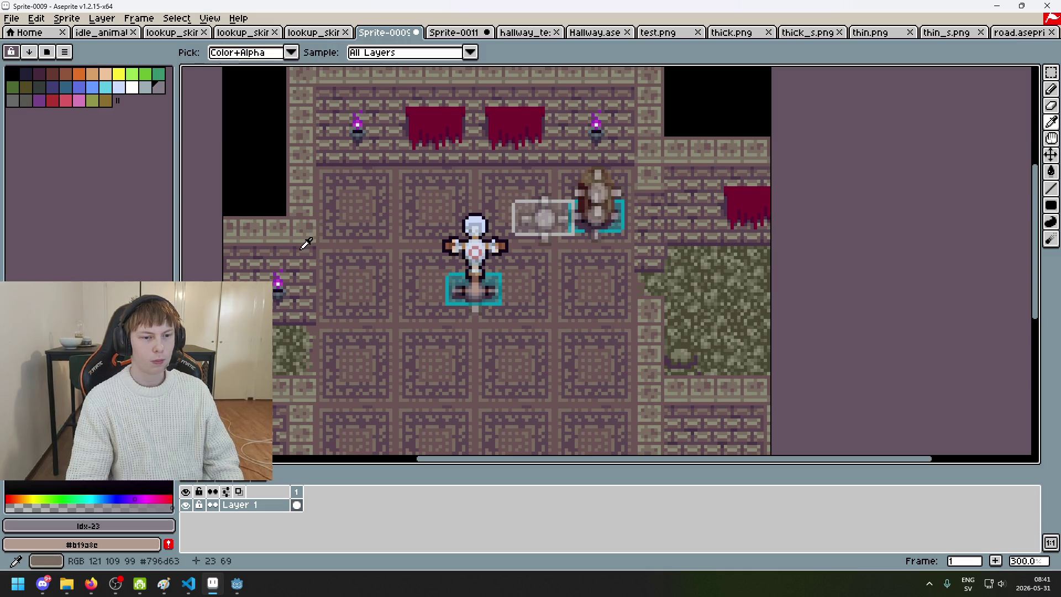
{"action": "left_click", "coordinate": [304, 245]}
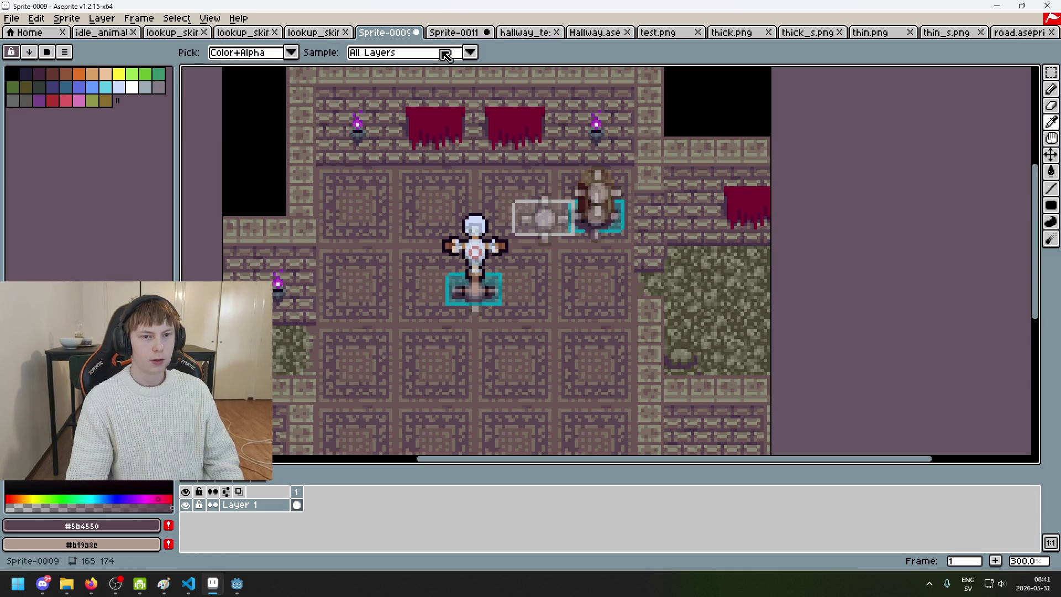
- Bucket-fill the left and right wall areas of the mockup with the dark colour
{"action": "left_click", "coordinate": [453, 32]}
{"action": "key", "text": "g"}
{"action": "left_click", "coordinate": [310, 216]}
{"action": "left_click", "coordinate": [872, 243]}
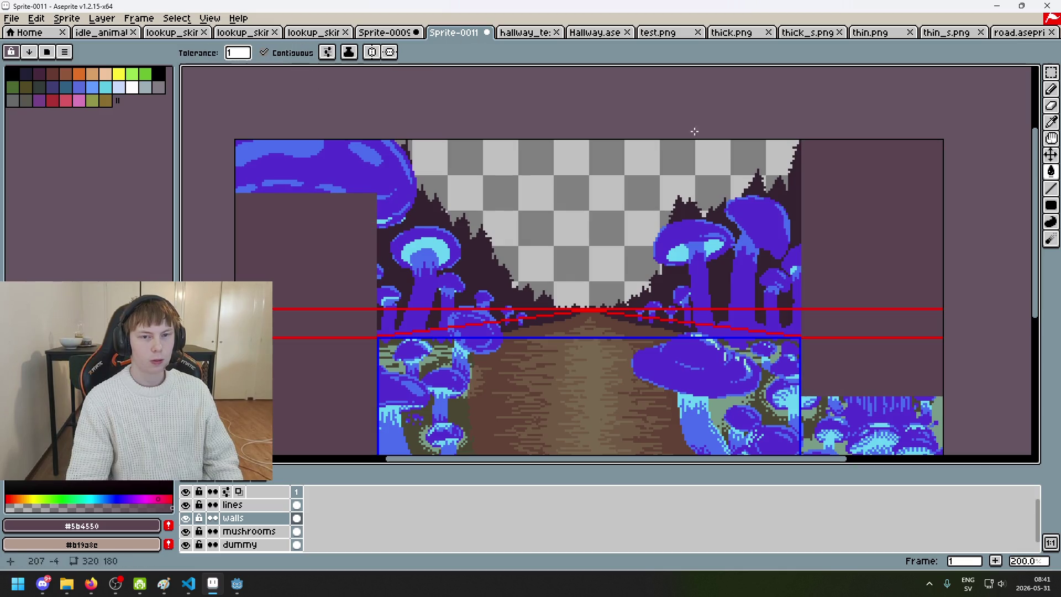
- Sample the beige wall-top colour #8a8975 from the dungeon screenshot and return to the mockup
{"action": "left_click", "coordinate": [385, 32]}
{"action": "key", "text": "i"}
{"action": "left_click", "coordinate": [299, 224]}
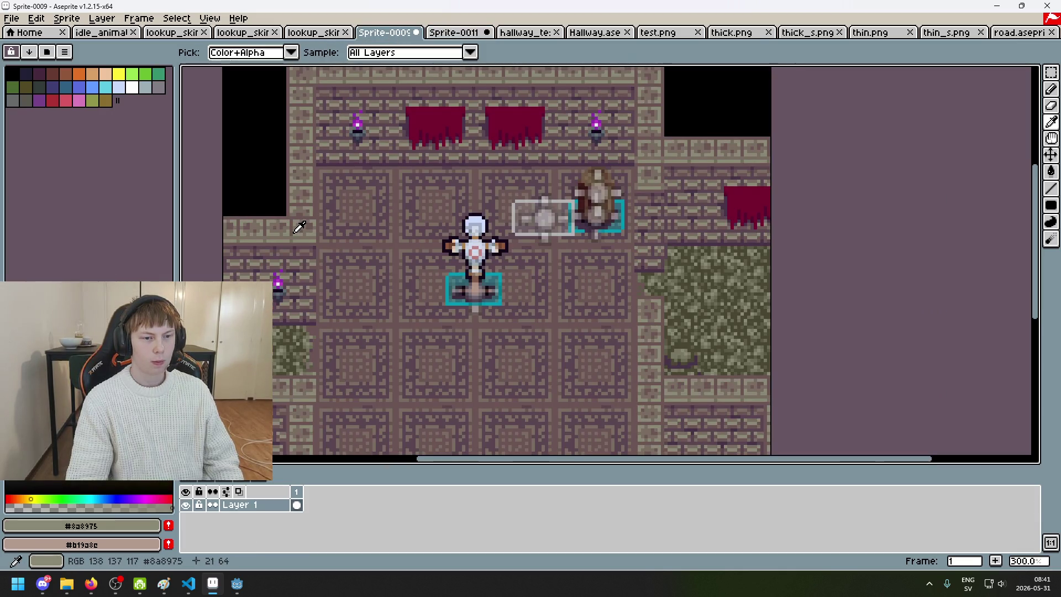
{"action": "key", "text": "g"}
{"action": "left_click", "coordinate": [453, 32]}
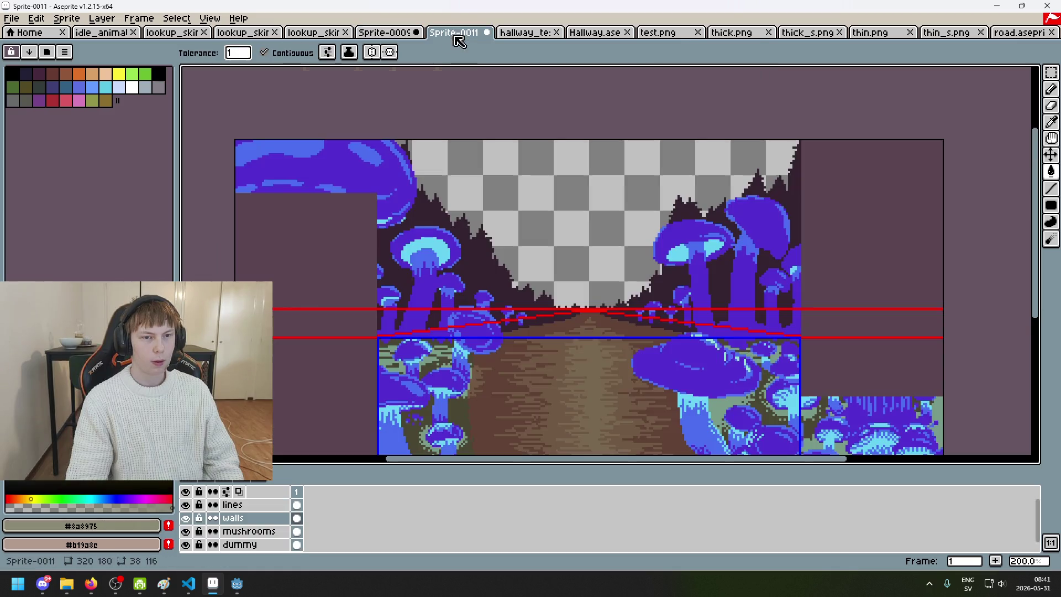
{"action": "scroll", "coordinate": [322, 208], "scroll_direction": "up", "scroll_amount": 2}
{"action": "left_click", "coordinate": [1050, 205]}
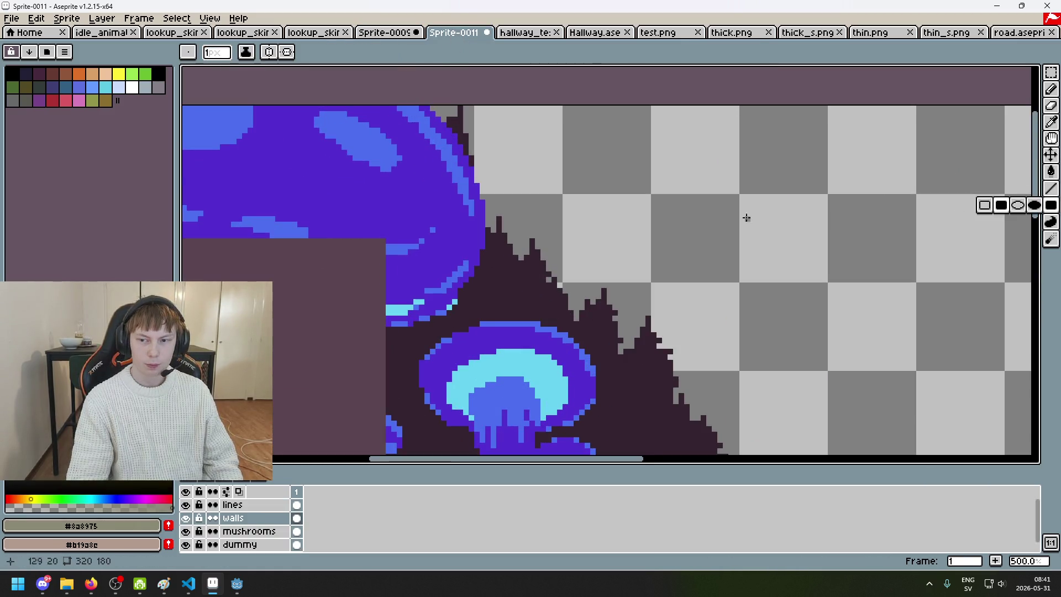
- Bring the mockup's hallway centre into view and undo an accidental erase stroke
{"action": "scroll", "coordinate": [197, 169], "scroll_direction": "left", "scroll_amount": 5}
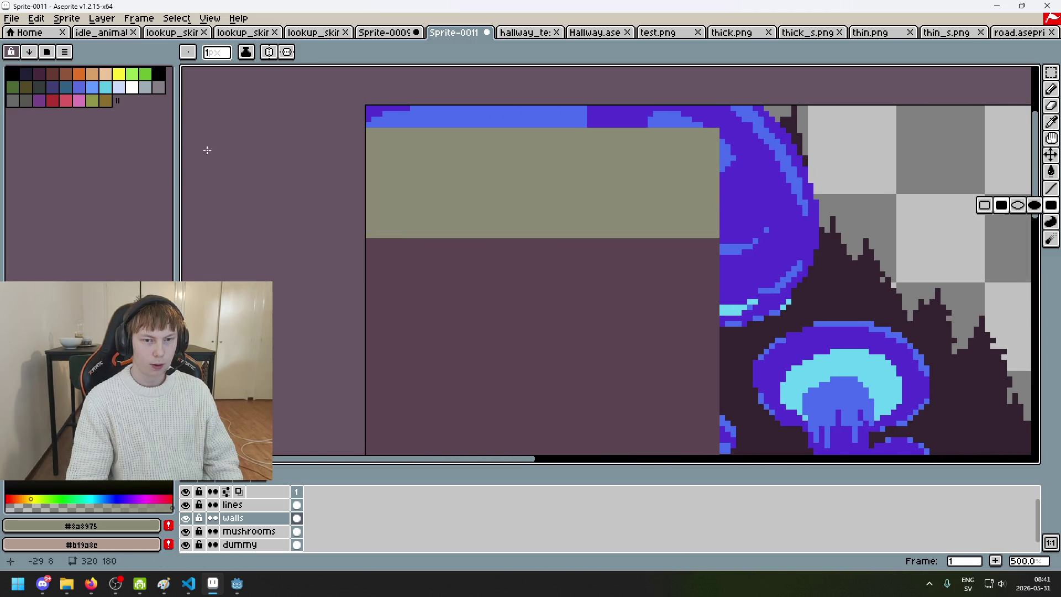
{"action": "scroll", "coordinate": [745, 229], "scroll_direction": "down", "scroll_amount": 4}
{"action": "scroll", "coordinate": [746, 228], "scroll_direction": "right", "scroll_amount": 3}
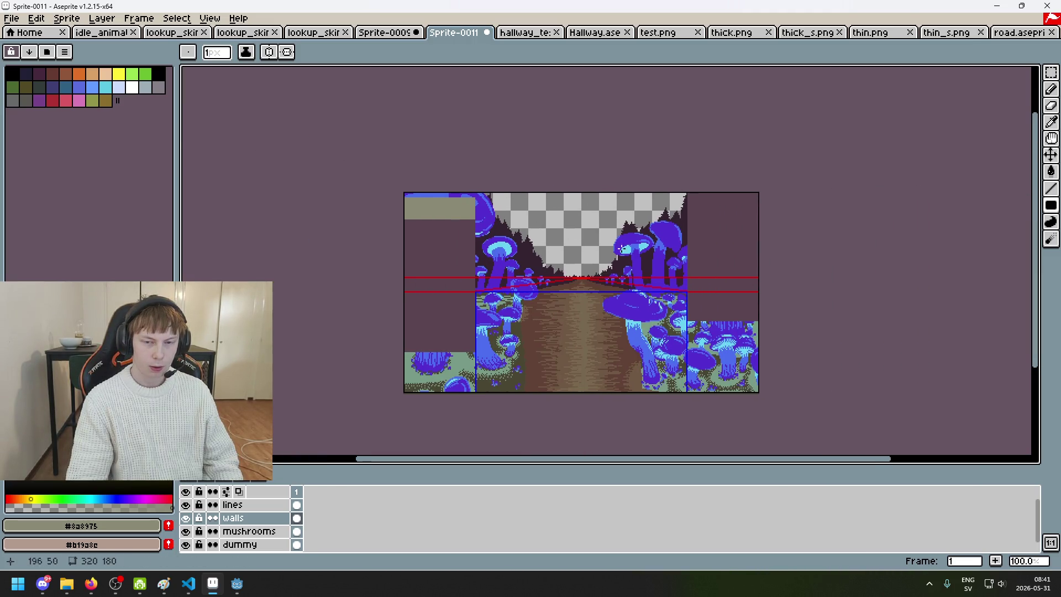
{"action": "scroll", "coordinate": [718, 229], "scroll_direction": "up", "scroll_amount": 2}
{"action": "scroll", "coordinate": [736, 204], "scroll_direction": "down", "scroll_amount": 2}
{"action": "scroll", "coordinate": [717, 215], "scroll_direction": "up", "scroll_amount": 1}
{"action": "left_click_drag", "start_coordinate": [717, 215], "coordinate": [706, 173]}
{"action": "scroll", "coordinate": [706, 173], "scroll_direction": "down", "scroll_amount": 1}
{"action": "scroll", "coordinate": [709, 232], "scroll_direction": "up", "scroll_amount": 1}
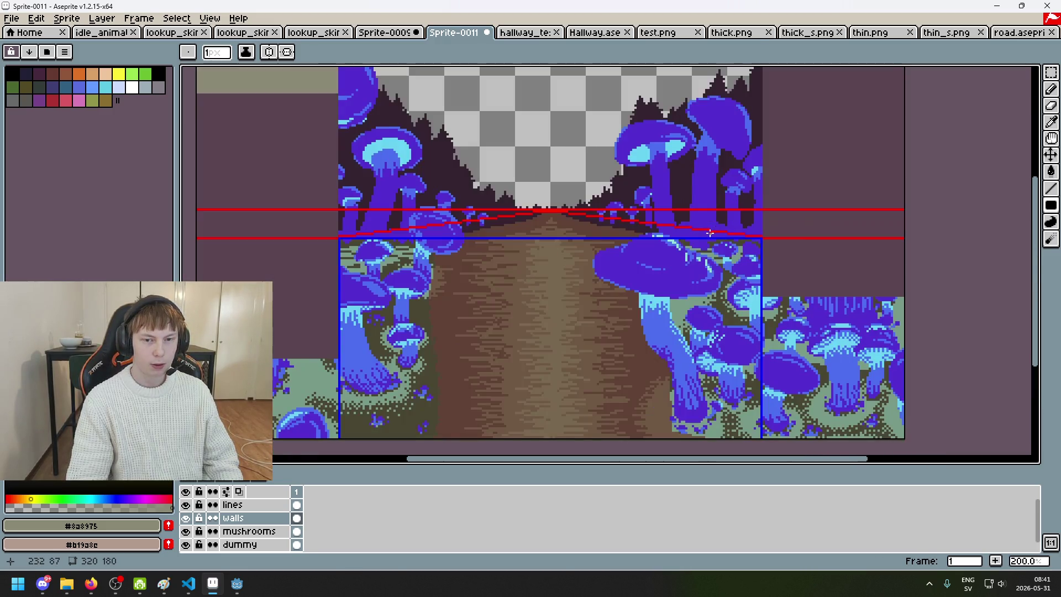
{"action": "scroll", "coordinate": [675, 236], "scroll_direction": "down", "scroll_amount": 1}
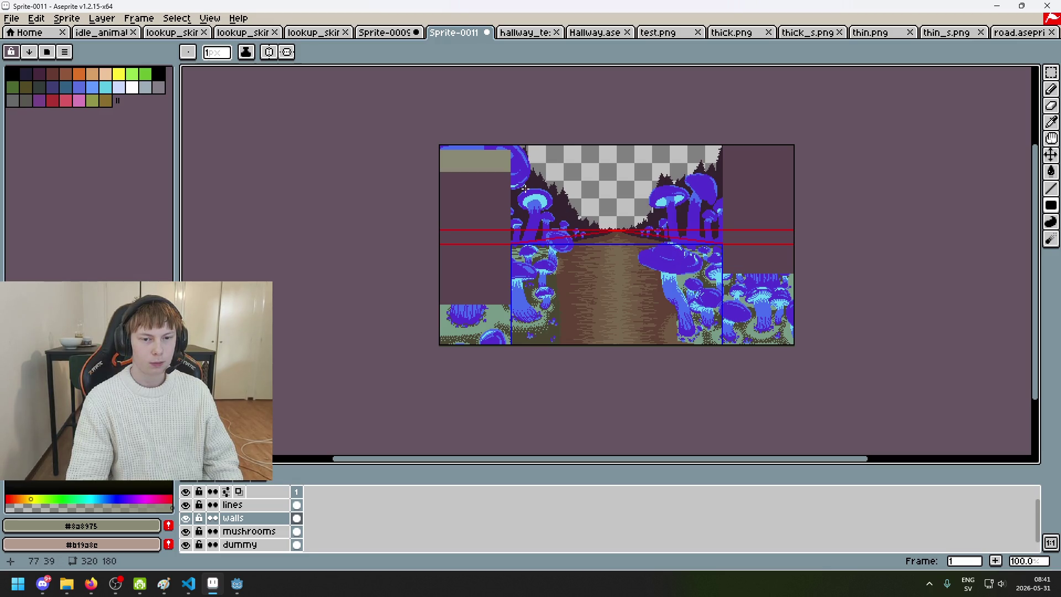
{"action": "scroll", "coordinate": [516, 166], "scroll_direction": "up", "scroll_amount": 2}
{"action": "key", "text": "e"}
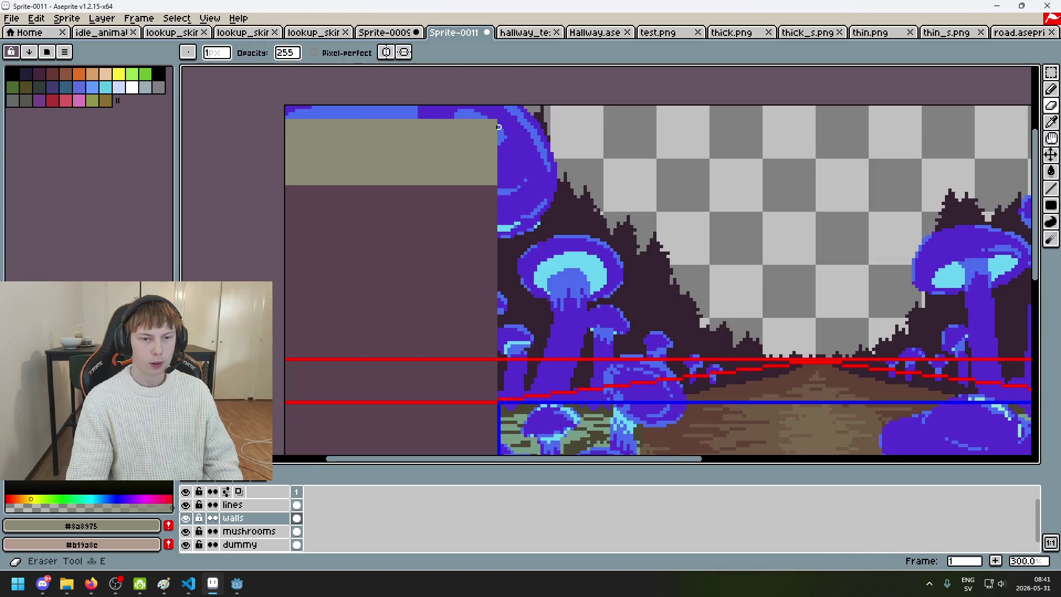
{"action": "key", "text": "ctrl+z"}
- Select the beige band at the top-left wall corner, widen it by one pixel, then deselect
{"action": "left_click", "coordinate": [1051, 73]}
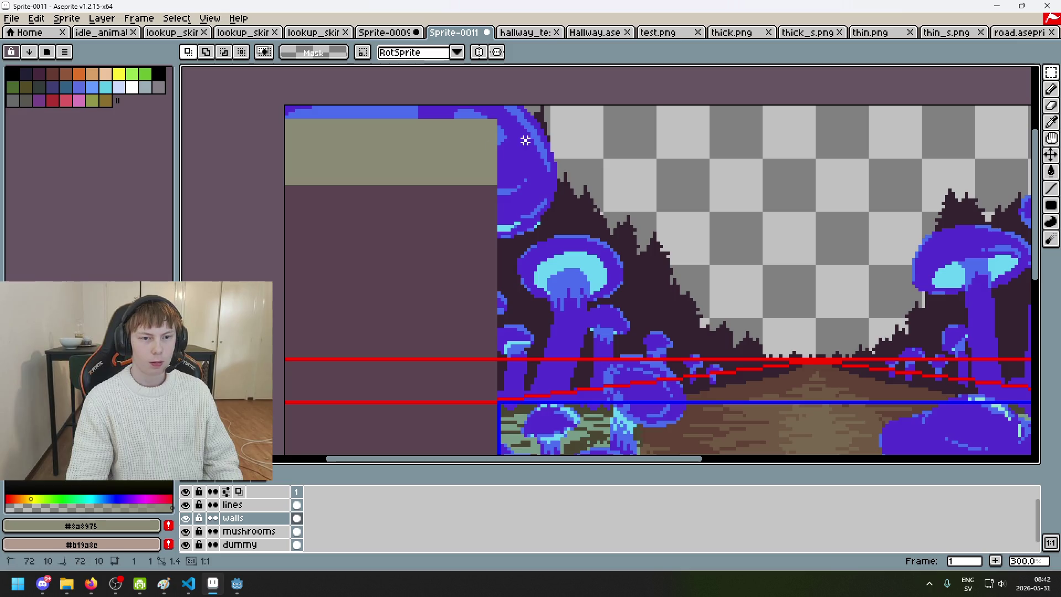
{"action": "left_click_drag", "start_coordinate": [525, 140], "coordinate": [282, 102]}
{"action": "scroll", "coordinate": [732, 183], "scroll_direction": "down", "scroll_amount": 2}
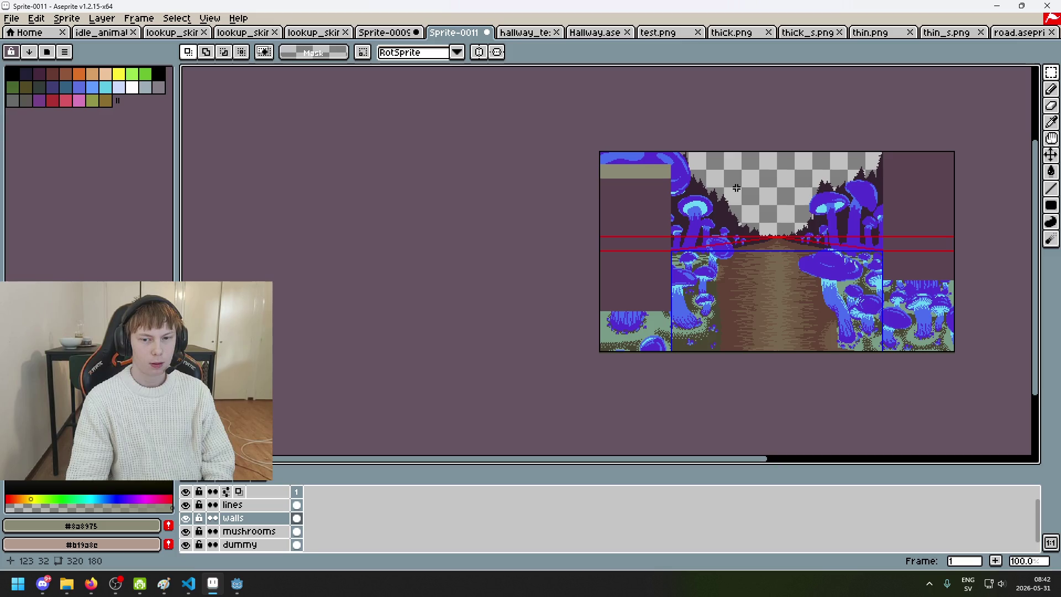
{"action": "left_click_drag", "start_coordinate": [735, 189], "coordinate": [575, 173]}
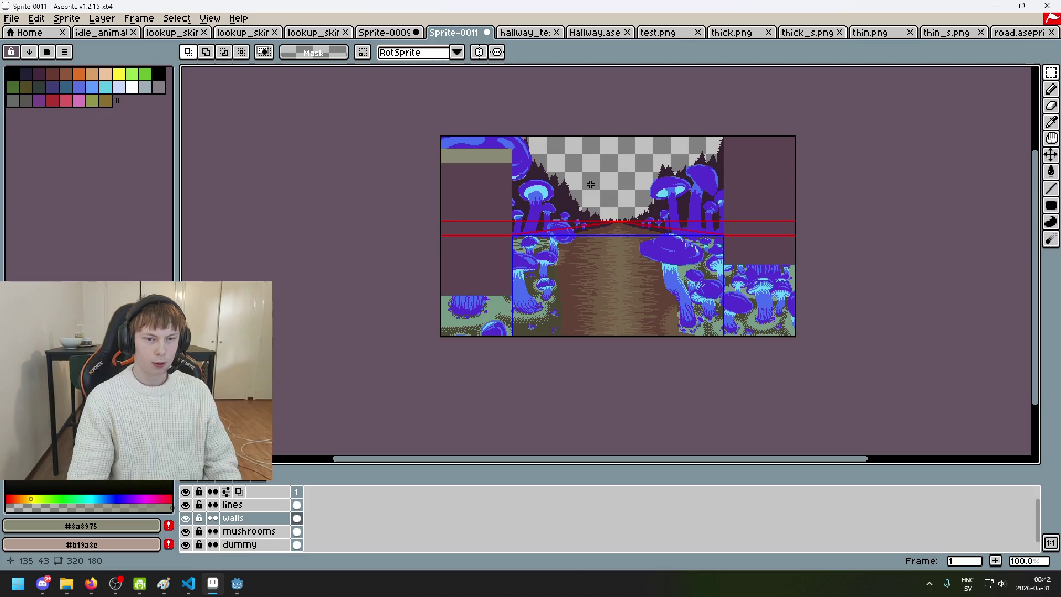
{"action": "left_click_drag", "start_coordinate": [441, 137], "coordinate": [513, 148]}
{"action": "scroll", "coordinate": [580, 158], "scroll_direction": "up", "scroll_amount": 3}
{"action": "scroll", "coordinate": [237, 80], "scroll_direction": "left", "scroll_amount": 5}
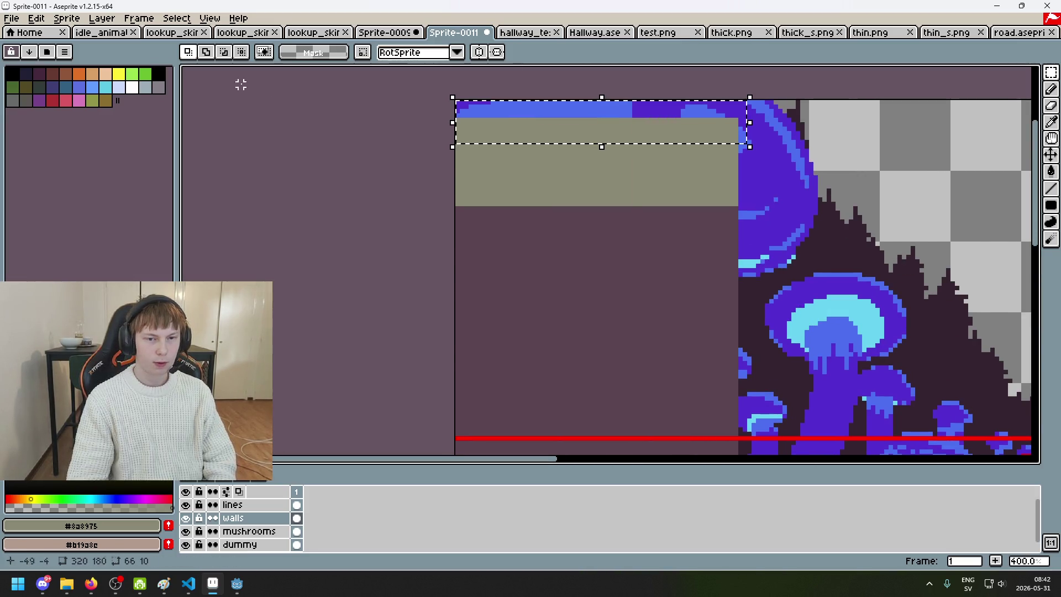
{"action": "mouse_move", "coordinate": [749, 122]}
{"action": "left_mouse_down"}
{"action": "mouse_move", "coordinate": [753, 133]}
{"action": "mouse_move", "coordinate": [730, 135]}
{"action": "mouse_move", "coordinate": [754, 128]}
{"action": "left_mouse_up"}
{"action": "key", "text": "ctrl+d"}
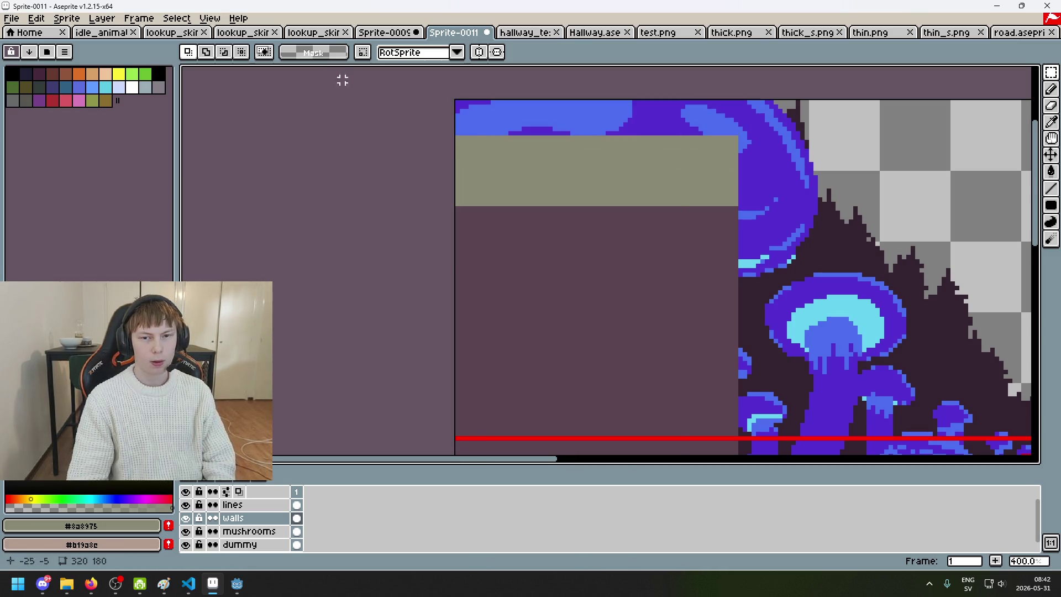
- Undo two edits to the top wall strip and bring up the hallway_test sprite
{"action": "scroll", "coordinate": [740, 136], "scroll_direction": "down", "scroll_amount": 3}
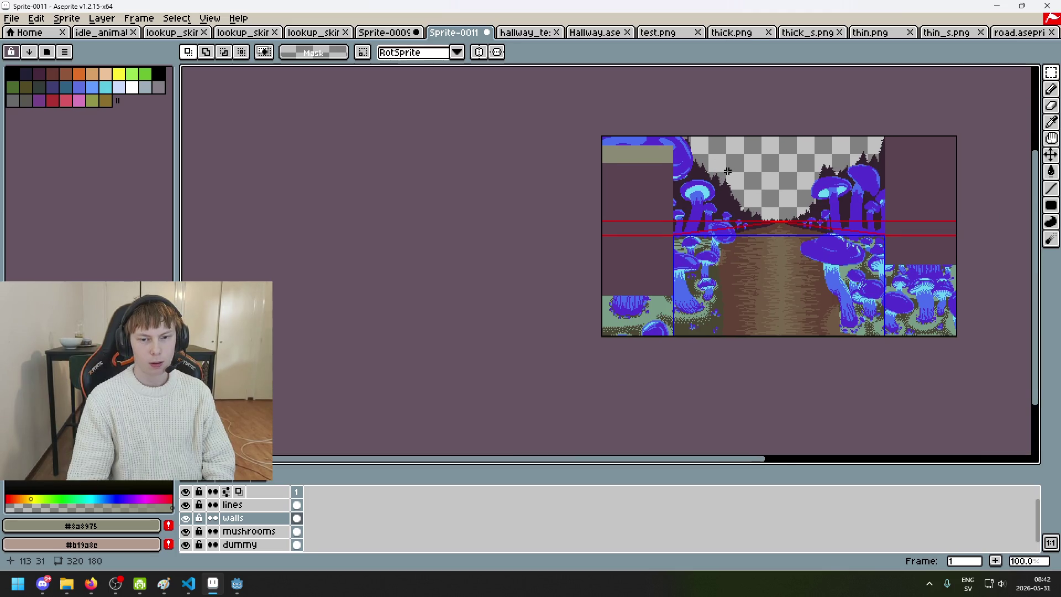
{"action": "key", "text": "ctrl+z"}
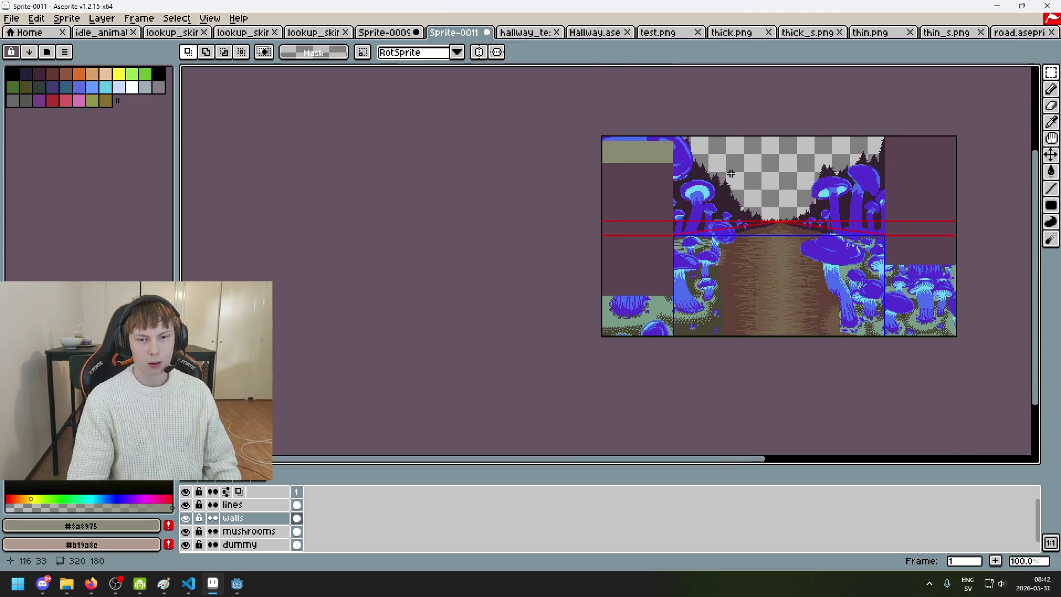
{"action": "scroll", "coordinate": [671, 135], "scroll_direction": "up", "scroll_amount": 2}
{"action": "key", "text": "ctrl+z"}
{"action": "scroll", "coordinate": [710, 164], "scroll_direction": "down", "scroll_amount": 2}
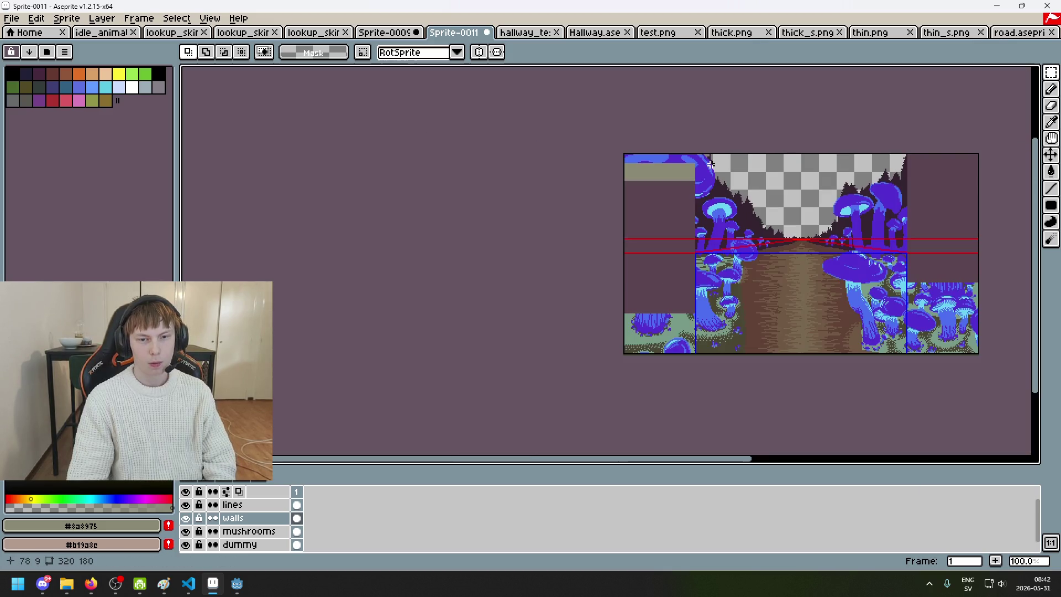
{"action": "scroll", "coordinate": [591, 181], "scroll_direction": "up", "scroll_amount": 1}
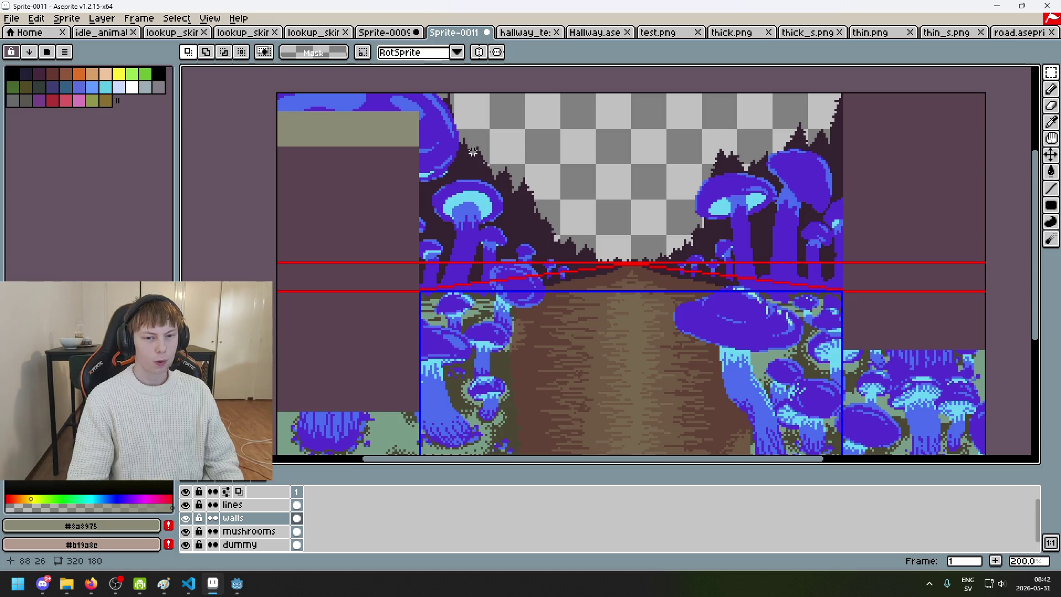
{"action": "scroll", "coordinate": [502, 177], "scroll_direction": "right", "scroll_amount": 2}
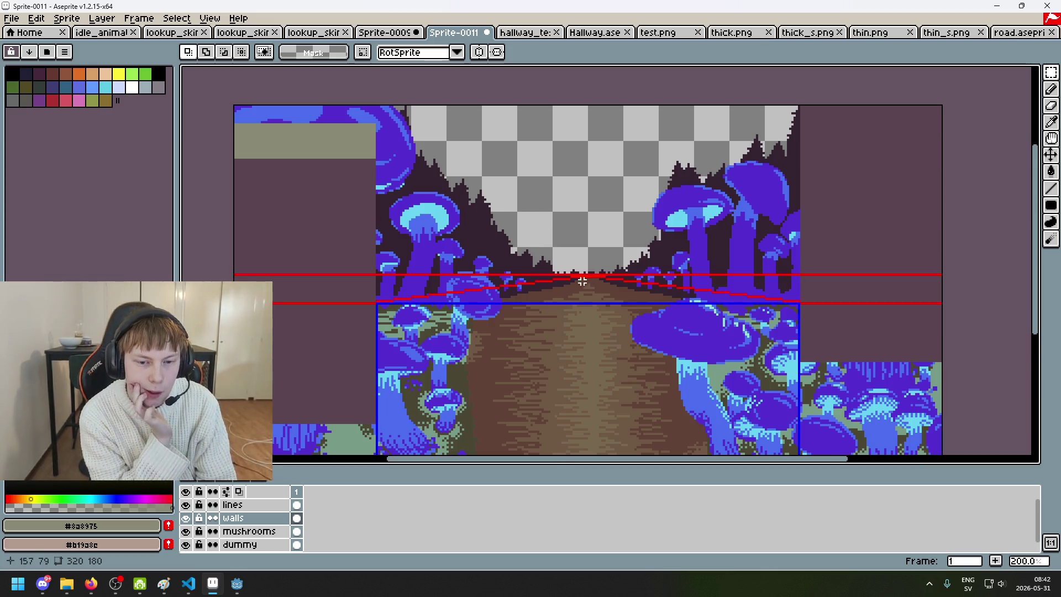
{"action": "left_click", "coordinate": [506, 33]}
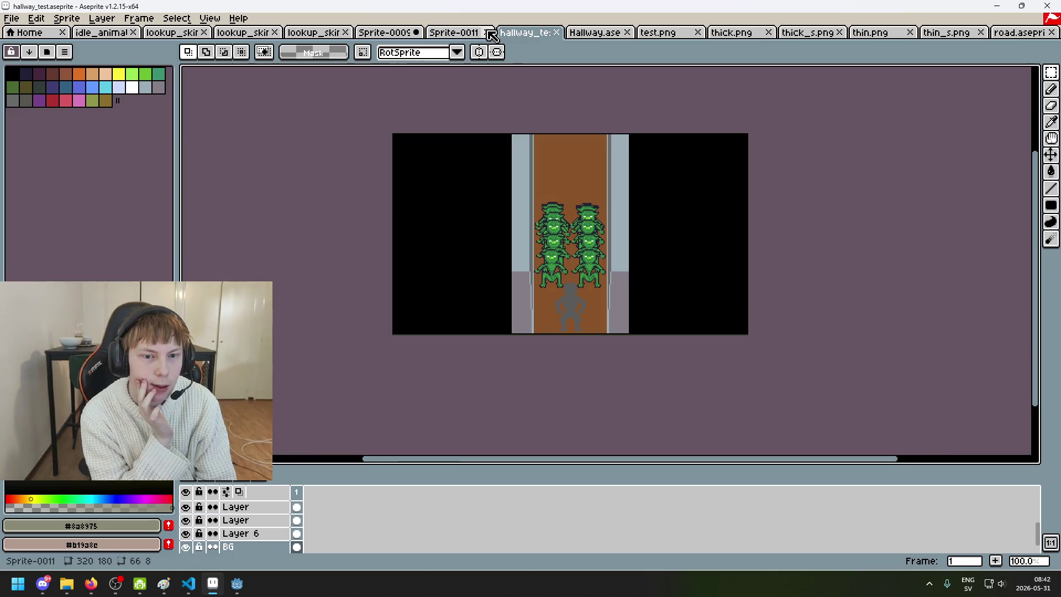
- Sample the mid-tone brick colour #796d63 from the dungeon screenshot with the eyedropper
{"action": "left_click", "coordinate": [409, 34]}
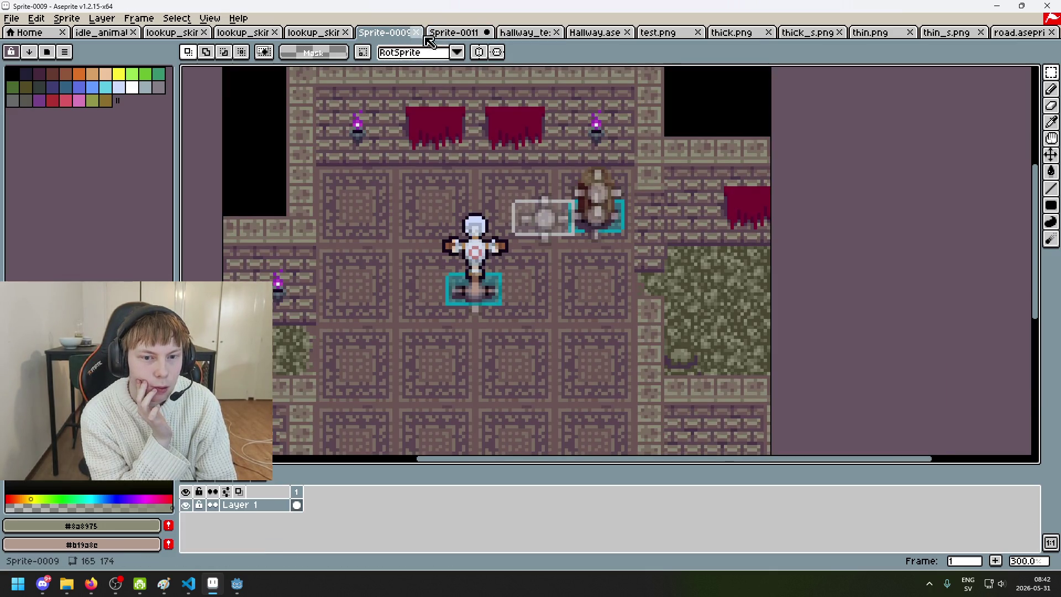
{"action": "scroll", "coordinate": [396, 137], "scroll_direction": "down", "scroll_amount": 1}
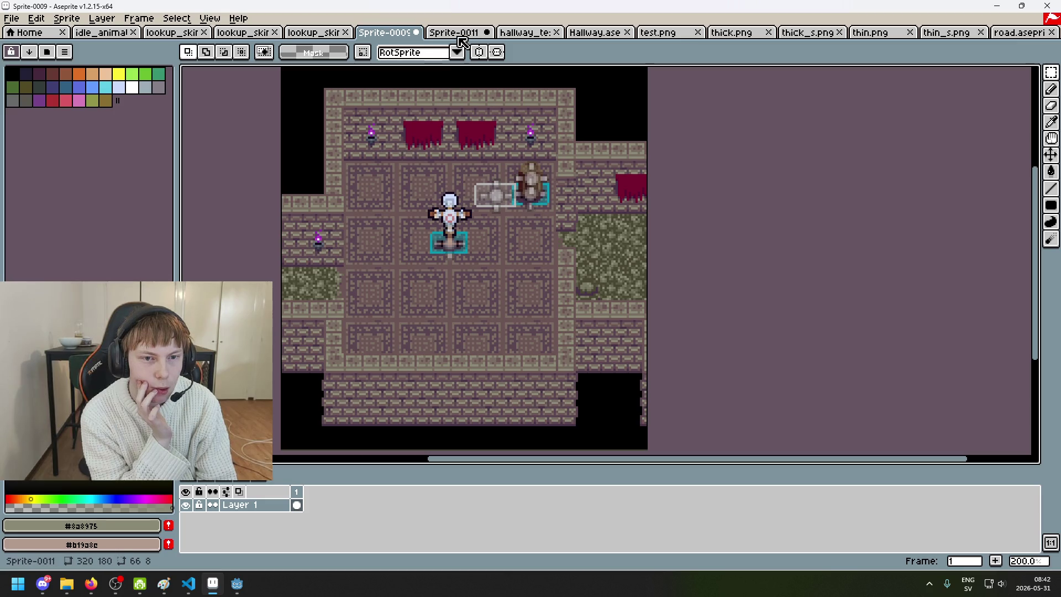
{"action": "left_click", "coordinate": [462, 34]}
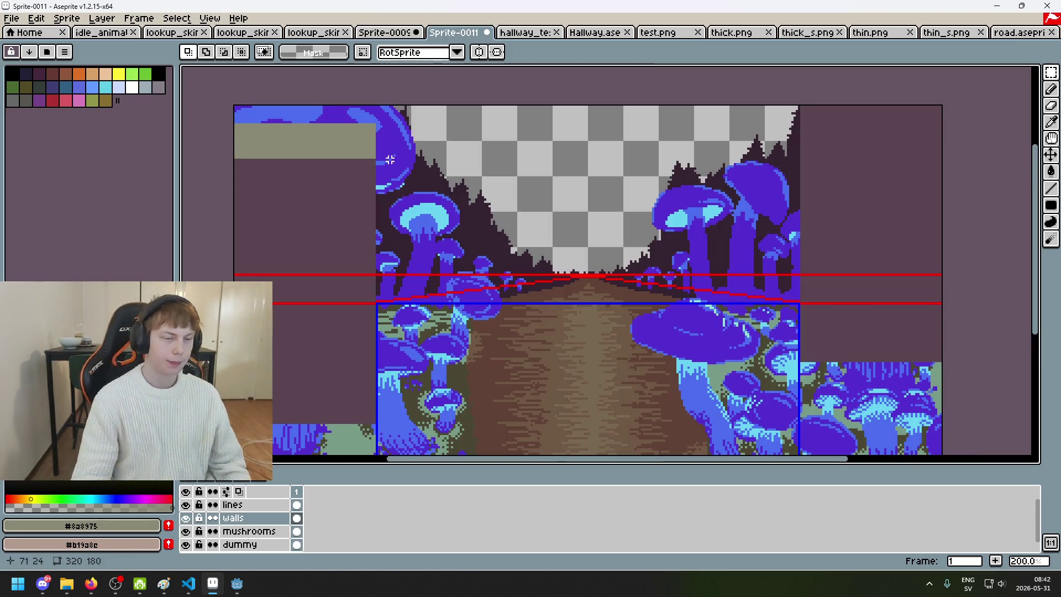
{"action": "left_click", "coordinate": [386, 33]}
{"action": "scroll", "coordinate": [381, 113], "scroll_direction": "up", "scroll_amount": 3}
{"action": "key", "text": "i"}
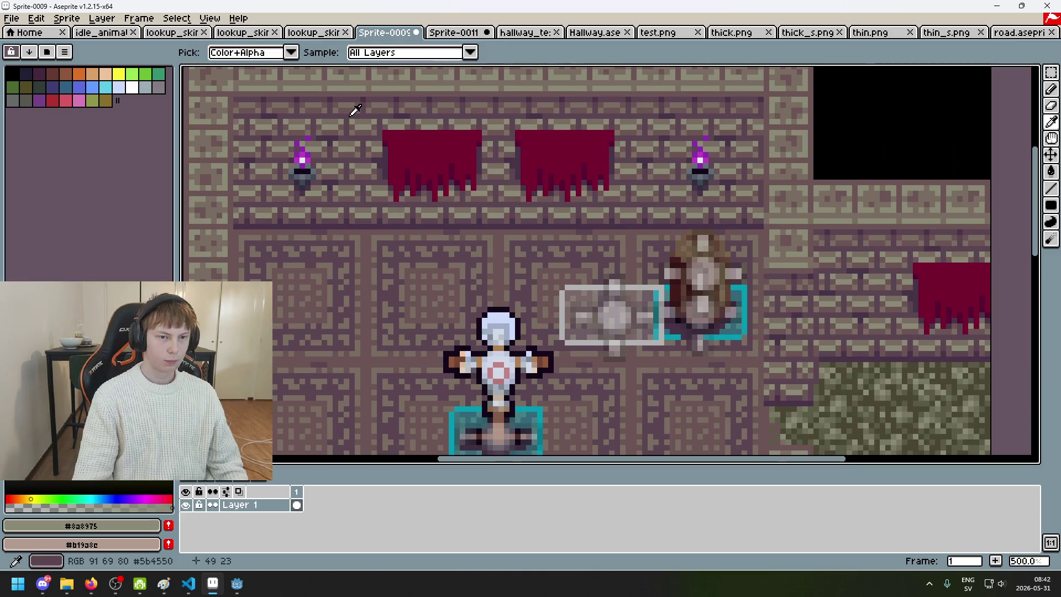
{"action": "left_click", "coordinate": [355, 110]}
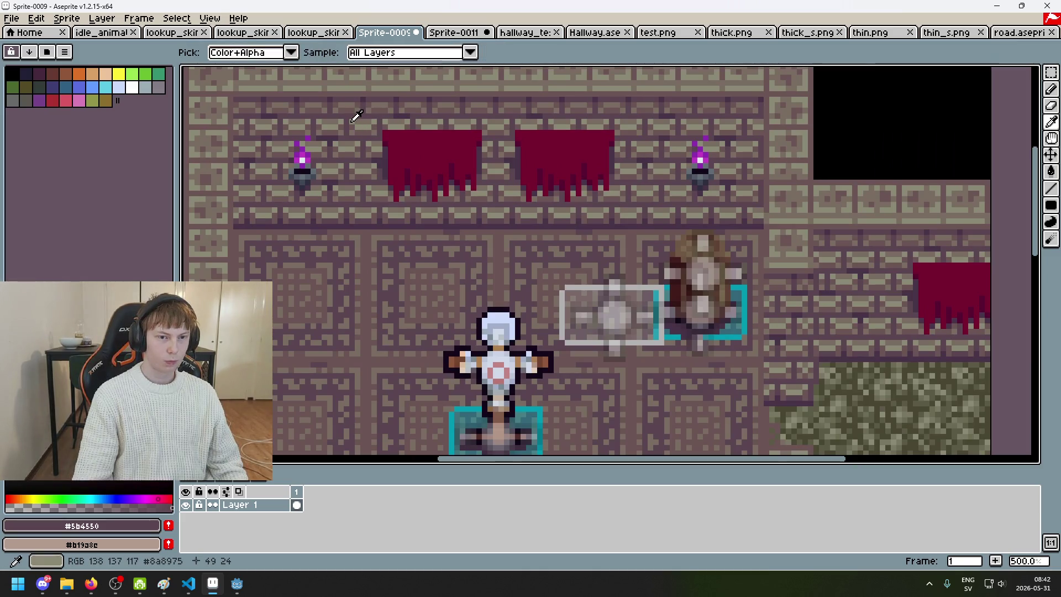
{"action": "left_click", "coordinate": [359, 97]}
- Return to the mushroom hallway mockup with the pencil and undo the stray grey line
{"action": "left_click", "coordinate": [313, 33]}
{"action": "key", "text": "m"}
{"action": "left_click", "coordinate": [386, 33]}
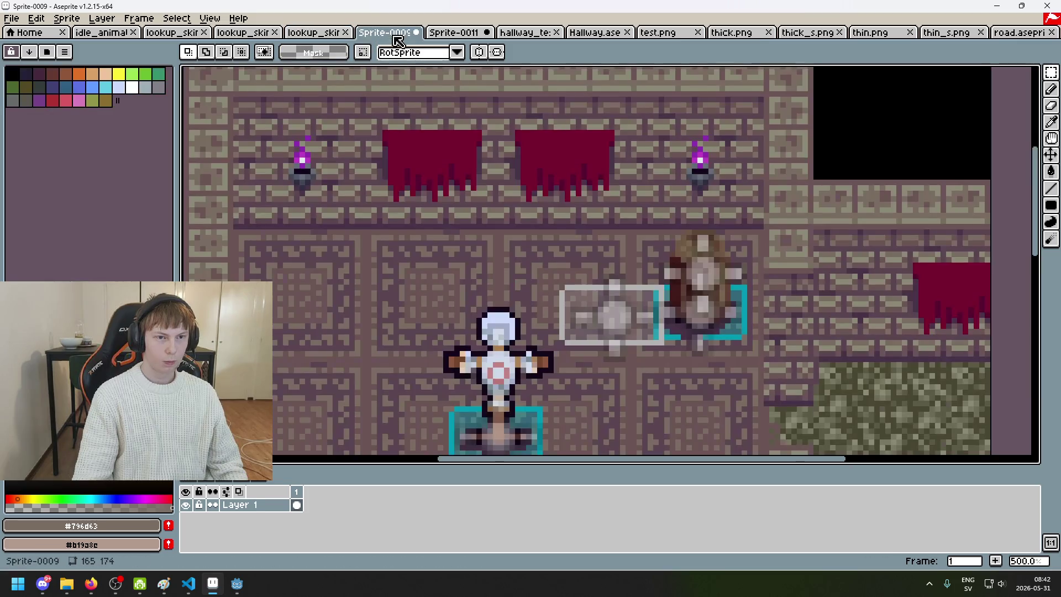
{"action": "left_click", "coordinate": [243, 33]}
{"action": "left_click", "coordinate": [453, 33]}
{"action": "key", "text": "b"}
{"action": "scroll", "coordinate": [490, 192], "scroll_direction": "up", "scroll_amount": 3}
{"action": "key", "text": "ctrl+z"}
{"action": "key", "text": "ctrl+z"}
{"action": "scroll", "coordinate": [368, 150], "scroll_direction": "down", "scroll_amount": 1}
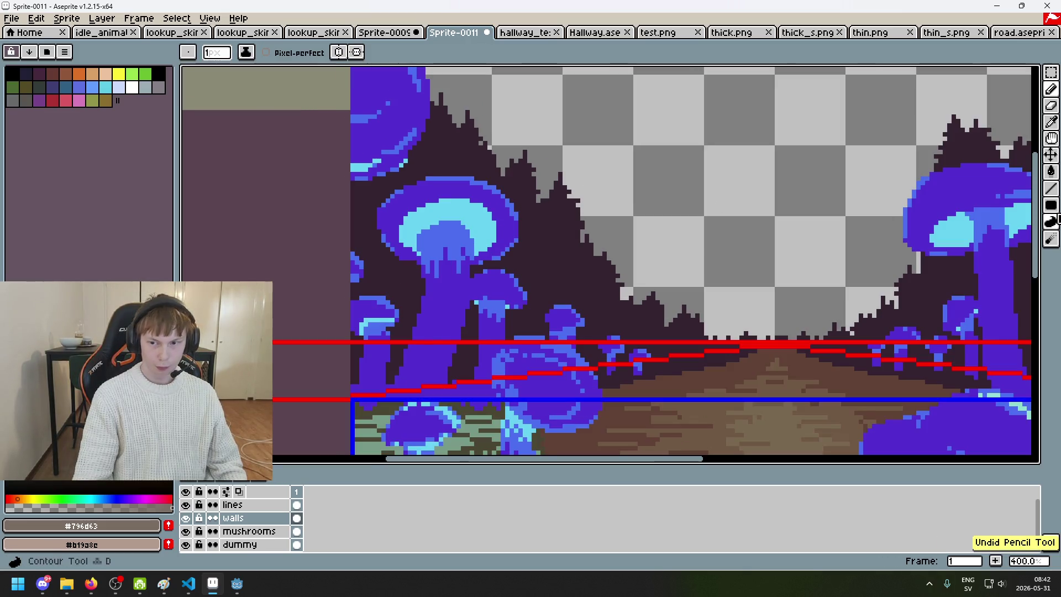
- Outline the central hallway floor with a blue rectangle using the Rectangle tool
{"action": "left_click", "coordinate": [1051, 205]}
{"action": "left_click_drag", "start_coordinate": [716, 281], "coordinate": [624, 260]}
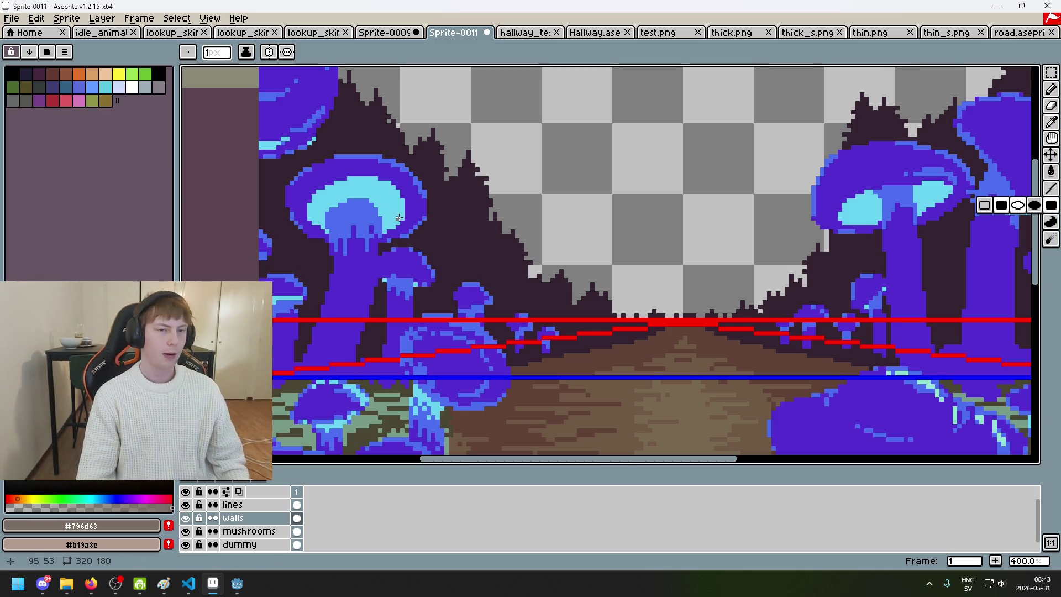
{"action": "scroll", "coordinate": [290, 209], "scroll_direction": "down", "scroll_amount": 2}
{"action": "scroll", "coordinate": [292, 284], "scroll_direction": "up", "scroll_amount": 2}
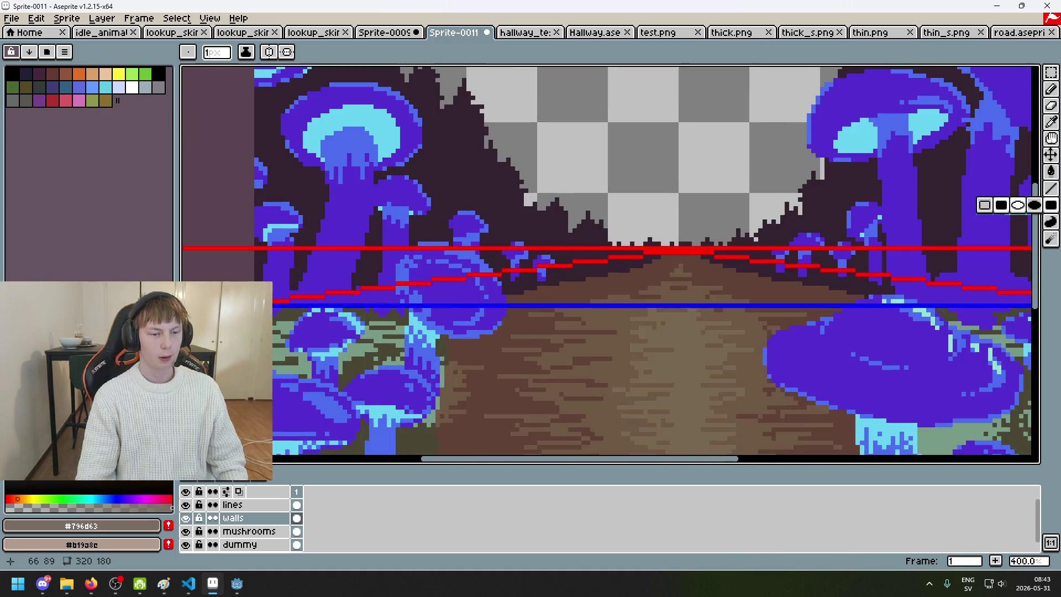
{"action": "scroll", "coordinate": [268, 303], "scroll_direction": "up", "scroll_amount": 1}
{"action": "mouse_move", "coordinate": [743, 118]}
{"action": "left_mouse_down"}
{"action": "mouse_move", "coordinate": [1035, 67]}
{"action": "mouse_move", "coordinate": [845, 97]}
{"action": "mouse_move", "coordinate": [831, 85]}
{"action": "left_mouse_up"}
{"action": "scroll", "coordinate": [830, 85], "scroll_direction": "down", "scroll_amount": 4}
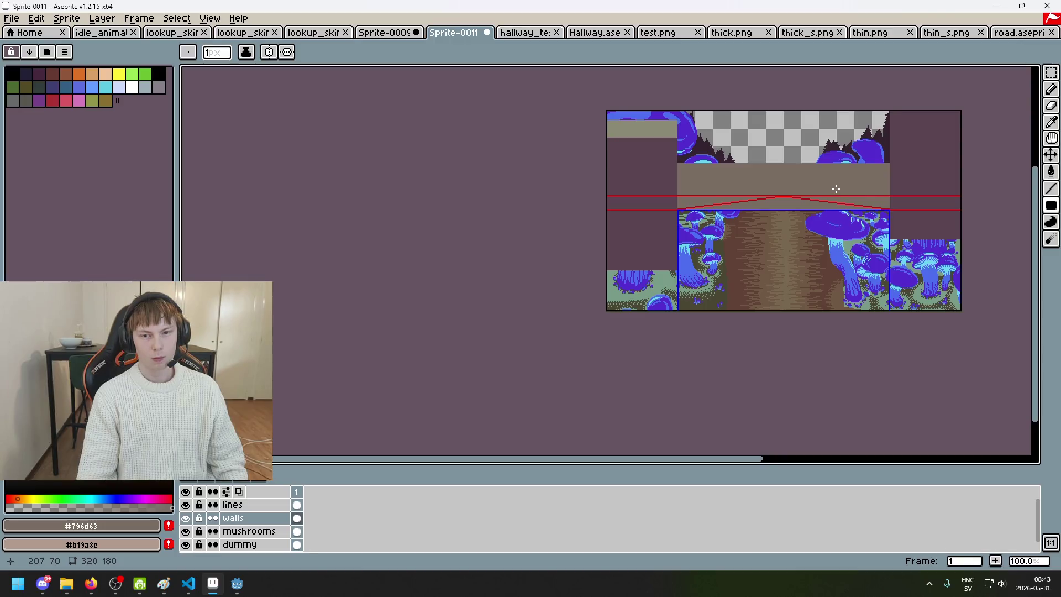
{"action": "scroll", "coordinate": [699, 149], "scroll_direction": "up", "scroll_amount": 1}
{"action": "mouse_move", "coordinate": [622, 147]}
{"action": "left_mouse_down"}
{"action": "mouse_move", "coordinate": [544, 146]}
{"action": "mouse_move", "coordinate": [509, 125]}
{"action": "left_mouse_up"}
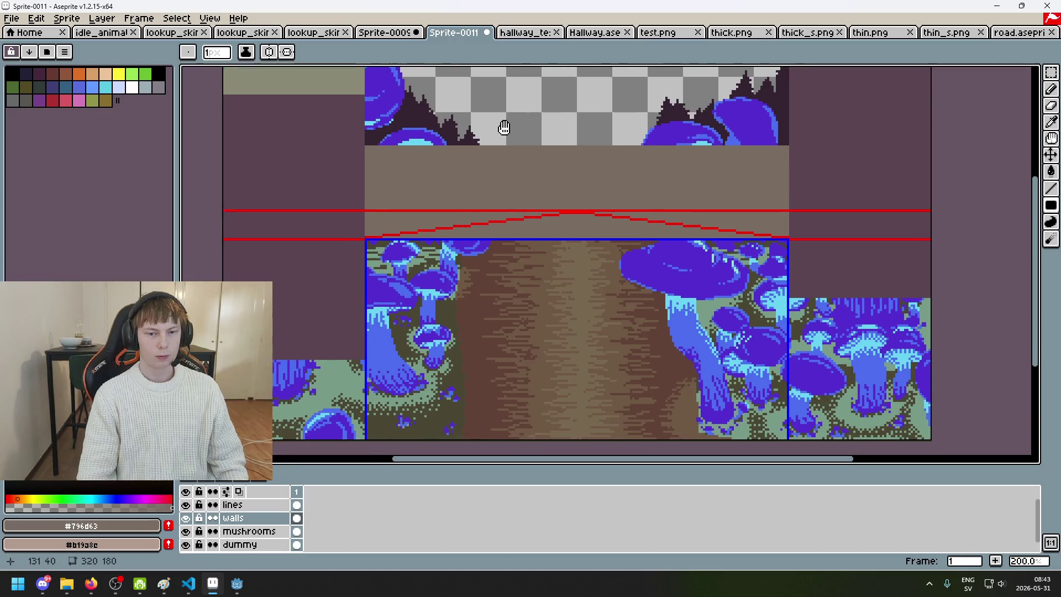
{"action": "scroll", "coordinate": [468, 143], "scroll_direction": "down", "scroll_amount": 1}
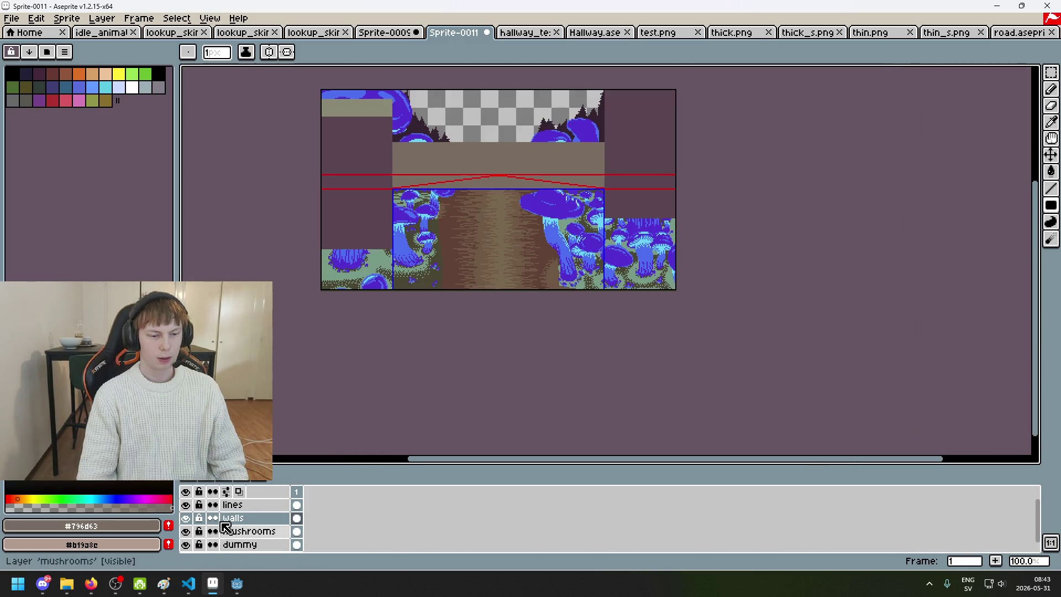
{"action": "scroll", "coordinate": [199, 531], "scroll_direction": "down", "scroll_amount": 1}
- Lift the dummy layer above the walls to preview it, then return it to the bottom
{"action": "left_click_drag", "start_coordinate": [235, 532], "coordinate": [244, 505]}
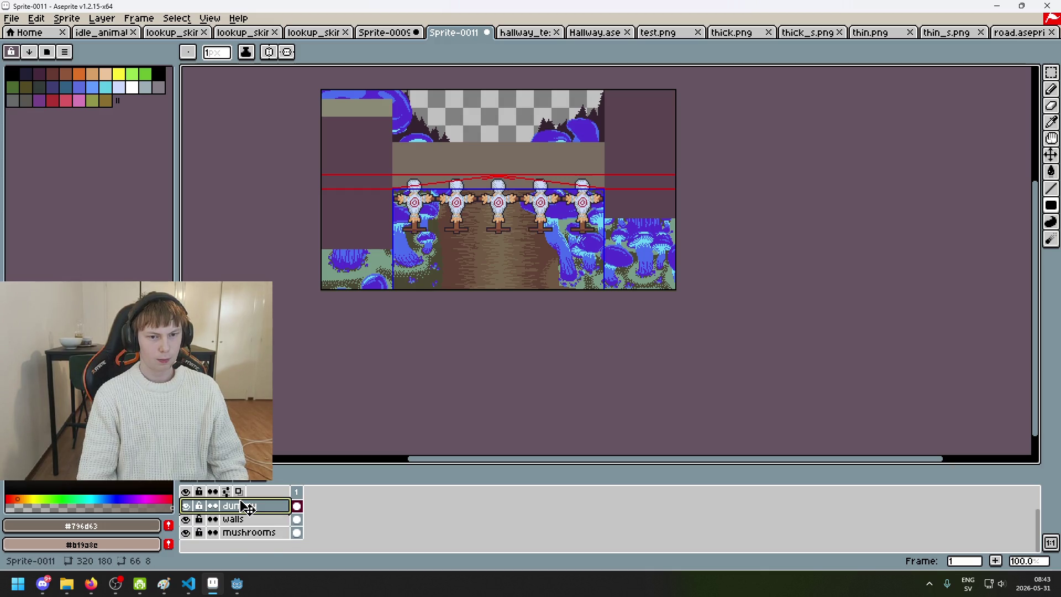
{"action": "scroll", "coordinate": [474, 267], "scroll_direction": "up", "scroll_amount": 2}
{"action": "left_click_drag", "start_coordinate": [474, 268], "coordinate": [417, 344]}
{"action": "scroll", "coordinate": [417, 344], "scroll_direction": "down", "scroll_amount": 1}
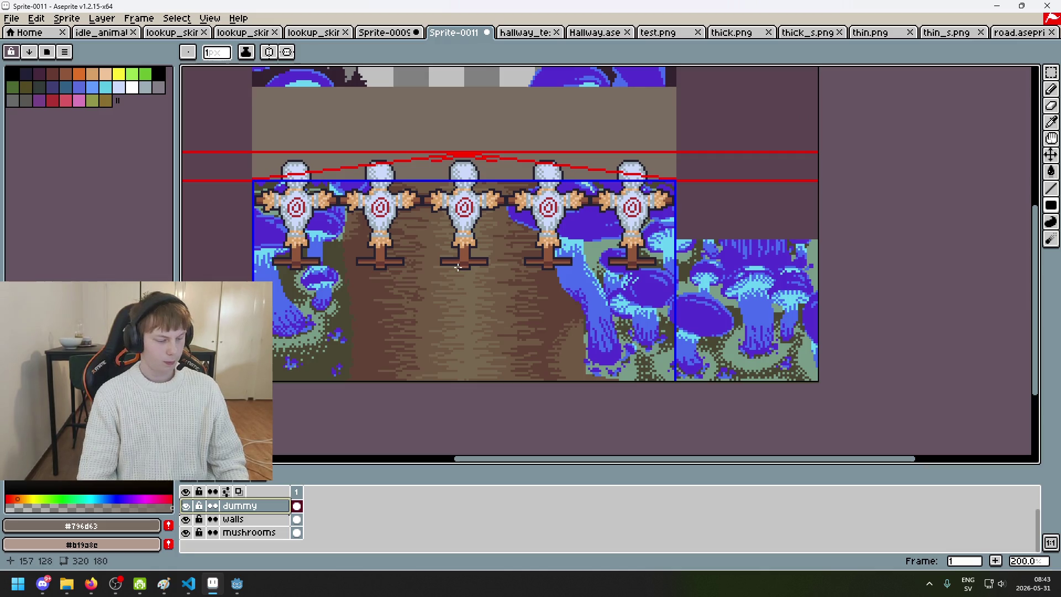
{"action": "scroll", "coordinate": [473, 273], "scroll_direction": "down", "scroll_amount": 1}
{"action": "left_click_drag", "start_coordinate": [244, 506], "coordinate": [243, 535]}
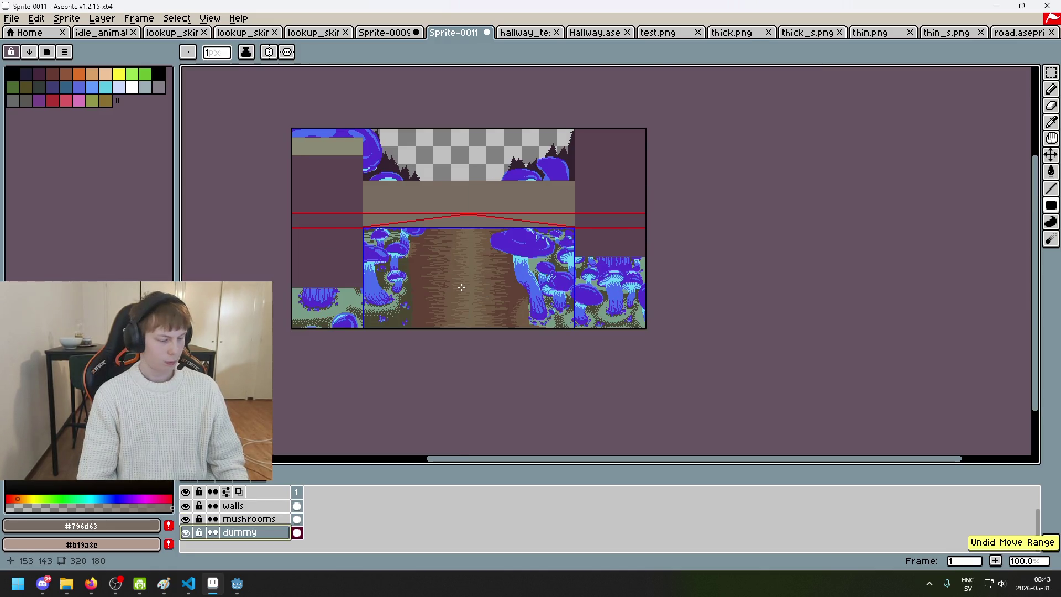
{"action": "mouse_move", "coordinate": [237, 590]}
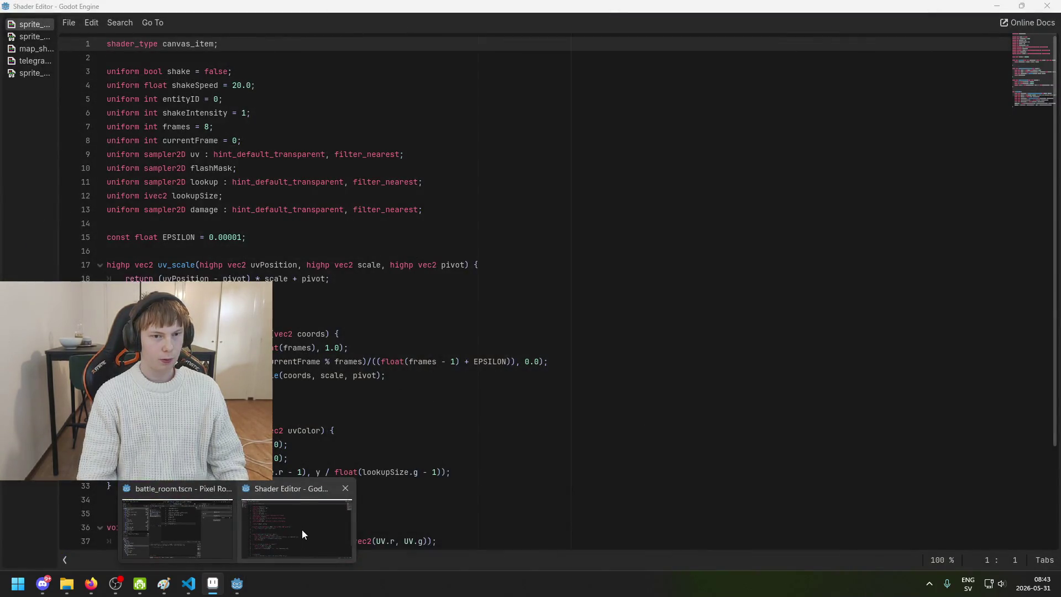
- Open the battle_tutorial4_0 scene, hide the BG node, and save the scene
{"action": "left_click", "coordinate": [214, 520]}
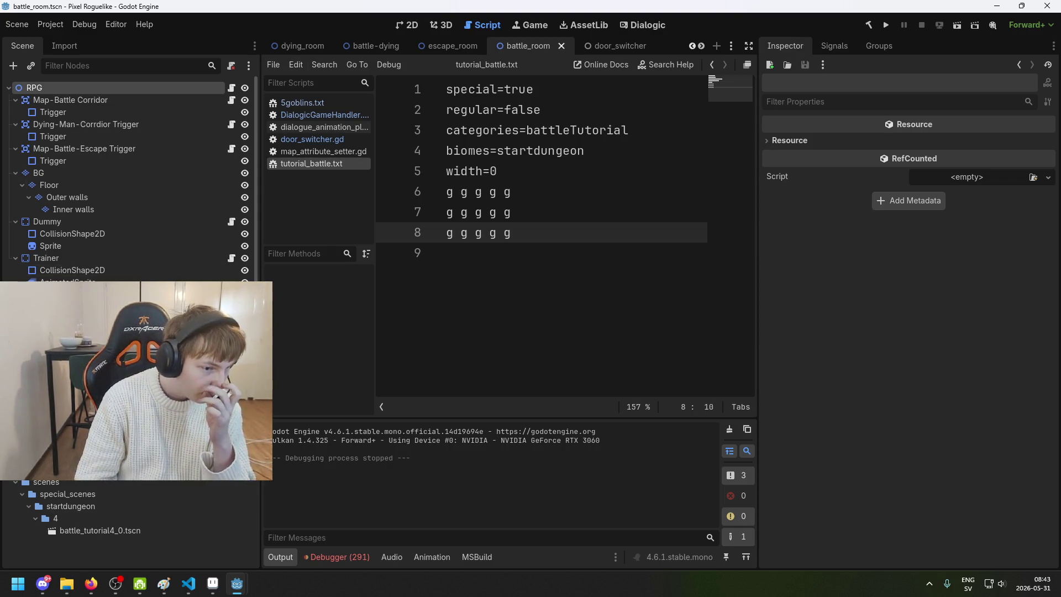
{"action": "double_click", "coordinate": [143, 529]}
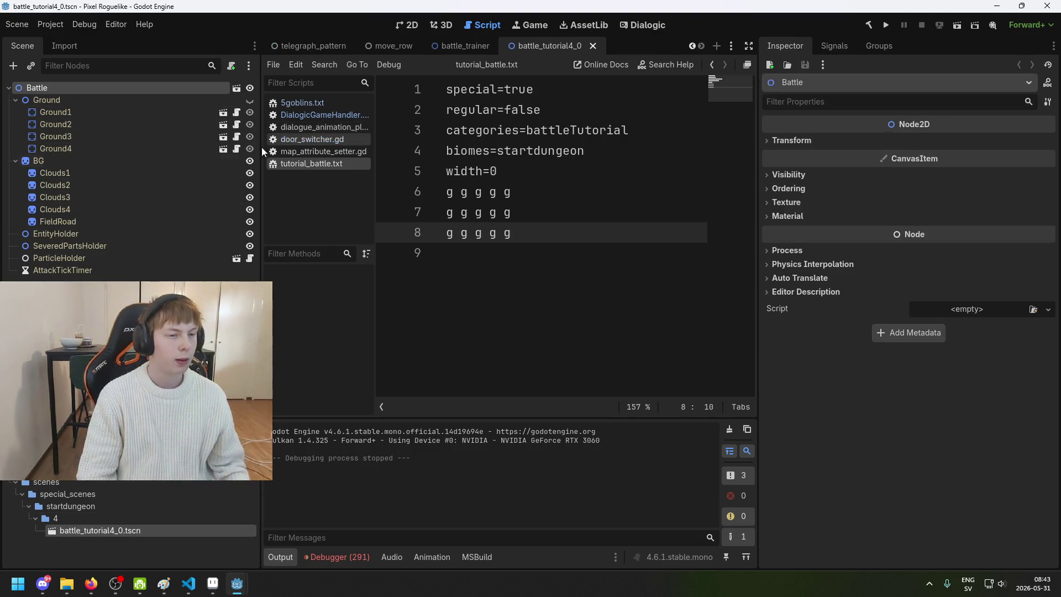
{"action": "left_click", "coordinate": [166, 173]}
{"action": "left_click", "coordinate": [162, 164]}
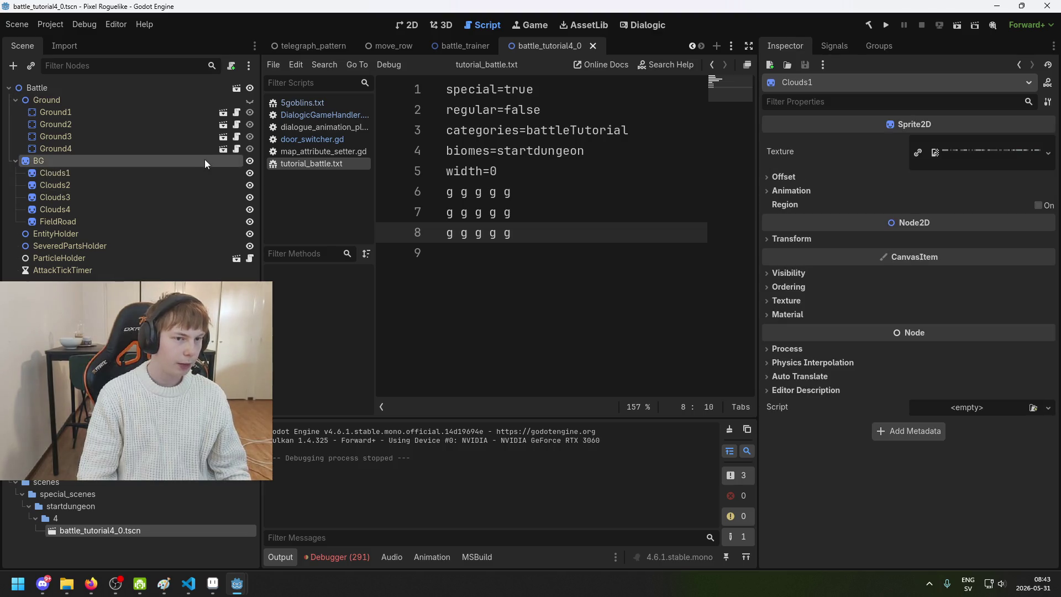
{"action": "left_click", "coordinate": [248, 160]}
{"action": "key", "text": "ctrl+s"}
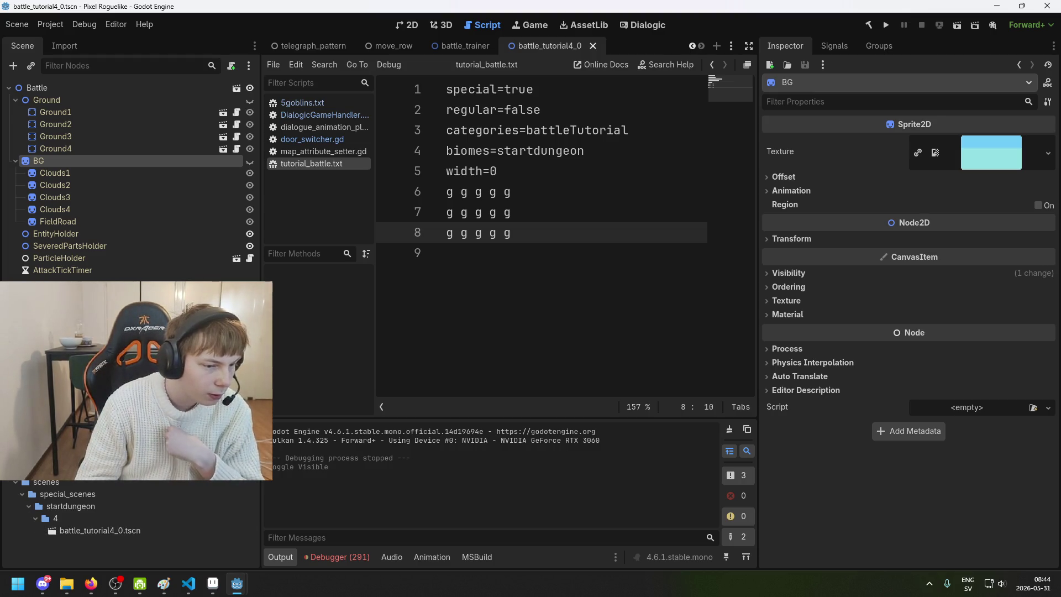
- Delete the g rows from tutorial_battle.txt, keeping the battle_trainer line, and save
{"action": "left_click_drag", "start_coordinate": [520, 233], "coordinate": [402, 193]}
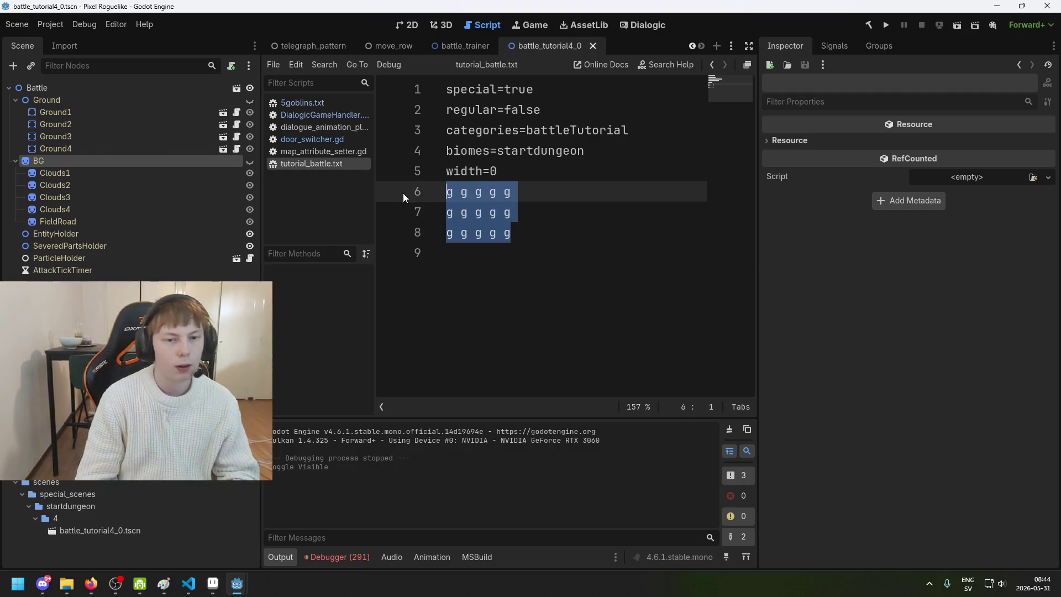
{"action": "key", "text": "BackSpace"}
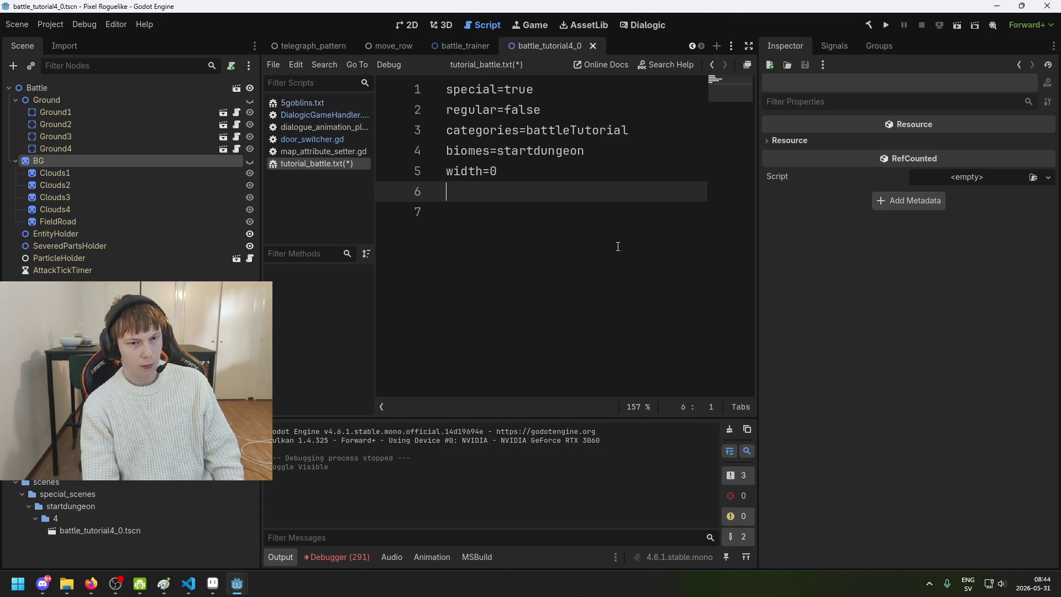
{"action": "key", "text": "ctrl+z"}
{"action": "key", "text": "ctrl+z"}
{"action": "key", "text": "ctrl+z"}
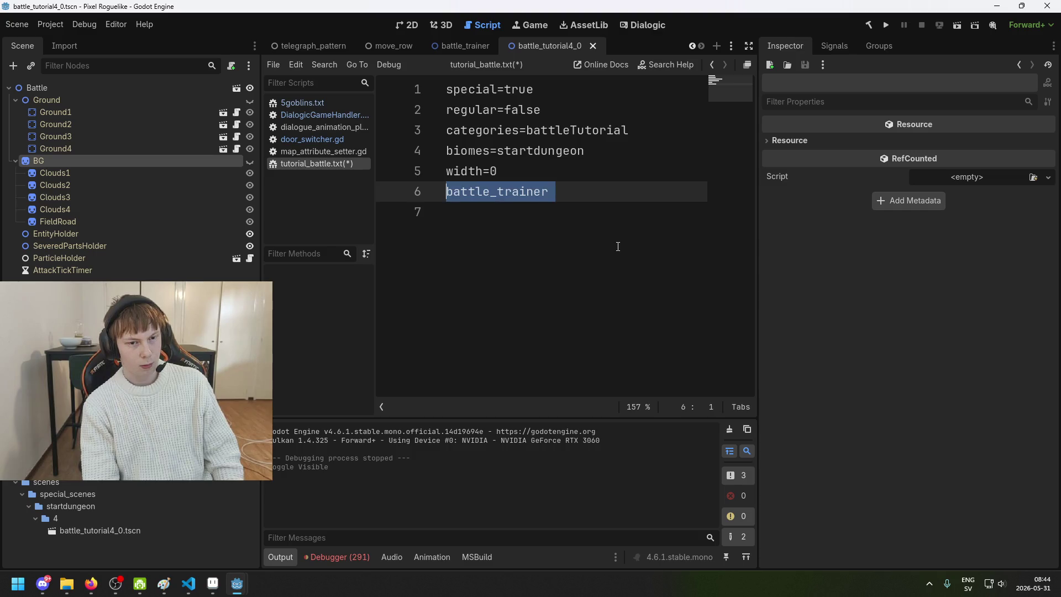
{"action": "key", "text": "Down"}
{"action": "key", "text": "Left"}
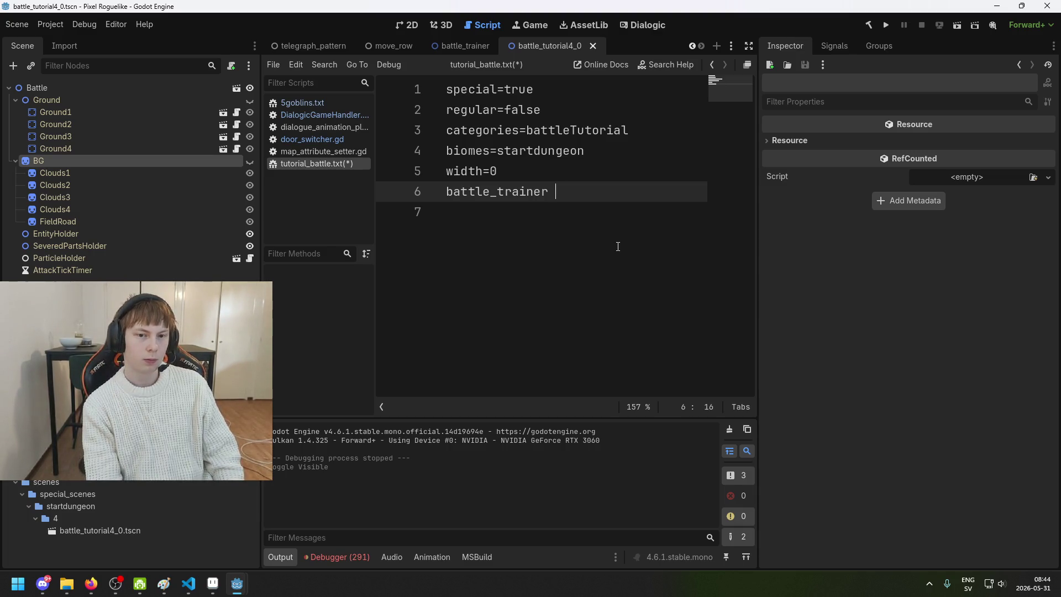
{"action": "key", "text": "ctrl+s"}
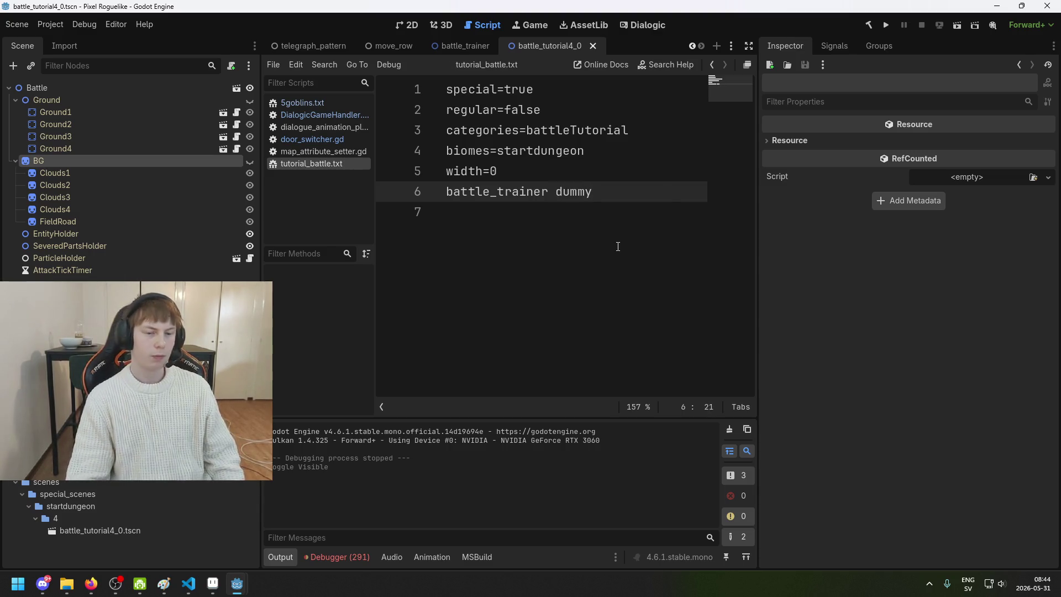
- Put dummy on its own line below battle_trainer, save, and run the game
{"action": "left_click_drag", "start_coordinate": [604, 197], "coordinate": [561, 194]}
{"action": "key", "text": "BackSpace"}
{"action": "key", "text": "Down"}
{"action": "key", "text": "Return"}
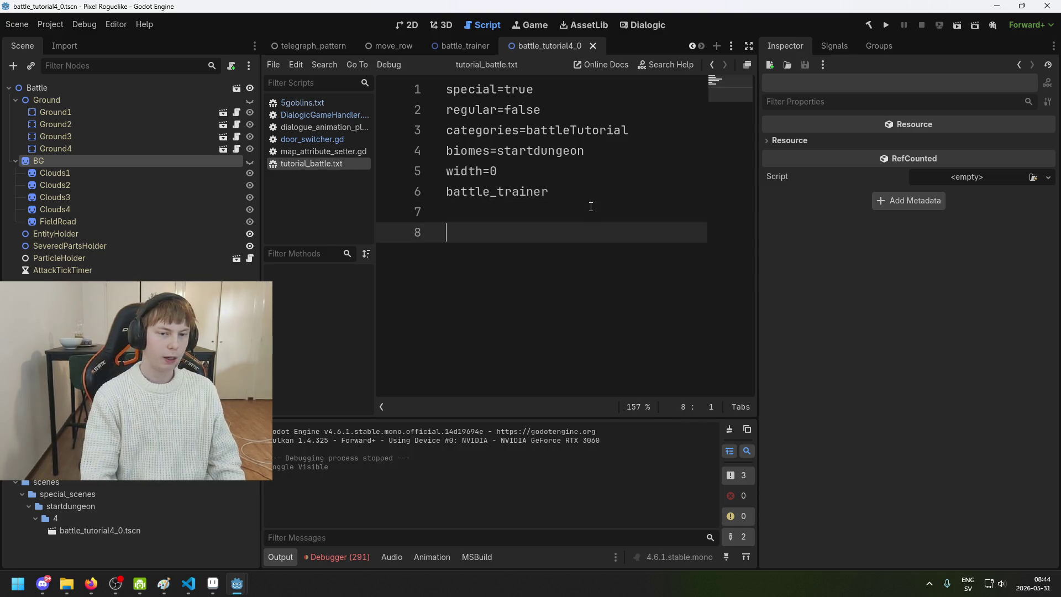
{"action": "key", "text": "BackSpace"}
{"action": "key", "text": "ctrl+s"}
{"action": "type", "text": "dummy"}
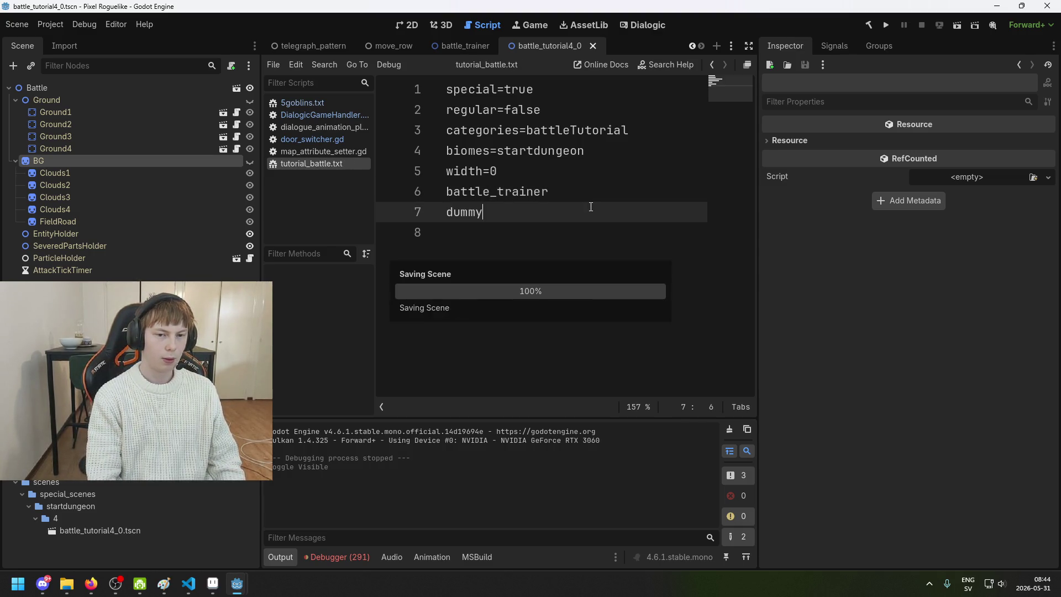
{"action": "left_click", "coordinate": [885, 24]}
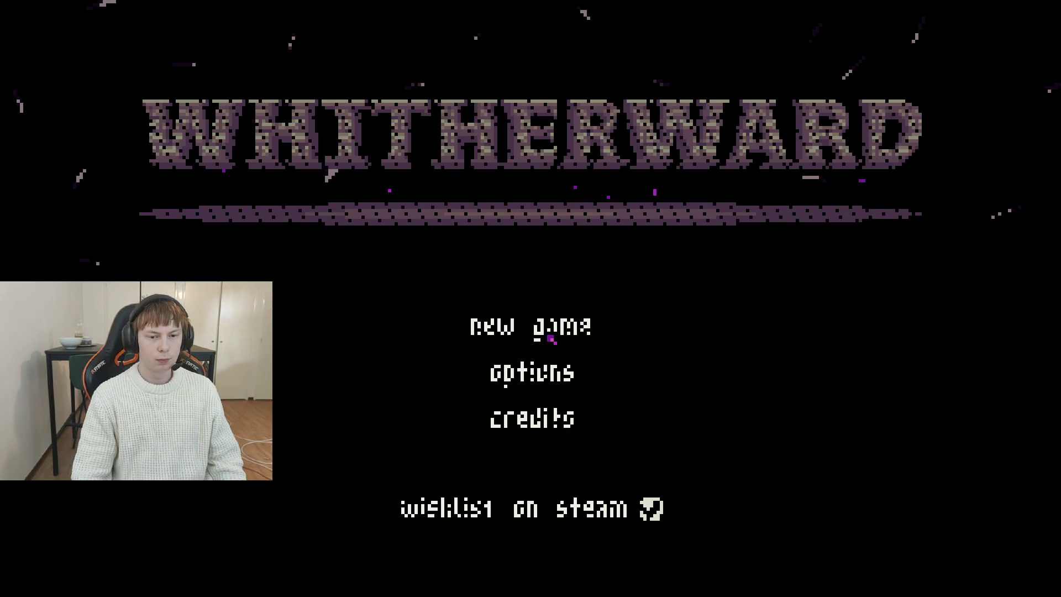
{"action": "left_click", "coordinate": [551, 339]}
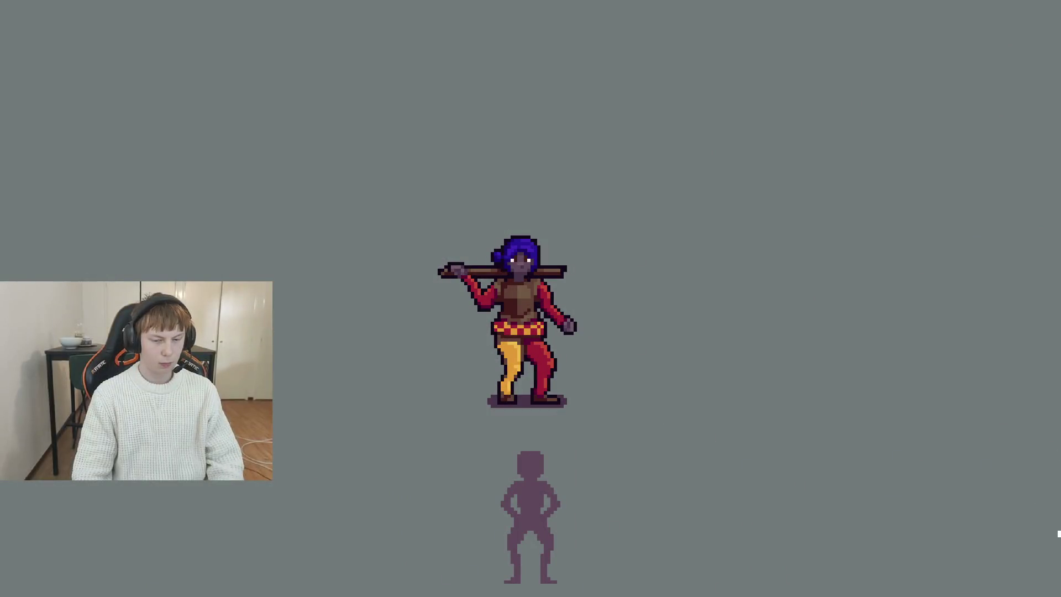
{"action": "key", "text": "d"}
{"action": "left_click", "coordinate": [696, 470]}
{"action": "key", "text": "alt+F4"}
{"action": "key", "text": "ctrl+s"}
{"action": "key", "text": "Return"}
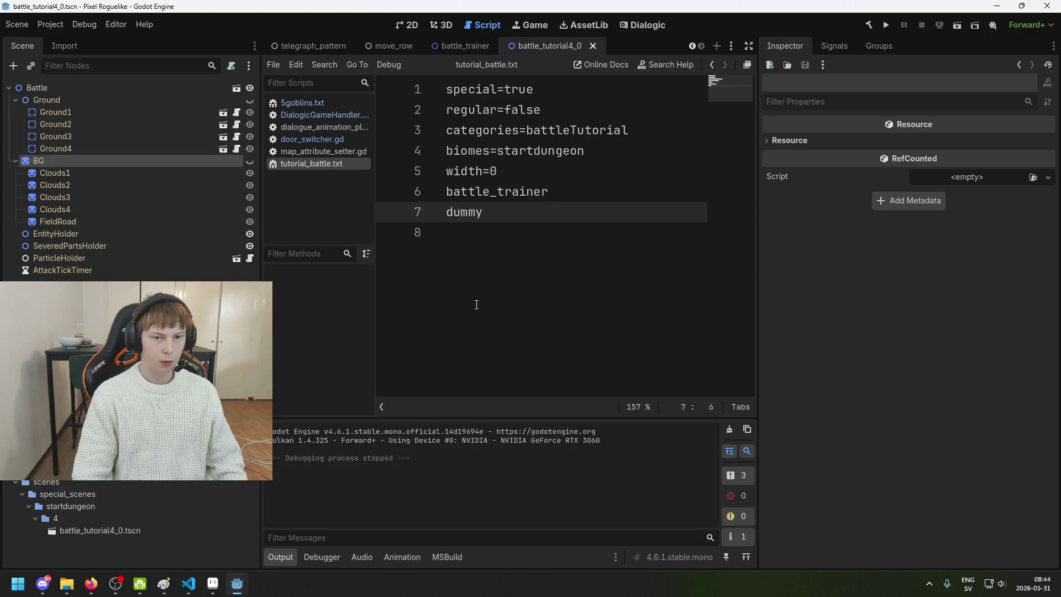
{"action": "left_click", "coordinate": [493, 219]}
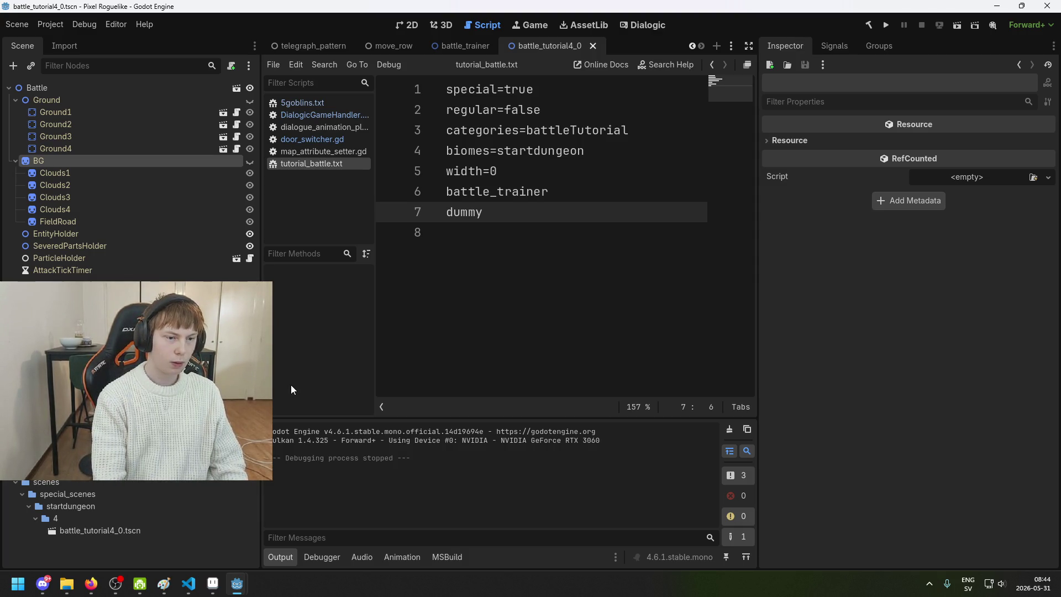
- Open entity_manager.tscn and open the target_dummy scene from Spawnable Scenes element 0
{"action": "double_click", "coordinate": [110, 387]}
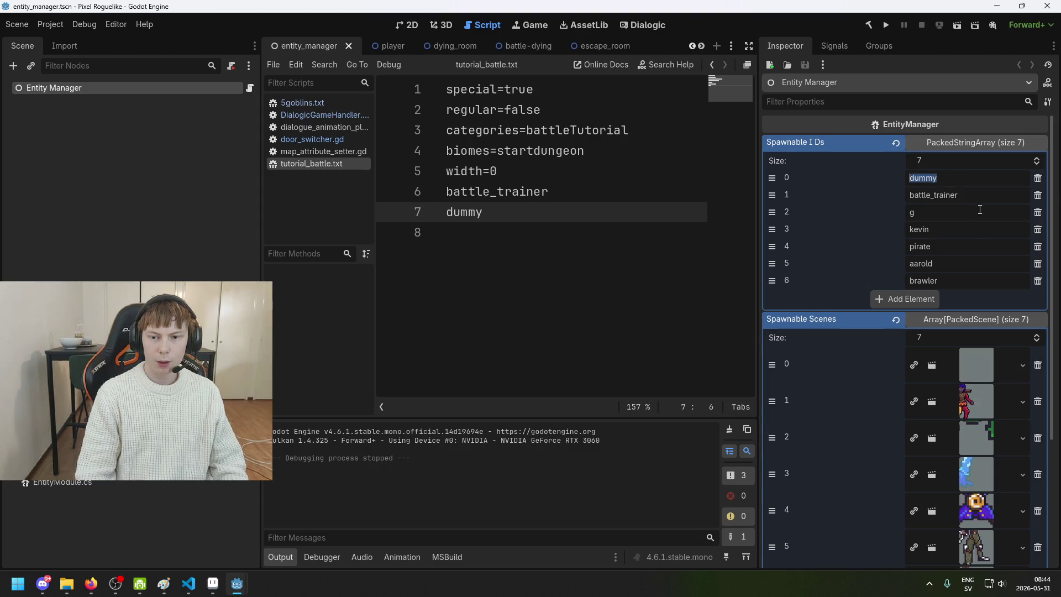
{"action": "scroll", "coordinate": [978, 238], "scroll_direction": "down", "scroll_amount": 4}
{"action": "left_click", "coordinate": [933, 253]}
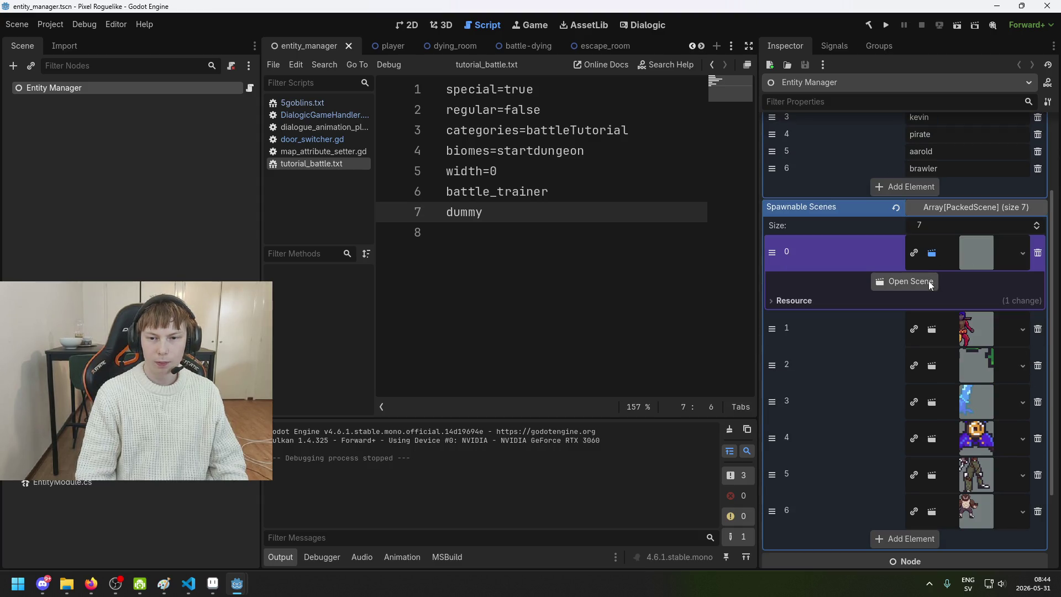
{"action": "left_click", "coordinate": [914, 283]}
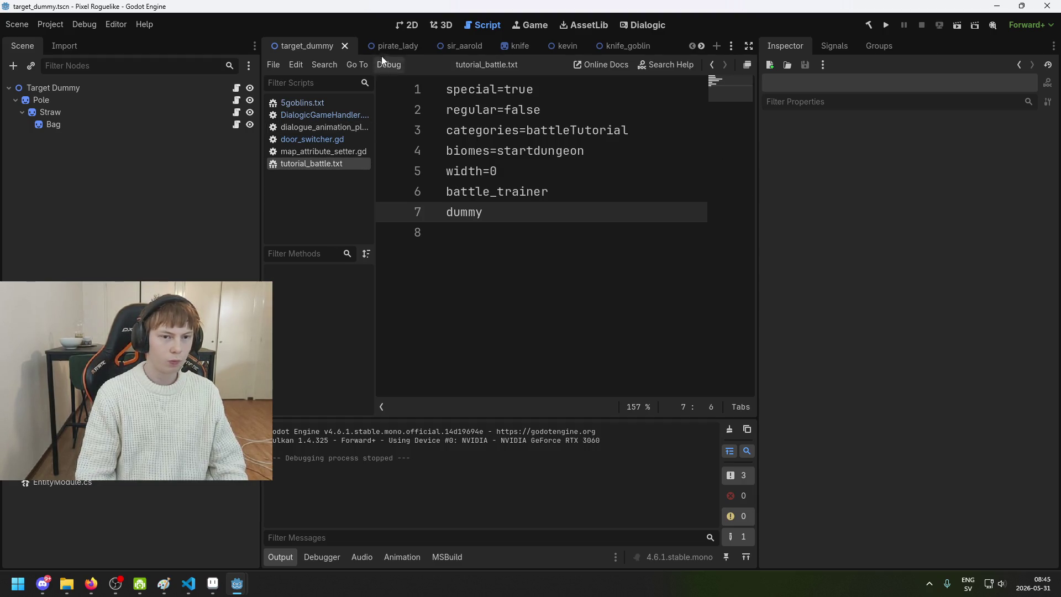
- Select the Pole node in the 2D view, make its shader material local, and save
{"action": "left_click", "coordinate": [407, 25]}
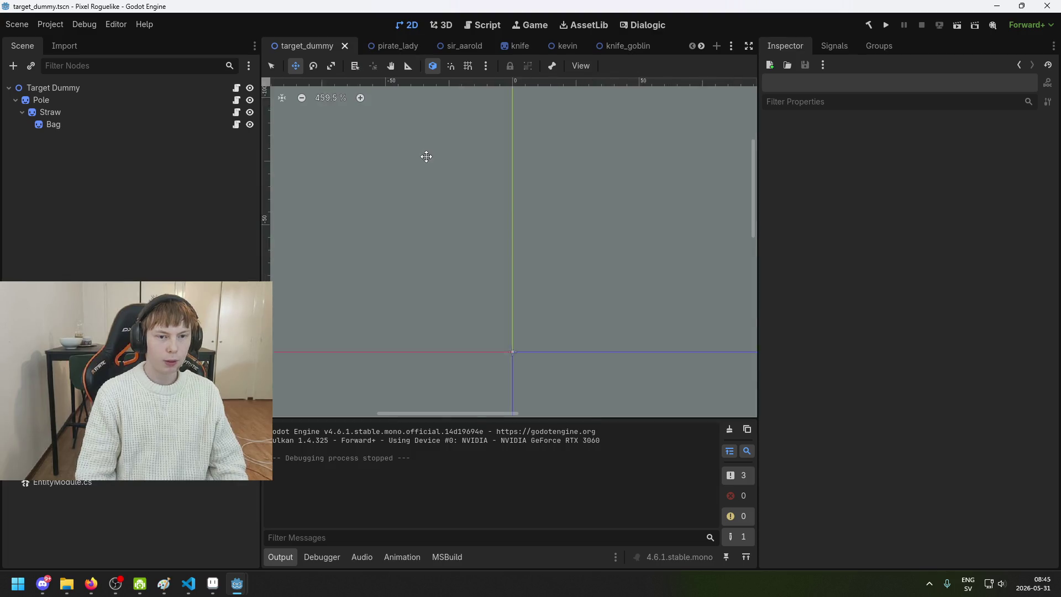
{"action": "scroll", "coordinate": [442, 182], "scroll_direction": "down", "scroll_amount": 6}
{"action": "left_click", "coordinate": [101, 102]}
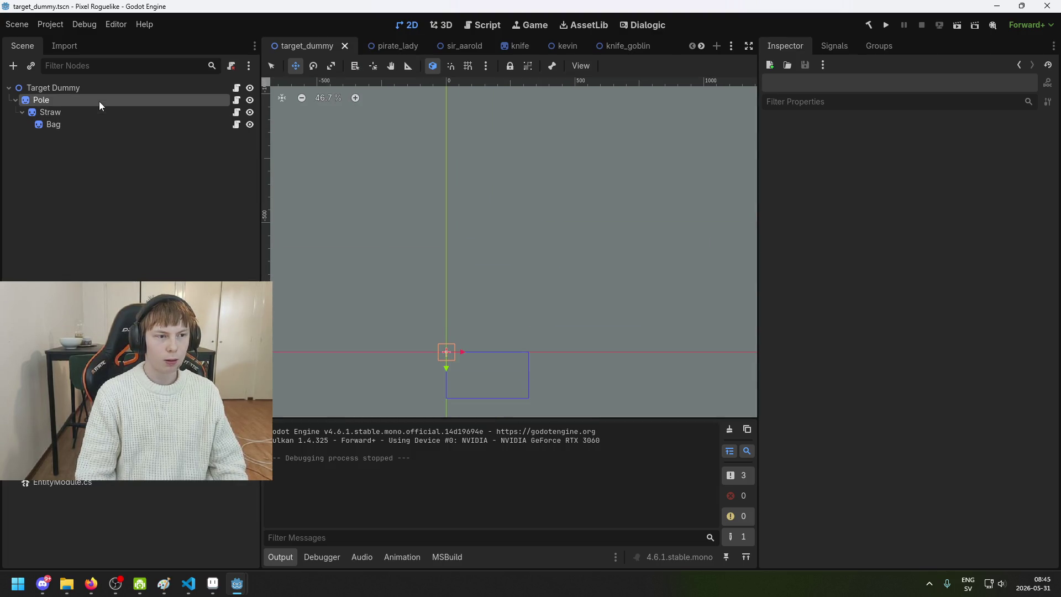
{"action": "scroll", "coordinate": [1001, 323], "scroll_direction": "down", "scroll_amount": 5}
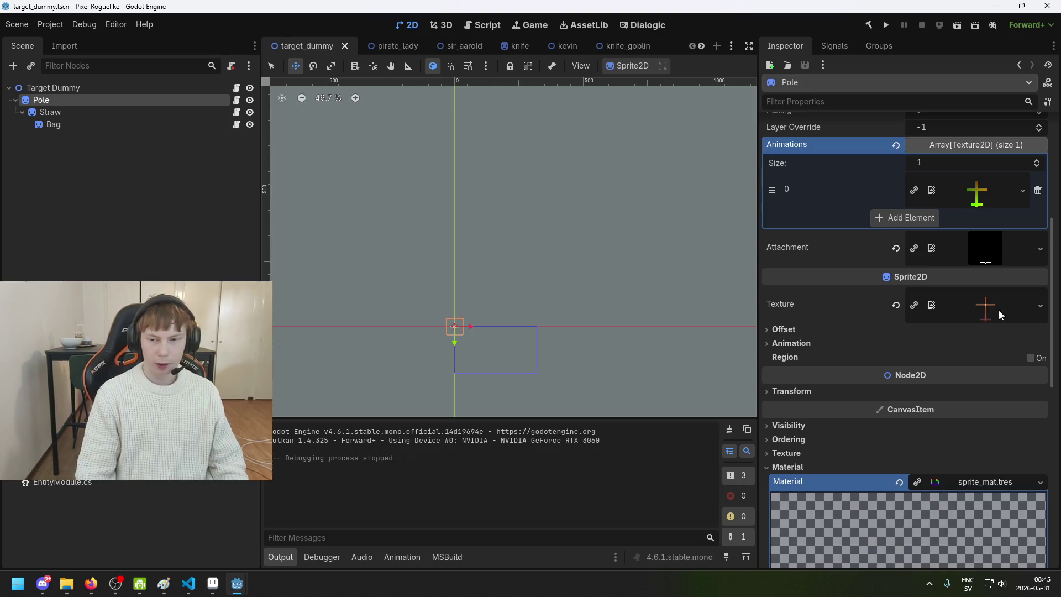
{"action": "scroll", "coordinate": [991, 287], "scroll_direction": "down", "scroll_amount": 3}
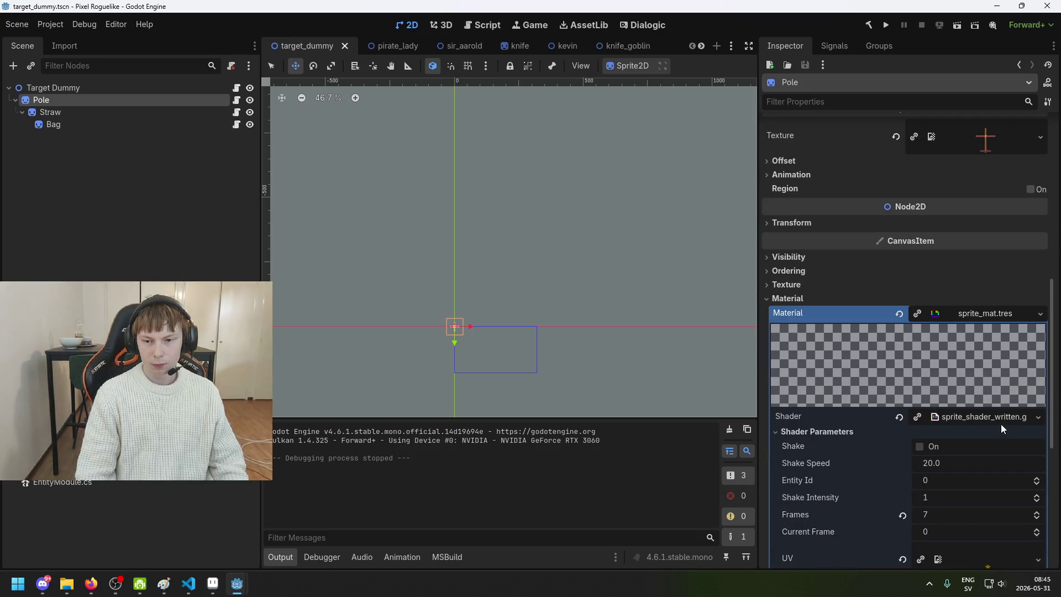
{"action": "scroll", "coordinate": [998, 429], "scroll_direction": "down", "scroll_amount": 4}
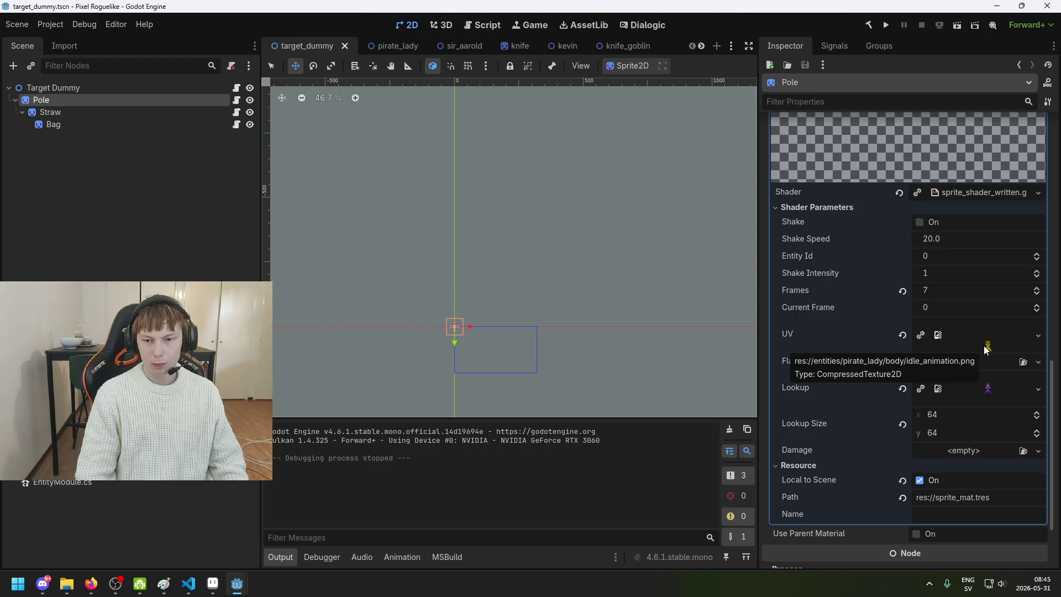
{"action": "scroll", "coordinate": [919, 191], "scroll_direction": "up", "scroll_amount": 2}
{"action": "left_click", "coordinate": [918, 196]}
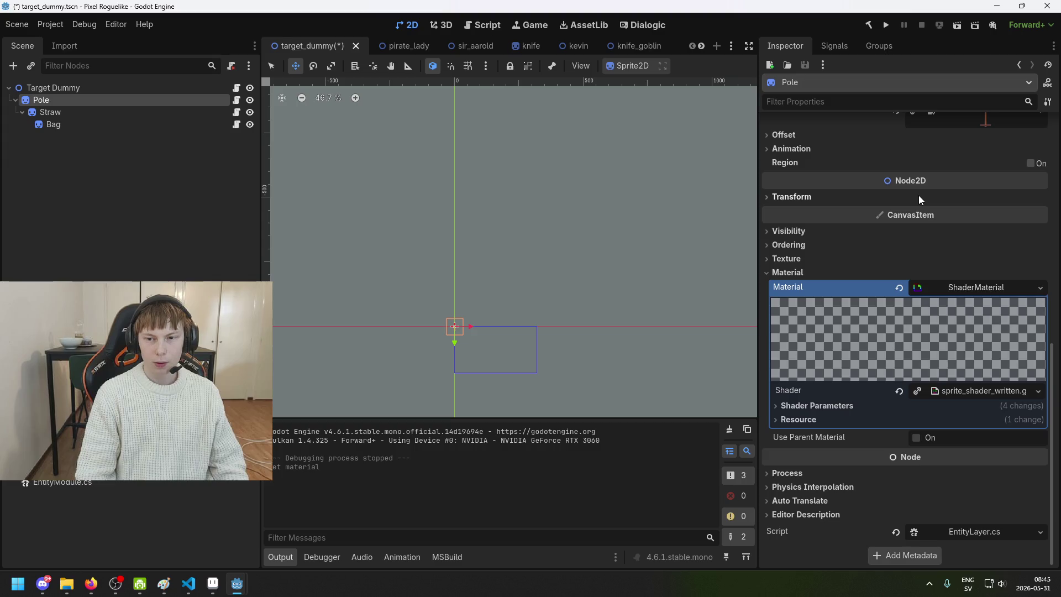
{"action": "key", "text": "ctrl+s"}
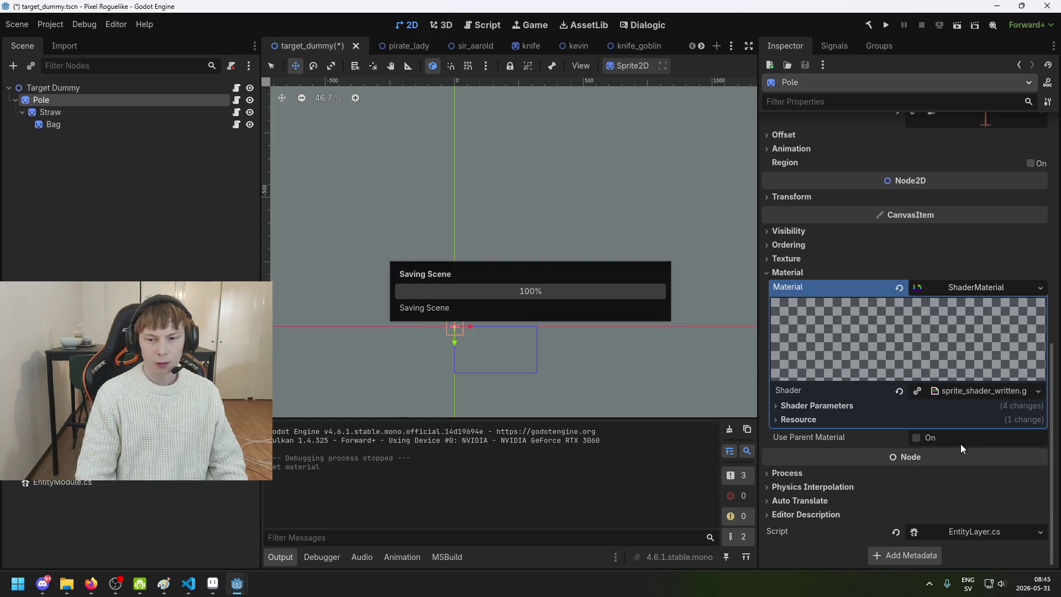
- Expand the Pole material's shader resource and Shader Parameters to reach its Lookup texture
{"action": "left_click", "coordinate": [973, 391]}
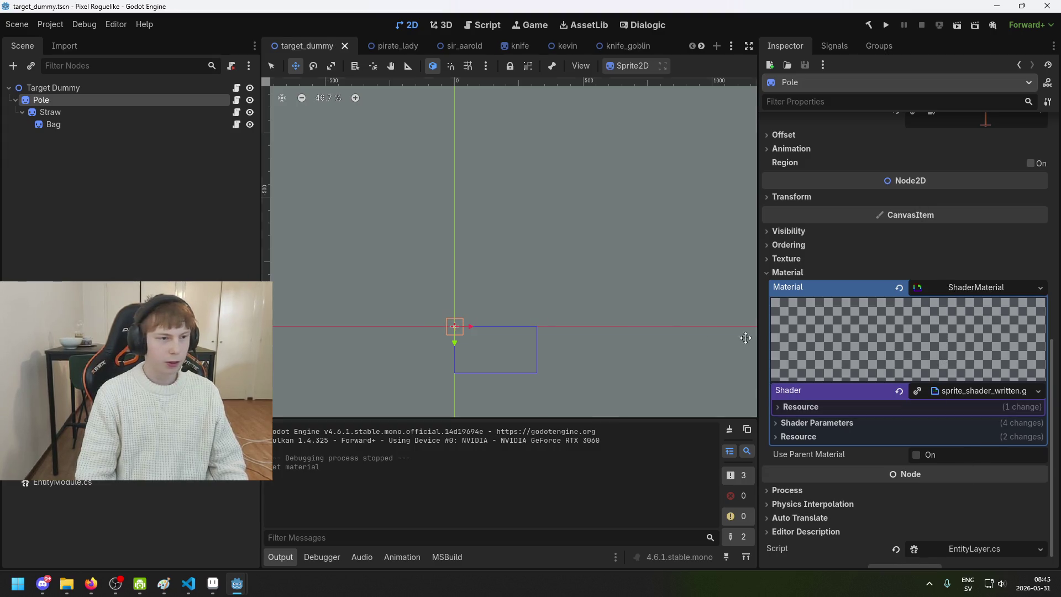
{"action": "scroll", "coordinate": [976, 424], "scroll_direction": "up", "scroll_amount": 5}
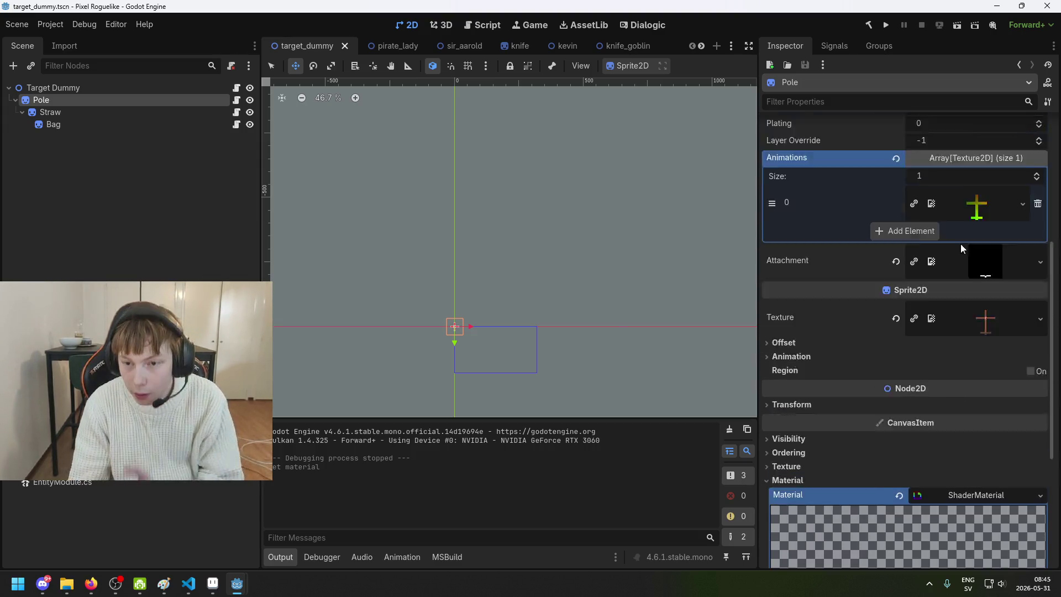
{"action": "scroll", "coordinate": [965, 340], "scroll_direction": "down", "scroll_amount": 5}
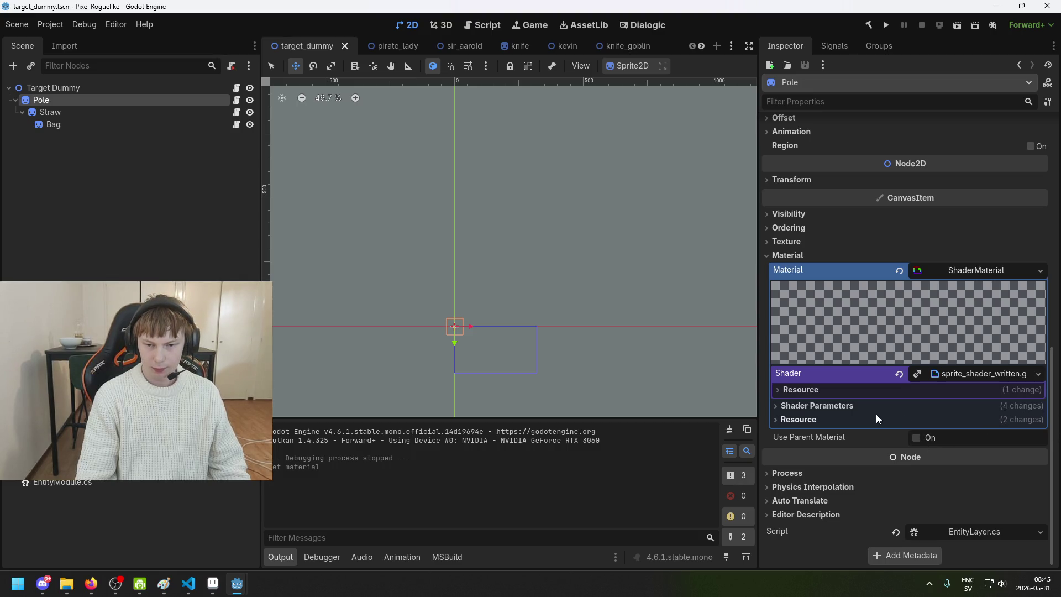
{"action": "left_click", "coordinate": [861, 406]}
{"action": "scroll", "coordinate": [1029, 463], "scroll_direction": "down", "scroll_amount": 2}
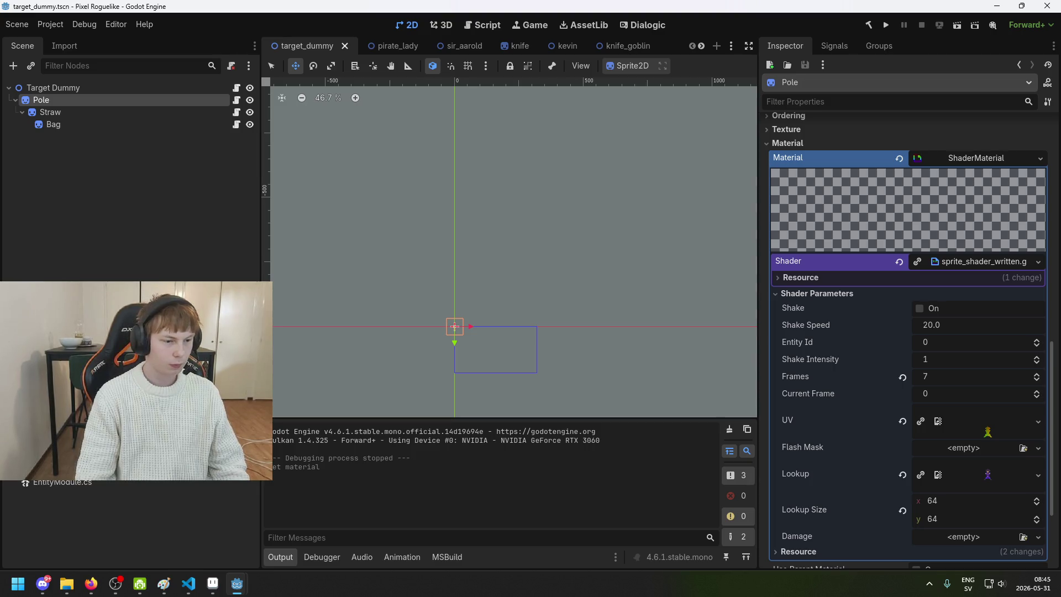
{"action": "scroll", "coordinate": [133, 519], "scroll_direction": "down", "scroll_amount": 3}
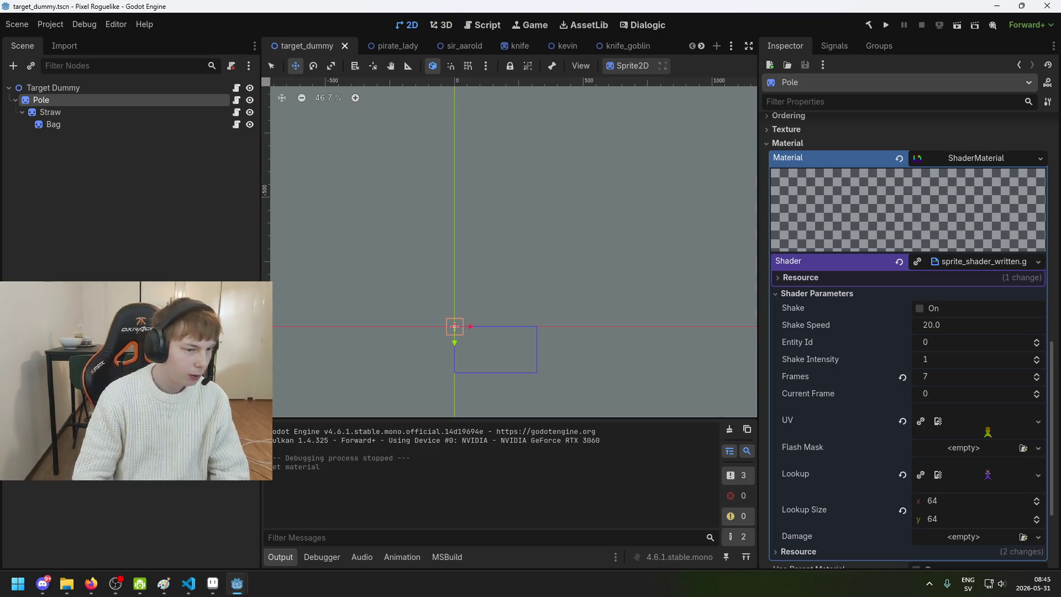
{"action": "scroll", "coordinate": [152, 505], "scroll_direction": "up", "scroll_amount": 10}
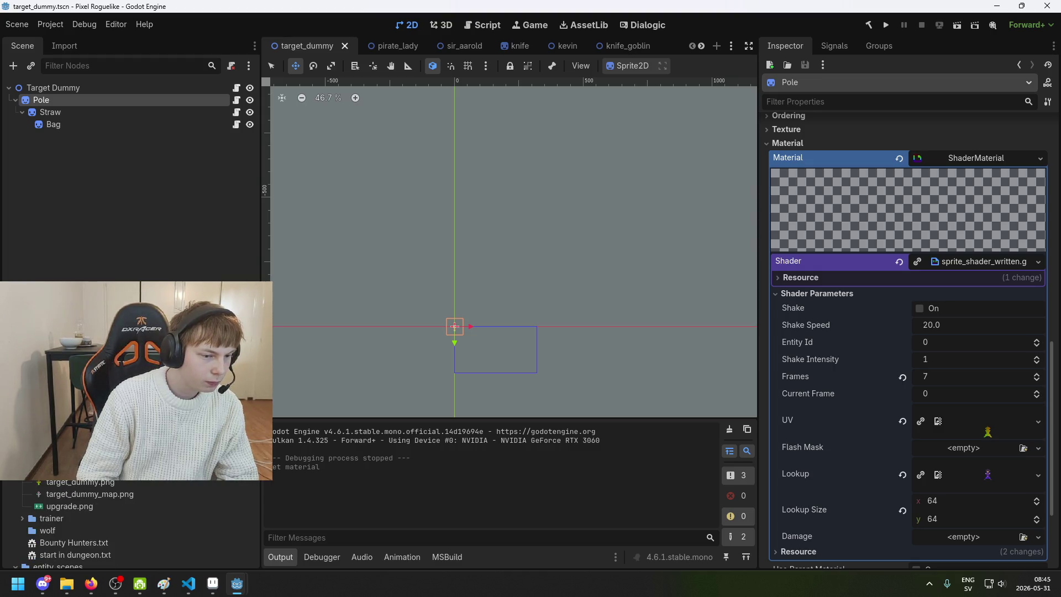
{"action": "scroll", "coordinate": [133, 519], "scroll_direction": "up", "scroll_amount": 1}
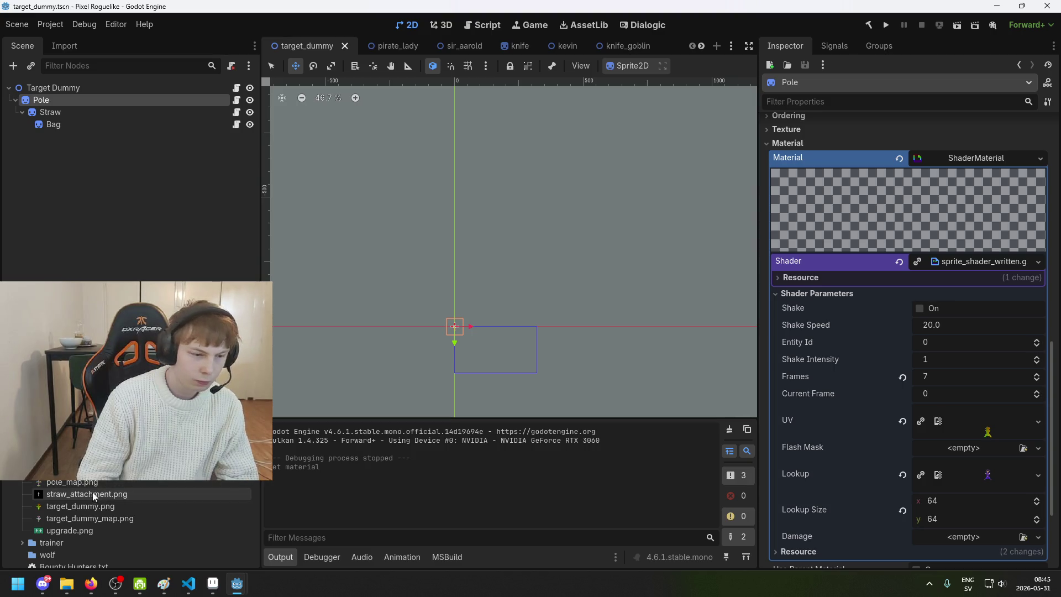
{"action": "mouse_move", "coordinate": [93, 470]}
{"action": "left_mouse_down"}
{"action": "mouse_move", "coordinate": [994, 436]}
{"action": "mouse_move", "coordinate": [111, 486]}
{"action": "mouse_move", "coordinate": [110, 469]}
{"action": "mouse_move", "coordinate": [988, 431]}
{"action": "left_mouse_up"}
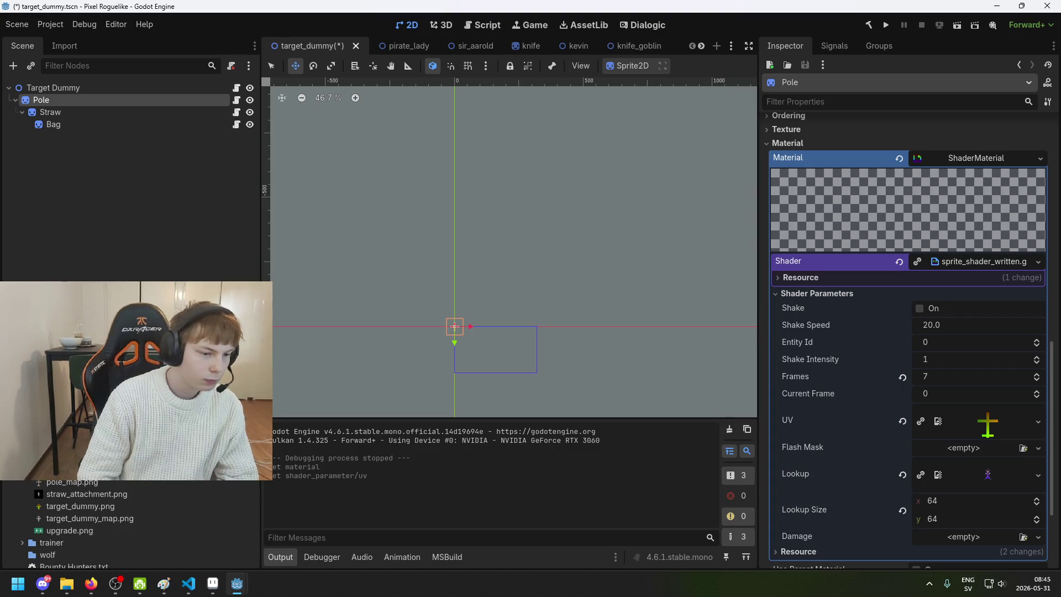
- Set Pole's Lookup to the cross-shaped map and give Straw a dummy sprite texture
{"action": "mouse_move", "coordinate": [989, 474]}
{"action": "left_mouse_down"}
{"action": "mouse_move", "coordinate": [1018, 486]}
{"action": "mouse_move", "coordinate": [1005, 472]}
{"action": "left_mouse_up"}
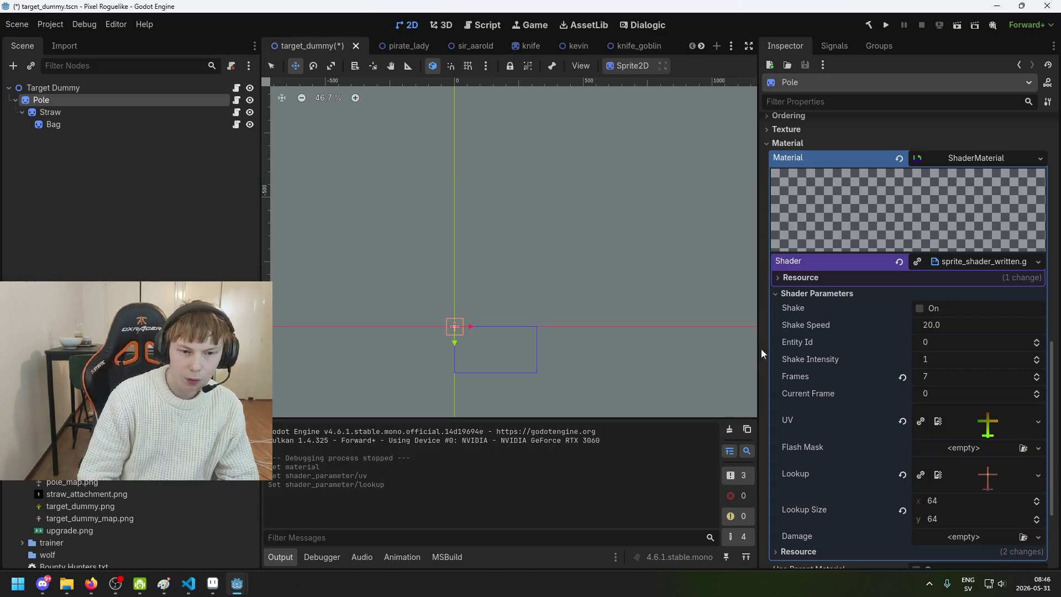
{"action": "scroll", "coordinate": [973, 283], "scroll_direction": "up", "scroll_amount": 5}
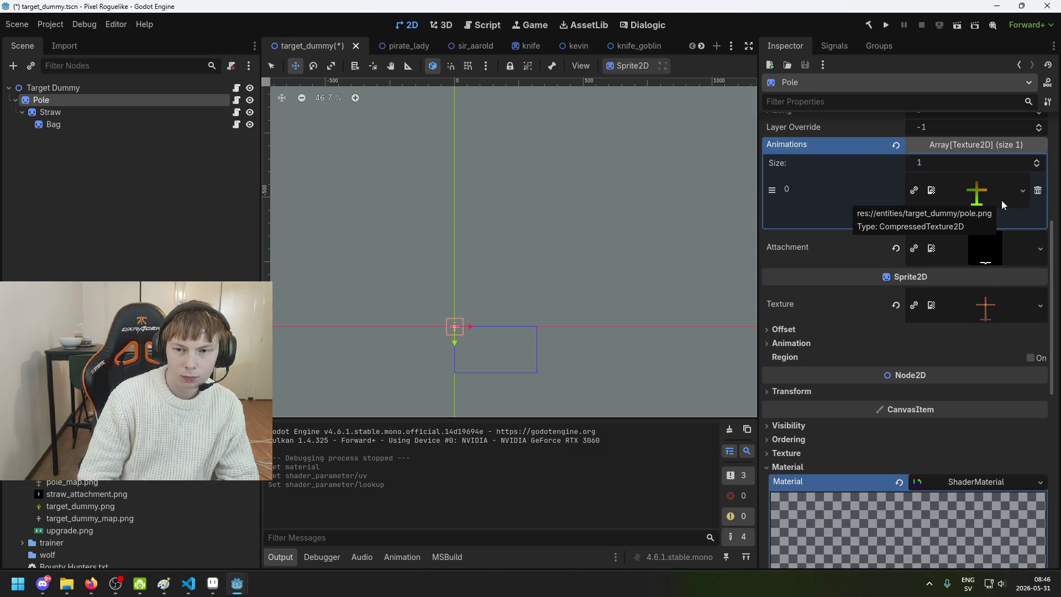
{"action": "scroll", "coordinate": [976, 326], "scroll_direction": "down", "scroll_amount": 3}
{"action": "left_click", "coordinate": [102, 111]}
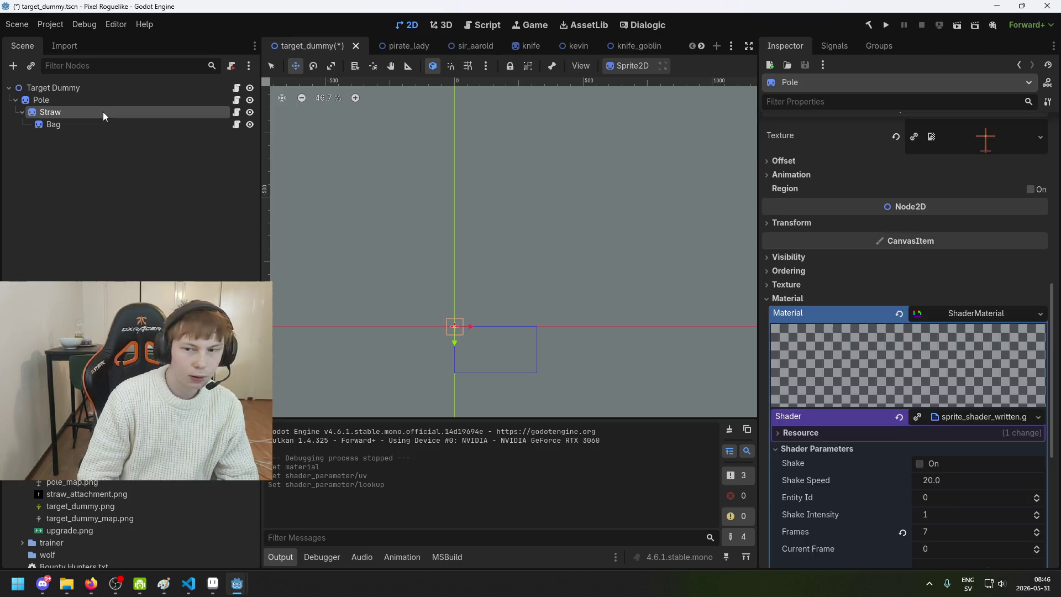
{"action": "scroll", "coordinate": [939, 304], "scroll_direction": "down", "scroll_amount": 1}
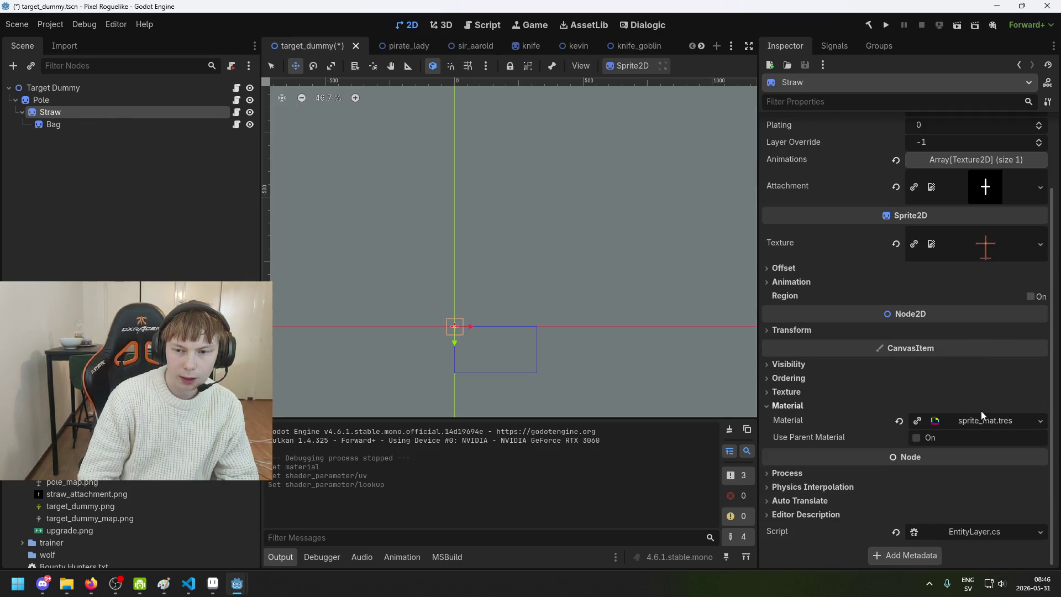
{"action": "scroll", "coordinate": [975, 400], "scroll_direction": "up", "scroll_amount": 1}
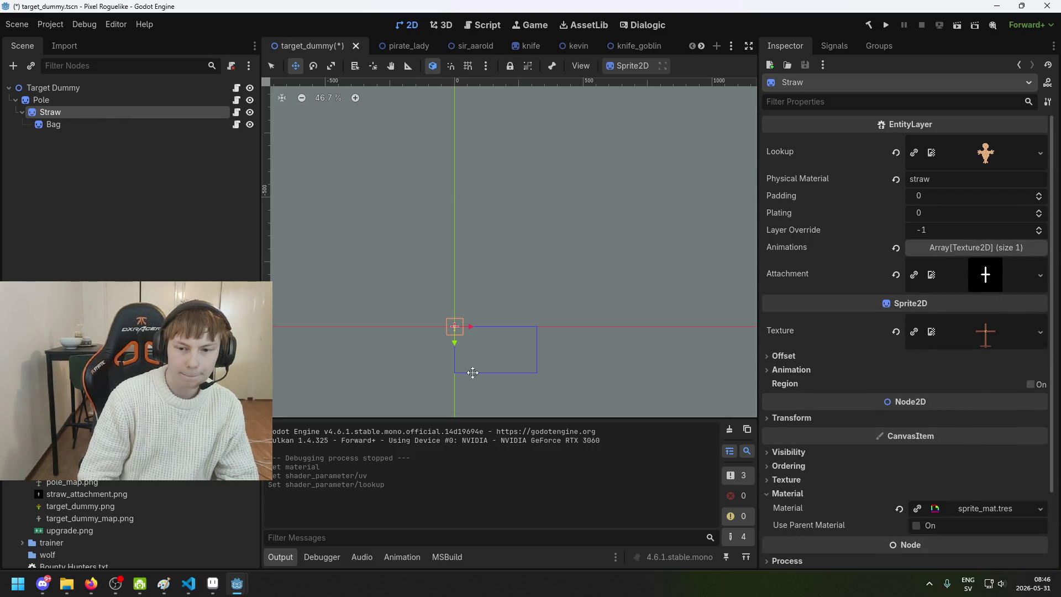
{"action": "mouse_move", "coordinate": [71, 470]}
{"action": "left_mouse_down"}
{"action": "mouse_move", "coordinate": [111, 441]}
{"action": "mouse_move", "coordinate": [989, 345]}
{"action": "mouse_move", "coordinate": [986, 332]}
{"action": "left_mouse_up"}
{"action": "scroll", "coordinate": [998, 332], "scroll_direction": "down", "scroll_amount": 1}
{"action": "left_click", "coordinate": [995, 420]}
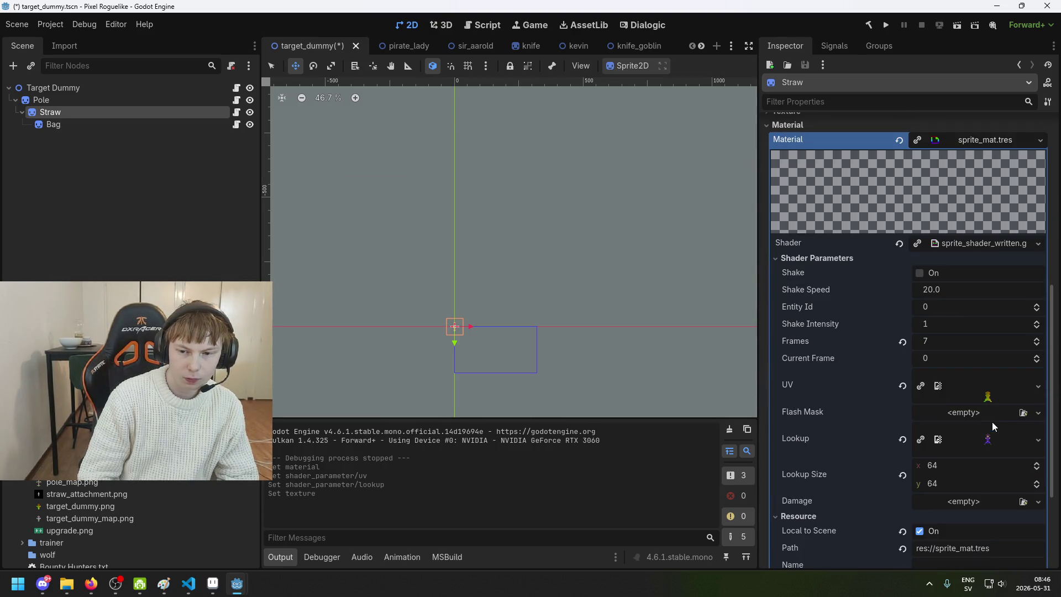
- Give Straw's shader target_dummy.png as UV, its straw lookup texture, and Frames 1
{"action": "left_click_drag", "start_coordinate": [80, 506], "coordinate": [997, 397]}
{"action": "mouse_move", "coordinate": [83, 470]}
{"action": "left_mouse_down"}
{"action": "mouse_move", "coordinate": [939, 464]}
{"action": "mouse_move", "coordinate": [1006, 450]}
{"action": "left_mouse_up"}
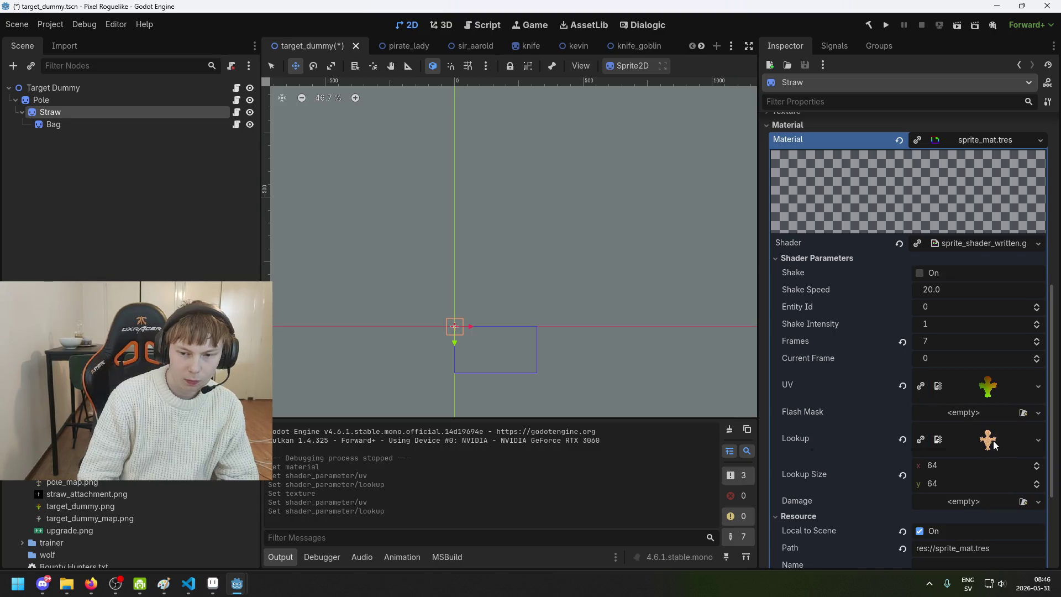
{"action": "scroll", "coordinate": [993, 445], "scroll_direction": "down", "scroll_amount": 2}
{"action": "left_click", "coordinate": [966, 291]}
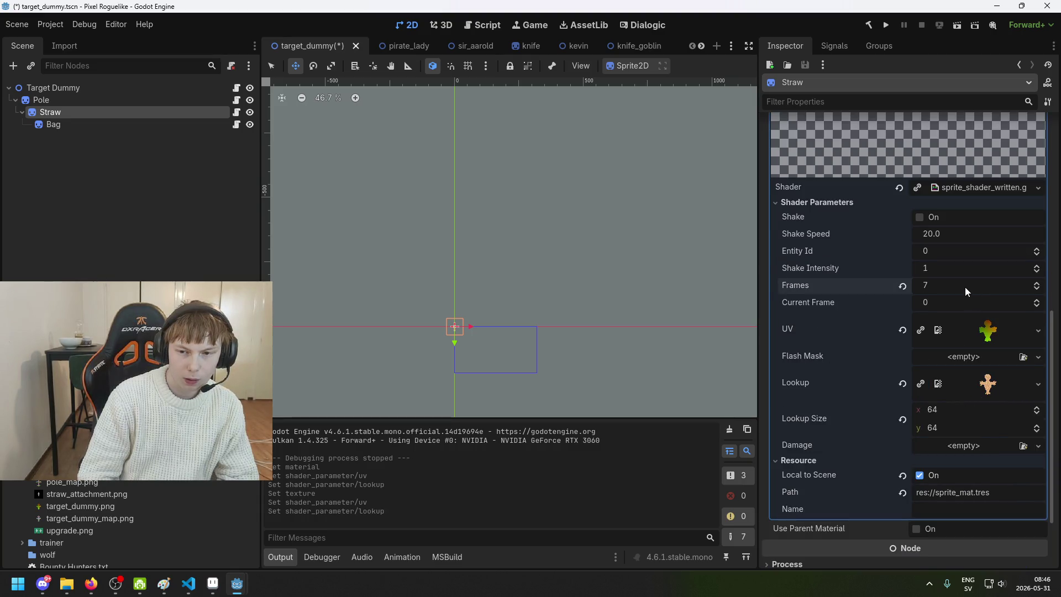
{"action": "type", "text": "1"}
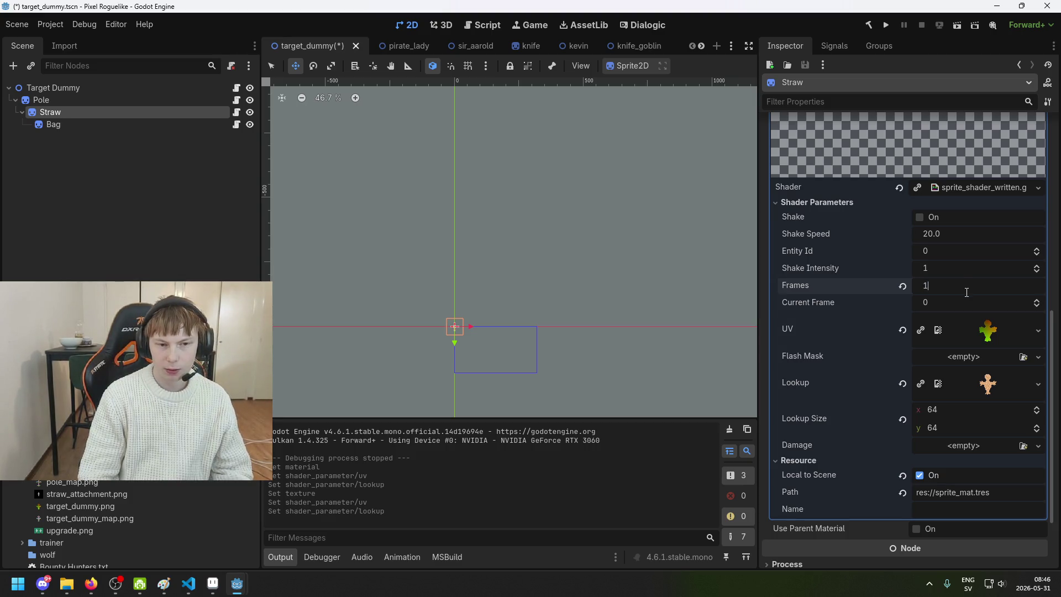
{"action": "key", "text": "Return"}
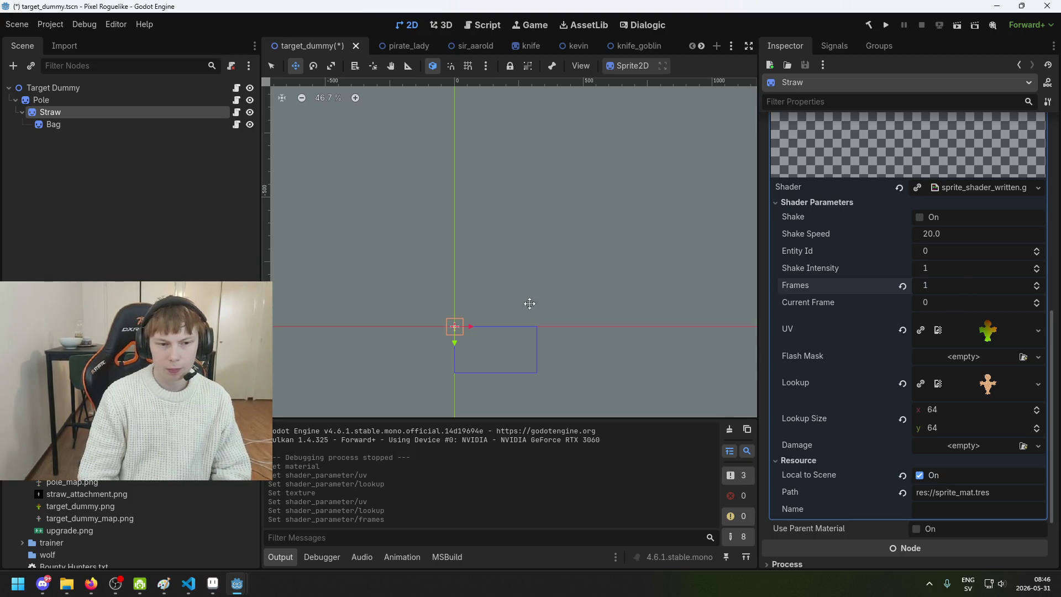
- Set Pole's shader Frames value to 1
{"action": "left_click", "coordinate": [41, 100]}
{"action": "scroll", "coordinate": [906, 276], "scroll_direction": "down", "scroll_amount": 5}
{"action": "left_click", "coordinate": [944, 245]}
{"action": "type", "text": "1"}
{"action": "key", "text": "Return"}
{"action": "scroll", "coordinate": [509, 348], "scroll_direction": "up", "scroll_amount": 2}
{"action": "scroll", "coordinate": [646, 291], "scroll_direction": "up", "scroll_amount": 2}
{"action": "scroll", "coordinate": [624, 264], "scroll_direction": "up", "scroll_amount": 3}
{"action": "left_click", "coordinate": [53, 124]}
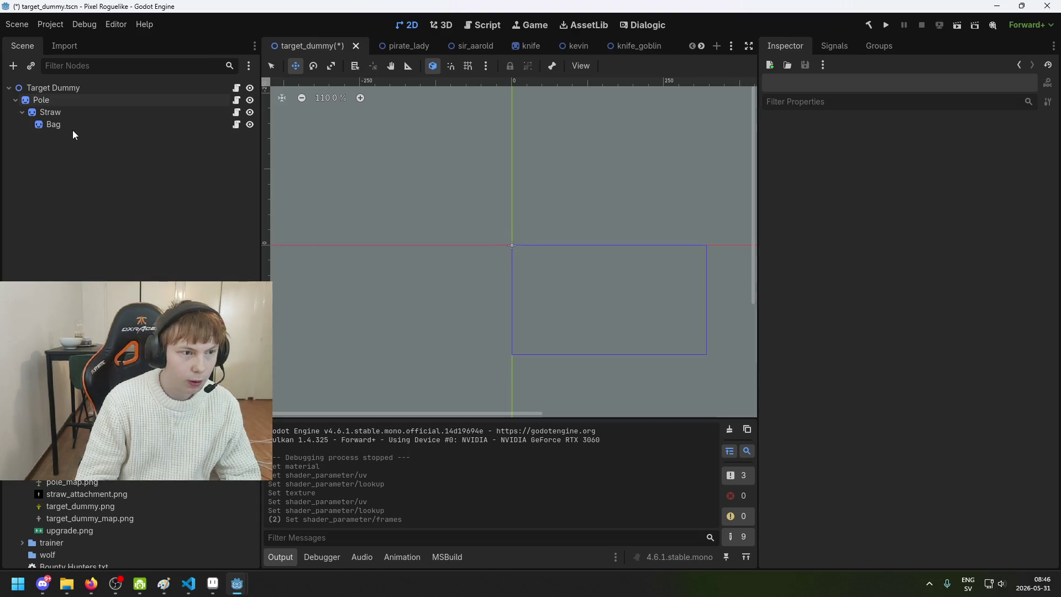
- Make Bag's sprite material a unique copy, undoing the accidental unique shader
{"action": "scroll", "coordinate": [965, 334], "scroll_direction": "down", "scroll_amount": 5}
{"action": "left_click", "coordinate": [984, 419]}
{"action": "left_click", "coordinate": [983, 420]}
{"action": "left_click", "coordinate": [982, 420]}
{"action": "scroll", "coordinate": [981, 420], "scroll_direction": "down", "scroll_amount": 3}
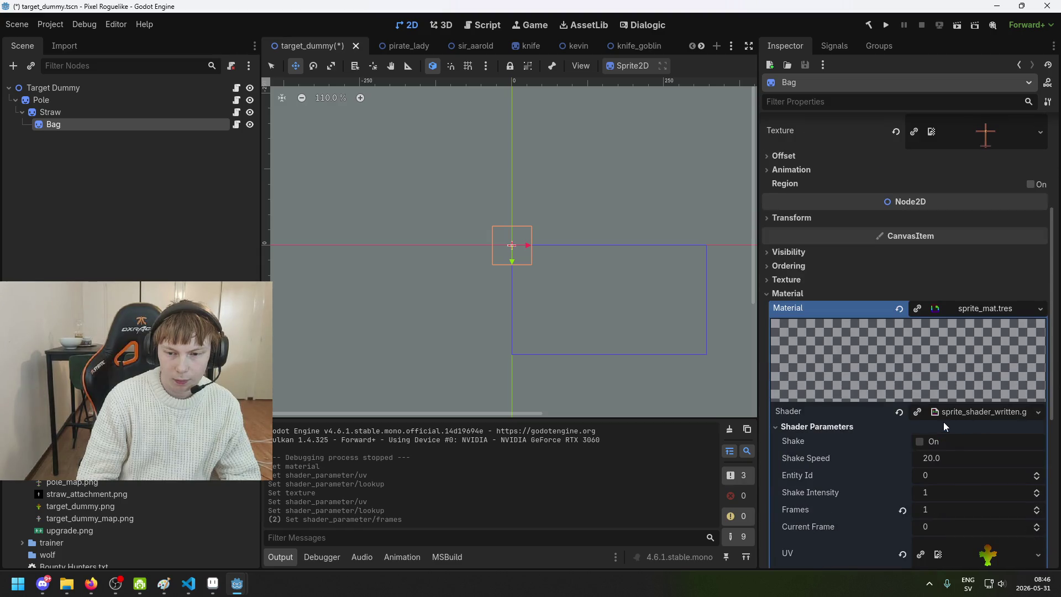
{"action": "left_click", "coordinate": [916, 413]}
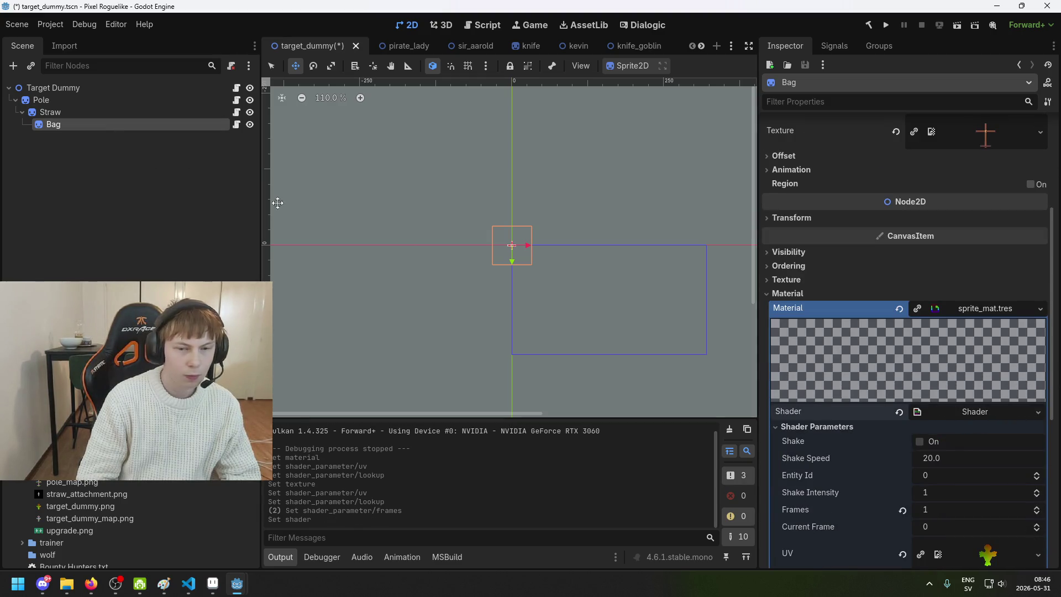
{"action": "key", "text": "ctrl+z"}
{"action": "left_click", "coordinate": [920, 309]}
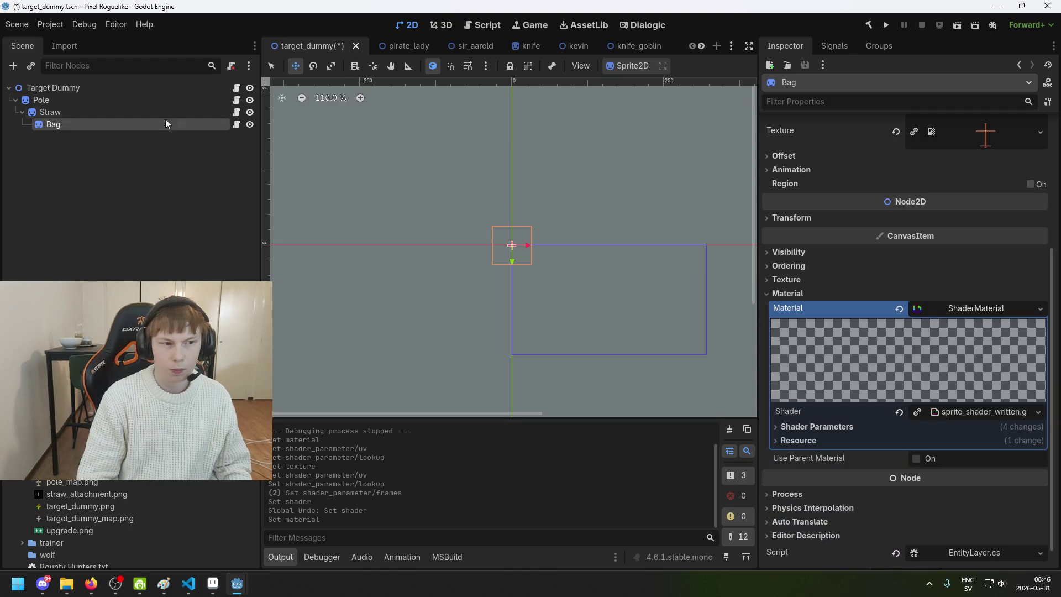
- Make Straw's material a unique local copy and save the target_dummy scene
{"action": "left_click", "coordinate": [165, 112]}
{"action": "scroll", "coordinate": [957, 476], "scroll_direction": "down", "scroll_amount": 2}
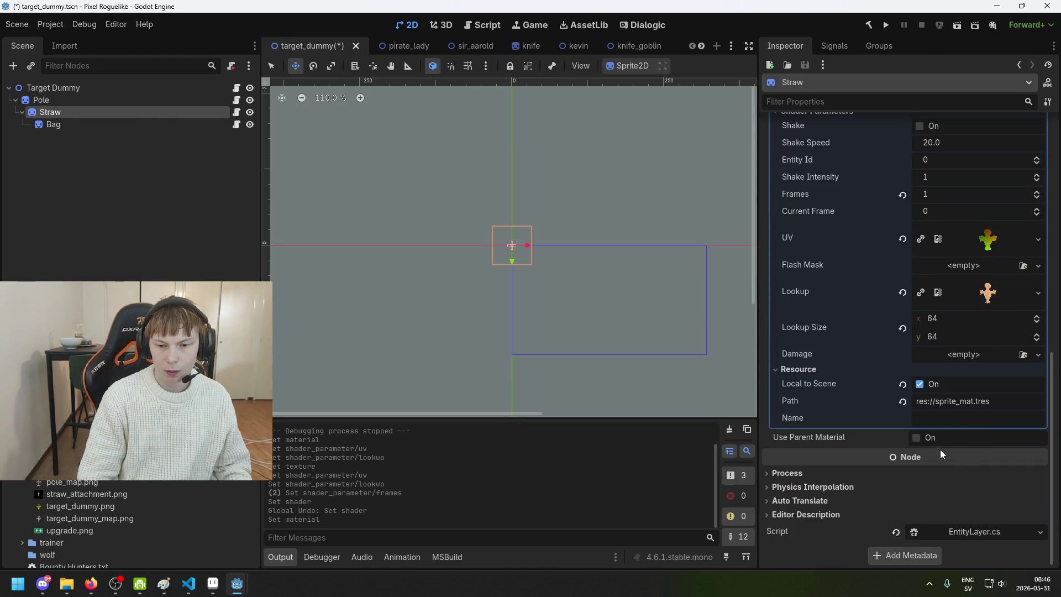
{"action": "scroll", "coordinate": [957, 477], "scroll_direction": "up", "scroll_amount": 4}
{"action": "left_click", "coordinate": [917, 217]}
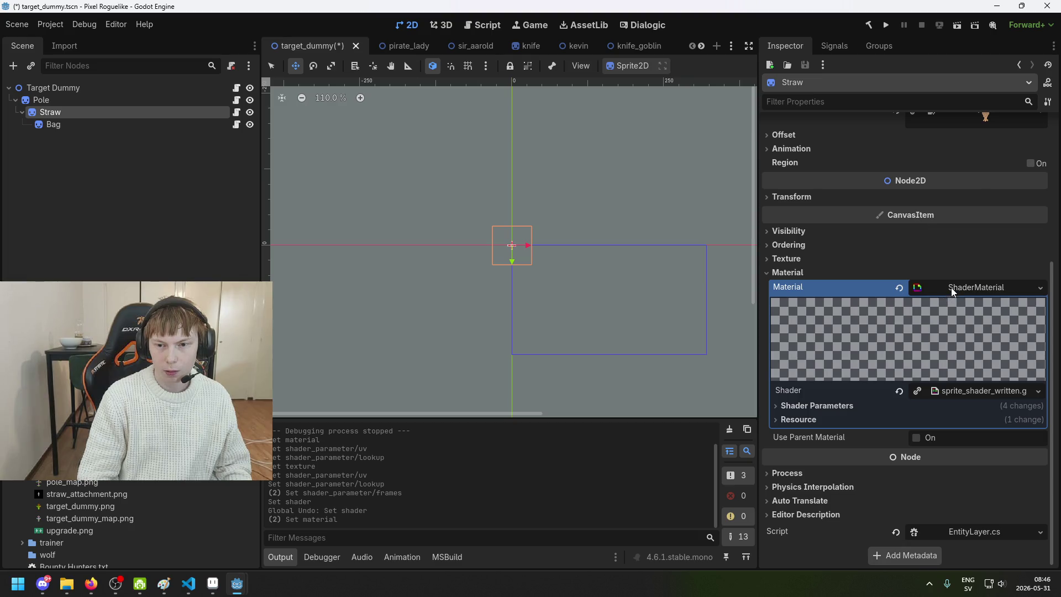
{"action": "scroll", "coordinate": [953, 326], "scroll_direction": "up", "scroll_amount": 3}
{"action": "scroll", "coordinate": [971, 421], "scroll_direction": "down", "scroll_amount": 2}
{"action": "key", "text": "ctrl+z"}
{"action": "scroll", "coordinate": [967, 359], "scroll_direction": "down", "scroll_amount": 2}
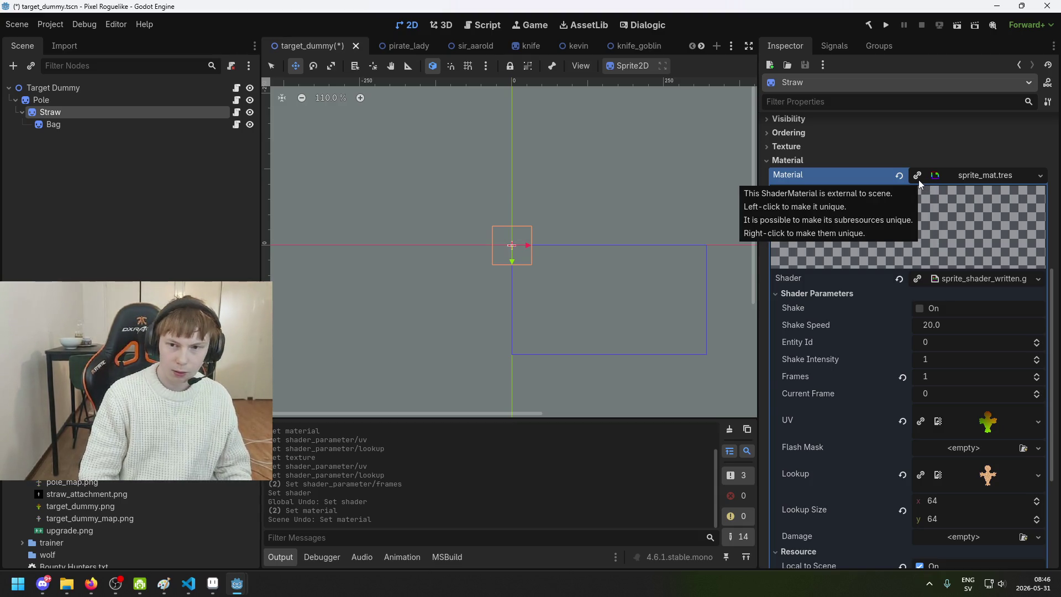
{"action": "left_click", "coordinate": [918, 183]}
{"action": "key", "text": "ctrl+s"}
- Inspect Straw's and Bag's shader parameters, confirming Bag's shader shows Frames 1
{"action": "scroll", "coordinate": [981, 422], "scroll_direction": "down", "scroll_amount": 3}
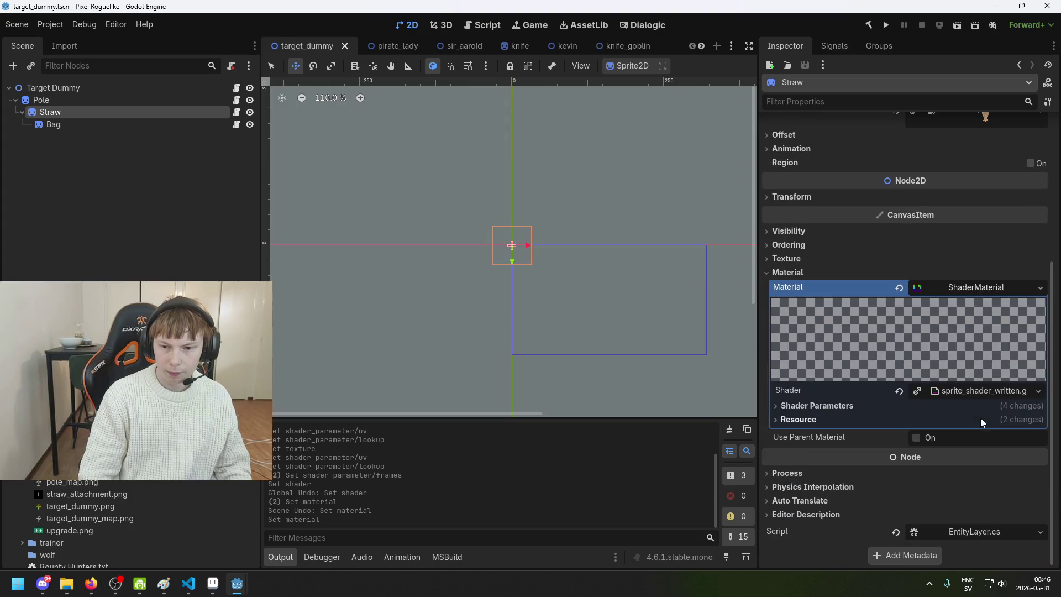
{"action": "left_click", "coordinate": [931, 403]}
{"action": "scroll", "coordinate": [929, 442], "scroll_direction": "down", "scroll_amount": 3}
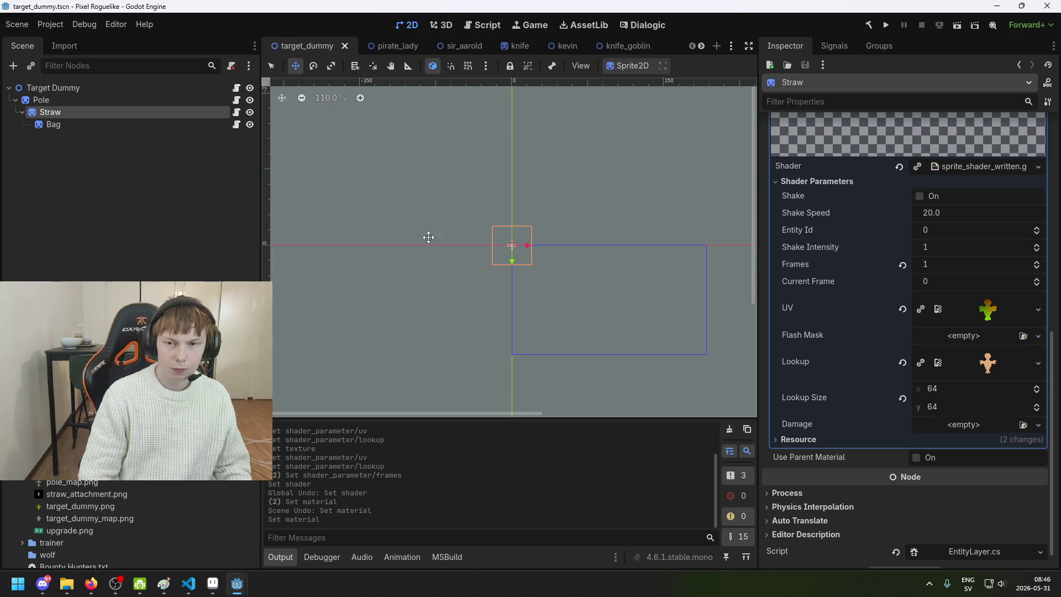
{"action": "left_click", "coordinate": [86, 125]}
{"action": "left_click", "coordinate": [101, 113]}
{"action": "left_click", "coordinate": [104, 121]}
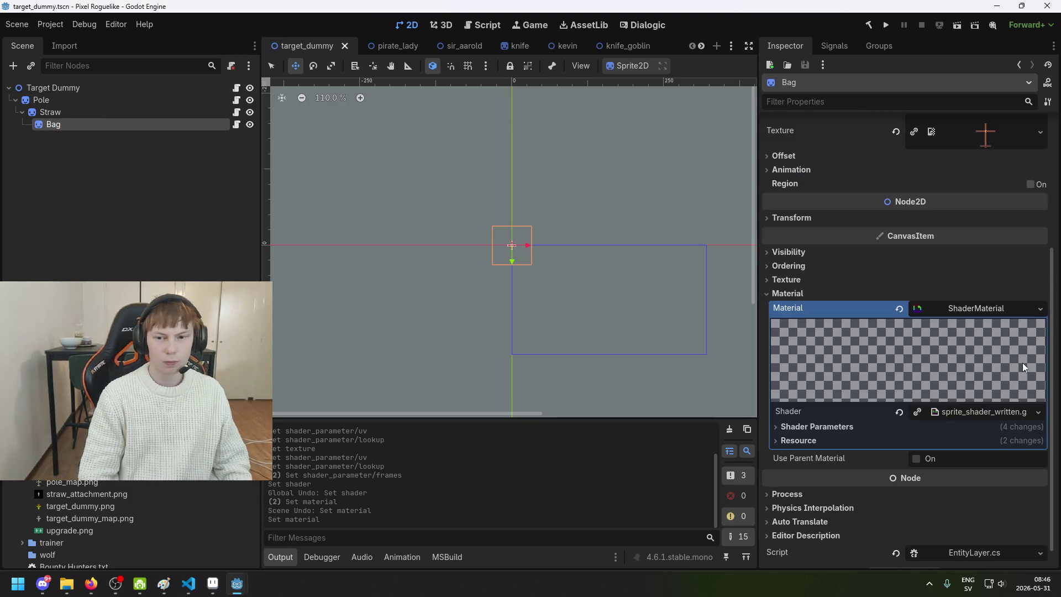
{"action": "left_click", "coordinate": [996, 310]}
{"action": "left_click", "coordinate": [999, 415]}
{"action": "scroll", "coordinate": [995, 408], "scroll_direction": "down", "scroll_amount": 3}
{"action": "left_click", "coordinate": [873, 406]}
{"action": "scroll", "coordinate": [942, 423], "scroll_direction": "down", "scroll_amount": 3}
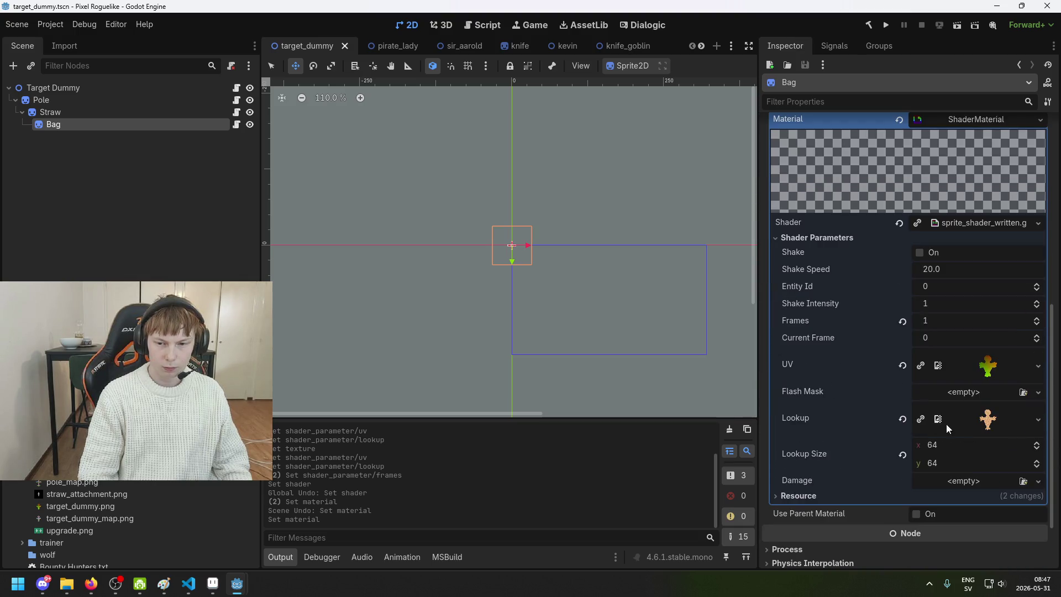
{"action": "scroll", "coordinate": [930, 454], "scroll_direction": "down", "scroll_amount": 1}
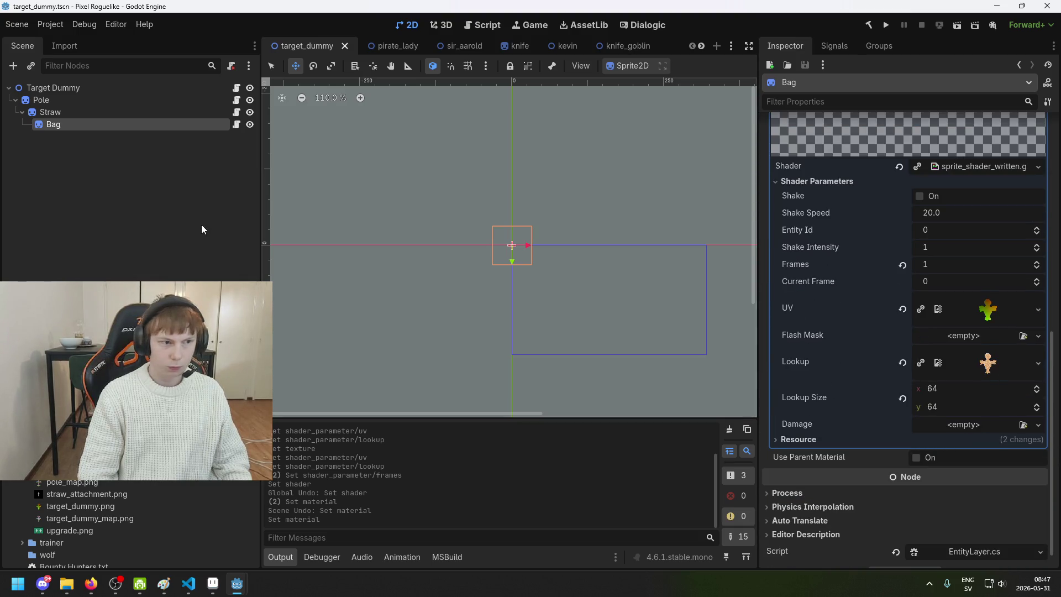
- Give Bag the white map as Lookup and the target dummy image as texture, then save
{"action": "mouse_move", "coordinate": [90, 517]}
{"action": "left_mouse_down"}
{"action": "mouse_move", "coordinate": [1013, 367]}
{"action": "mouse_move", "coordinate": [990, 362]}
{"action": "left_mouse_up"}
{"action": "key", "text": "ctrl+s"}
{"action": "scroll", "coordinate": [1007, 367], "scroll_direction": "up", "scroll_amount": 10}
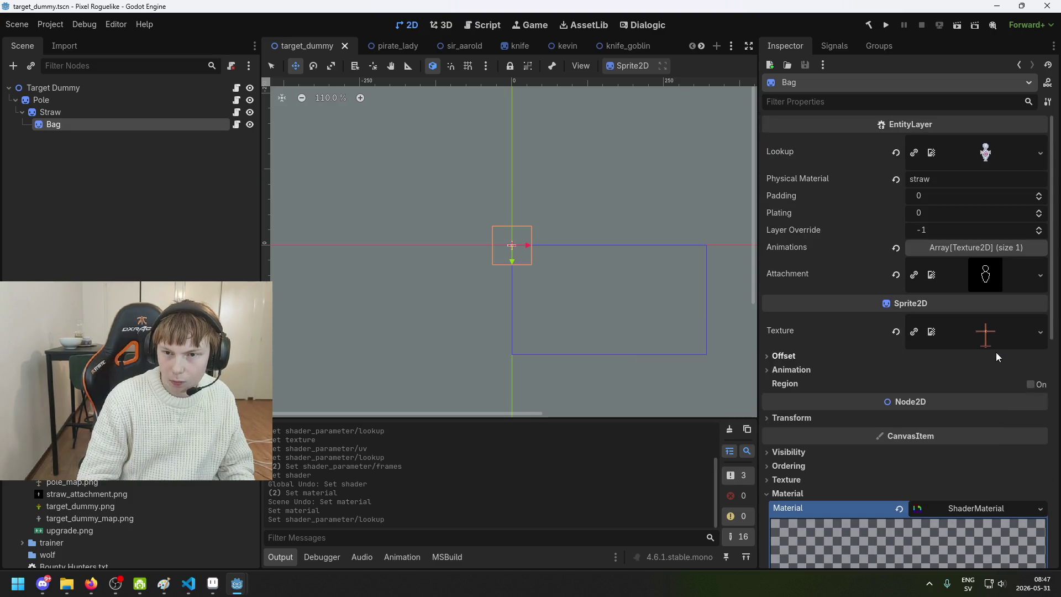
{"action": "mouse_move", "coordinate": [81, 506]}
{"action": "left_mouse_down"}
{"action": "mouse_move", "coordinate": [696, 358]}
{"action": "mouse_move", "coordinate": [985, 331]}
{"action": "left_mouse_up"}
{"action": "scroll", "coordinate": [551, 244], "scroll_direction": "up", "scroll_amount": 11}
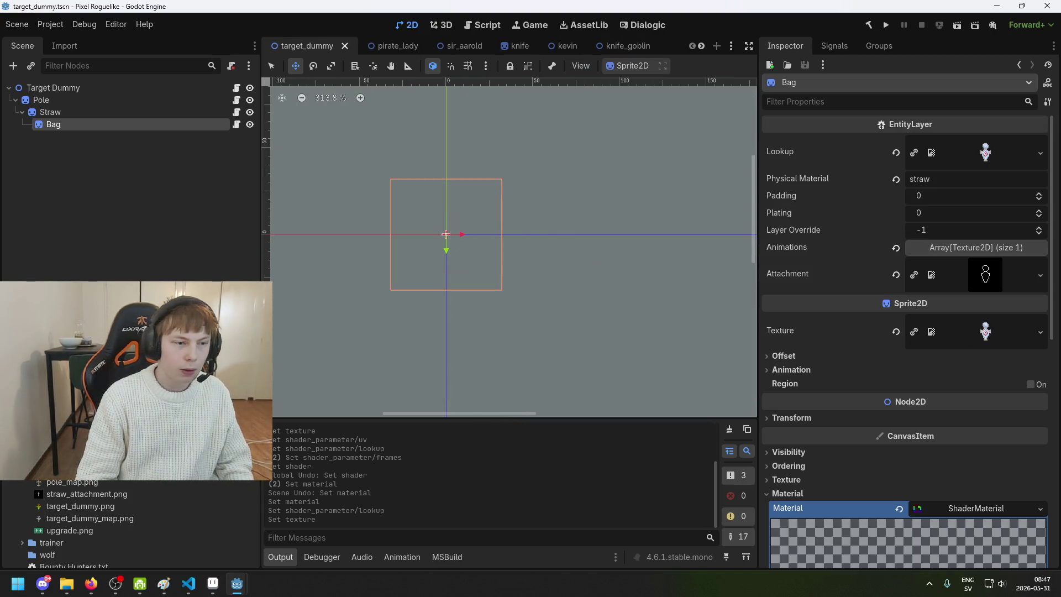
{"action": "scroll", "coordinate": [130, 524], "scroll_direction": "up", "scroll_amount": 5}
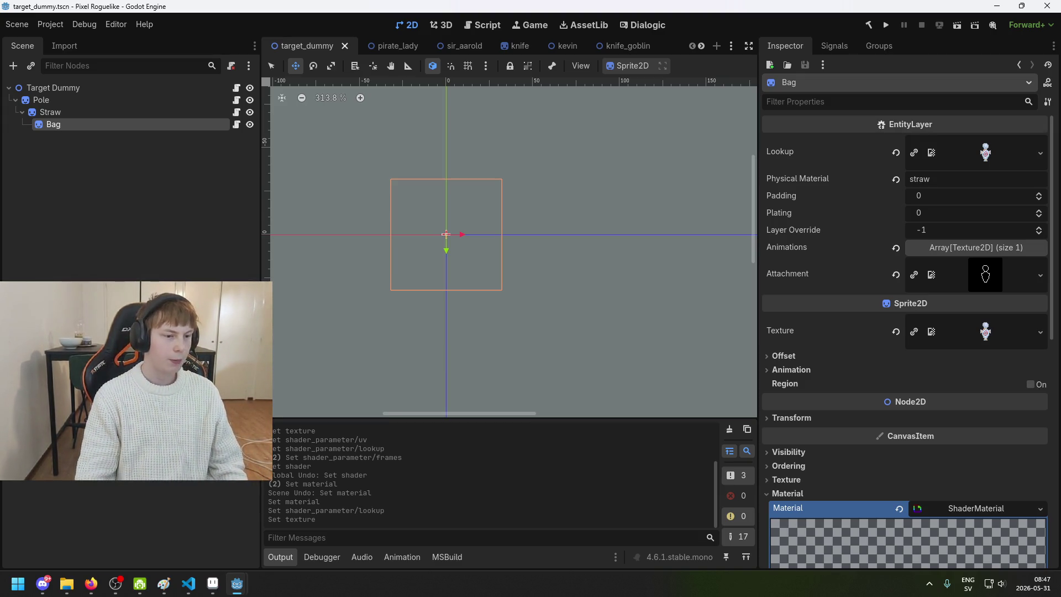
- Close the target_dummy scene to reveal uv_generator's UV Generator node
{"action": "key", "text": "ctrl+shift+w"}
{"action": "left_click", "coordinate": [105, 105]}
{"action": "left_click", "coordinate": [104, 90]}
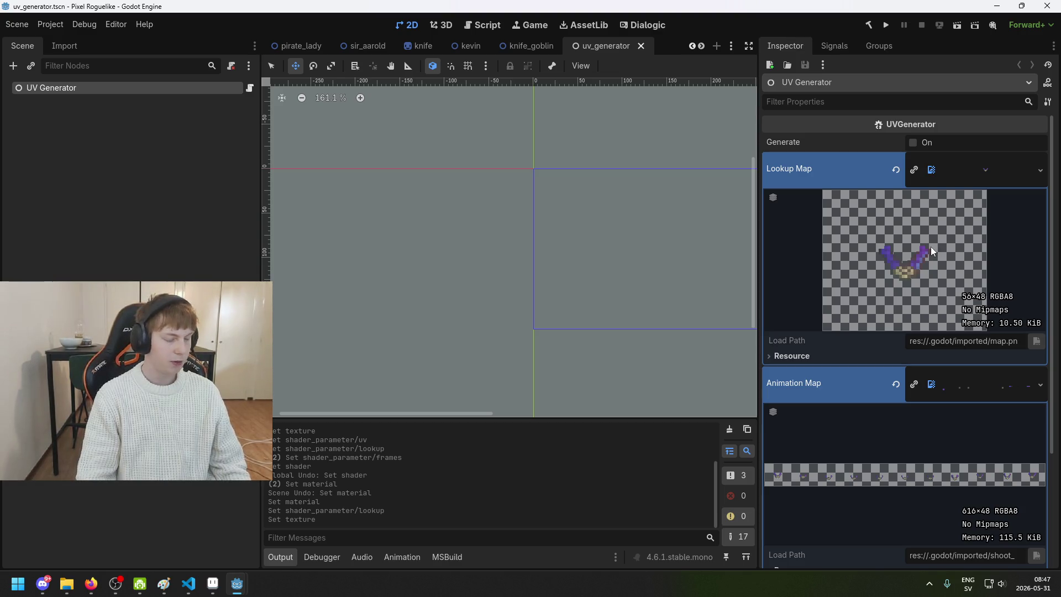
- Glance at the Aseprite mockup, then return to Godot and save the uv_generator scene
{"action": "left_click", "coordinate": [236, 583]}
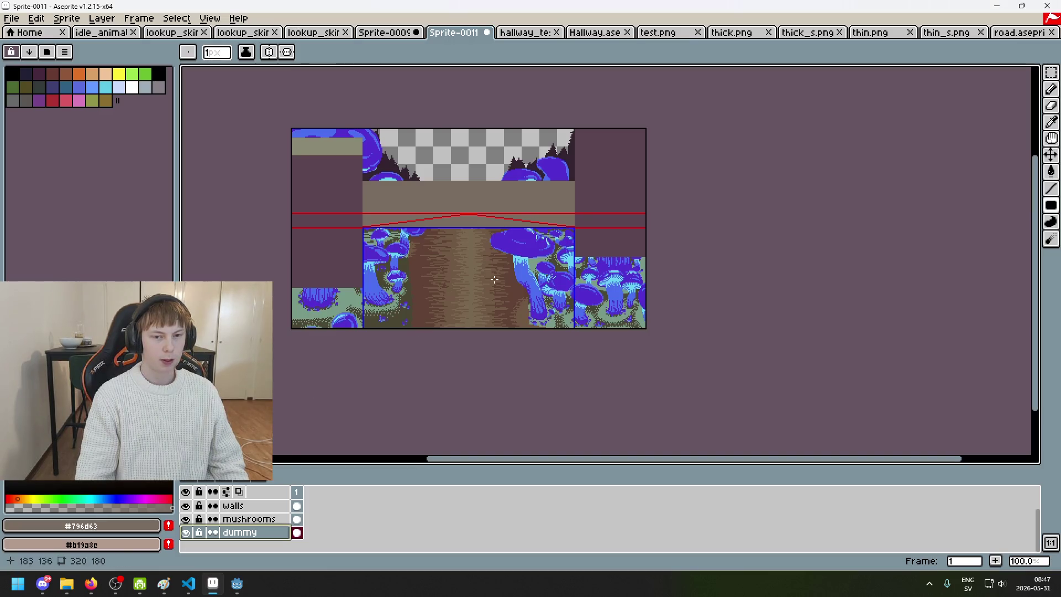
{"action": "left_click", "coordinate": [236, 584]}
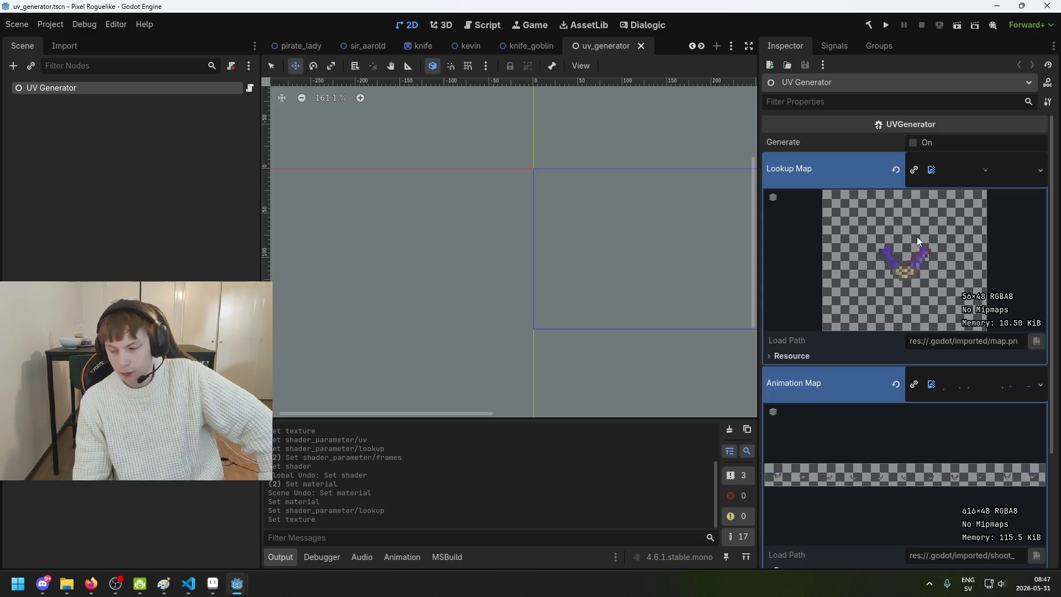
{"action": "key", "text": "ctrl+s"}
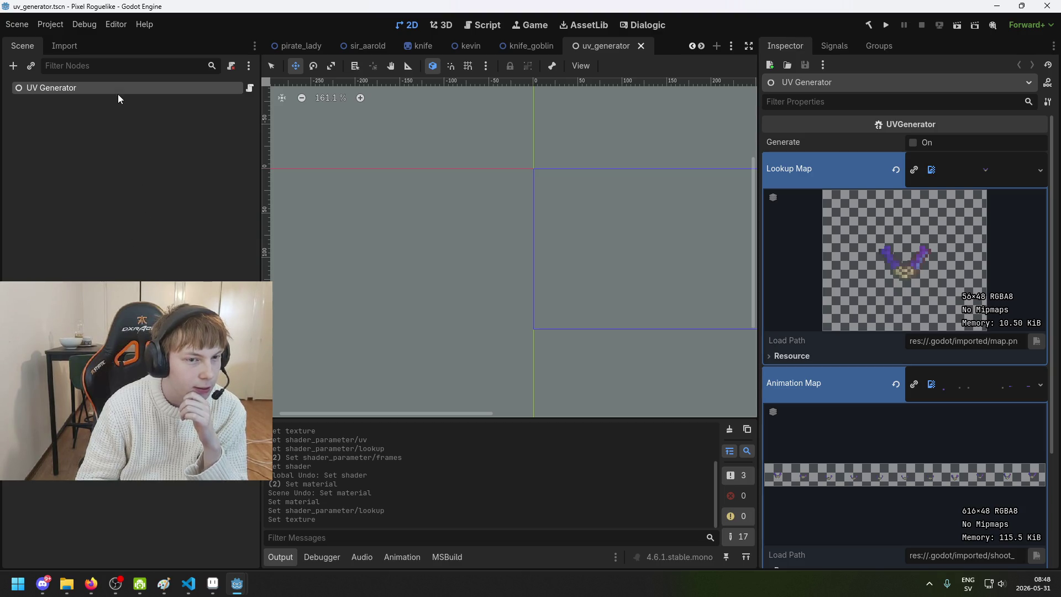
{"action": "left_click", "coordinate": [14, 588]}
- Search the Start menu for 'cpu' and launch CPU-Z
{"action": "left_click", "coordinate": [15, 589]}
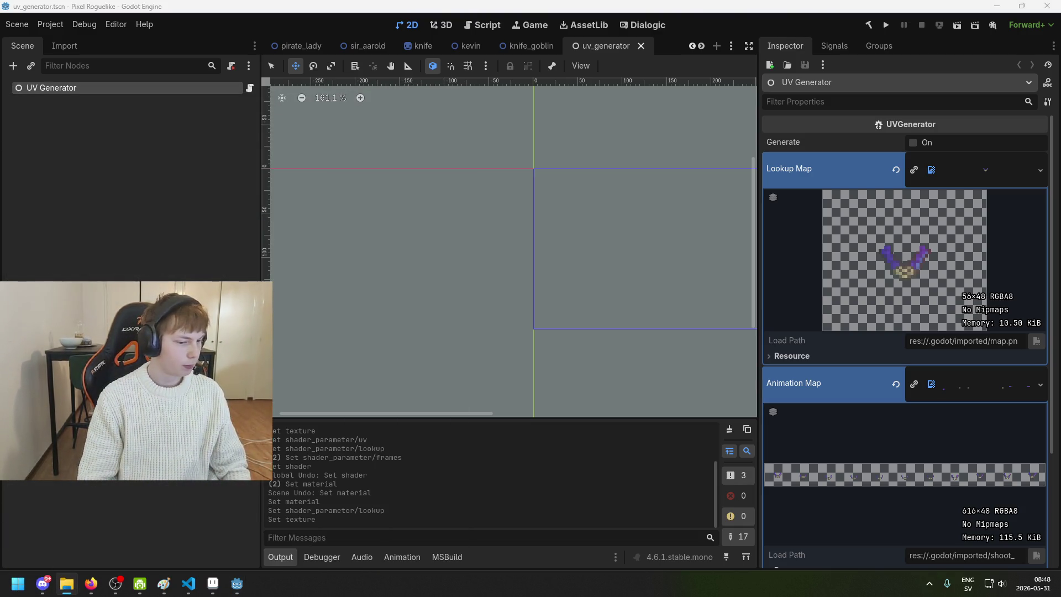
{"action": "left_click", "coordinate": [5, 590]}
{"action": "type", "text": "cpu"}
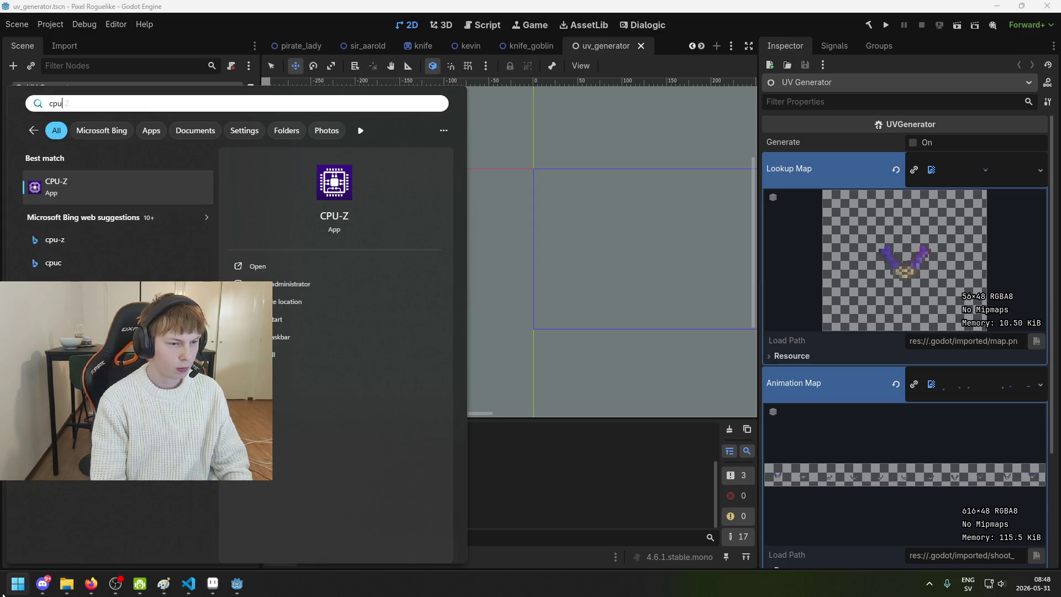
{"action": "key", "text": "Return"}
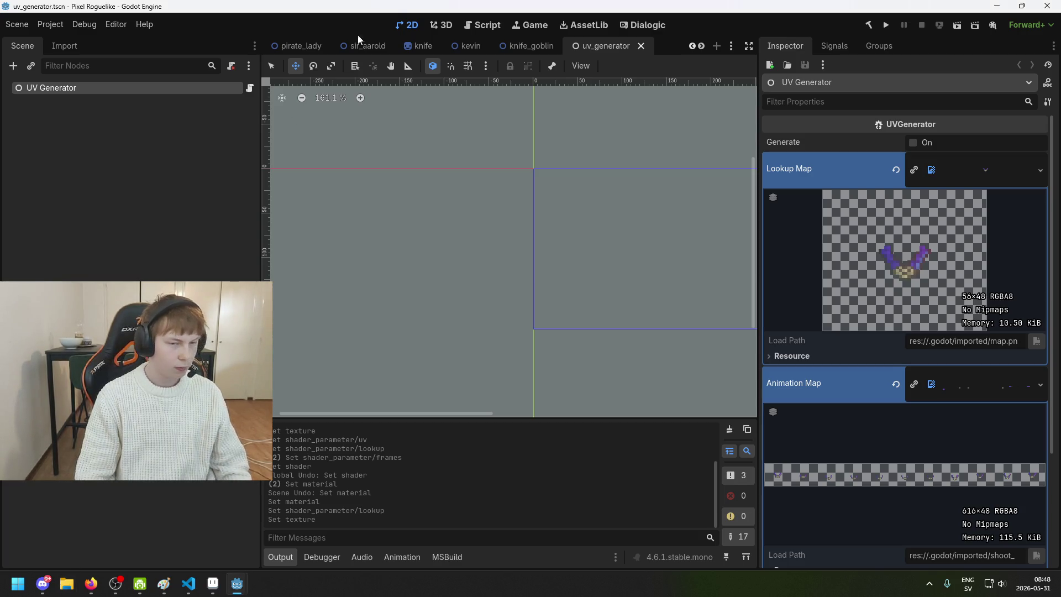
- Reselect the UV Generator node, save the scene, and enable Generate to produce its output
{"action": "left_click", "coordinate": [74, 168]}
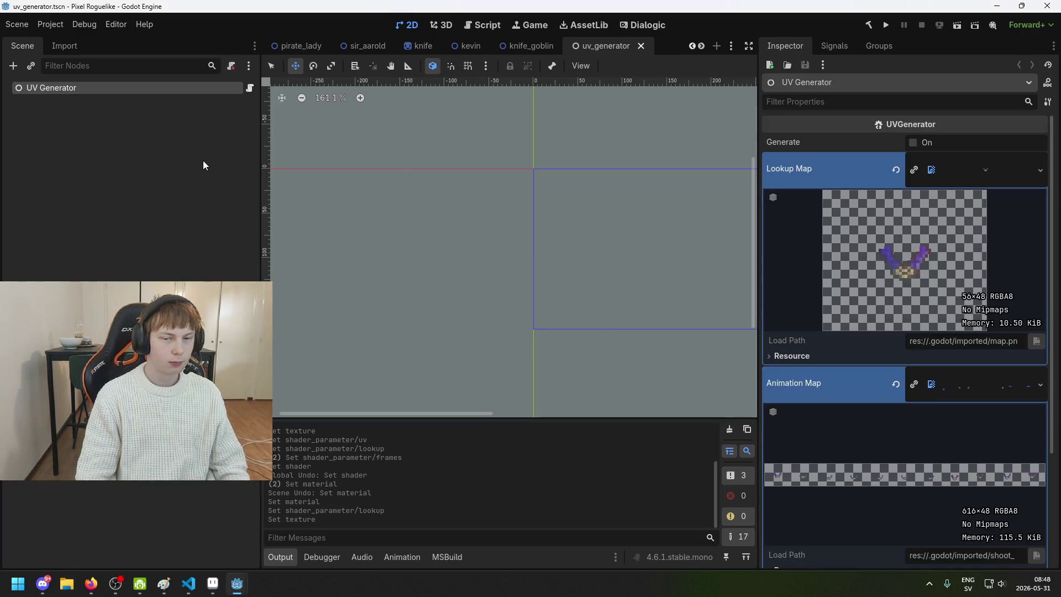
{"action": "scroll", "coordinate": [1004, 340], "scroll_direction": "down", "scroll_amount": 3}
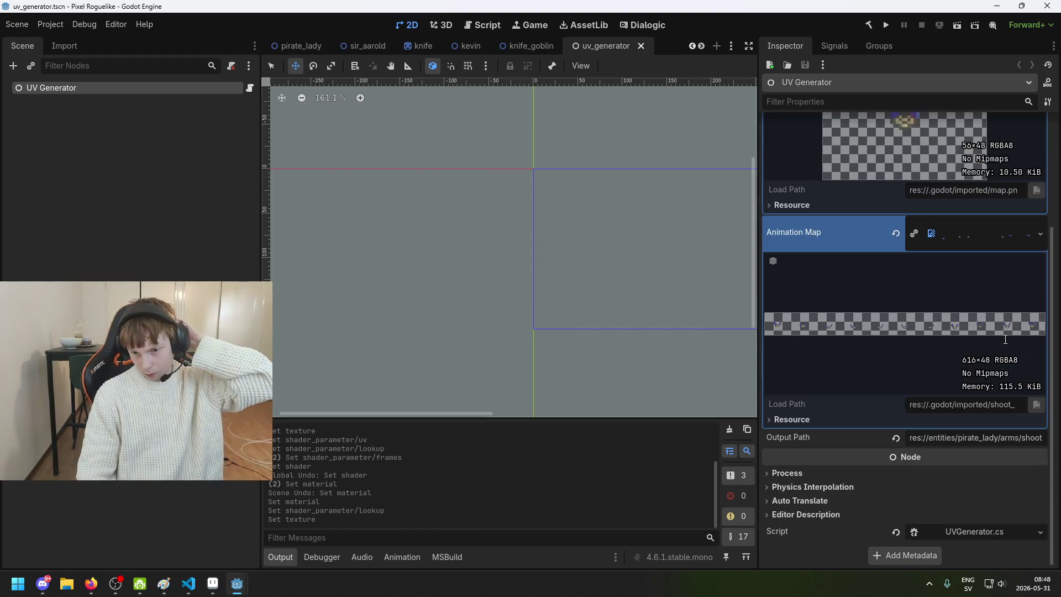
{"action": "scroll", "coordinate": [1009, 333], "scroll_direction": "up", "scroll_amount": 3}
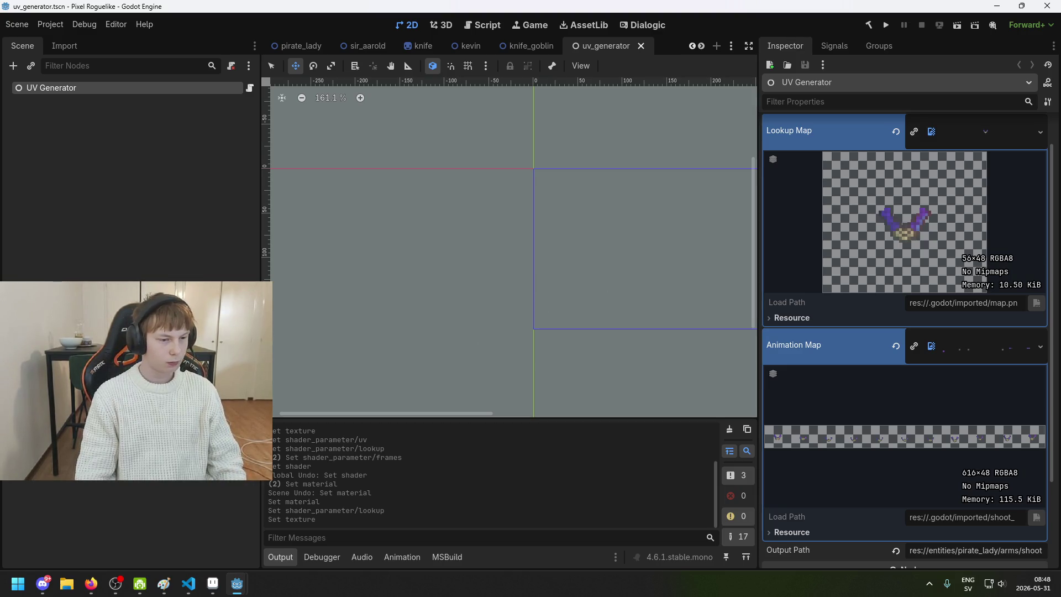
{"action": "scroll", "coordinate": [883, 320], "scroll_direction": "up", "scroll_amount": 1}
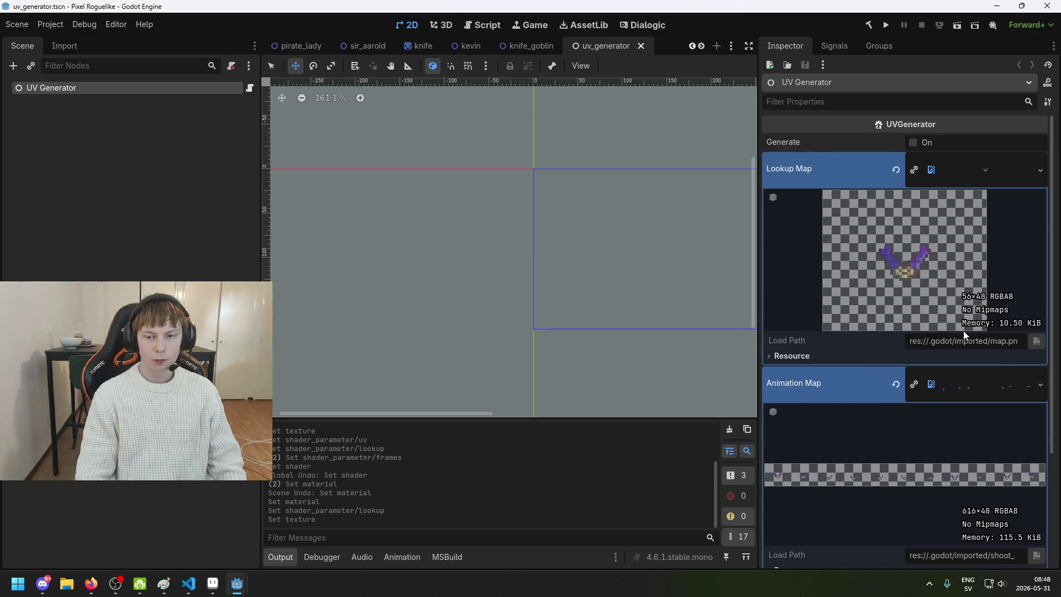
{"action": "scroll", "coordinate": [961, 335], "scroll_direction": "down", "scroll_amount": 3}
{"action": "scroll", "coordinate": [959, 348], "scroll_direction": "down", "scroll_amount": 1}
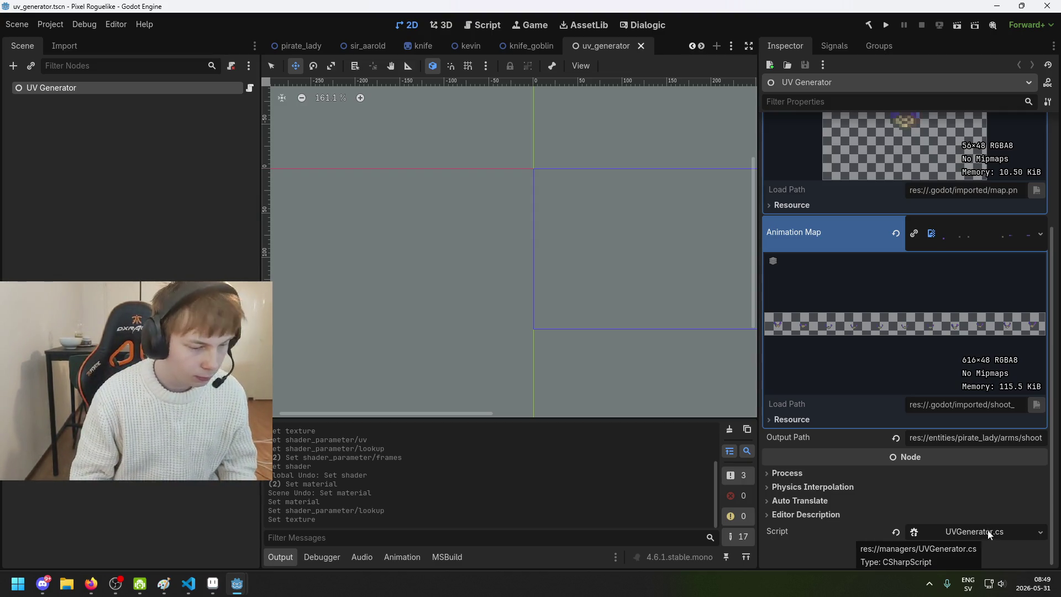
{"action": "key", "text": "ctrl+s"}
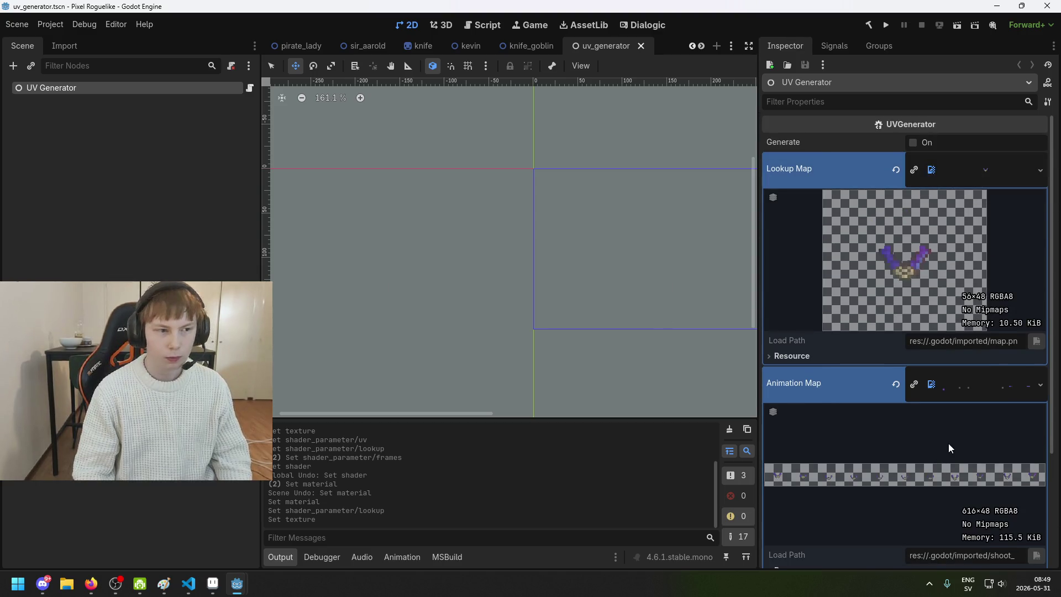
{"action": "scroll", "coordinate": [955, 466], "scroll_direction": "down", "scroll_amount": 3}
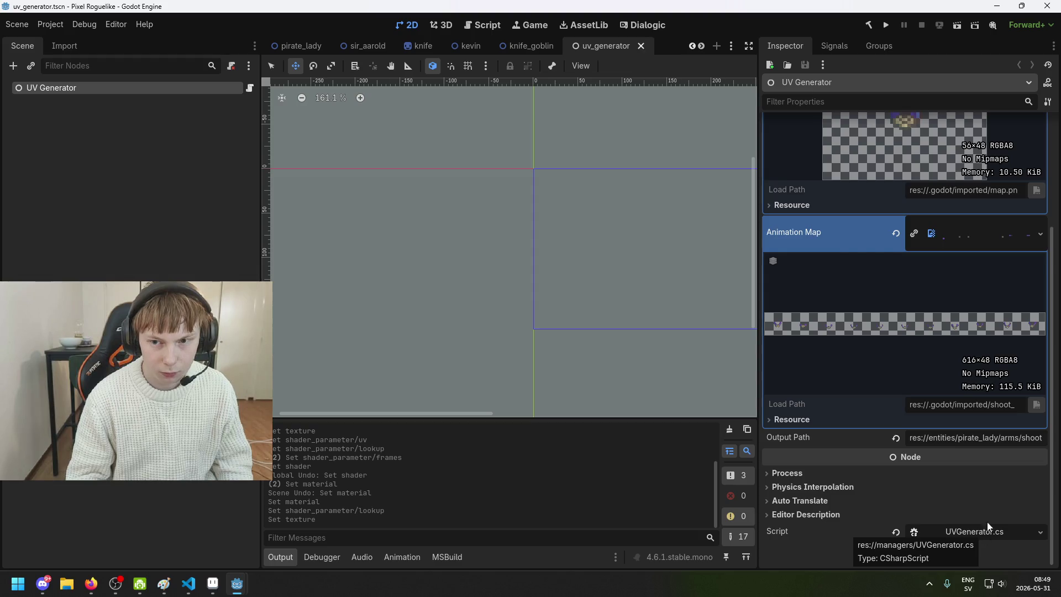
{"action": "scroll", "coordinate": [948, 263], "scroll_direction": "up", "scroll_amount": 3}
{"action": "left_click", "coordinate": [912, 142]}
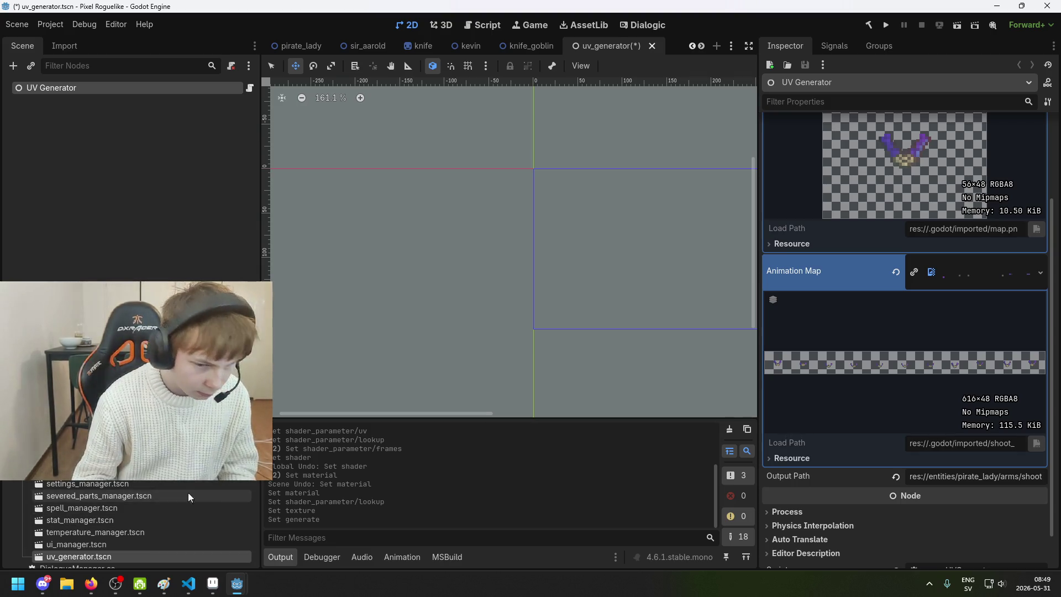
- Assign pole_map.png to both the UV Generator's Lookup Map and Animation Map
{"action": "scroll", "coordinate": [954, 320], "scroll_direction": "up", "scroll_amount": 3}
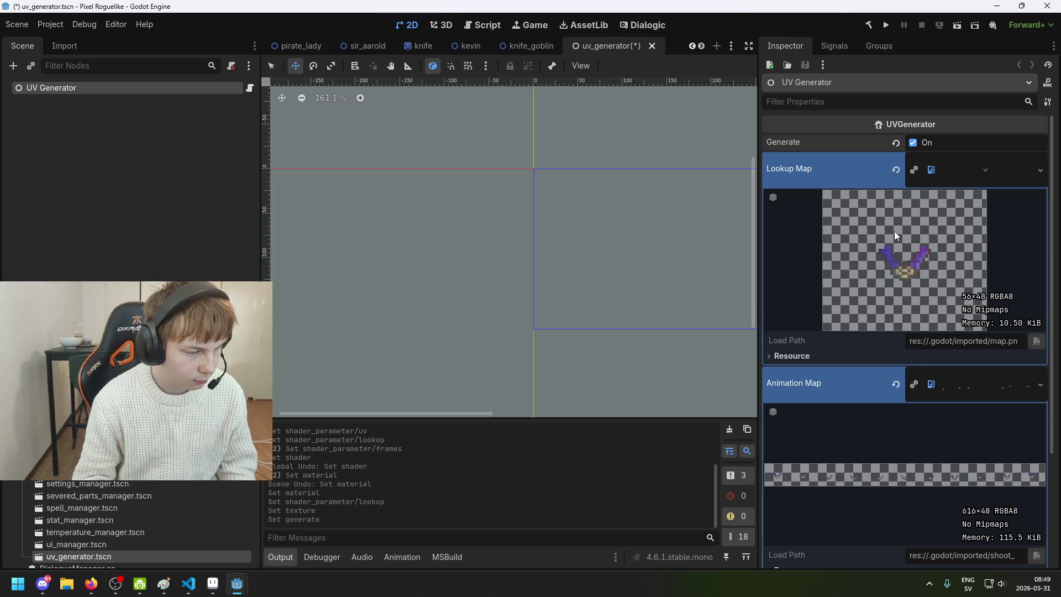
{"action": "scroll", "coordinate": [956, 377], "scroll_direction": "down", "scroll_amount": 3}
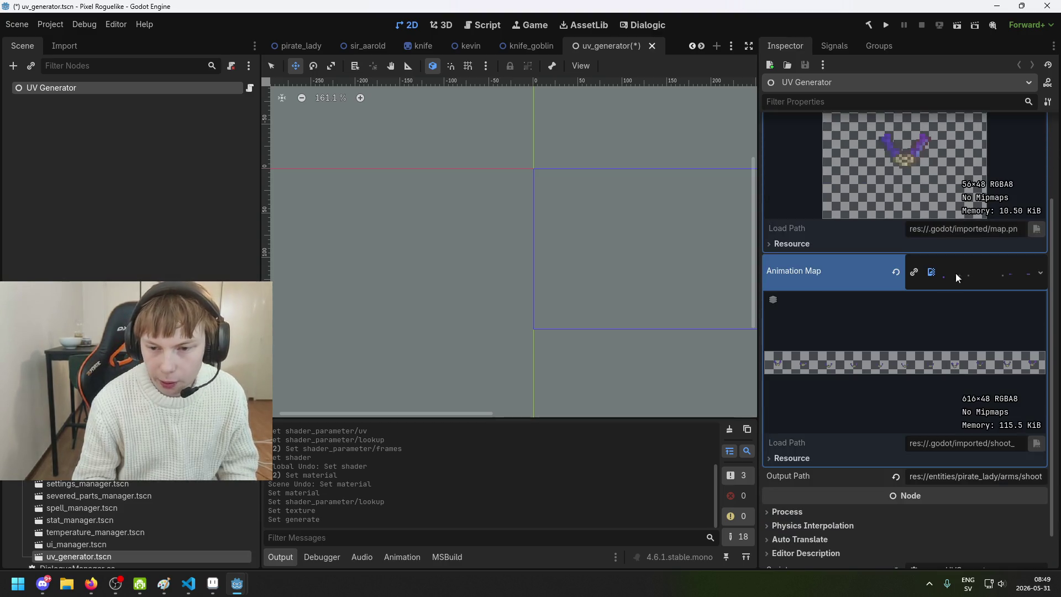
{"action": "scroll", "coordinate": [138, 524], "scroll_direction": "up", "scroll_amount": 5}
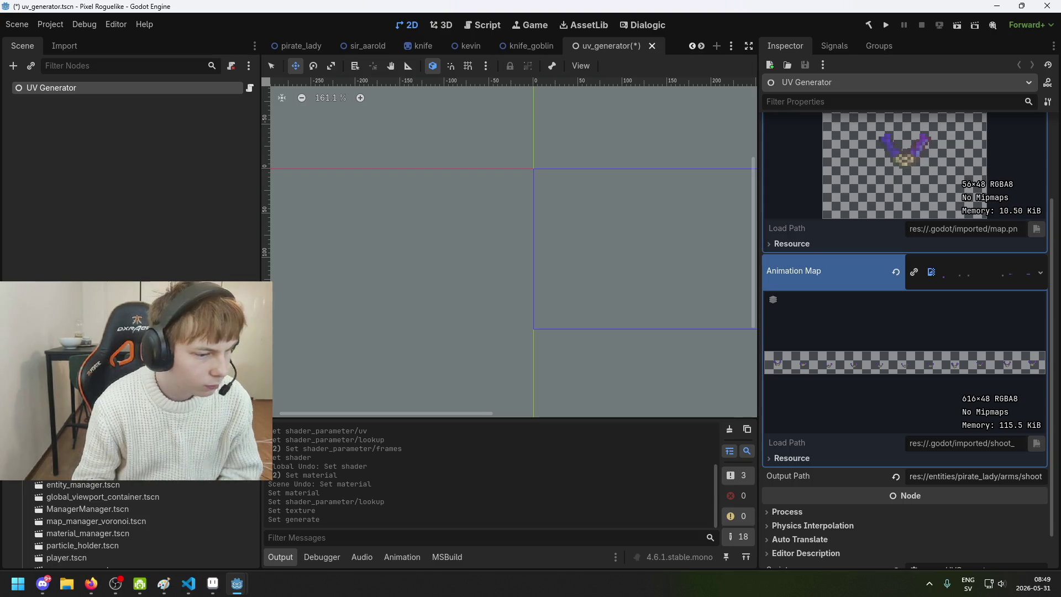
{"action": "scroll", "coordinate": [138, 525], "scroll_direction": "down", "scroll_amount": 1}
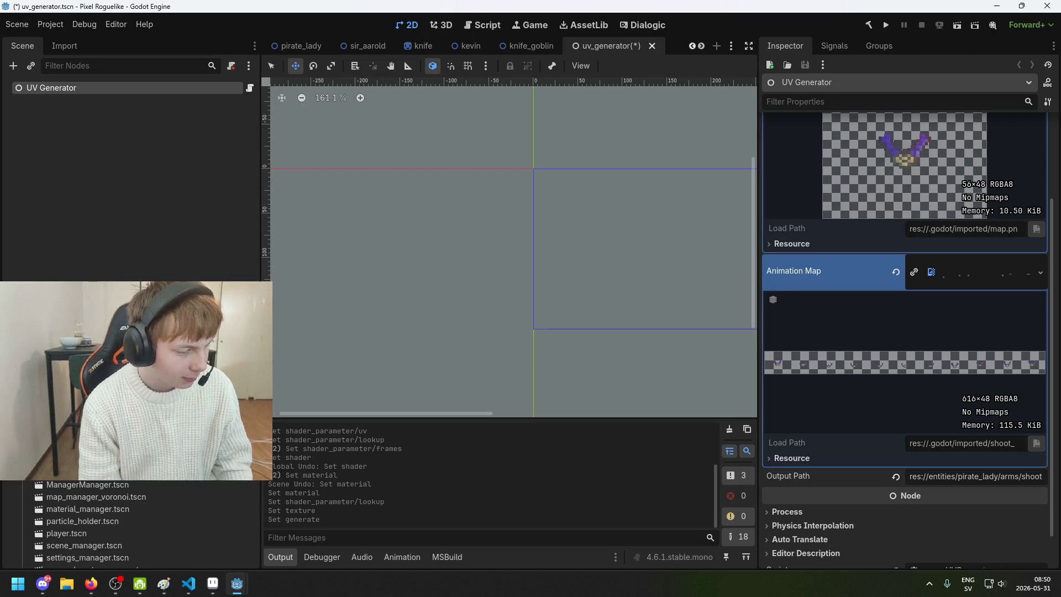
{"action": "scroll", "coordinate": [133, 525], "scroll_direction": "up", "scroll_amount": 5}
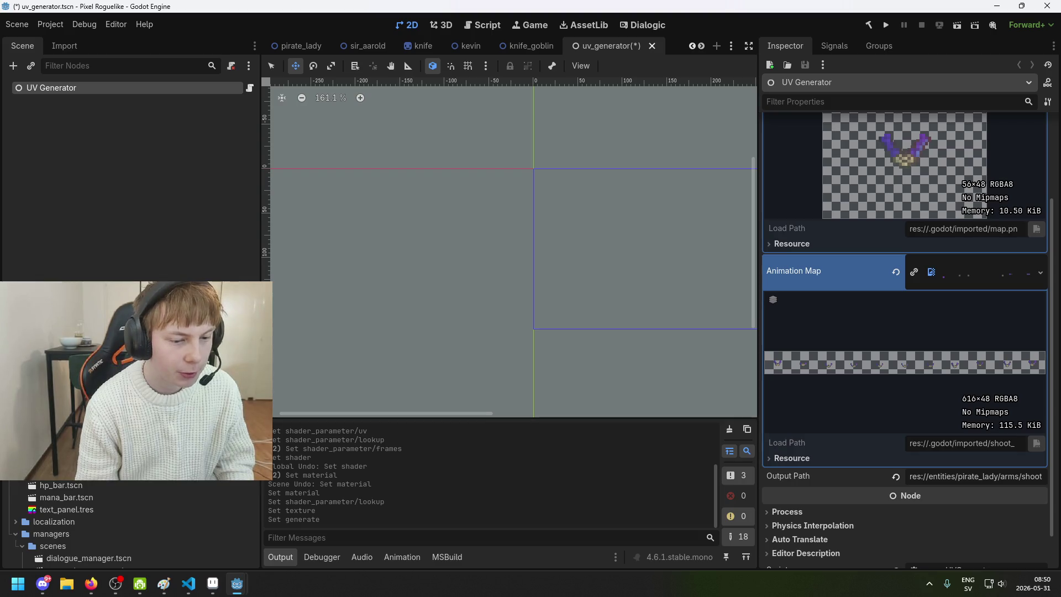
{"action": "scroll", "coordinate": [133, 525], "scroll_direction": "up", "scroll_amount": 5}
{"action": "scroll", "coordinate": [132, 525], "scroll_direction": "down", "scroll_amount": 5}
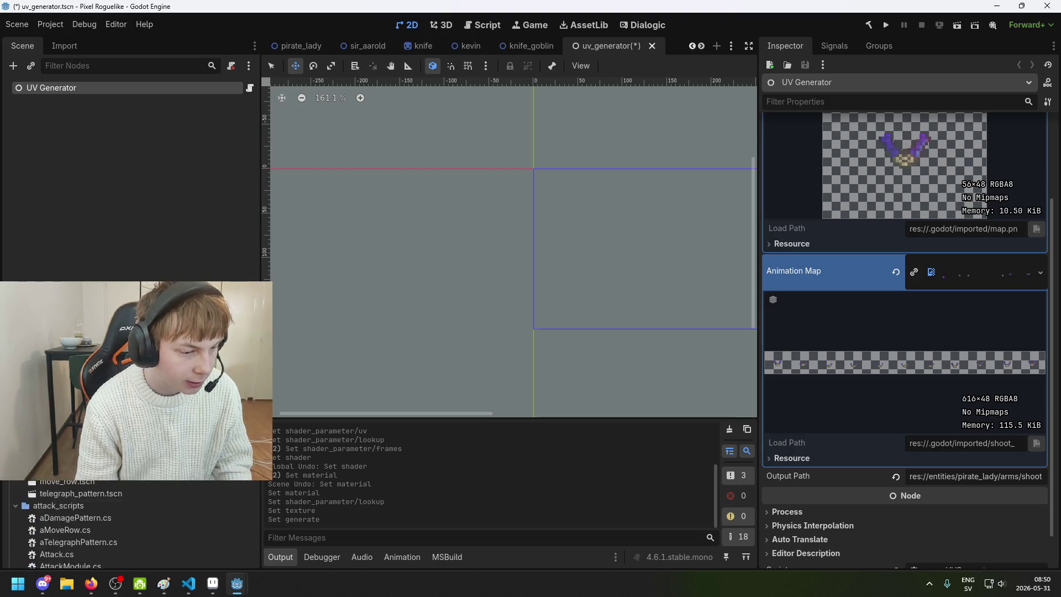
{"action": "scroll", "coordinate": [133, 524], "scroll_direction": "down", "scroll_amount": 3}
{"action": "scroll", "coordinate": [132, 505], "scroll_direction": "up", "scroll_amount": 3}
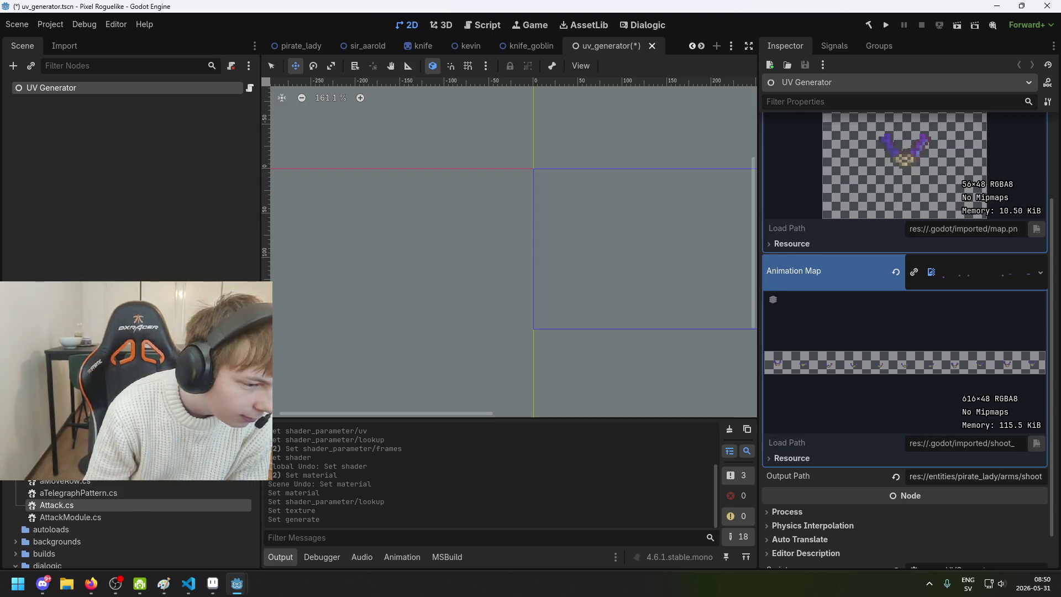
{"action": "scroll", "coordinate": [132, 525], "scroll_direction": "up", "scroll_amount": 2}
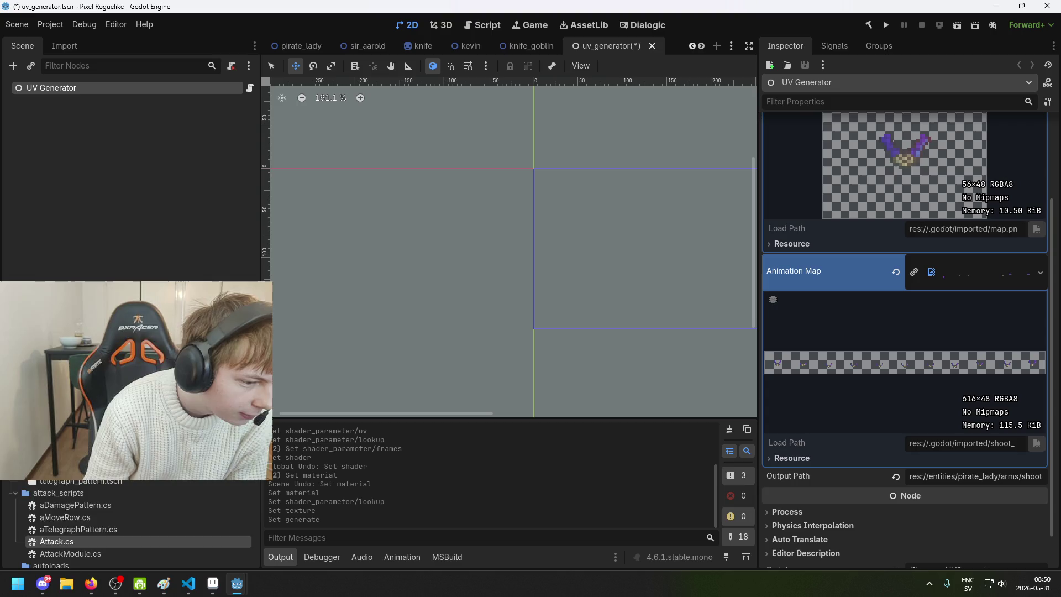
{"action": "scroll", "coordinate": [133, 525], "scroll_direction": "down", "scroll_amount": 8}
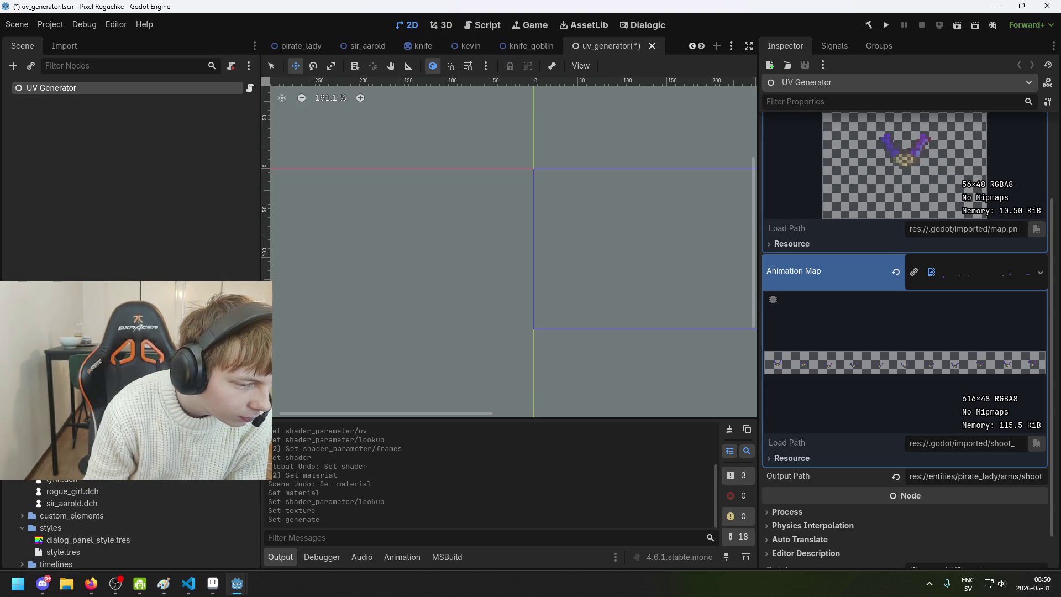
{"action": "scroll", "coordinate": [132, 525], "scroll_direction": "down", "scroll_amount": 1}
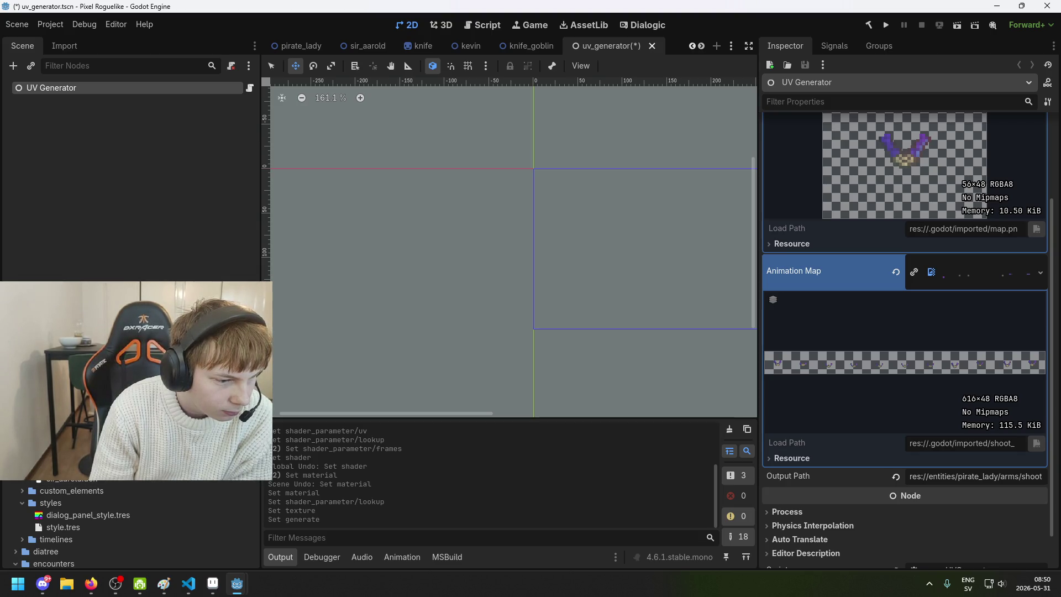
{"action": "scroll", "coordinate": [130, 525], "scroll_direction": "down", "scroll_amount": 8}
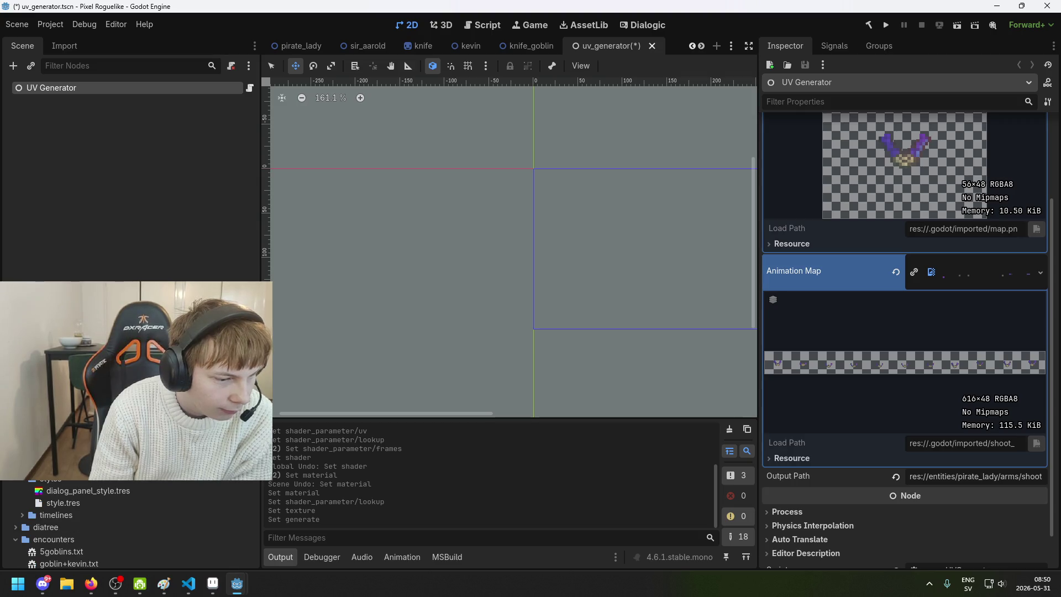
{"action": "scroll", "coordinate": [130, 525], "scroll_direction": "down", "scroll_amount": 4}
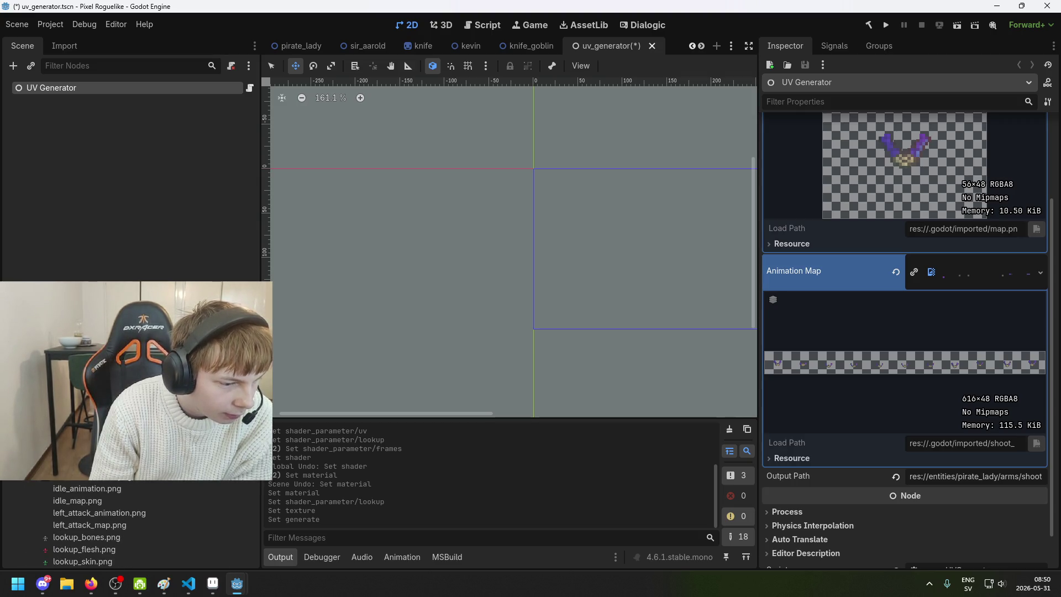
{"action": "scroll", "coordinate": [130, 525], "scroll_direction": "down", "scroll_amount": 8}
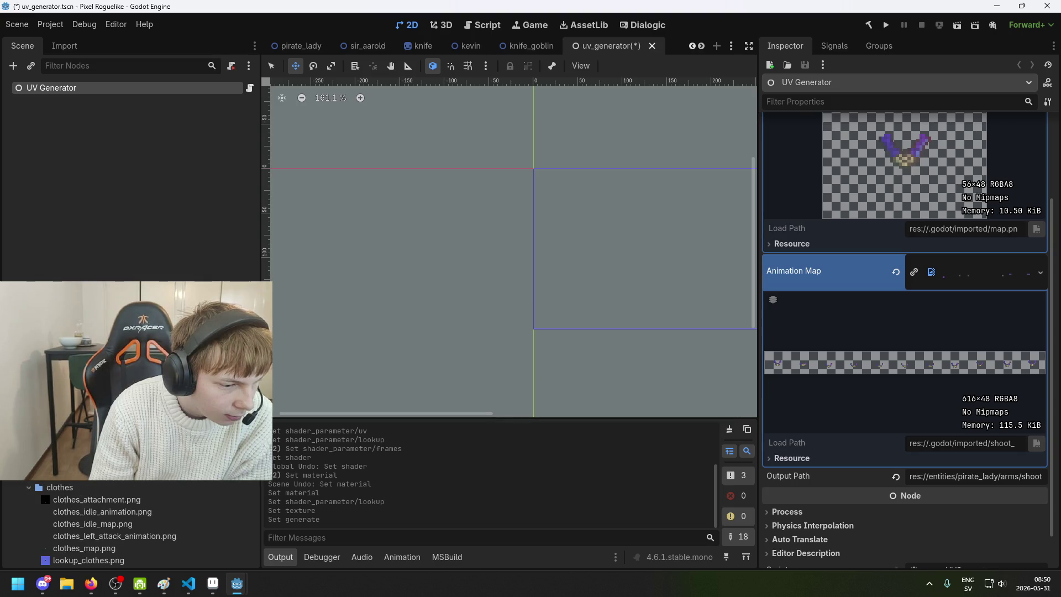
{"action": "scroll", "coordinate": [130, 524], "scroll_direction": "down", "scroll_amount": 3}
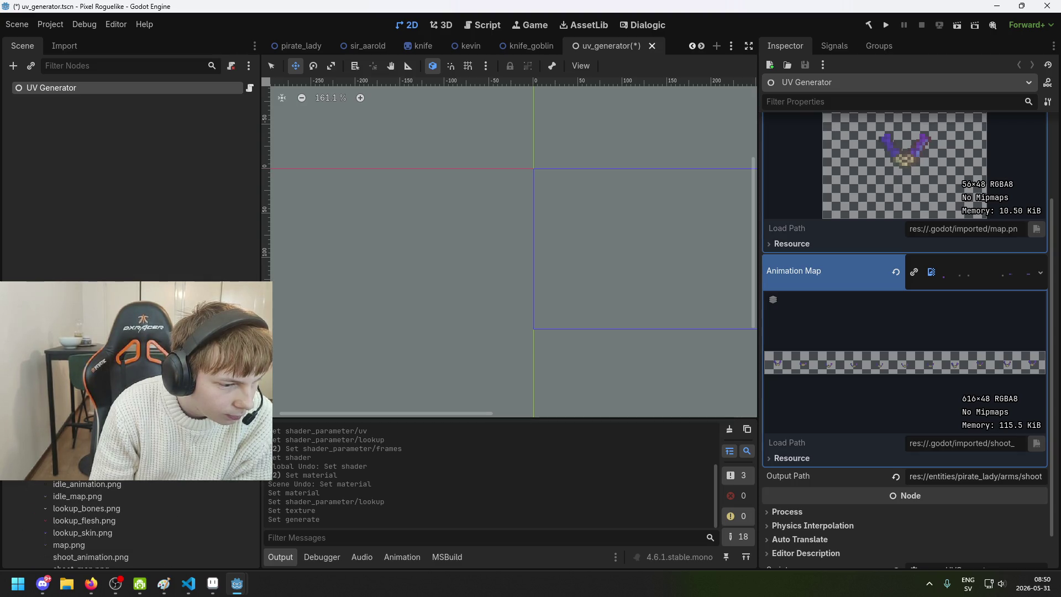
{"action": "scroll", "coordinate": [130, 524], "scroll_direction": "down", "scroll_amount": 2}
{"action": "scroll", "coordinate": [130, 524], "scroll_direction": "down", "scroll_amount": 5}
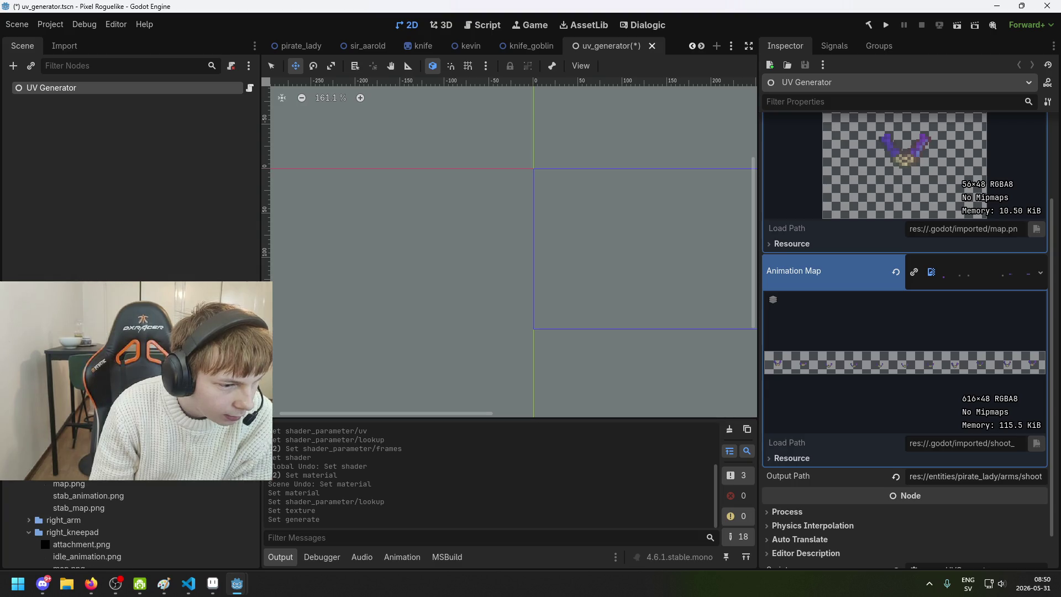
{"action": "scroll", "coordinate": [130, 524], "scroll_direction": "down", "scroll_amount": 5}
{"action": "scroll", "coordinate": [130, 524], "scroll_direction": "down", "scroll_amount": 3}
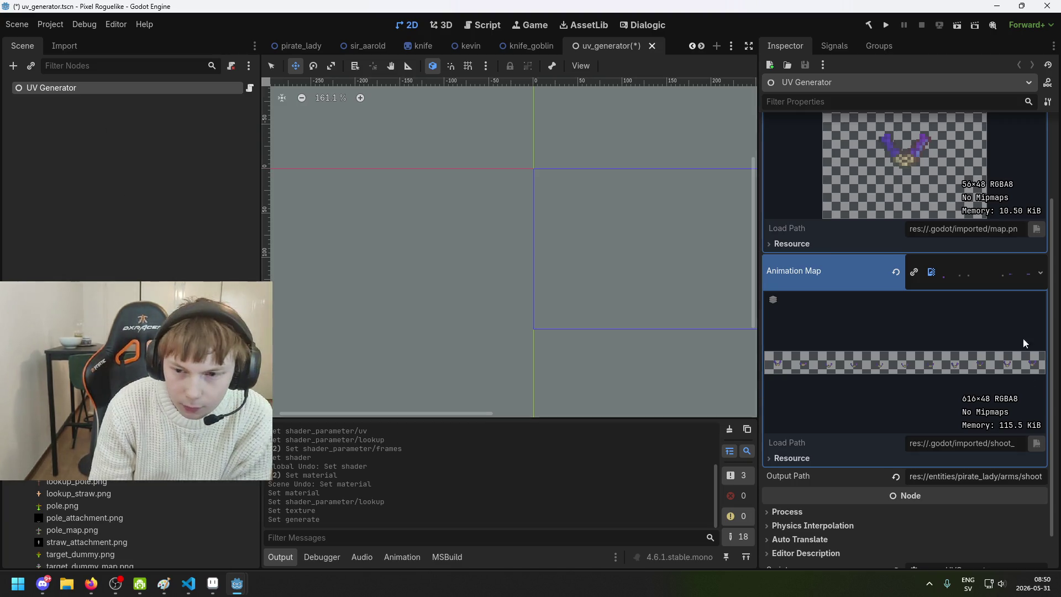
{"action": "scroll", "coordinate": [1027, 353], "scroll_direction": "up", "scroll_amount": 3}
{"action": "scroll", "coordinate": [92, 482], "scroll_direction": "down", "scroll_amount": 1}
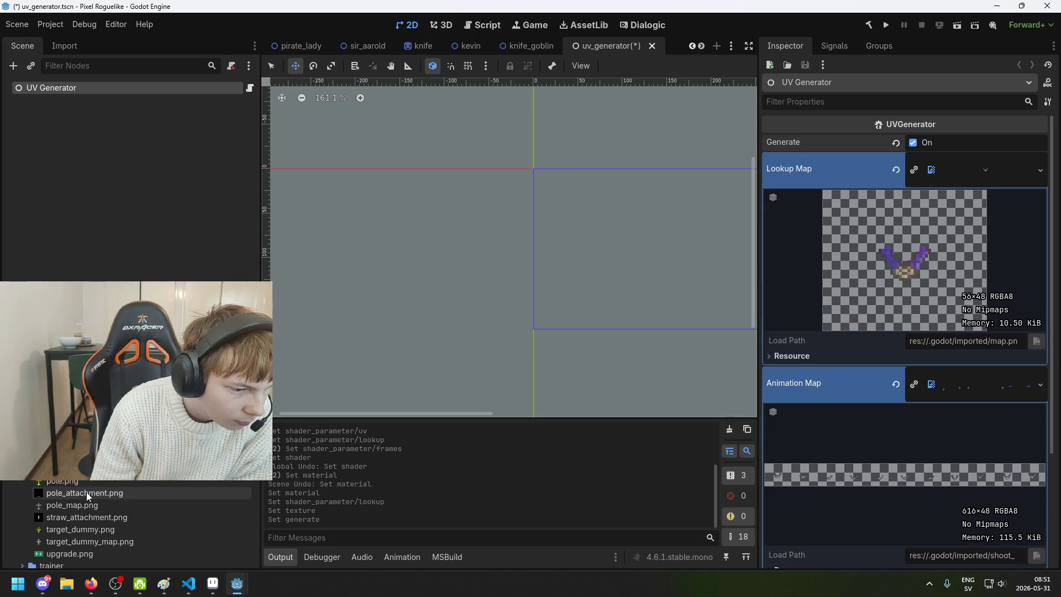
{"action": "mouse_move", "coordinate": [85, 505]}
{"action": "left_mouse_down"}
{"action": "mouse_move", "coordinate": [1039, 218]}
{"action": "mouse_move", "coordinate": [953, 166]}
{"action": "mouse_move", "coordinate": [1044, 169]}
{"action": "mouse_move", "coordinate": [983, 172]}
{"action": "left_mouse_up"}
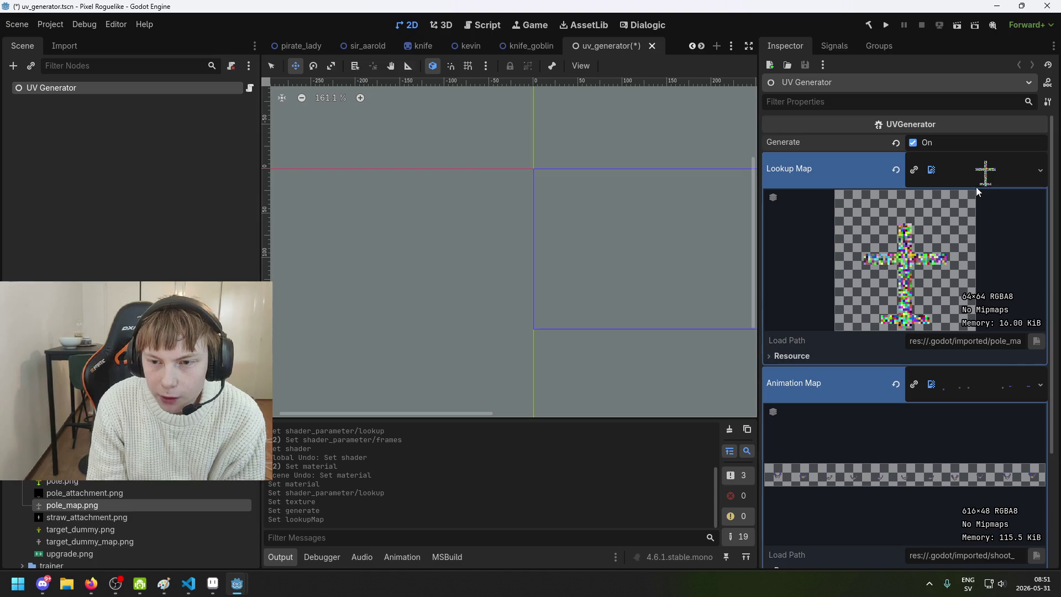
{"action": "left_click", "coordinate": [984, 172]}
{"action": "left_click", "coordinate": [990, 173]}
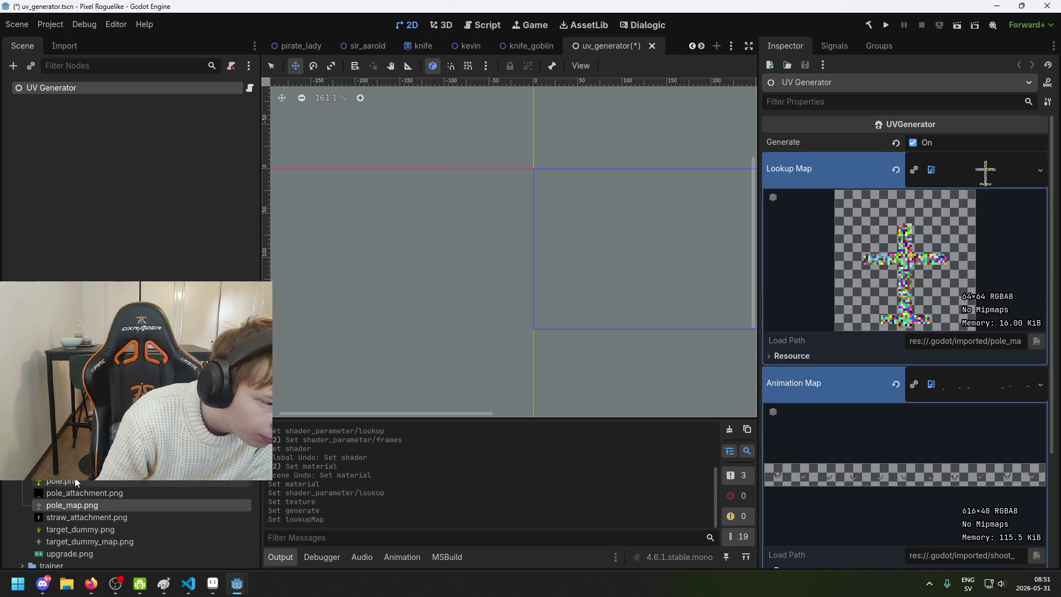
{"action": "scroll", "coordinate": [68, 485], "scroll_direction": "up", "scroll_amount": 1}
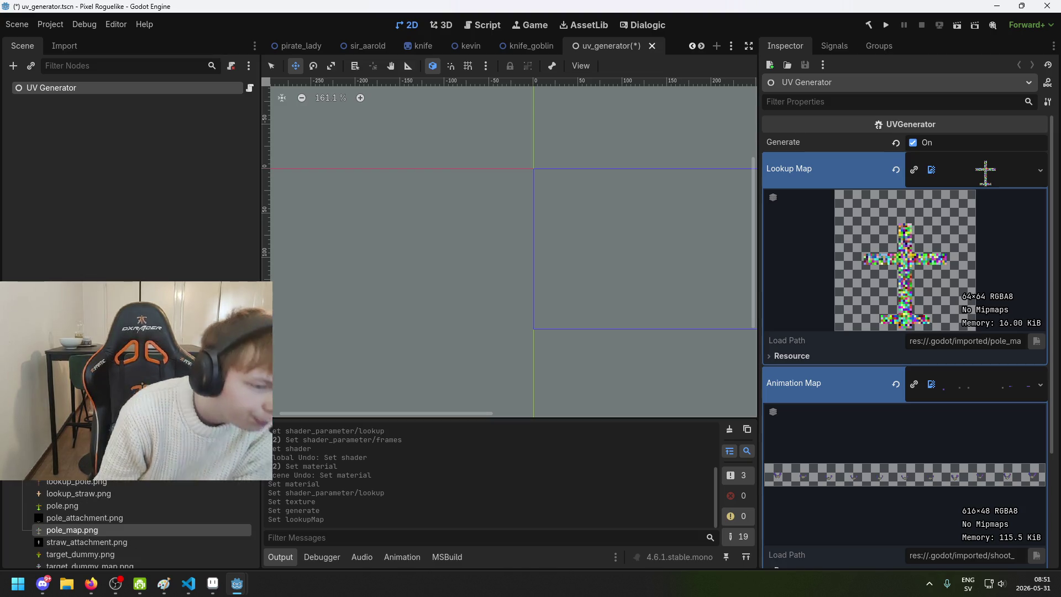
{"action": "mouse_move", "coordinate": [67, 531]}
{"action": "left_mouse_down"}
{"action": "mouse_move", "coordinate": [202, 453]}
{"action": "mouse_move", "coordinate": [1041, 433]}
{"action": "mouse_move", "coordinate": [982, 395]}
{"action": "left_mouse_up"}
{"action": "scroll", "coordinate": [981, 394], "scroll_direction": "down", "scroll_amount": 3}
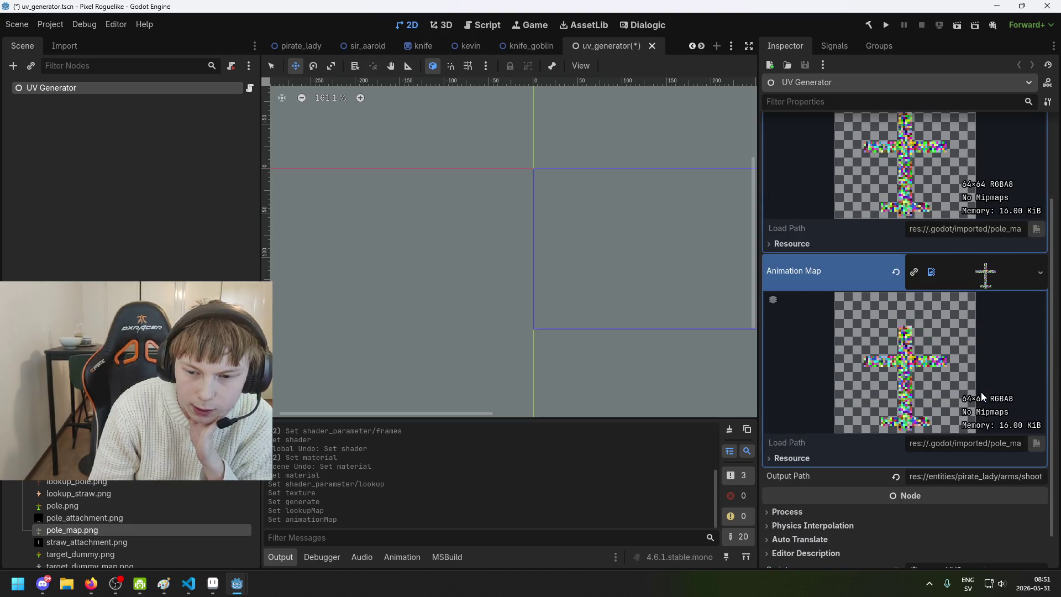
{"action": "scroll", "coordinate": [962, 331], "scroll_direction": "up", "scroll_amount": 3}
{"action": "scroll", "coordinate": [956, 303], "scroll_direction": "down", "scroll_amount": 3}
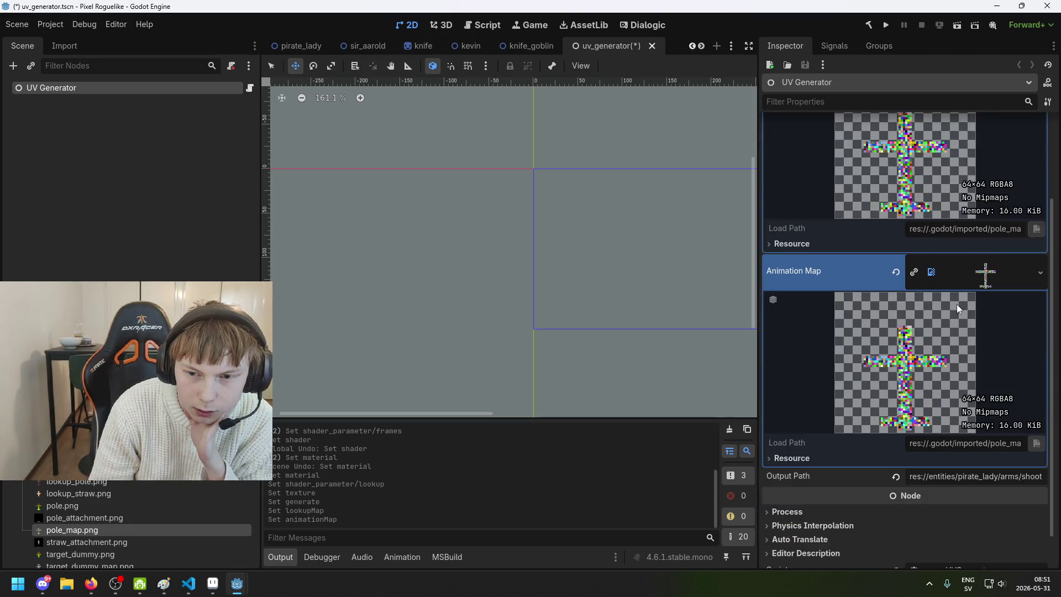
- Paste pole.png's path res://entities/target_dummy/pole.png into Output Path and save
{"action": "right_click", "coordinate": [117, 506]}
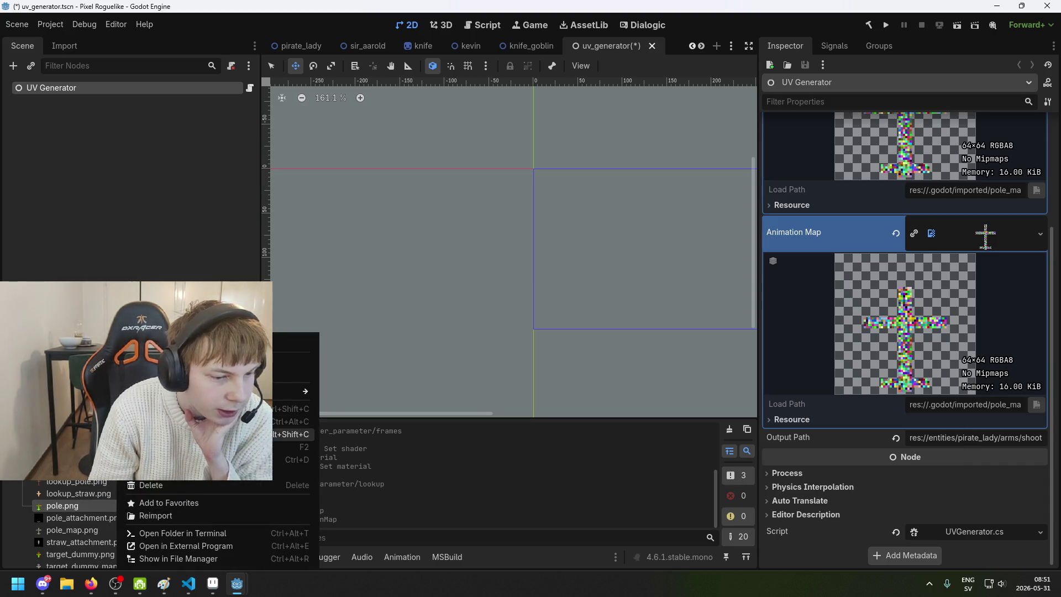
{"action": "key", "text": "Escape"}
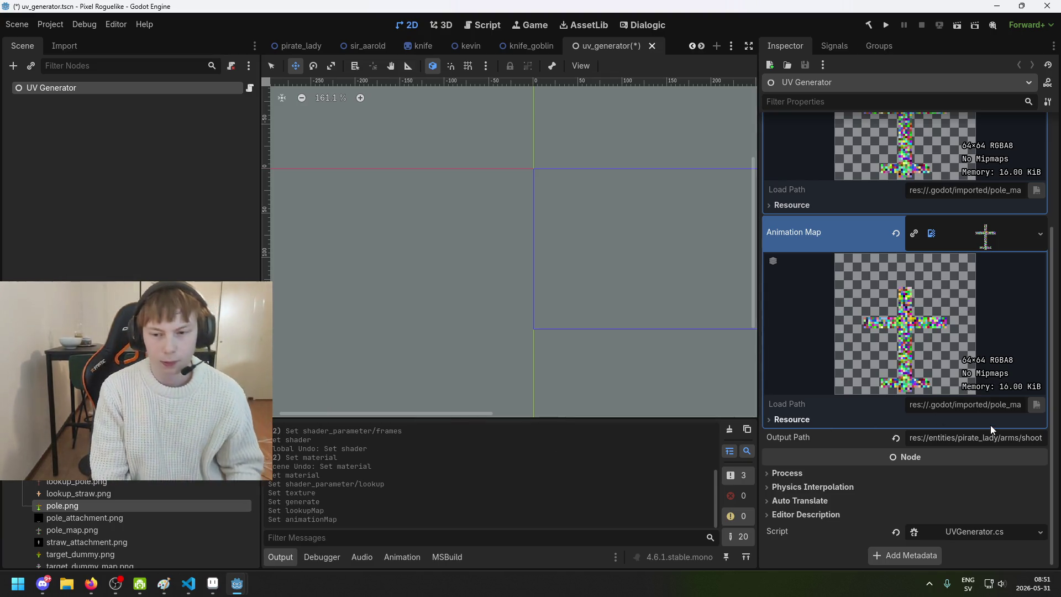
{"action": "left_click", "coordinate": [997, 437]}
{"action": "key", "text": "ctrl+a"}
{"action": "key", "text": "ctrl+v"}
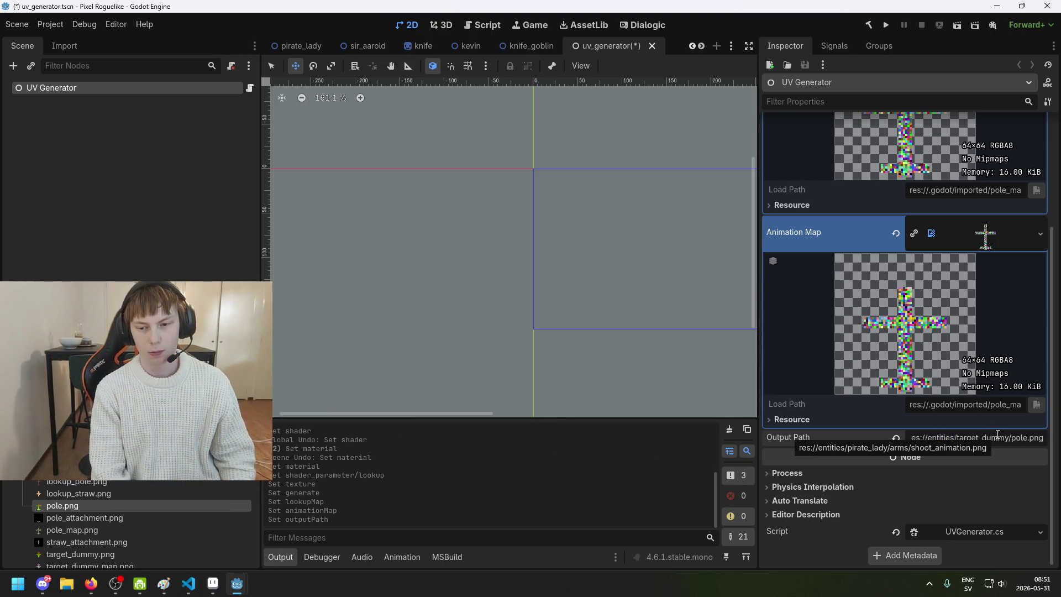
{"action": "key", "text": "ctrl+s"}
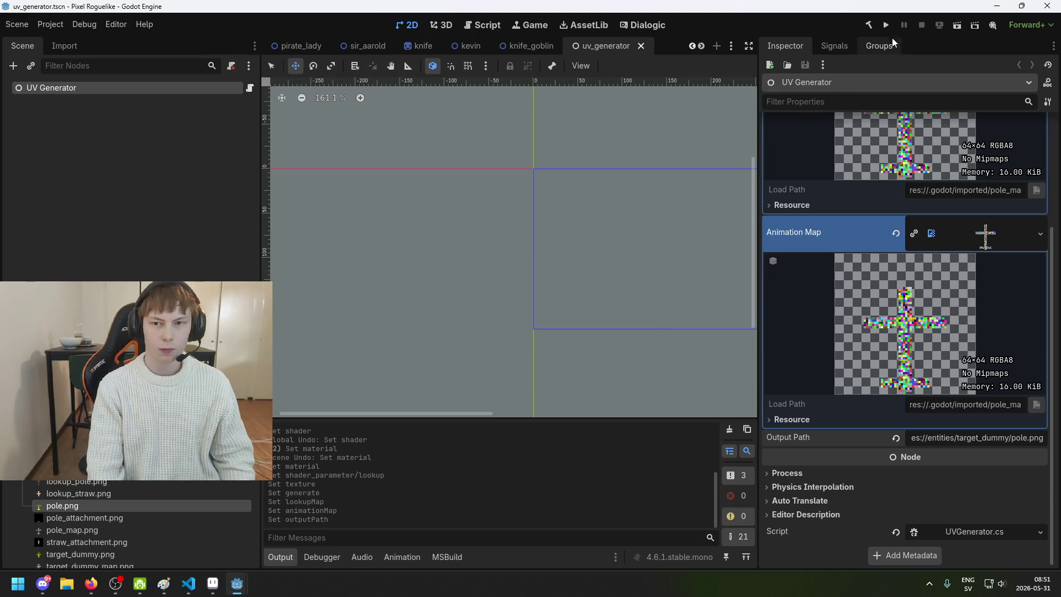
{"action": "scroll", "coordinate": [957, 297], "scroll_direction": "up", "scroll_amount": 3}
- Run the project to generate pole.png, then drop target dummy textures into the map slots and save
{"action": "left_click", "coordinate": [886, 26]}
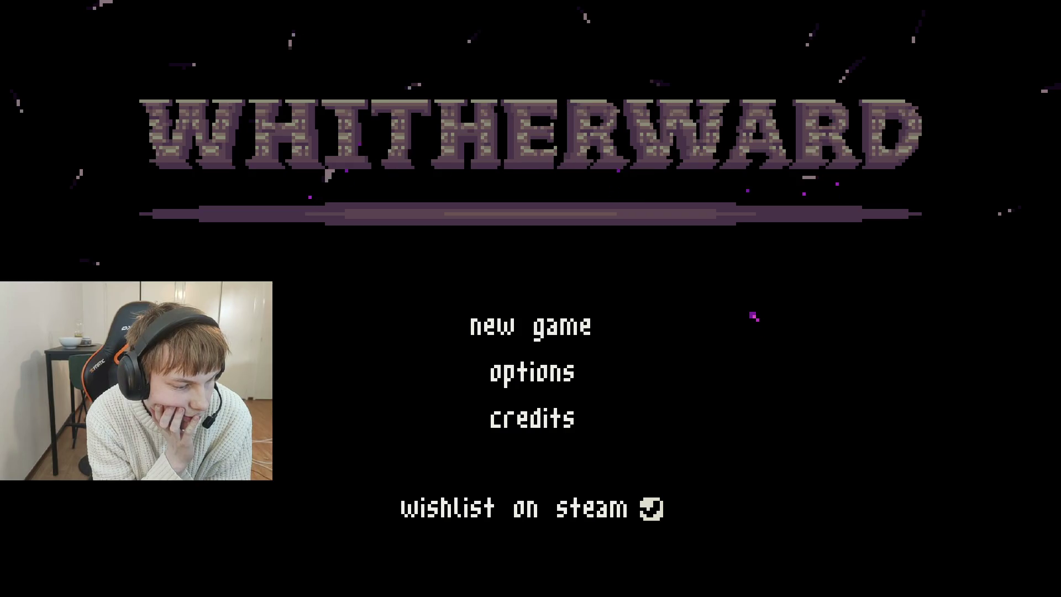
{"action": "key", "text": "alt+F4"}
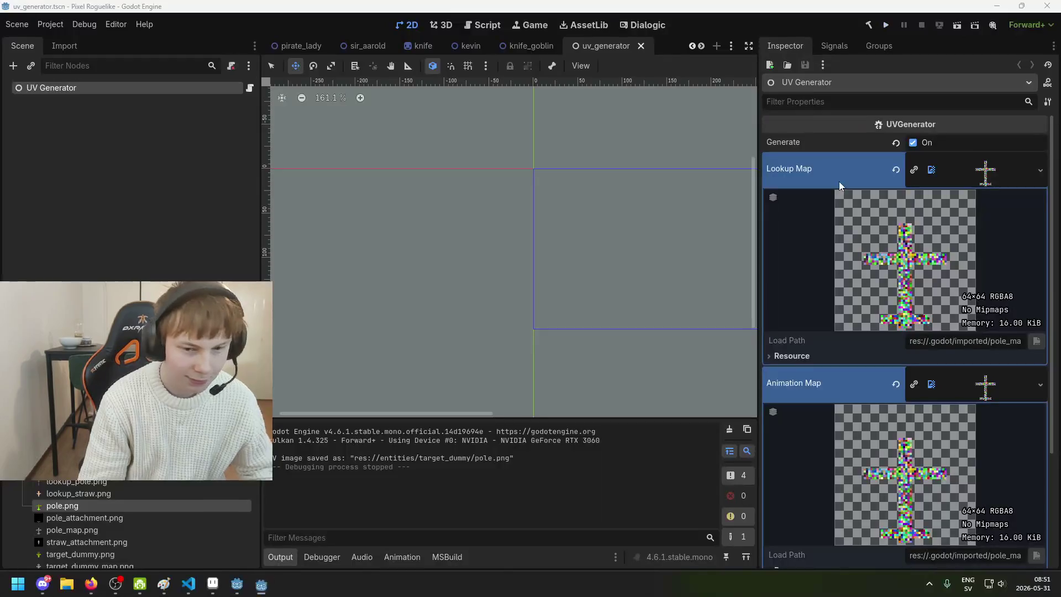
{"action": "scroll", "coordinate": [930, 401], "scroll_direction": "down", "scroll_amount": 3}
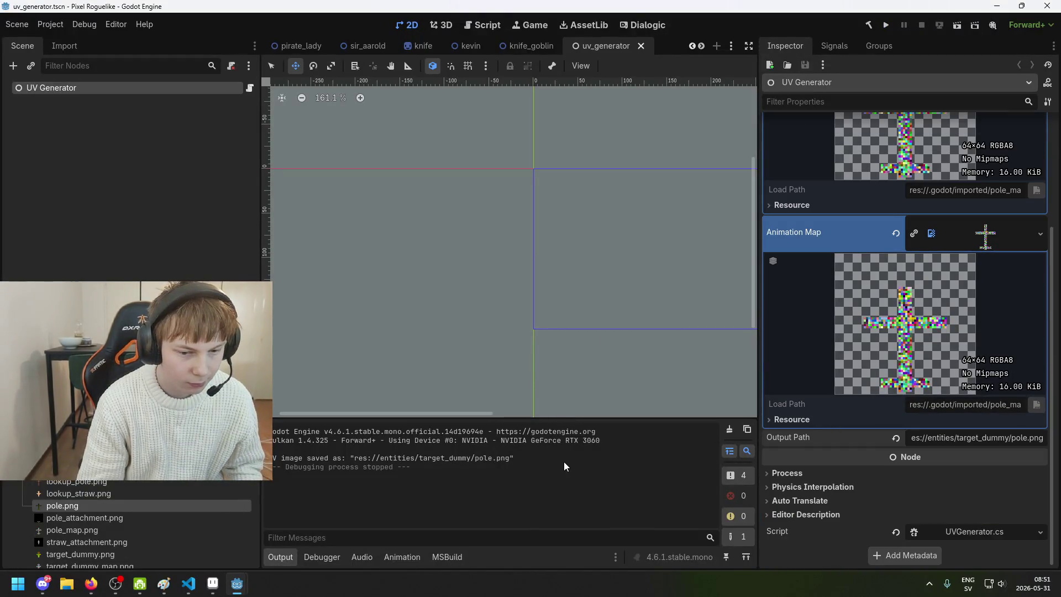
{"action": "scroll", "coordinate": [118, 521], "scroll_direction": "down", "scroll_amount": 2}
{"action": "mouse_move", "coordinate": [111, 529]}
{"action": "left_mouse_down"}
{"action": "mouse_move", "coordinate": [205, 528]}
{"action": "mouse_move", "coordinate": [940, 180]}
{"action": "mouse_move", "coordinate": [972, 188]}
{"action": "left_mouse_up"}
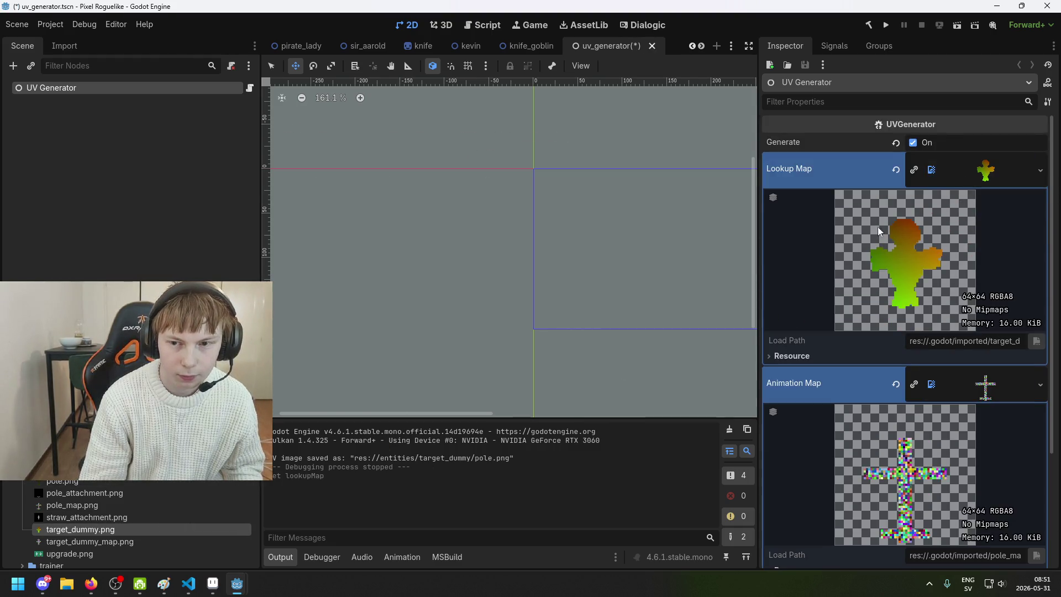
{"action": "mouse_move", "coordinate": [83, 529]}
{"action": "left_mouse_down"}
{"action": "mouse_move", "coordinate": [657, 455]}
{"action": "mouse_move", "coordinate": [966, 357]}
{"action": "mouse_move", "coordinate": [999, 382]}
{"action": "left_mouse_up"}
{"action": "key", "text": "ctrl+s"}
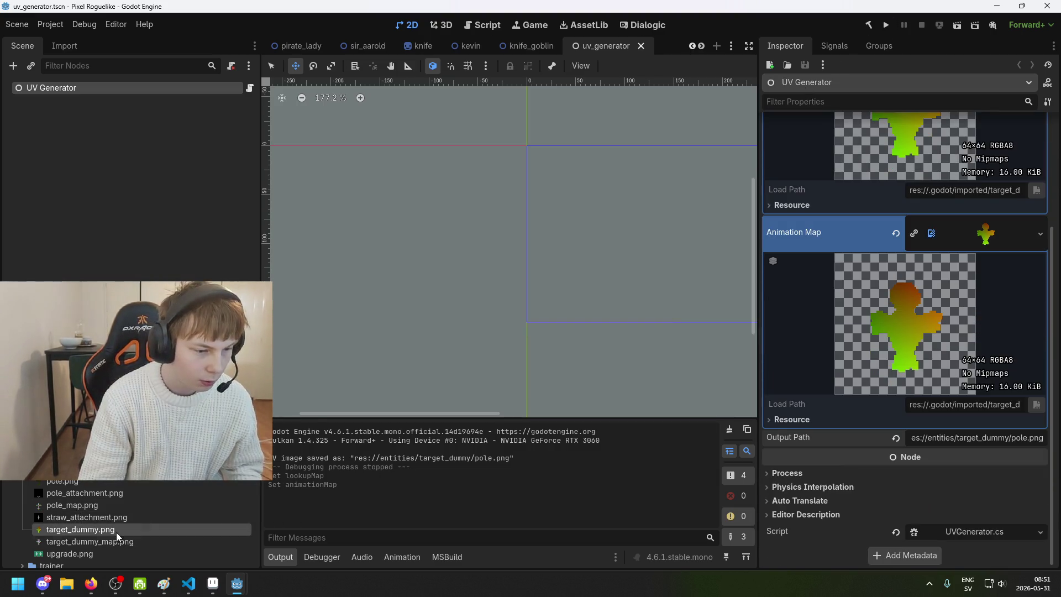
- Set Output Path to target_dummy.png's path and assign the target dummy map textures
{"action": "right_click", "coordinate": [117, 531]}
{"action": "left_click", "coordinate": [478, 435]}
{"action": "key", "text": "ctrl+a"}
{"action": "key", "text": "ctrl+v"}
{"action": "left_click", "coordinate": [184, 493]}
{"action": "mouse_move", "coordinate": [101, 545]}
{"action": "left_mouse_down"}
{"action": "mouse_move", "coordinate": [754, 307]}
{"action": "mouse_move", "coordinate": [936, 159]}
{"action": "mouse_move", "coordinate": [966, 232]}
{"action": "left_mouse_up"}
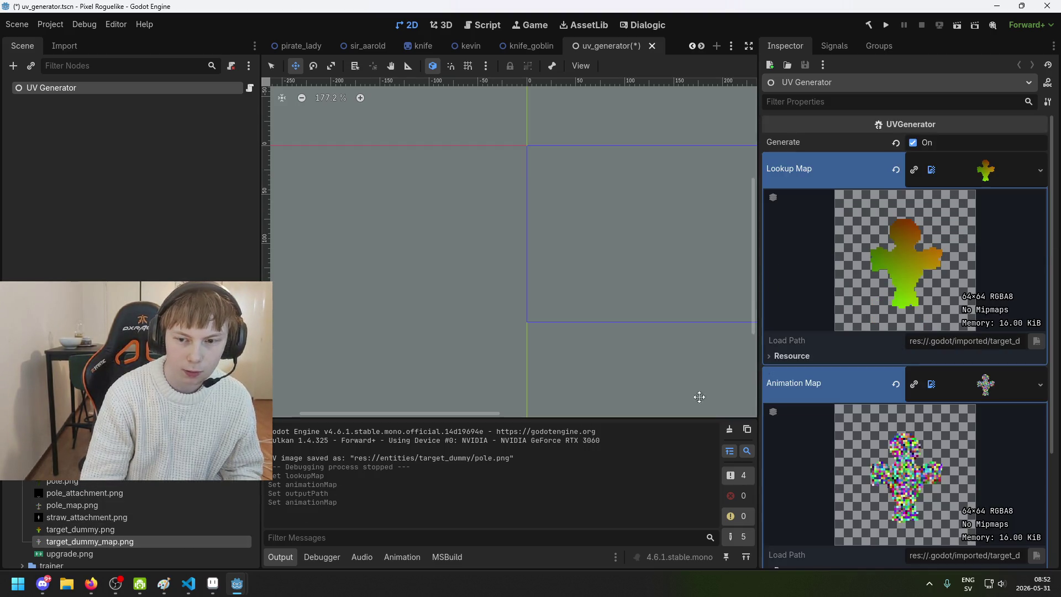
{"action": "mouse_move", "coordinate": [83, 530]}
{"action": "left_mouse_down"}
{"action": "mouse_move", "coordinate": [917, 283]}
{"action": "mouse_move", "coordinate": [978, 169]}
{"action": "left_mouse_up"}
- Run the project to generate target_dummy.png, then turn Generate off
{"action": "left_click", "coordinate": [884, 25]}
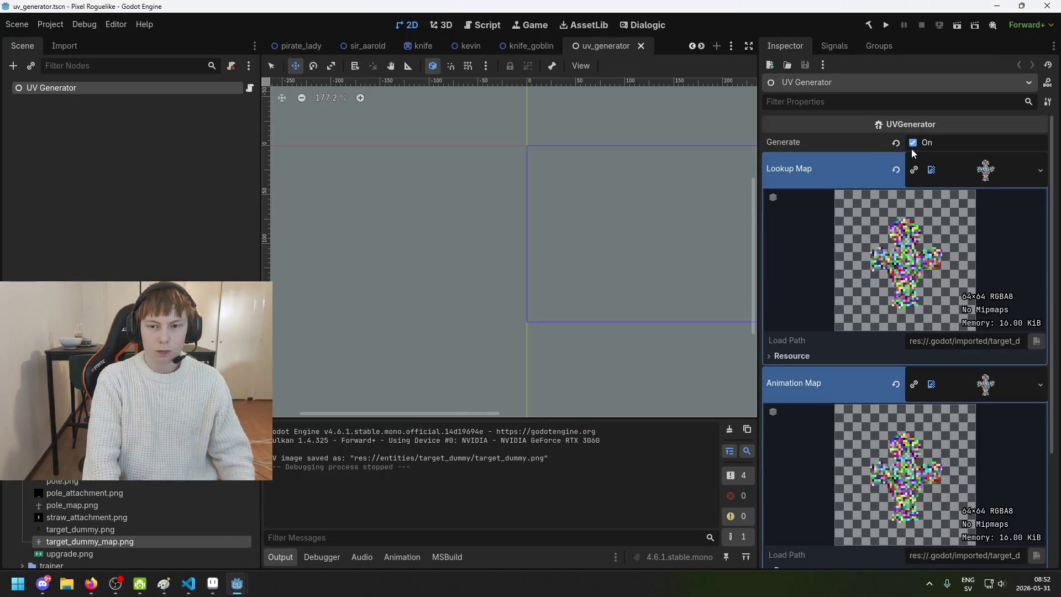
{"action": "left_click", "coordinate": [912, 143]}
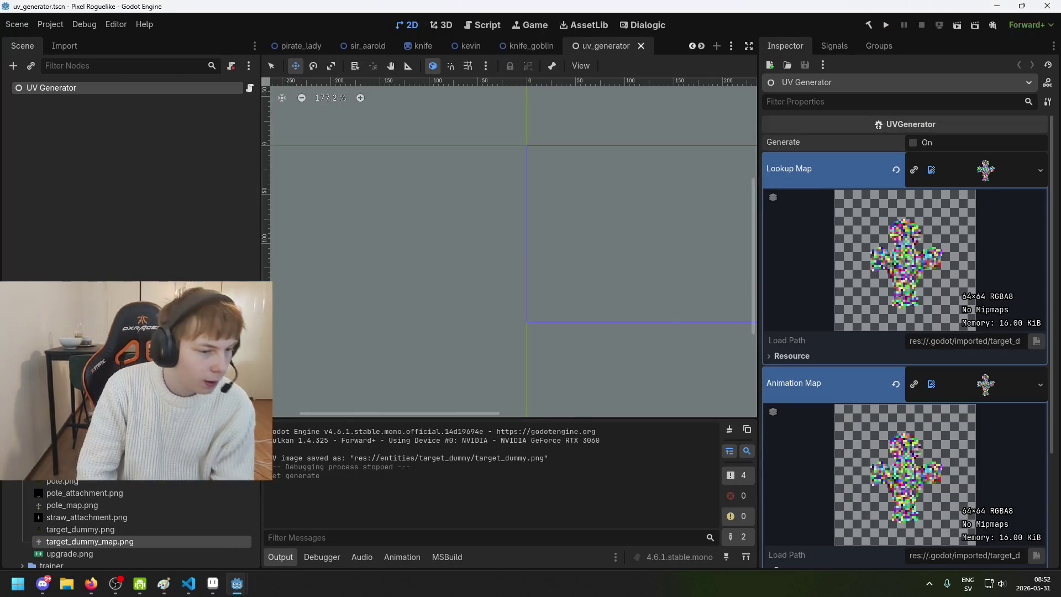
{"action": "left_click", "coordinate": [105, 147]}
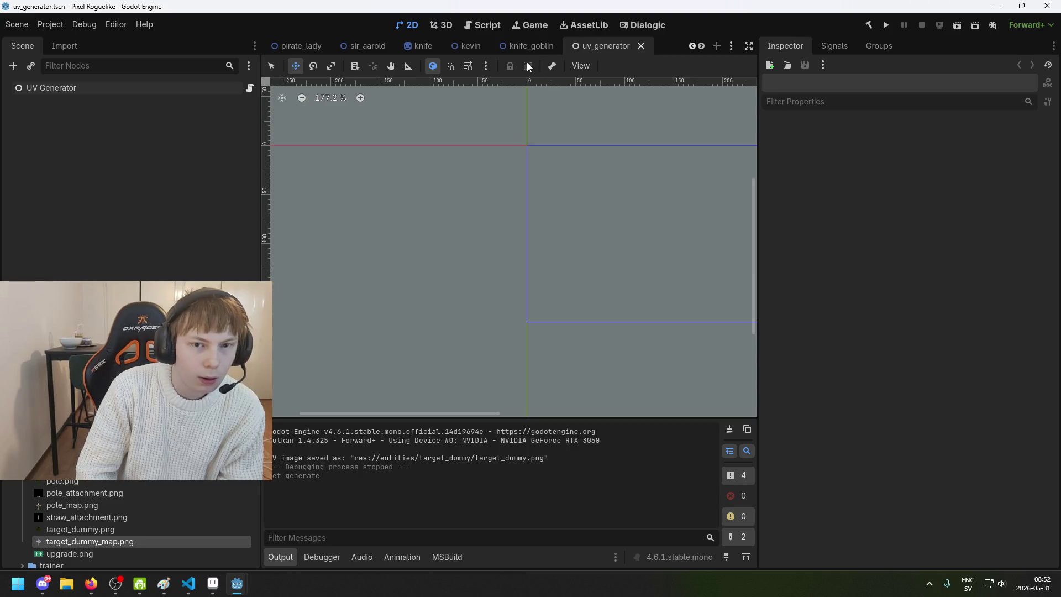
- Switch to the target_dummy scene and drag the Pole up to (0, -35)
{"action": "left_click", "coordinate": [195, 89]}
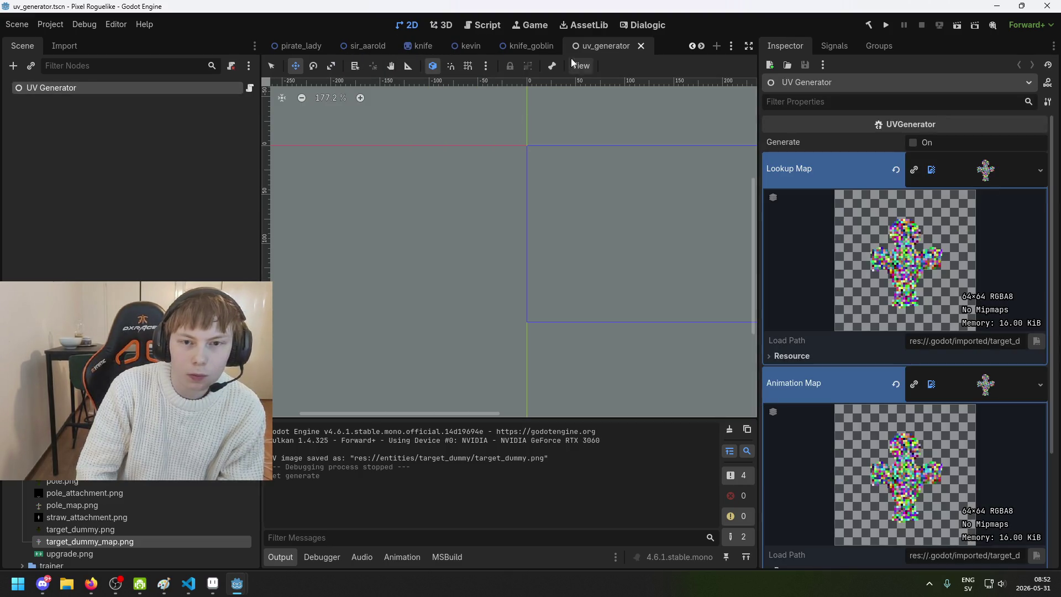
{"action": "scroll", "coordinate": [308, 47], "scroll_direction": "up", "scroll_amount": 1}
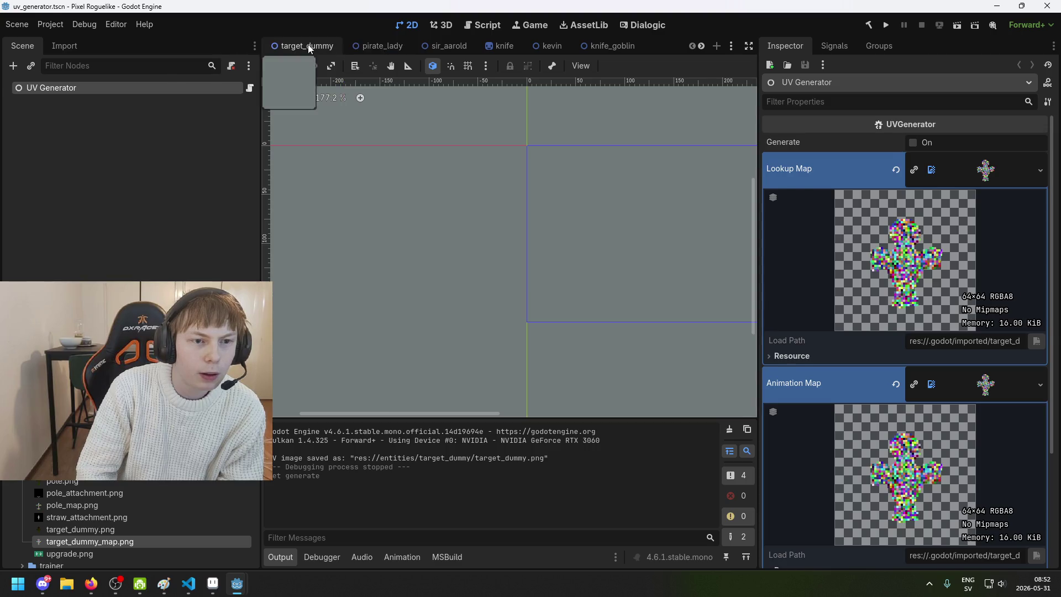
{"action": "left_click", "coordinate": [308, 47]}
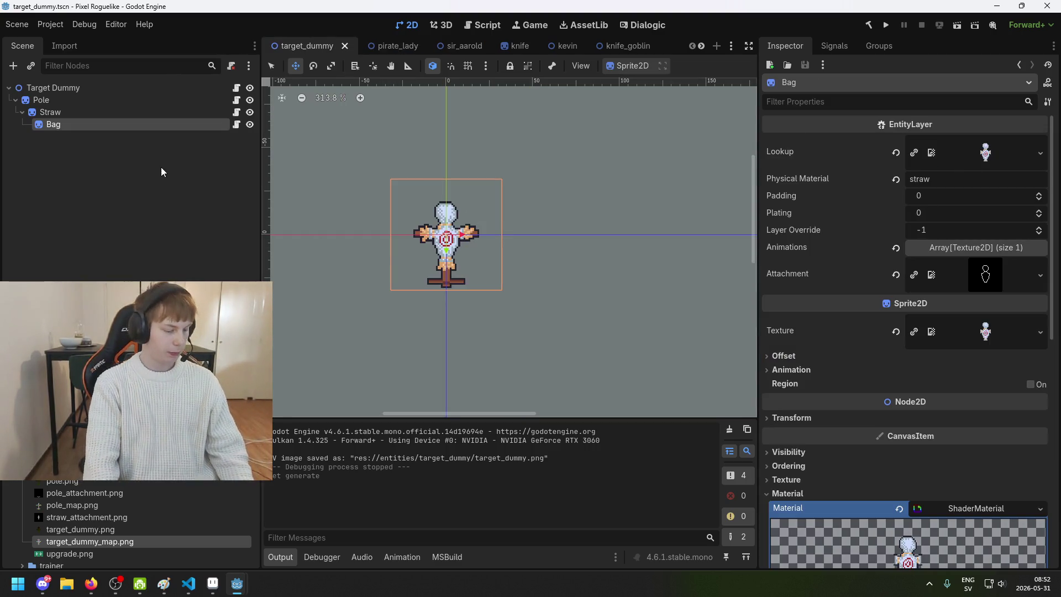
{"action": "left_click", "coordinate": [118, 100]}
{"action": "left_click", "coordinate": [85, 101]}
{"action": "scroll", "coordinate": [458, 258], "scroll_direction": "up", "scroll_amount": 2}
{"action": "left_click_drag", "start_coordinate": [433, 228], "coordinate": [432, 110]}
- Nudge the Pole down 2 px to (0, -33) and save the scene
{"action": "scroll", "coordinate": [444, 207], "scroll_direction": "up", "scroll_amount": 3}
{"action": "scroll", "coordinate": [444, 207], "scroll_direction": "up", "scroll_amount": 10}
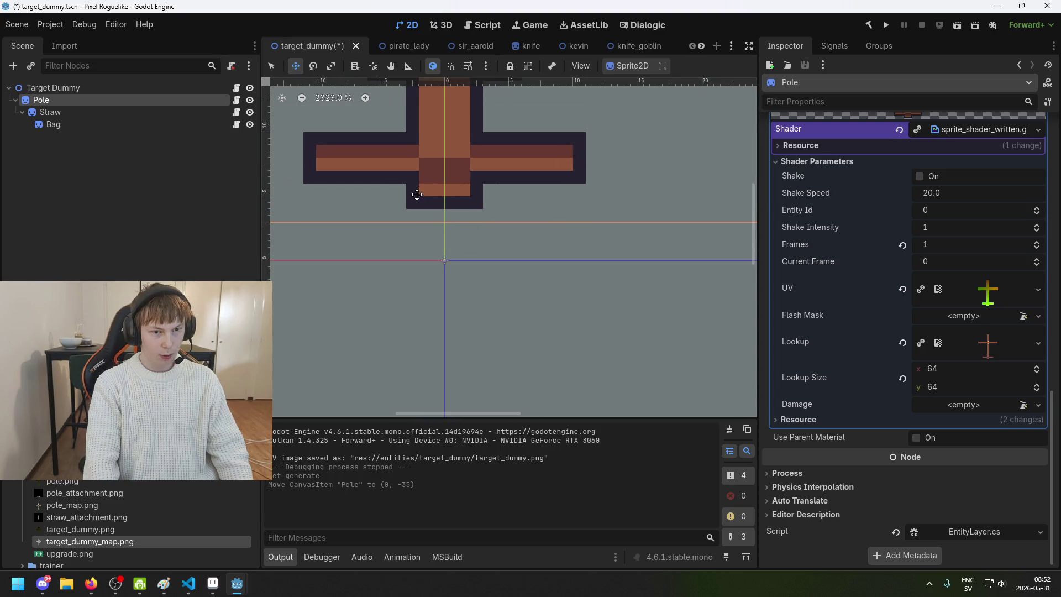
{"action": "scroll", "coordinate": [414, 182], "scroll_direction": "up", "scroll_amount": 2}
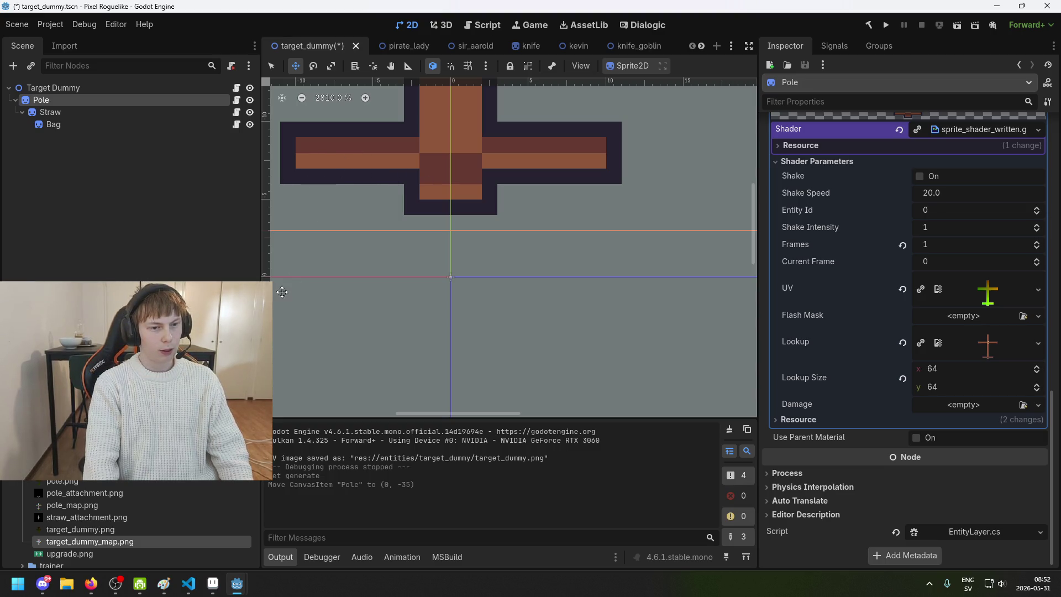
{"action": "scroll", "coordinate": [291, 248], "scroll_direction": "up", "scroll_amount": 4}
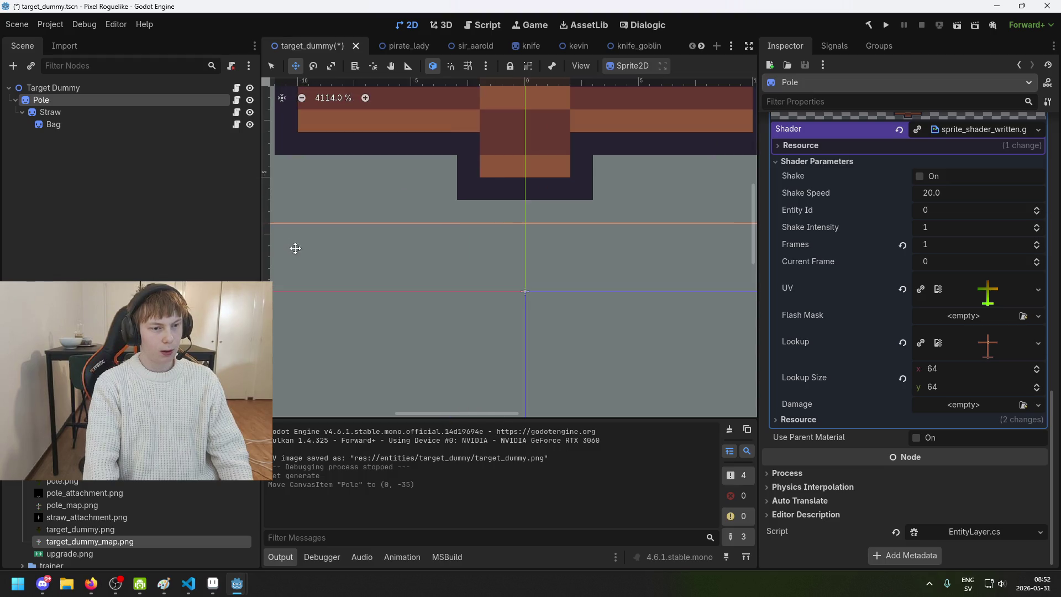
{"action": "scroll", "coordinate": [292, 246], "scroll_direction": "up", "scroll_amount": 5}
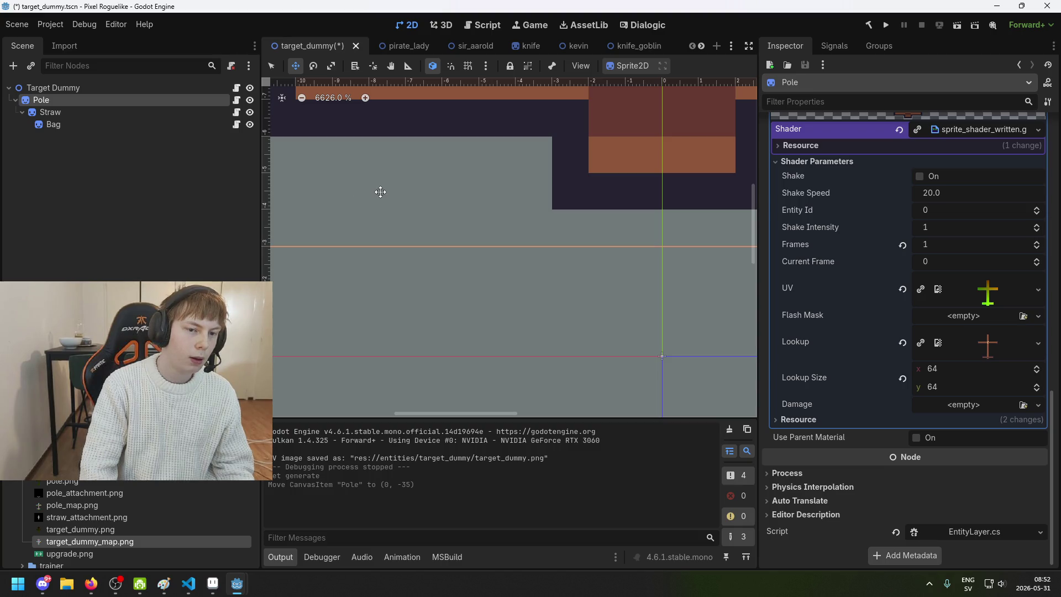
{"action": "left_click_drag", "start_coordinate": [379, 207], "coordinate": [376, 254]}
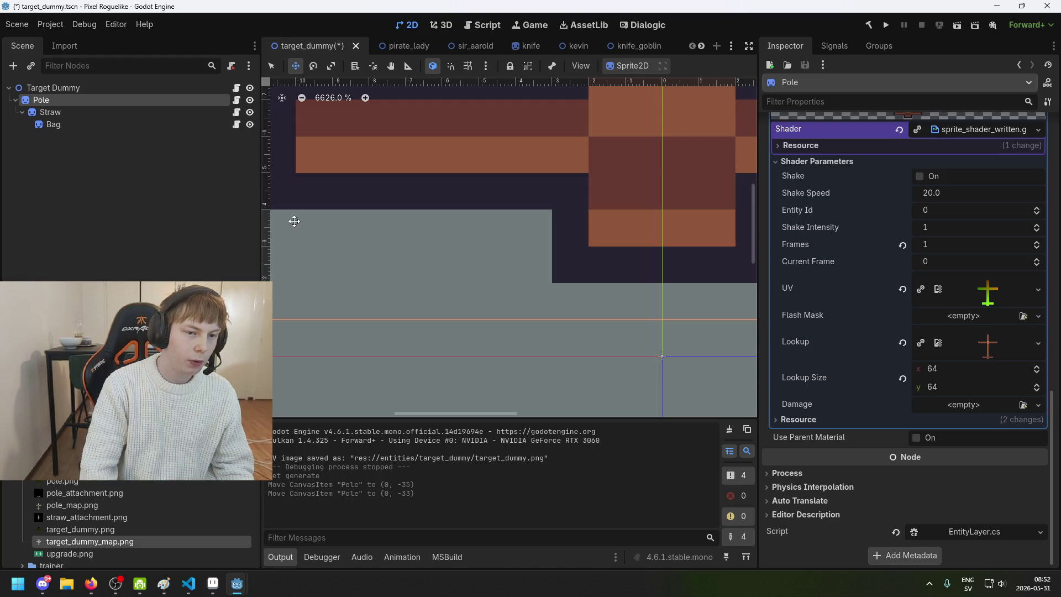
{"action": "scroll", "coordinate": [379, 190], "scroll_direction": "down", "scroll_amount": 7}
{"action": "key", "text": "ctrl+s"}
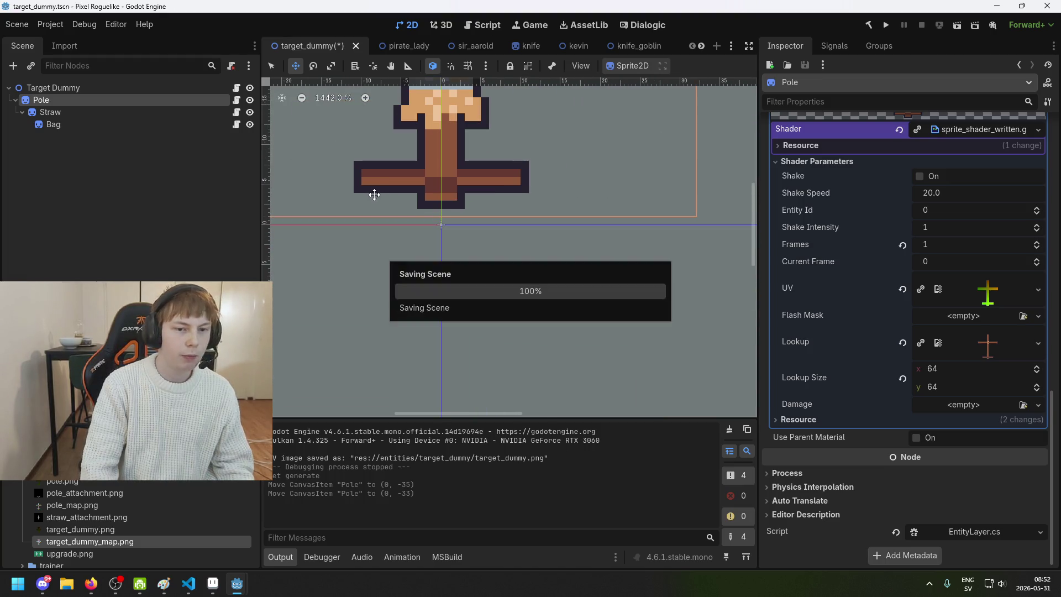
{"action": "left_click", "coordinate": [196, 218]}
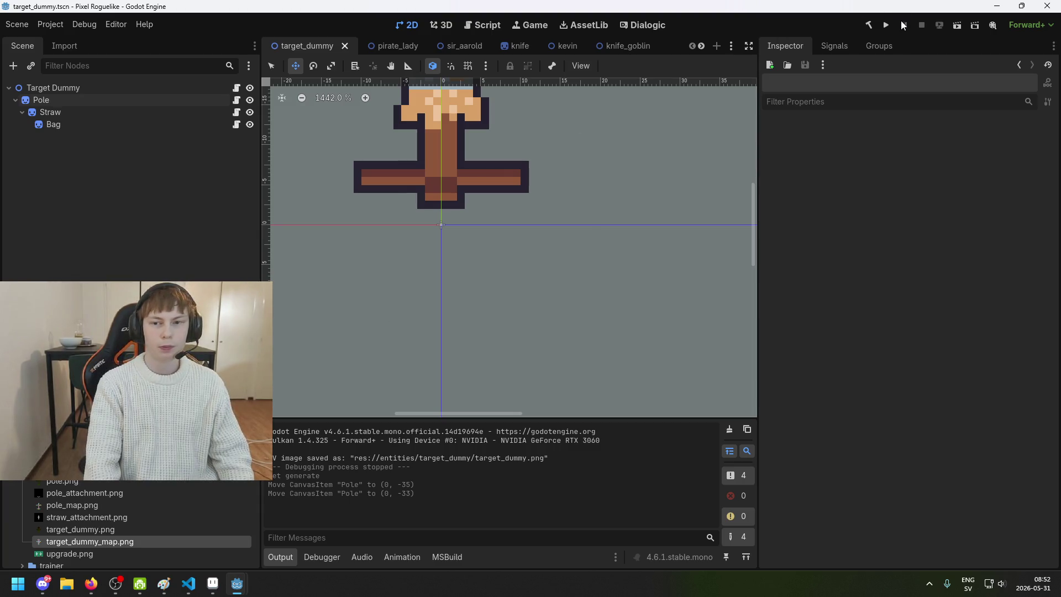
- Launch the game, start a new game and walk the player beside the training dummy
{"action": "left_click", "coordinate": [889, 25]}
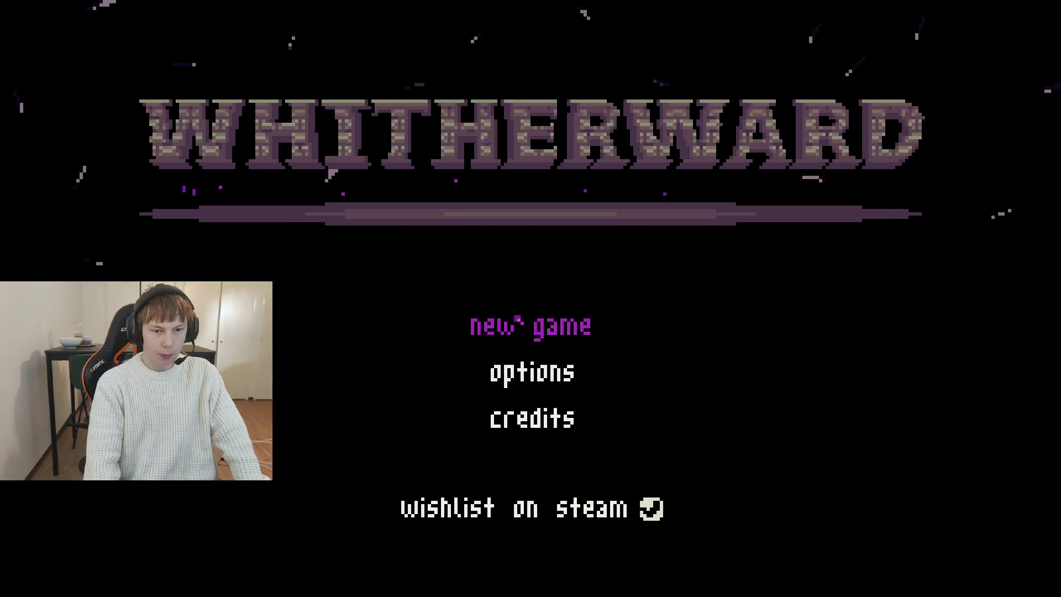
{"action": "left_click", "coordinate": [521, 326]}
{"action": "key", "text": "Up"}
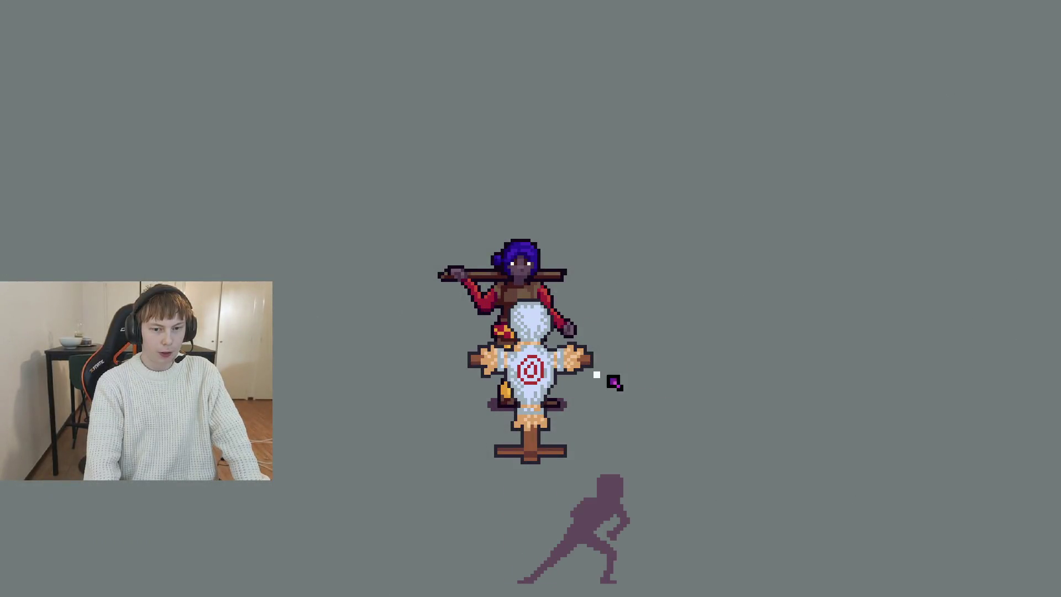
{"action": "key", "text": "Left"}
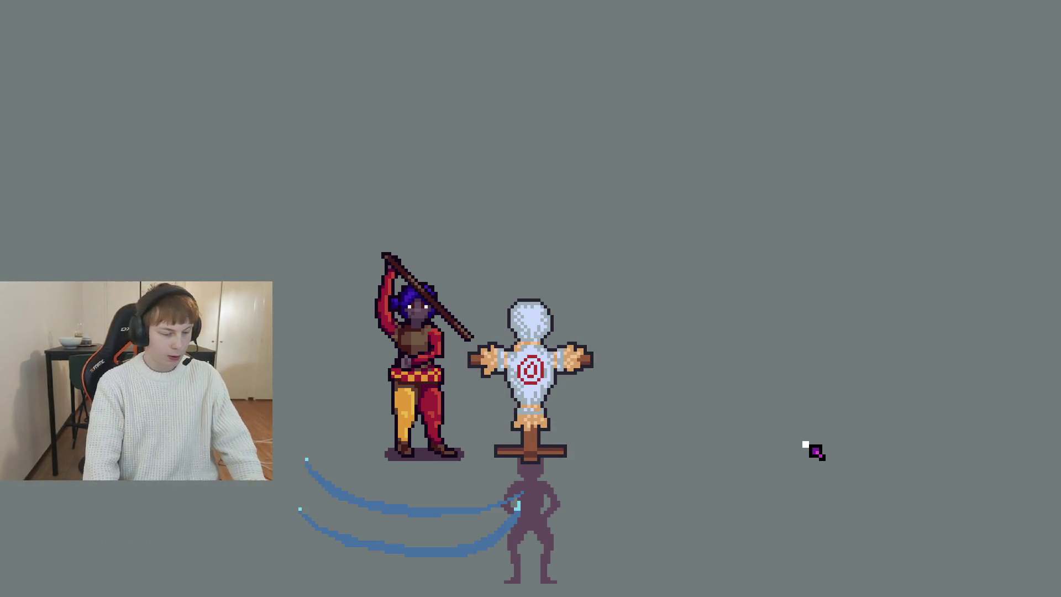
{"action": "key", "text": "F8"}
- Relaunch, start a new game, walk to the dummy and attack it, then stop the game
{"action": "left_click", "coordinate": [885, 24]}
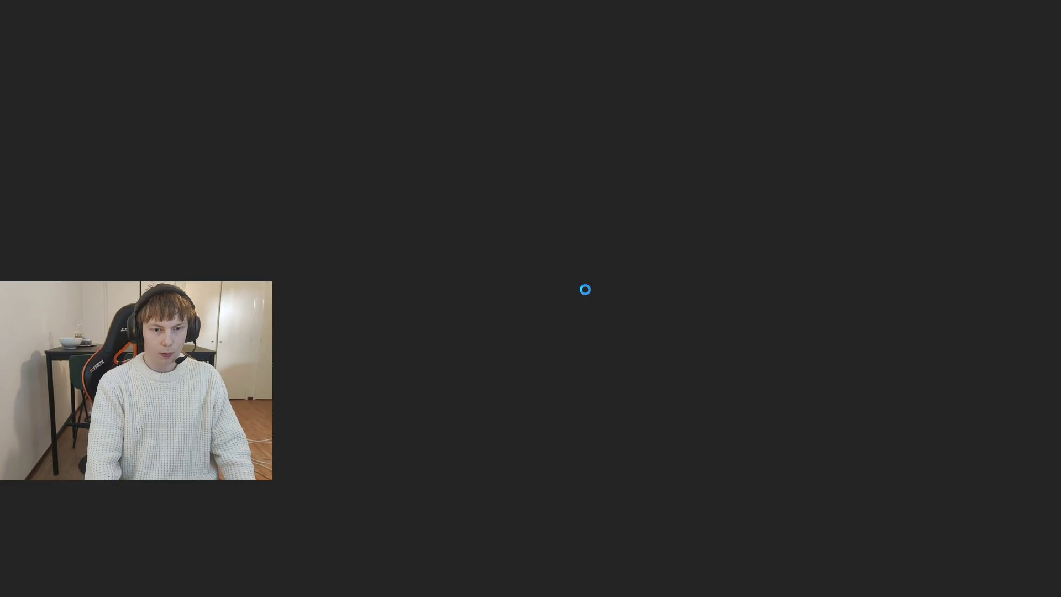
{"action": "key", "text": "Return"}
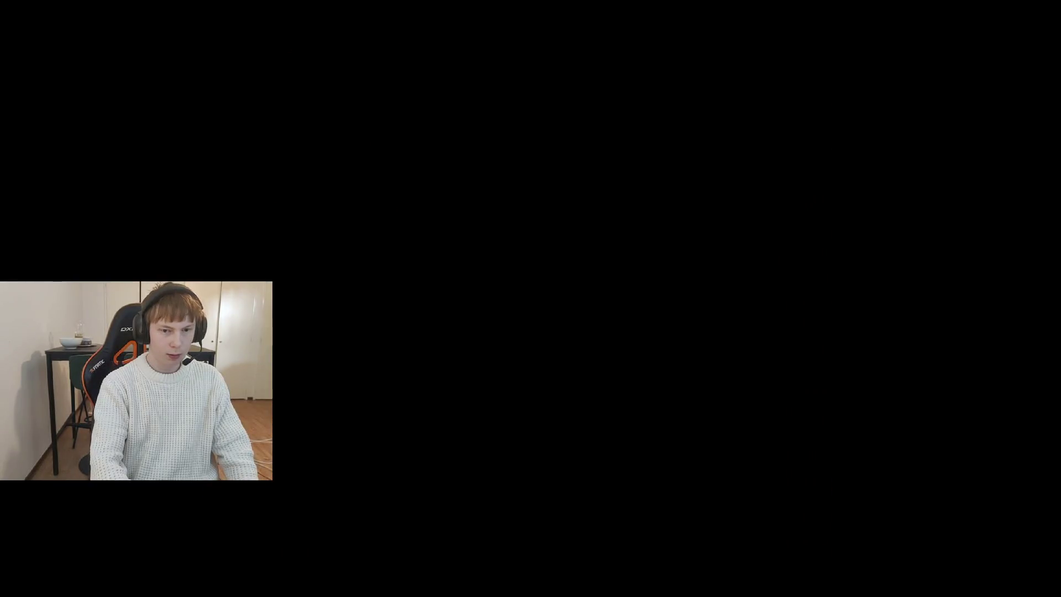
{"action": "key", "text": "d"}
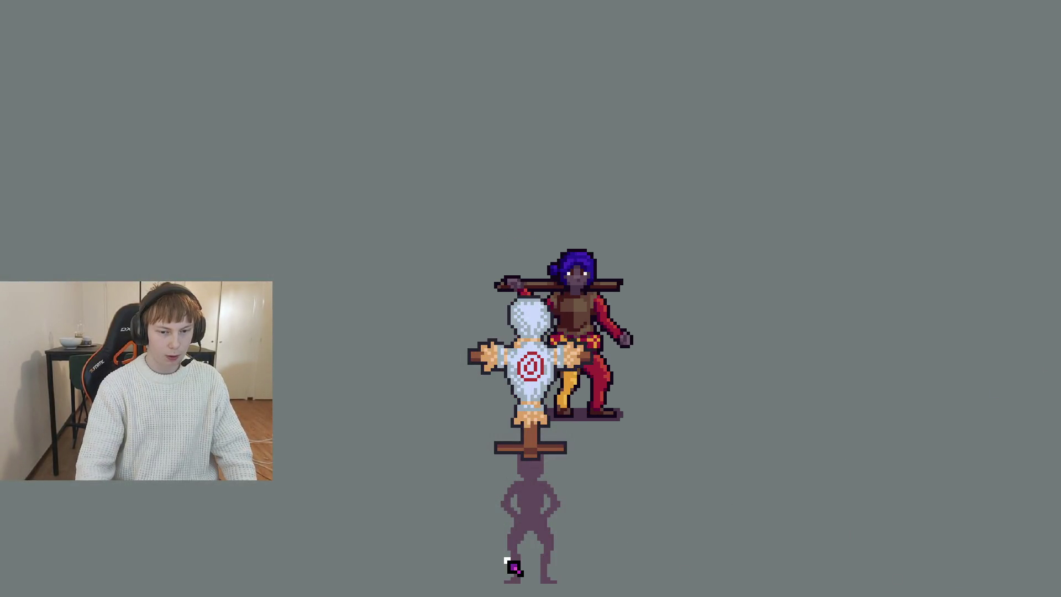
{"action": "key", "text": "s"}
{"action": "left_click", "coordinate": [534, 517]}
{"action": "left_click", "coordinate": [535, 517]}
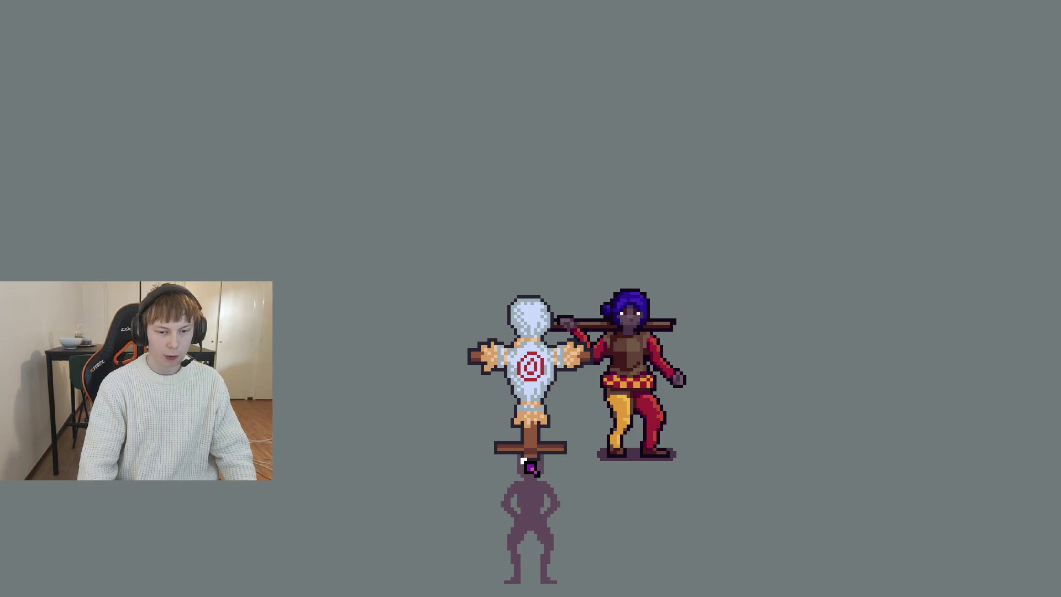
{"action": "left_click", "coordinate": [677, 490]}
{"action": "key", "text": "F8"}
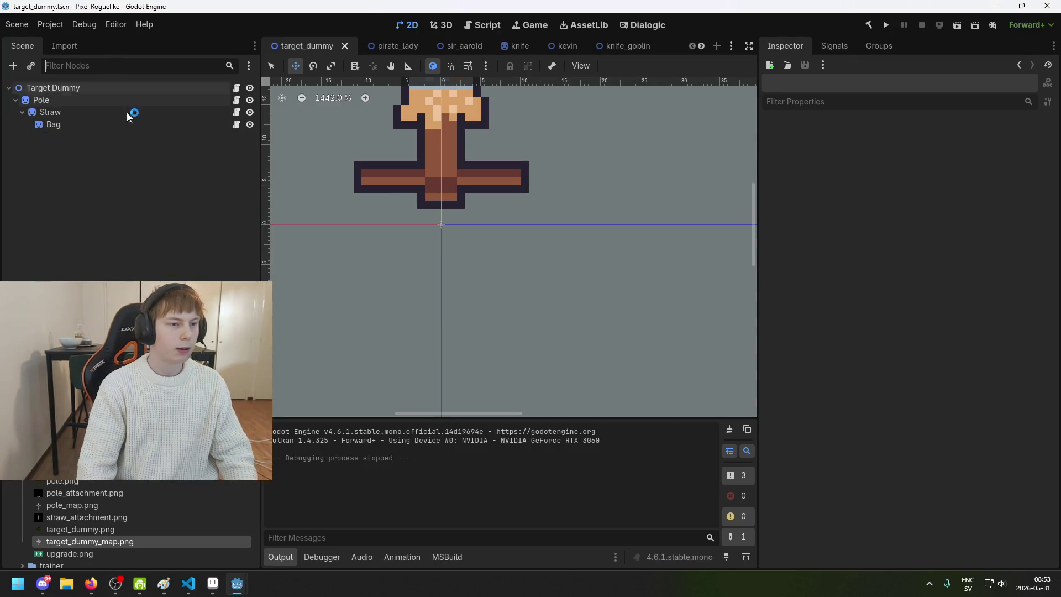
- Check the Target Dummy's Ordering properties in the Inspector, then deselect it
{"action": "scroll", "coordinate": [441, 175], "scroll_direction": "down", "scroll_amount": 1}
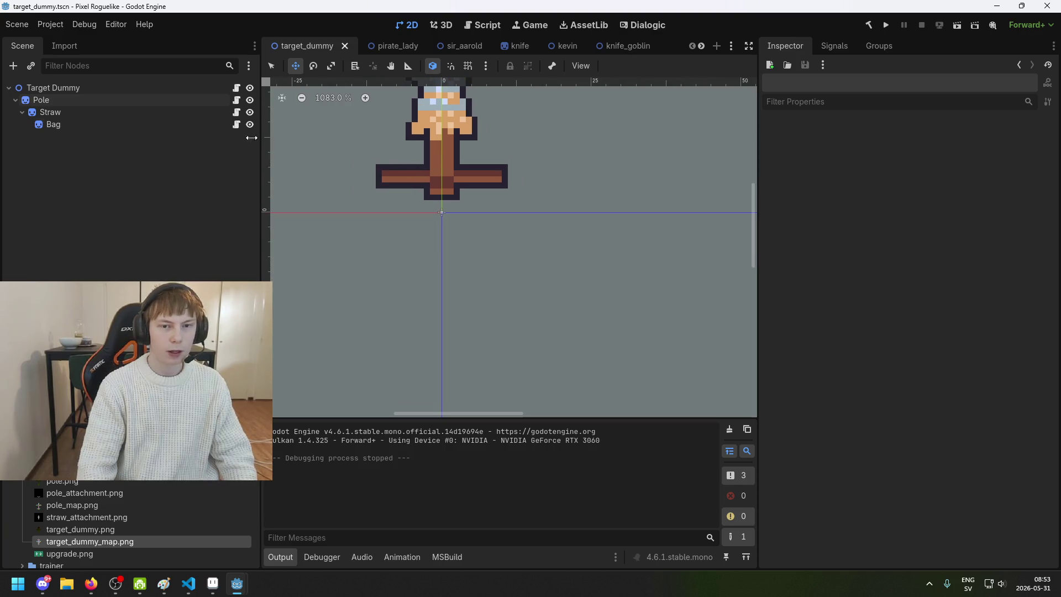
{"action": "left_click", "coordinate": [122, 91]}
{"action": "scroll", "coordinate": [884, 298], "scroll_direction": "down", "scroll_amount": 1}
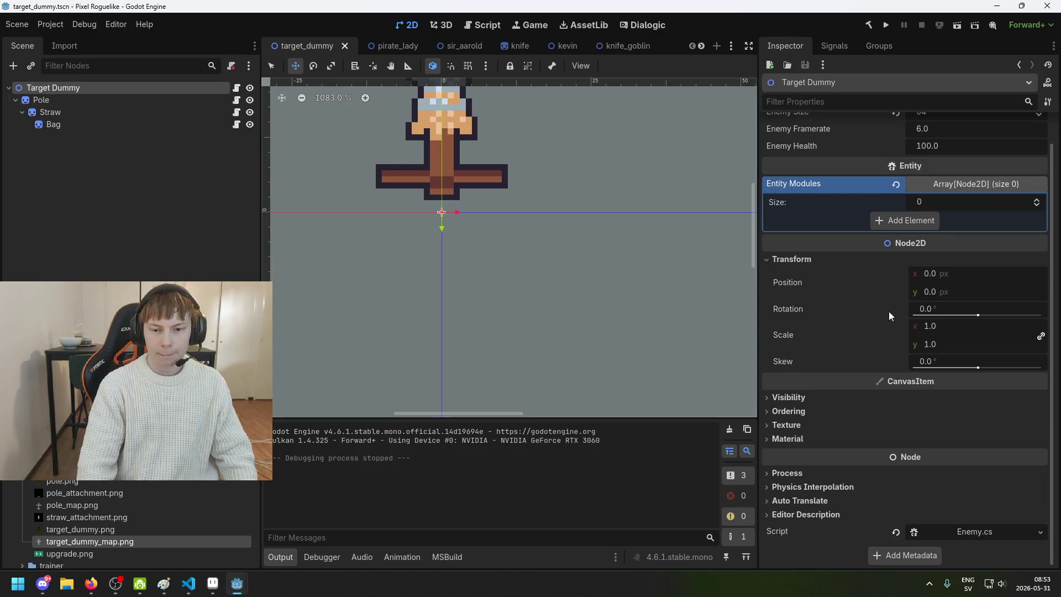
{"action": "left_click", "coordinate": [830, 413]}
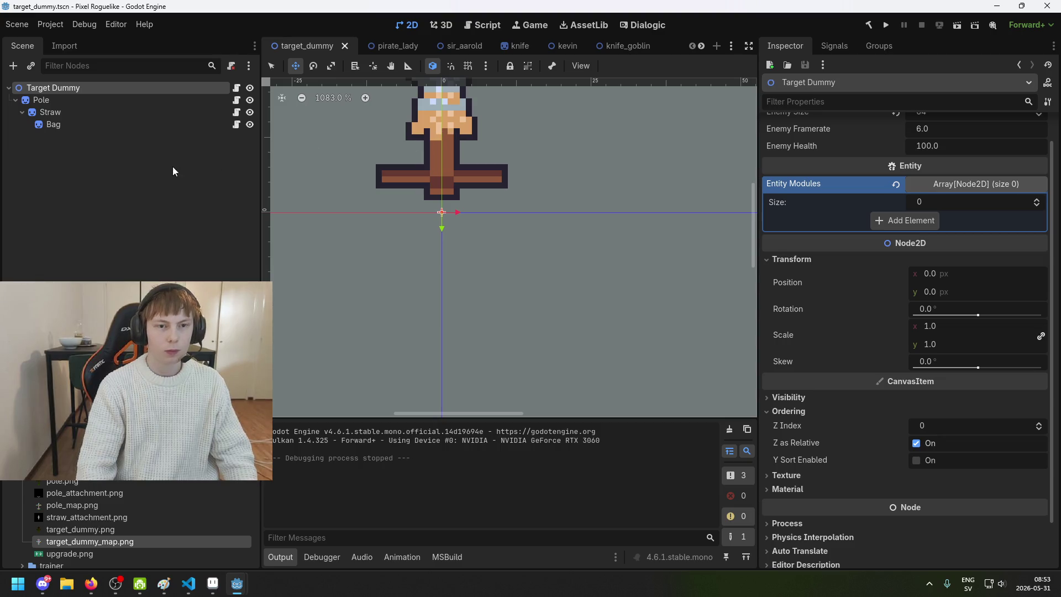
{"action": "left_click", "coordinate": [173, 184]}
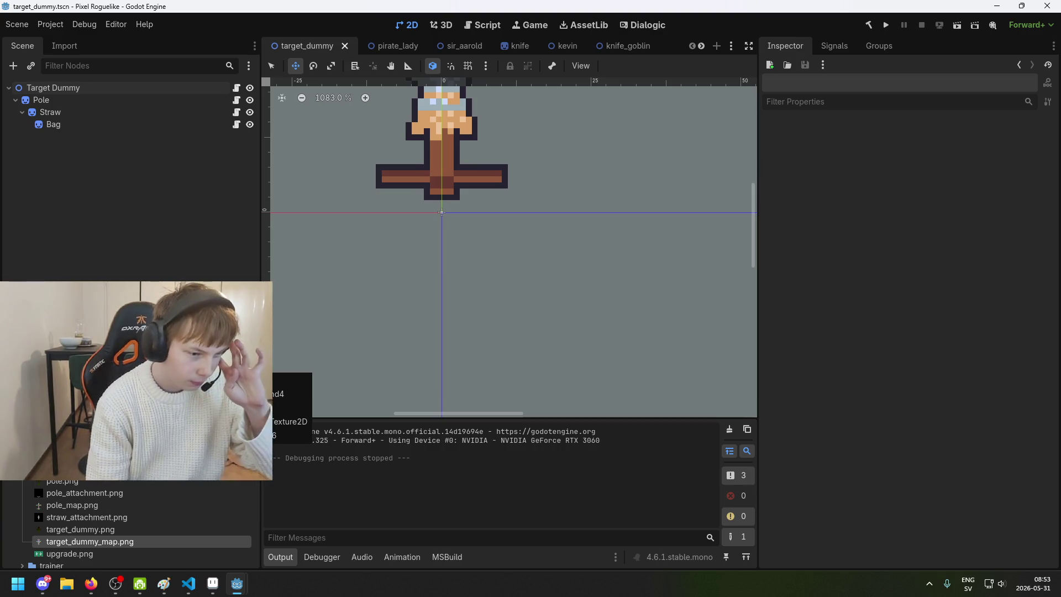
{"action": "scroll", "coordinate": [127, 524], "scroll_direction": "down", "scroll_amount": 10}
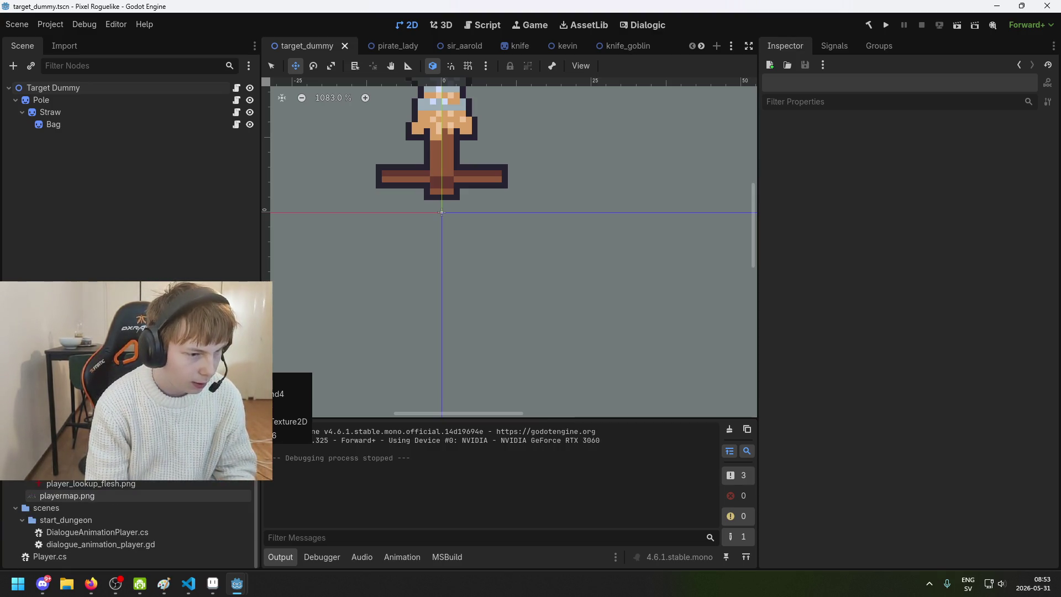
{"action": "scroll", "coordinate": [123, 531], "scroll_direction": "up", "scroll_amount": 3}
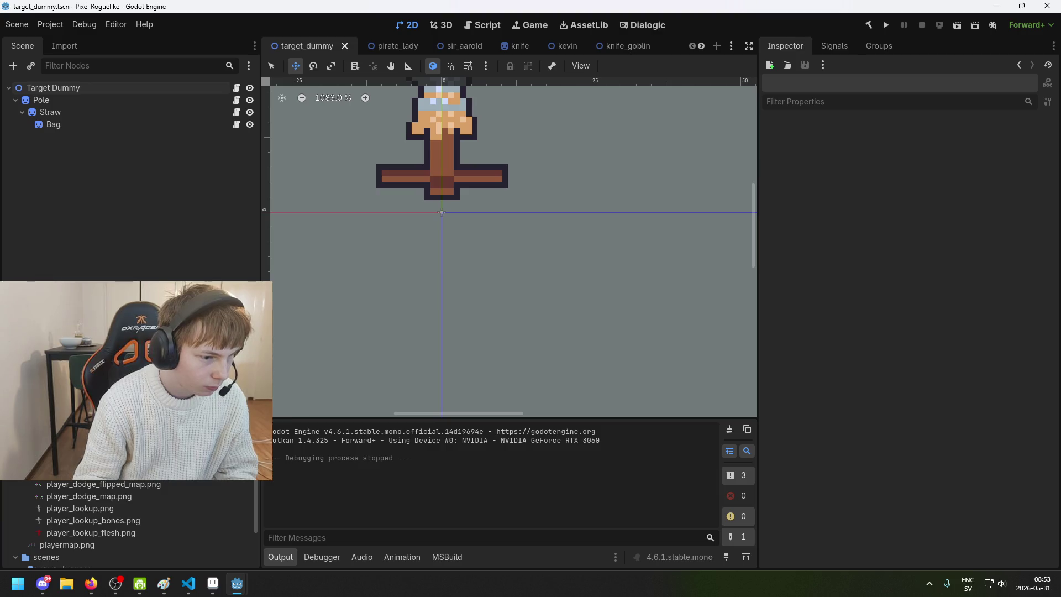
- Open player.tscn, set the Player's Z Index to 10, save, and run the project
{"action": "double_click", "coordinate": [110, 459]}
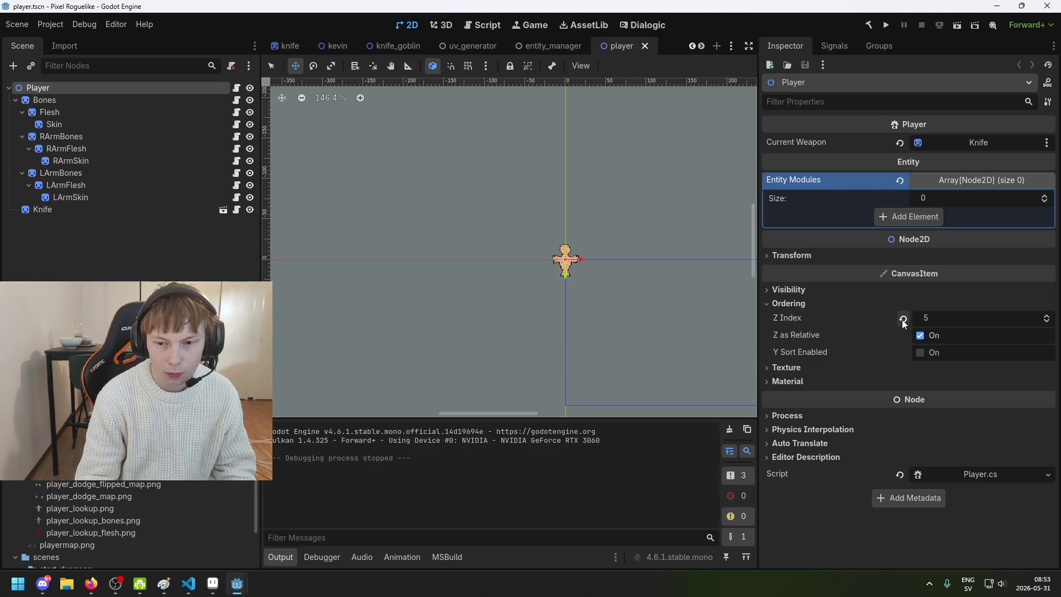
{"action": "left_click", "coordinate": [934, 317]}
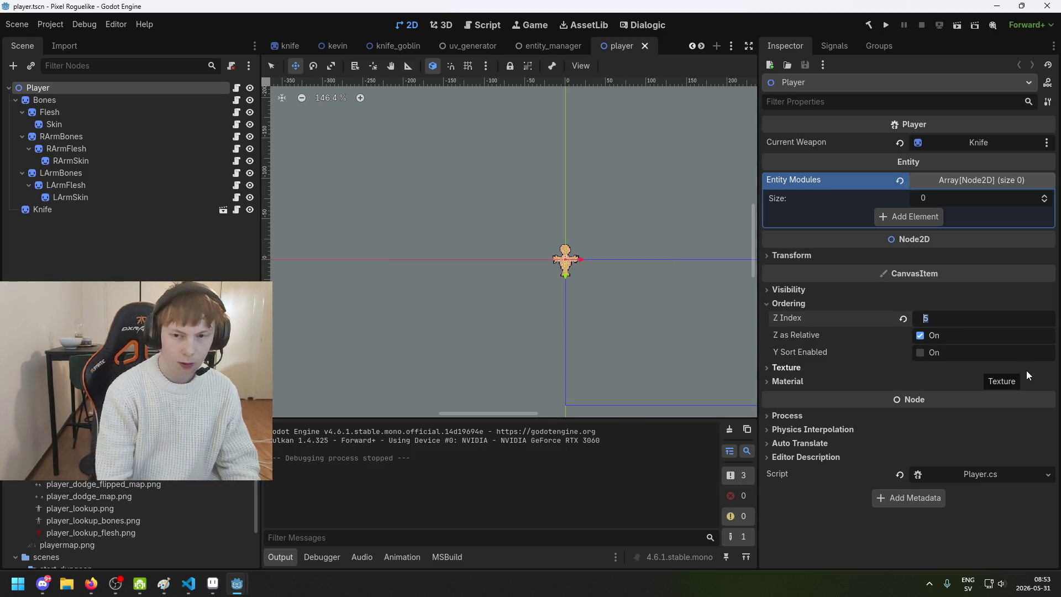
{"action": "type", "text": "10"}
{"action": "key", "text": "Return"}
{"action": "key", "text": "ctrl+s"}
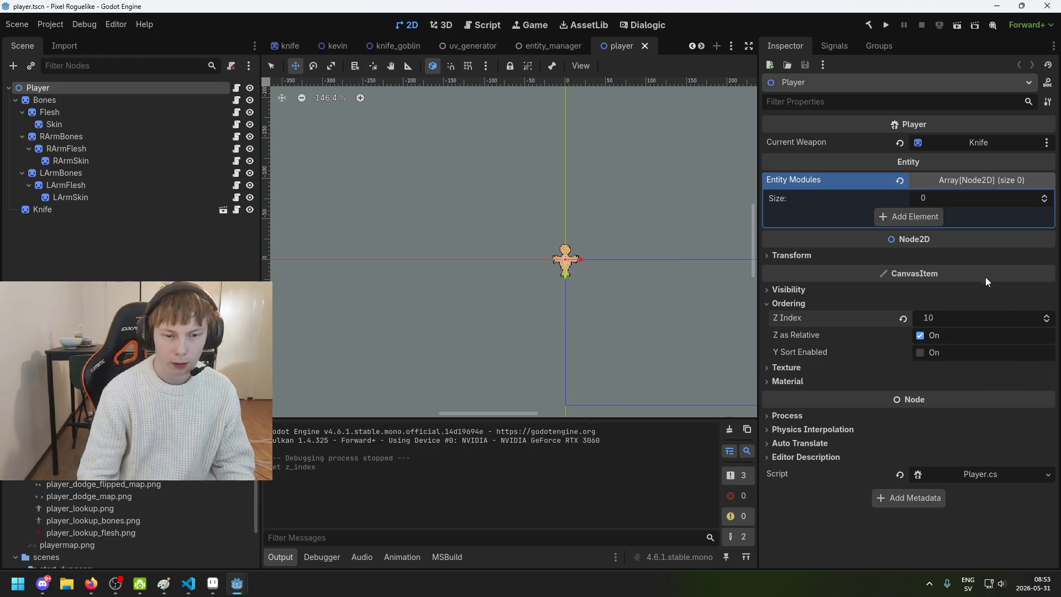
{"action": "key", "text": "ctrl+s"}
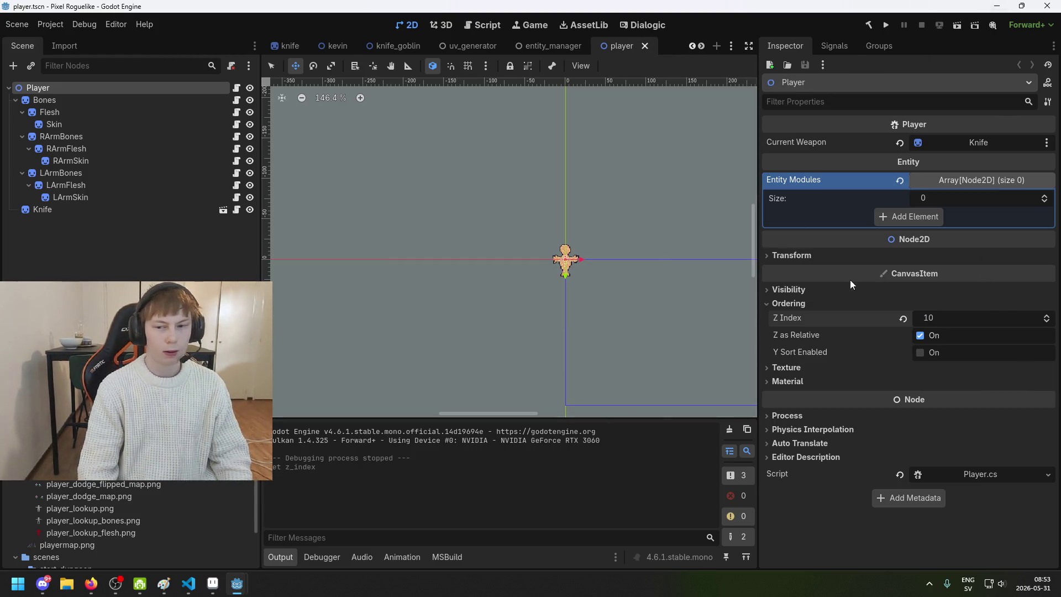
{"action": "left_click", "coordinate": [883, 28]}
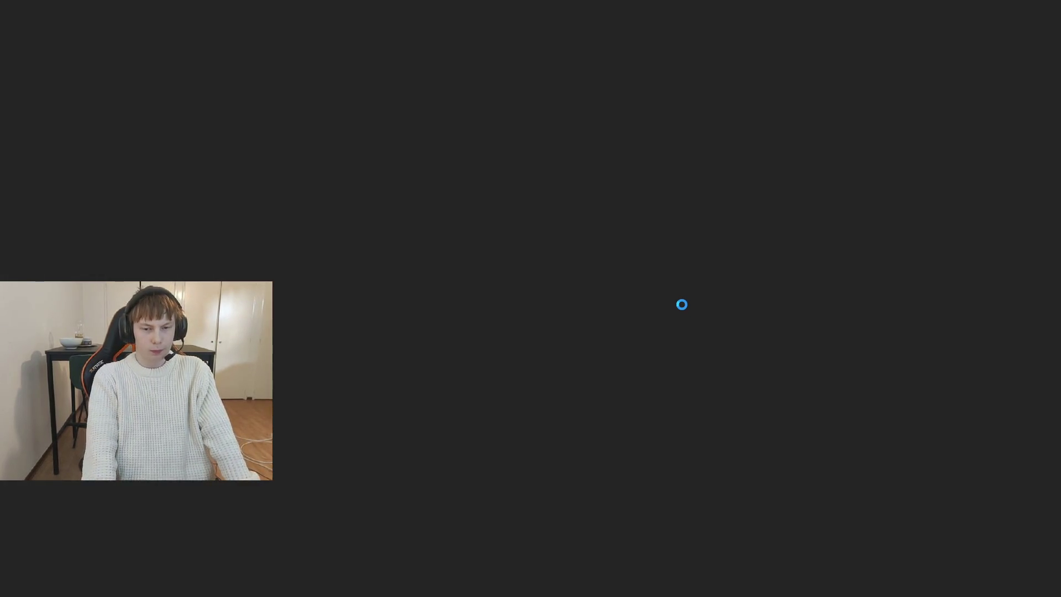
- Start a new game, walk the character up and right past the dummy, then view the live node tree
{"action": "key", "text": "Return"}
{"action": "key", "text": "Up"}
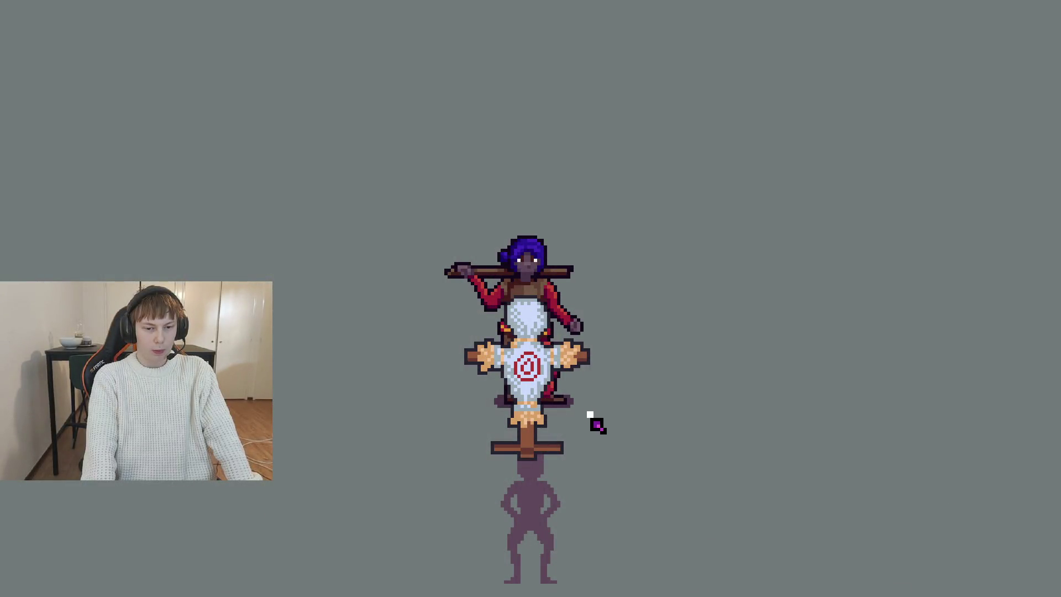
{"action": "key", "text": "Right"}
{"action": "key", "text": "F8"}
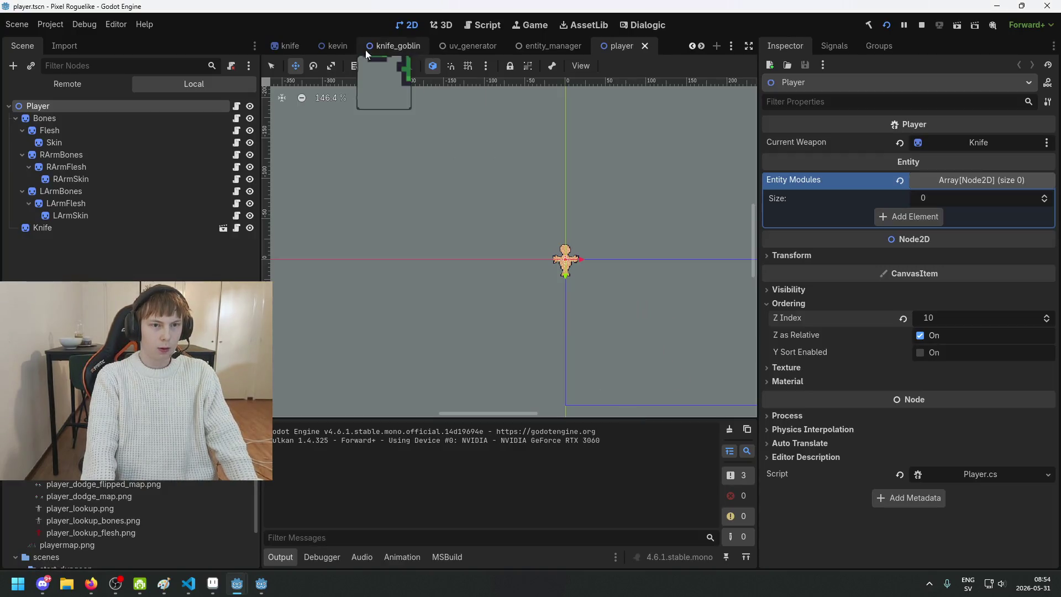
{"action": "left_click", "coordinate": [49, 86]}
- Expand Battle > EntityHolder in the remote tree to reveal Trainer and Target Dummy
{"action": "left_click", "coordinate": [19, 154]}
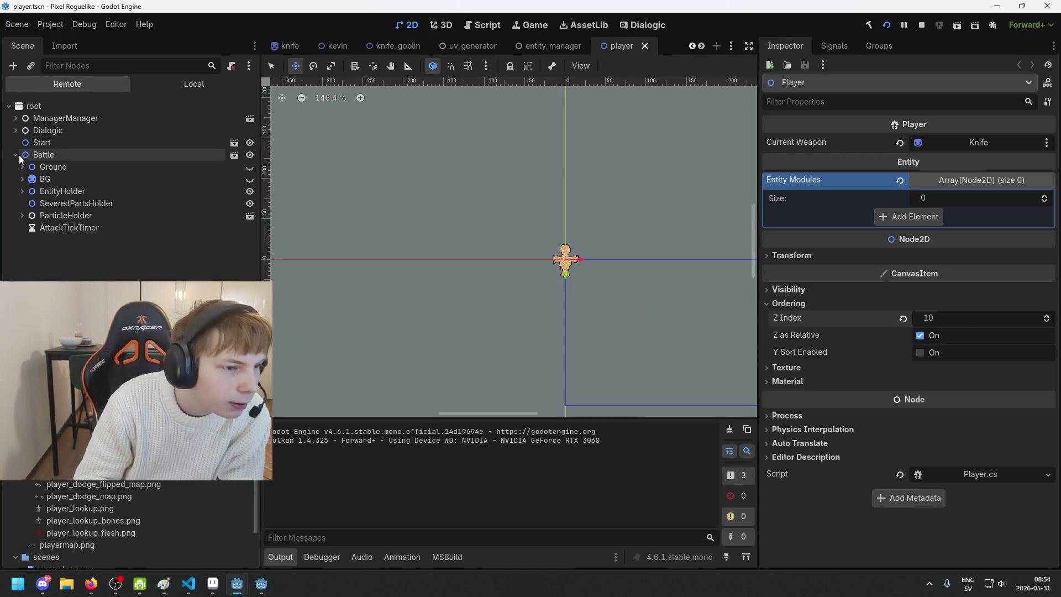
{"action": "left_click", "coordinate": [24, 191]}
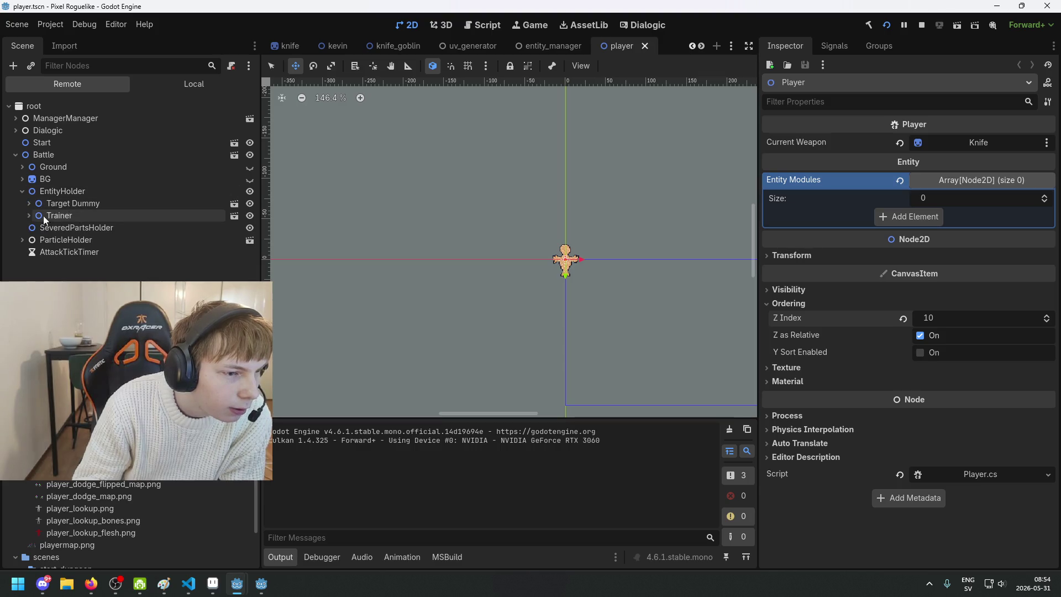
{"action": "left_click", "coordinate": [29, 216]}
{"action": "left_click", "coordinate": [28, 215]}
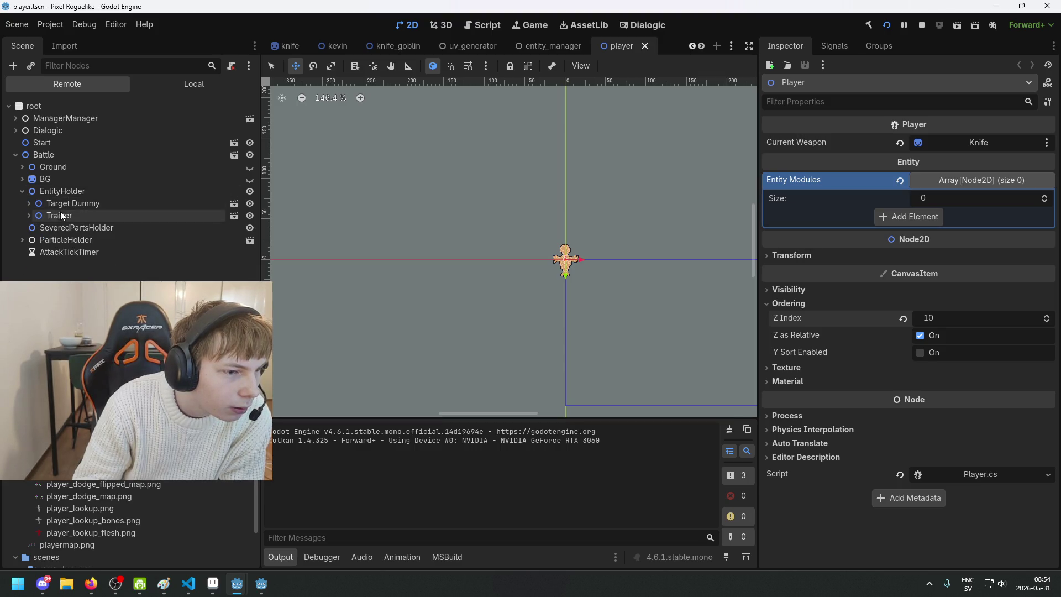
{"action": "left_click", "coordinate": [62, 205]}
{"action": "left_click", "coordinate": [28, 203]}
- Read live Z Index values (Target Dummy 60, Trainer 50), then stop the game and select Player
{"action": "left_click", "coordinate": [83, 191]}
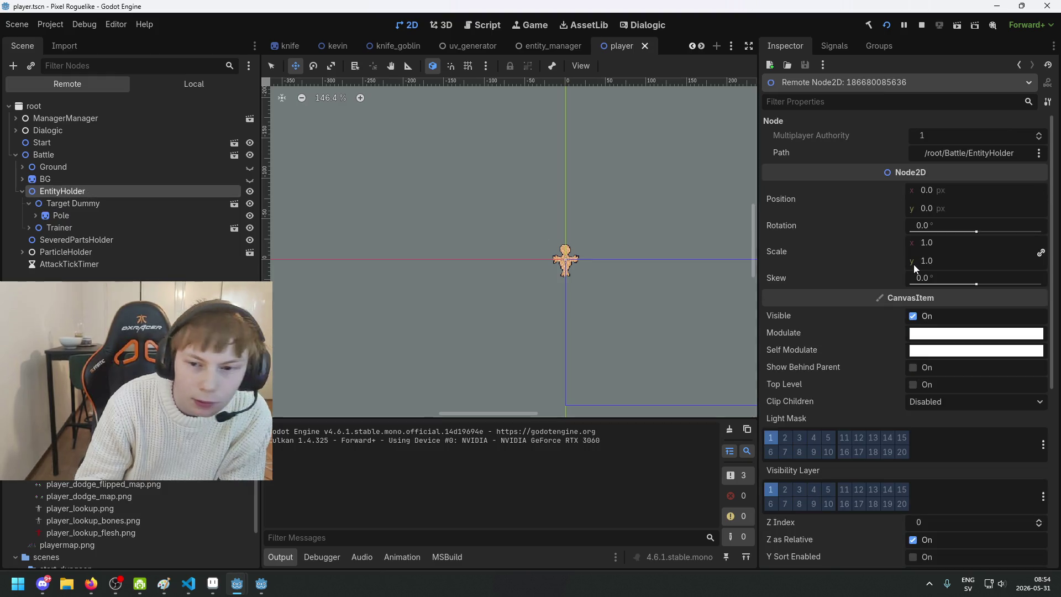
{"action": "scroll", "coordinate": [916, 258], "scroll_direction": "down", "scroll_amount": 2}
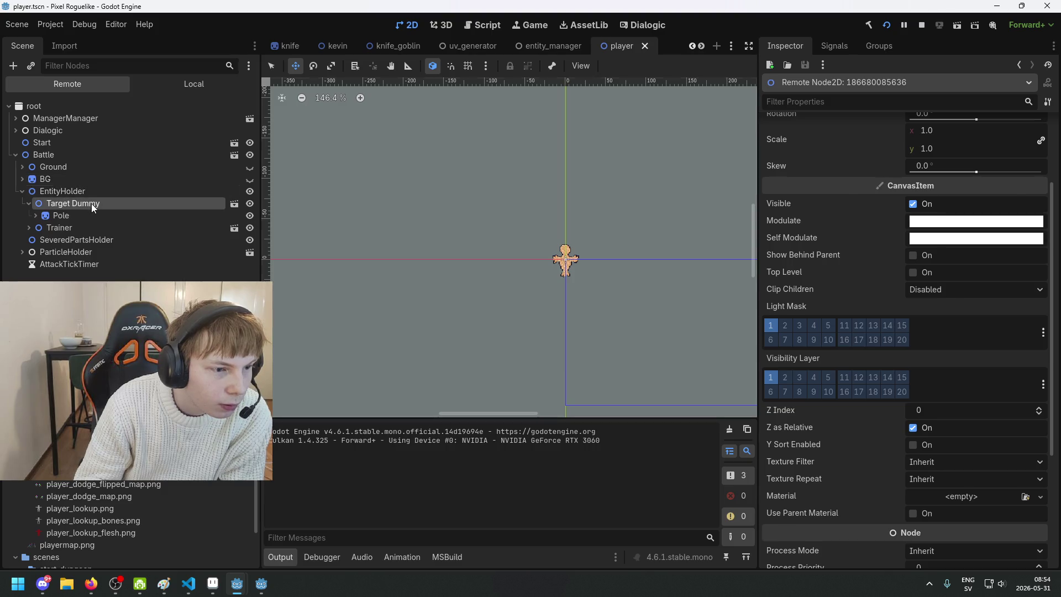
{"action": "left_click", "coordinate": [91, 203]}
{"action": "scroll", "coordinate": [985, 329], "scroll_direction": "down", "scroll_amount": 2}
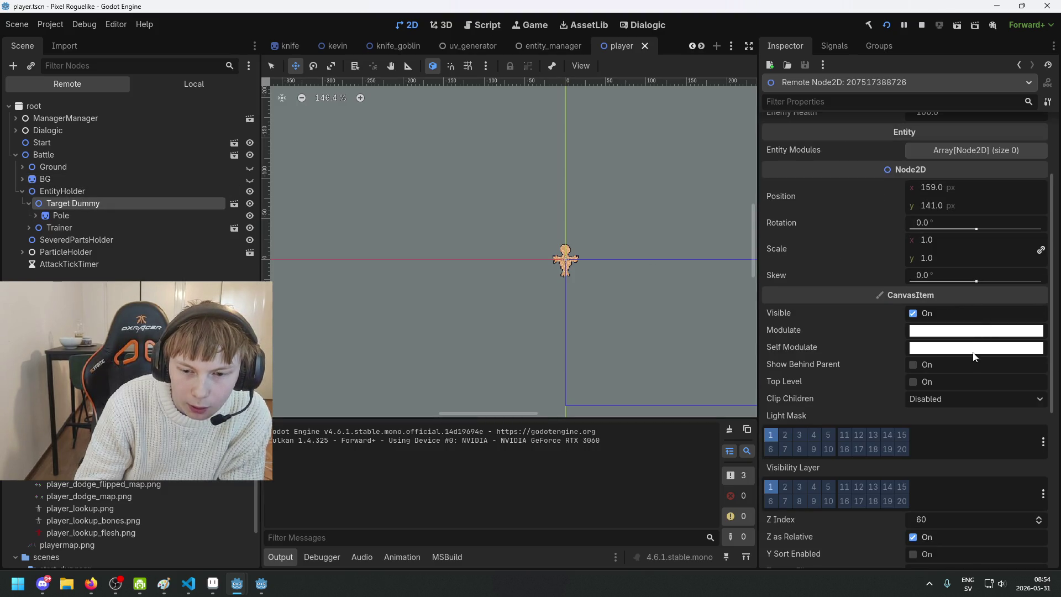
{"action": "scroll", "coordinate": [945, 372], "scroll_direction": "down", "scroll_amount": 2}
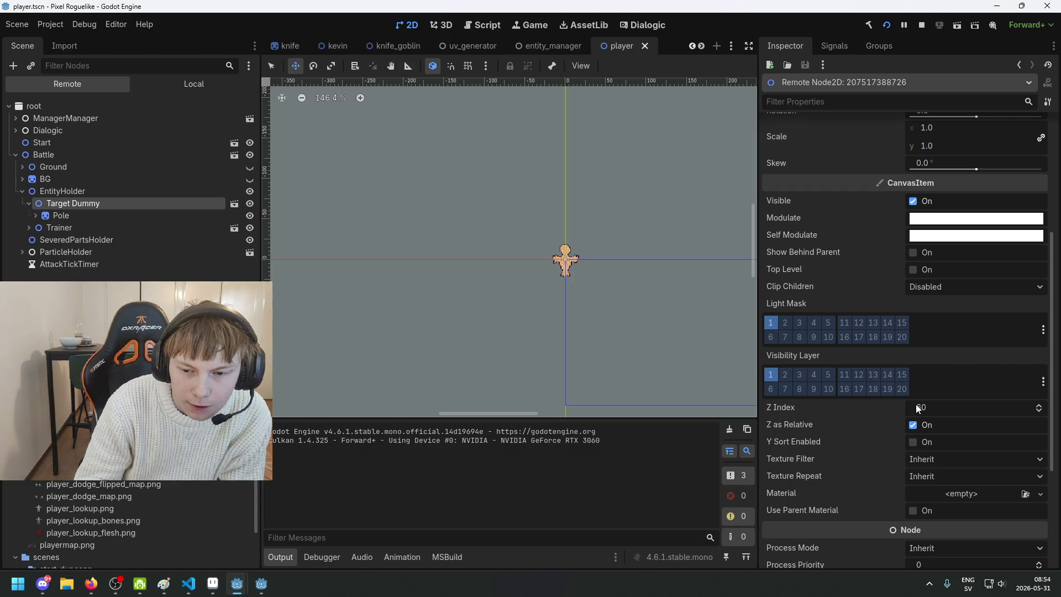
{"action": "left_click", "coordinate": [74, 230]}
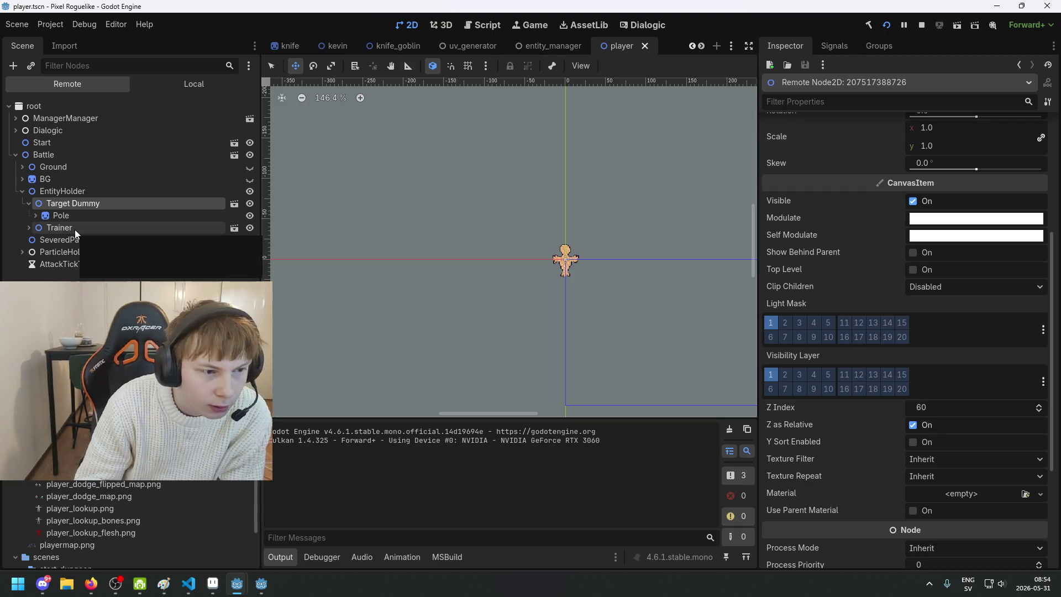
{"action": "scroll", "coordinate": [829, 359], "scroll_direction": "down", "scroll_amount": 3}
{"action": "scroll", "coordinate": [829, 359], "scroll_direction": "down", "scroll_amount": 1}
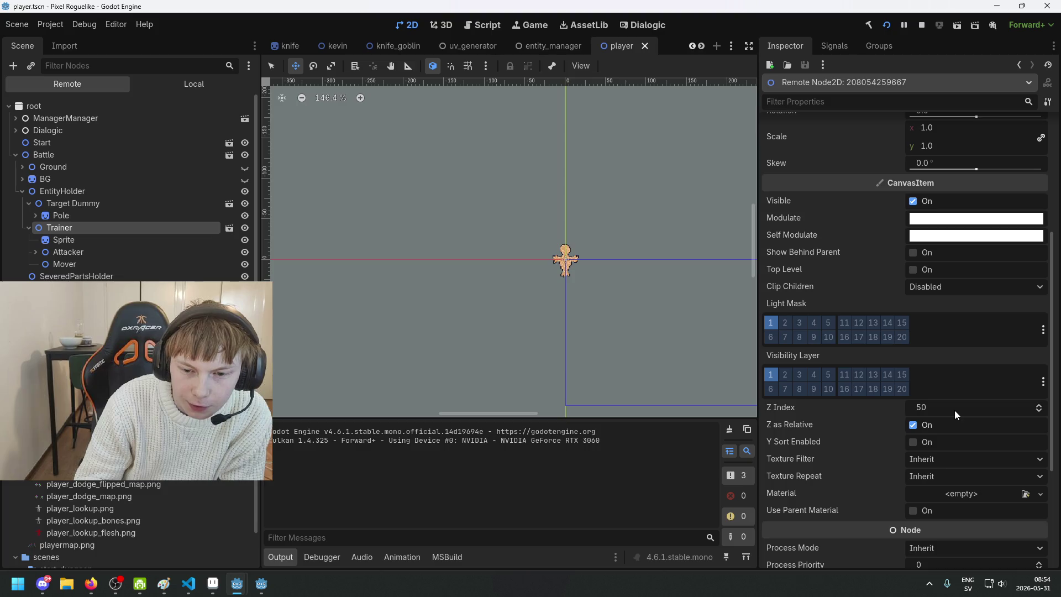
{"action": "left_click", "coordinate": [927, 26]}
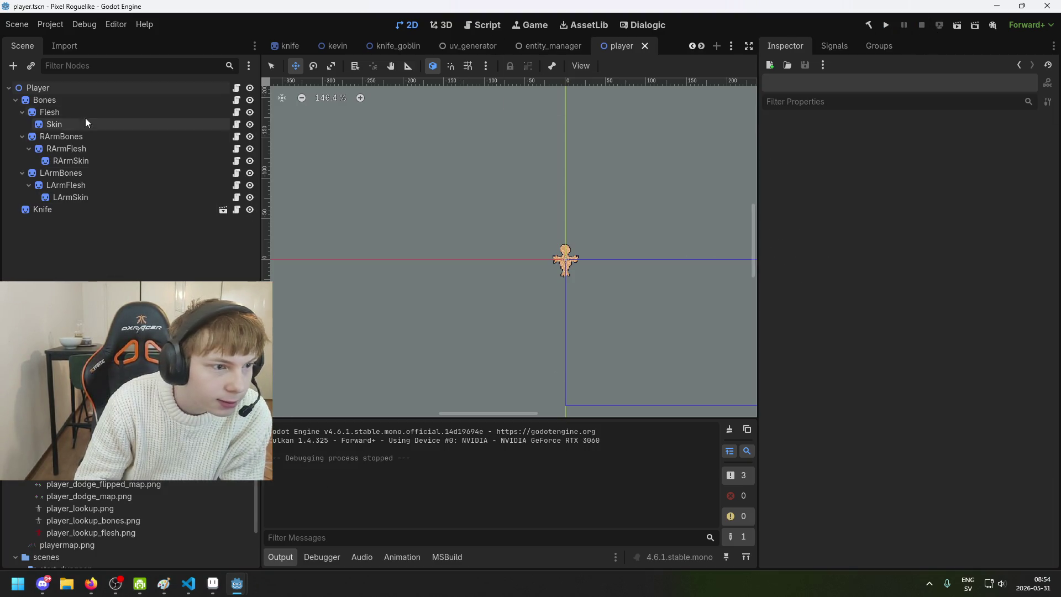
{"action": "left_click", "coordinate": [75, 90]}
- Change the Player's Z Index to 70, save the player scene, and run the game
{"action": "left_click", "coordinate": [970, 316]}
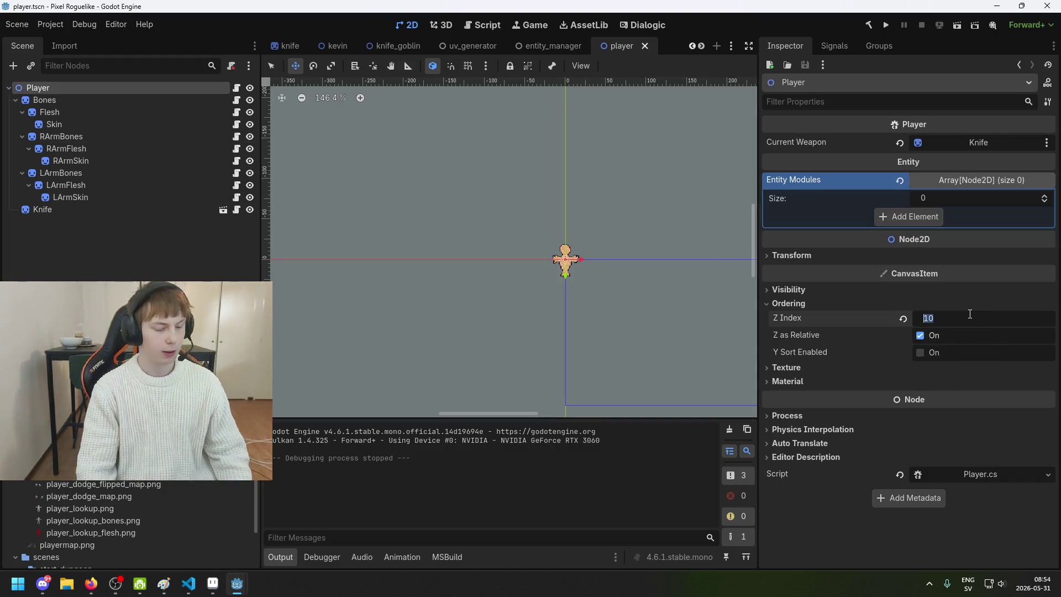
{"action": "type", "text": "6"}
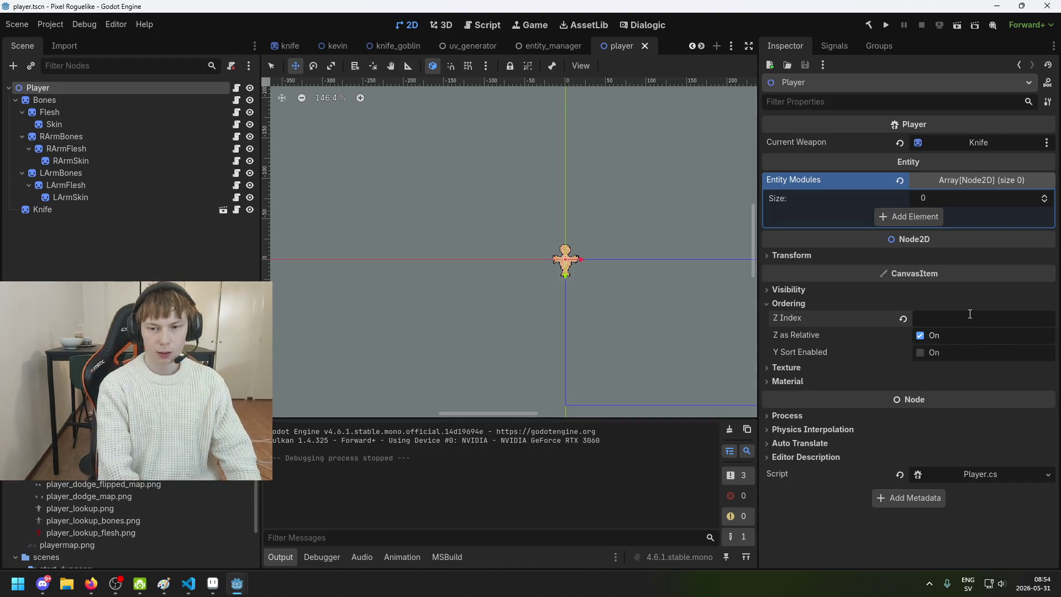
{"action": "key", "text": "BackSpace"}
{"action": "key", "text": "Return"}
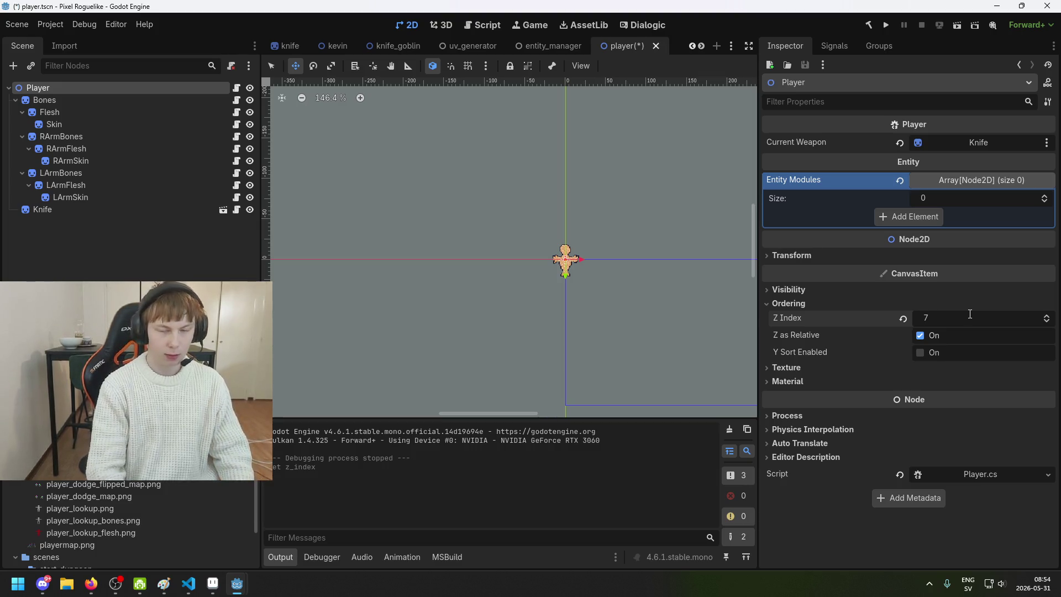
{"action": "type", "text": "70"}
{"action": "key", "text": "Return"}
{"action": "key", "text": "ctrl+s"}
{"action": "key", "text": "ctrl+s"}
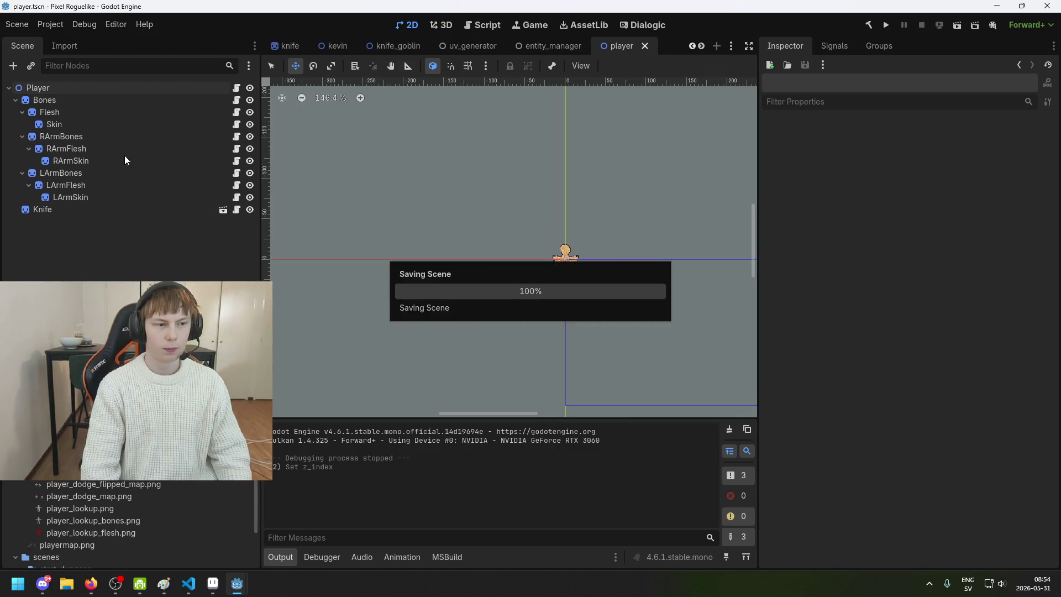
{"action": "left_click", "coordinate": [885, 26]}
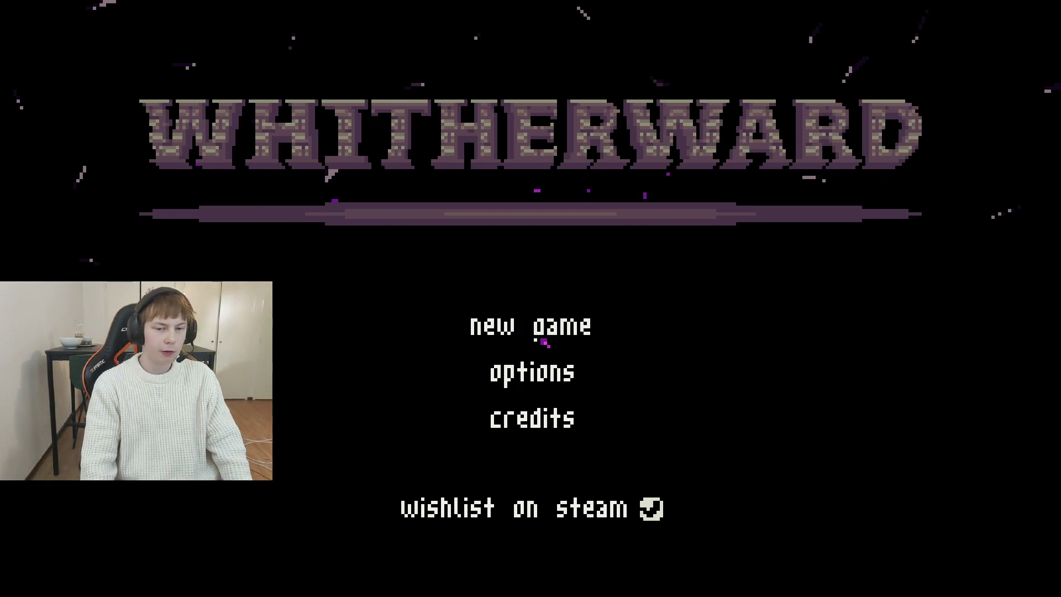
- Start a new game, walk the character up and left around the dummy, then quit with F8
{"action": "left_click", "coordinate": [544, 341]}
{"action": "key", "text": "Up"}
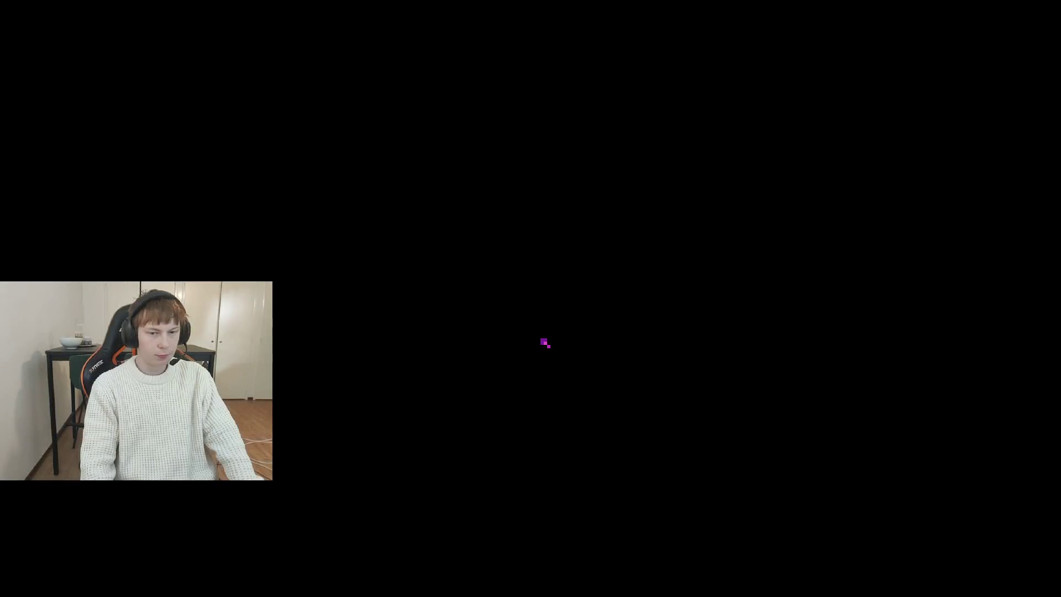
{"action": "key", "text": "Left"}
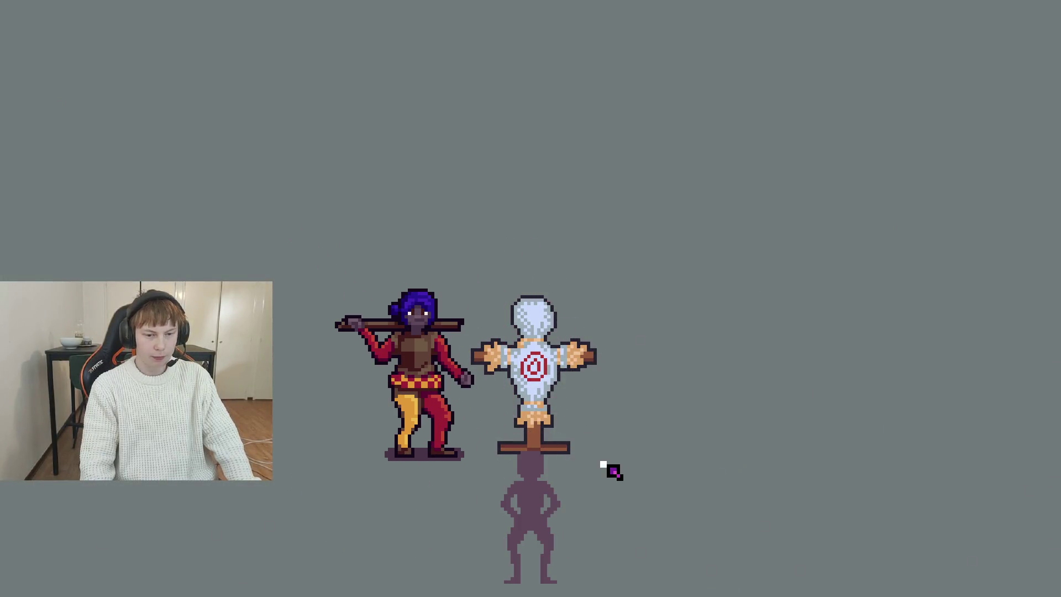
{"action": "key", "text": "F8"}
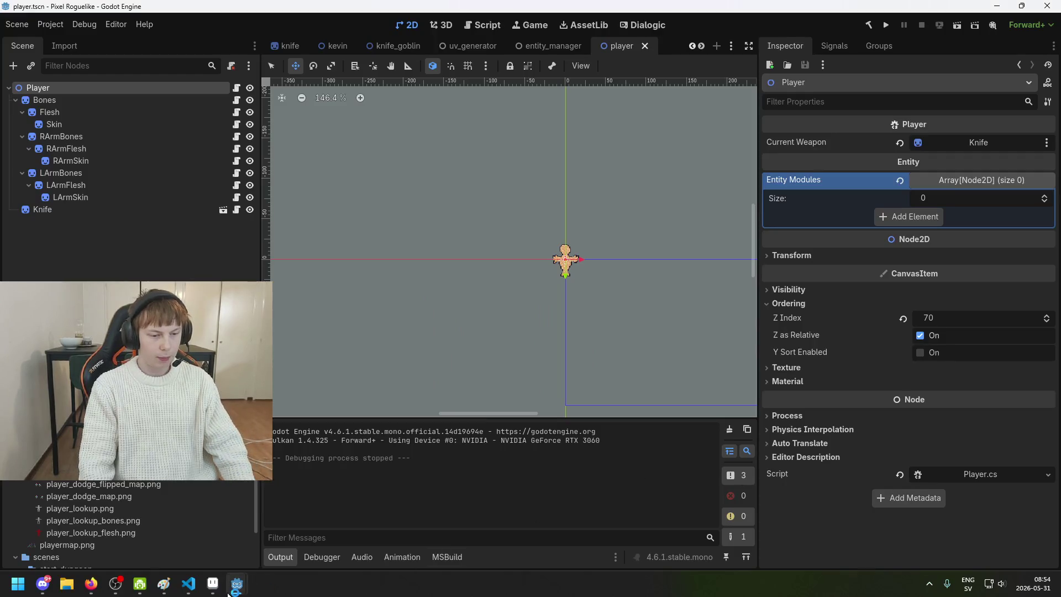
- Run the game again, walk the character up toward the dummy, then close it with Alt+F4
{"action": "left_click", "coordinate": [885, 25]}
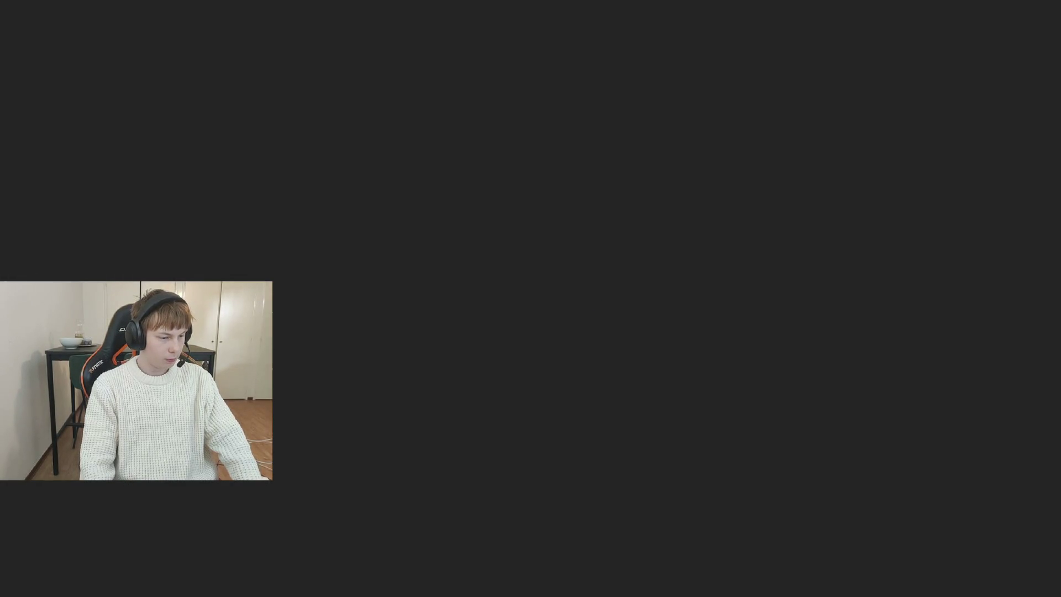
{"action": "key", "text": "Return"}
{"action": "key", "text": "Up"}
{"action": "key", "text": "Up"}
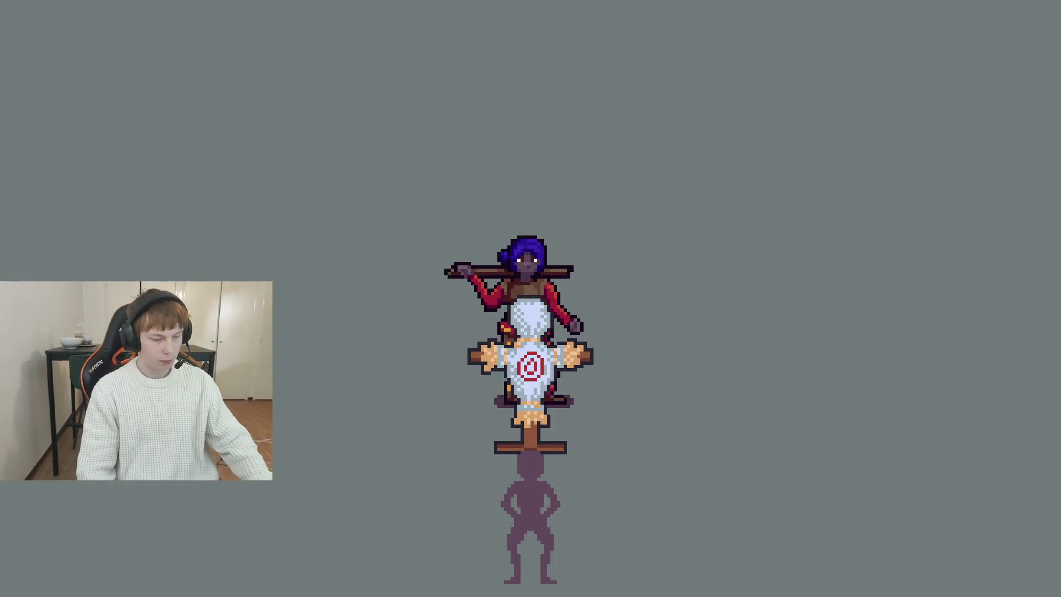
{"action": "key", "text": "alt+F4"}
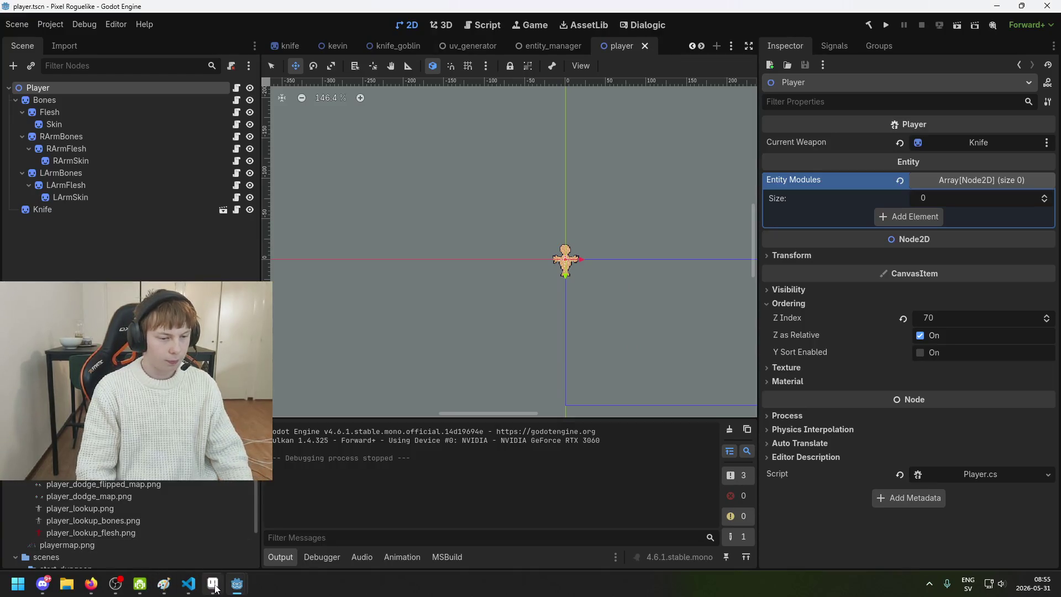
{"action": "left_click", "coordinate": [215, 587]}
- Create a new sprite and paste the game screenshot, nudging it one pixel into alignment
{"action": "left_click", "coordinate": [12, 18]}
{"action": "left_click", "coordinate": [25, 31]}
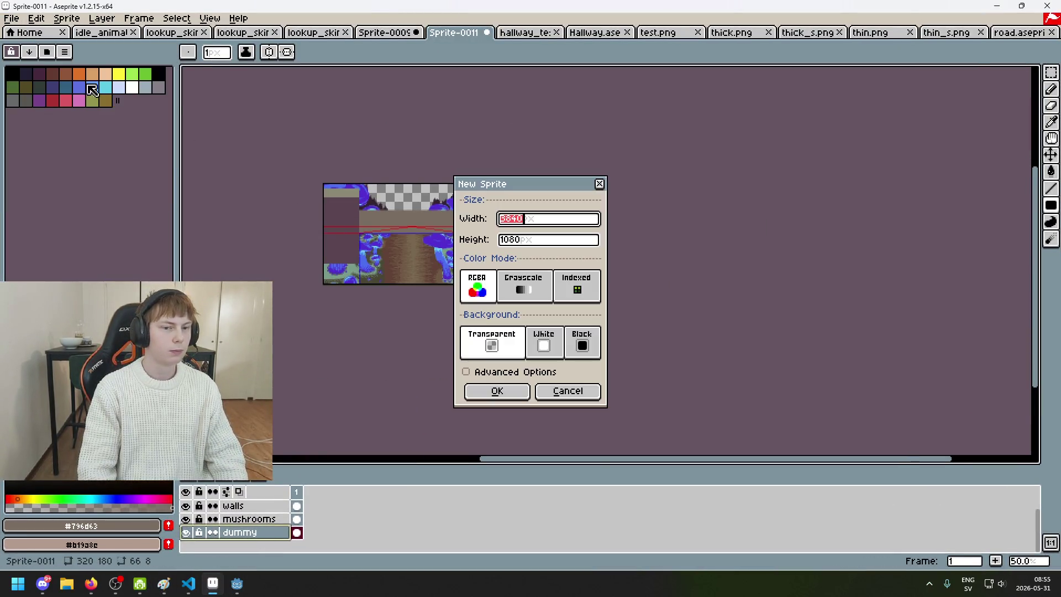
{"action": "left_click", "coordinate": [497, 391]}
{"action": "key", "text": "ctrl+v"}
{"action": "scroll", "coordinate": [557, 299], "scroll_direction": "down", "scroll_amount": 2}
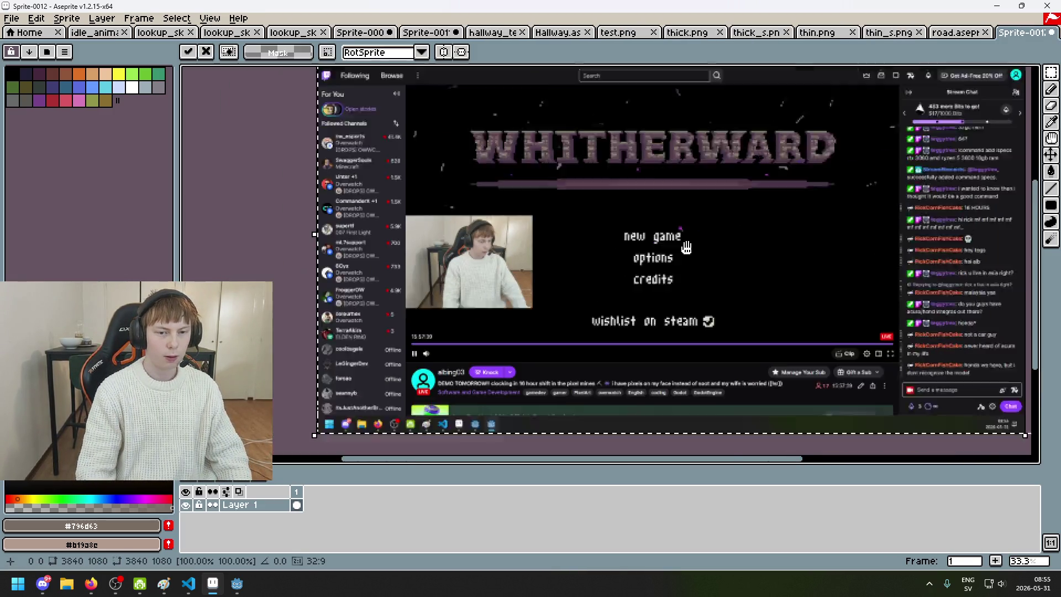
{"action": "scroll", "coordinate": [265, 220], "scroll_direction": "right", "scroll_amount": 3}
{"action": "scroll", "coordinate": [476, 363], "scroll_direction": "up", "scroll_amount": 4}
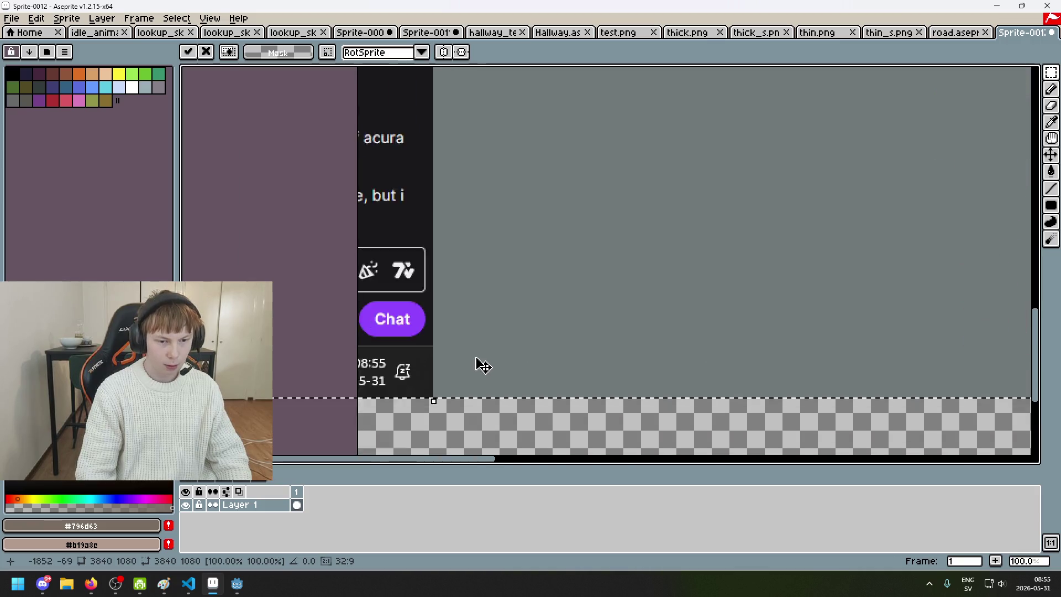
{"action": "scroll", "coordinate": [558, 361], "scroll_direction": "up", "scroll_amount": 1}
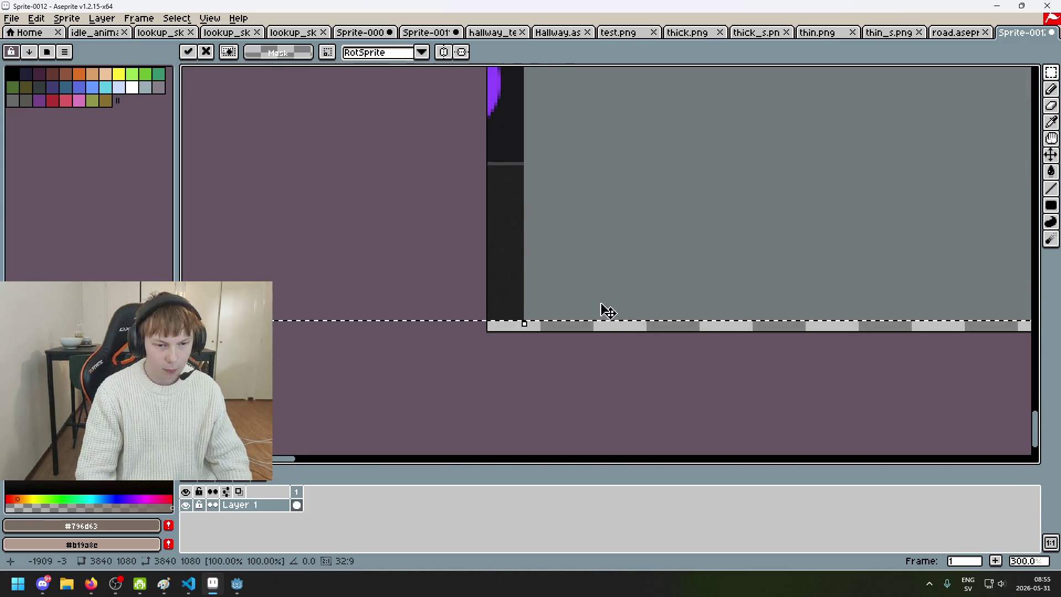
{"action": "scroll", "coordinate": [564, 309], "scroll_direction": "up", "scroll_amount": 2}
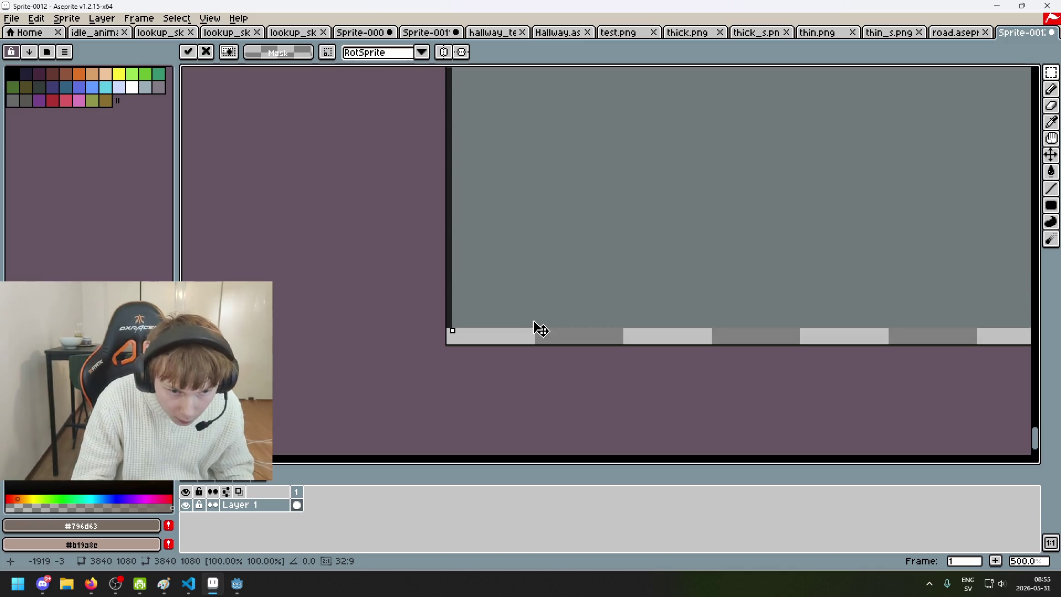
{"action": "left_click_drag", "start_coordinate": [538, 341], "coordinate": [534, 337]}
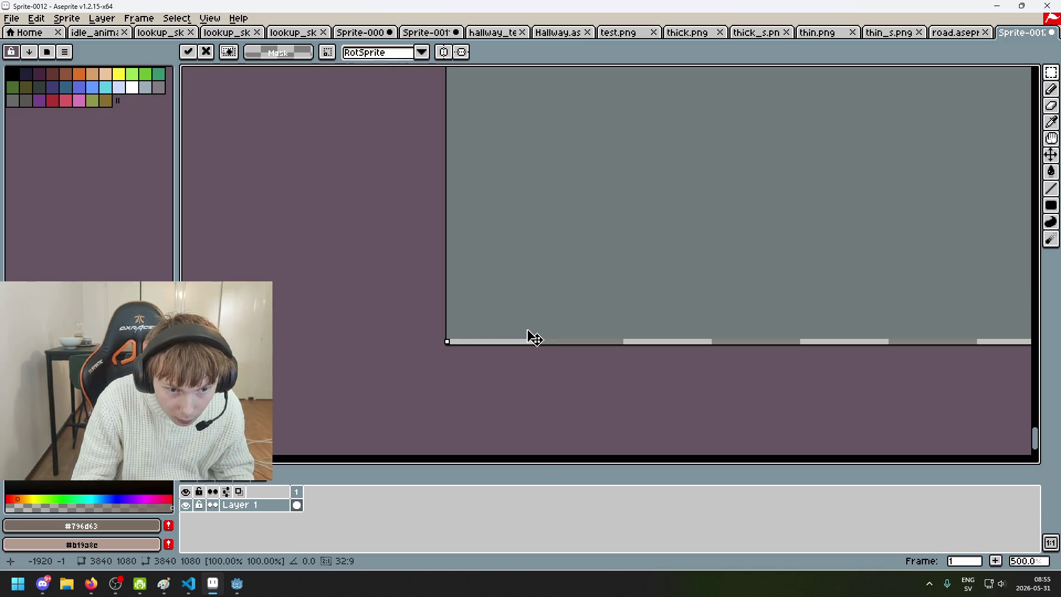
{"action": "key", "text": "Return"}
{"action": "scroll", "coordinate": [531, 342], "scroll_direction": "down", "scroll_amount": 8}
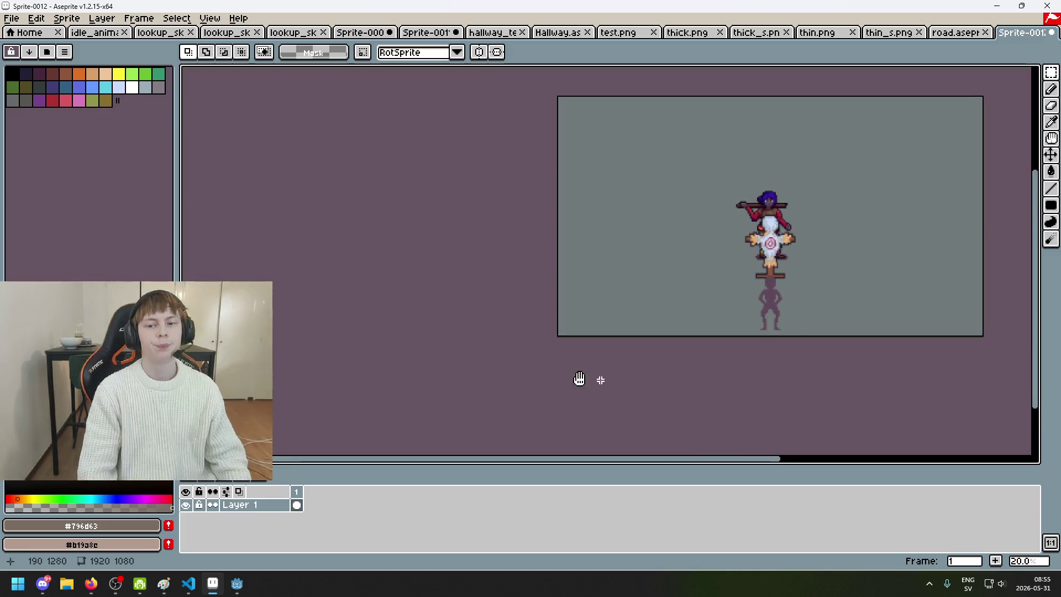
- Scale the sprite to 320×180 with Sprite Size, select all, and return to the hallway mockup
{"action": "left_click", "coordinate": [67, 18]}
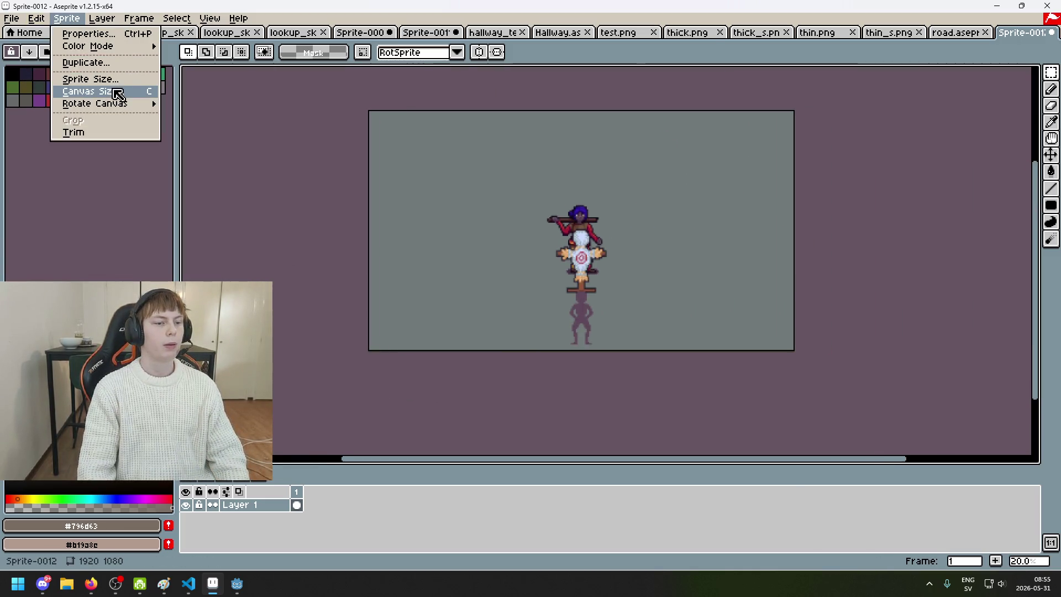
{"action": "left_click", "coordinate": [83, 93]}
{"action": "type", "text": "320"}
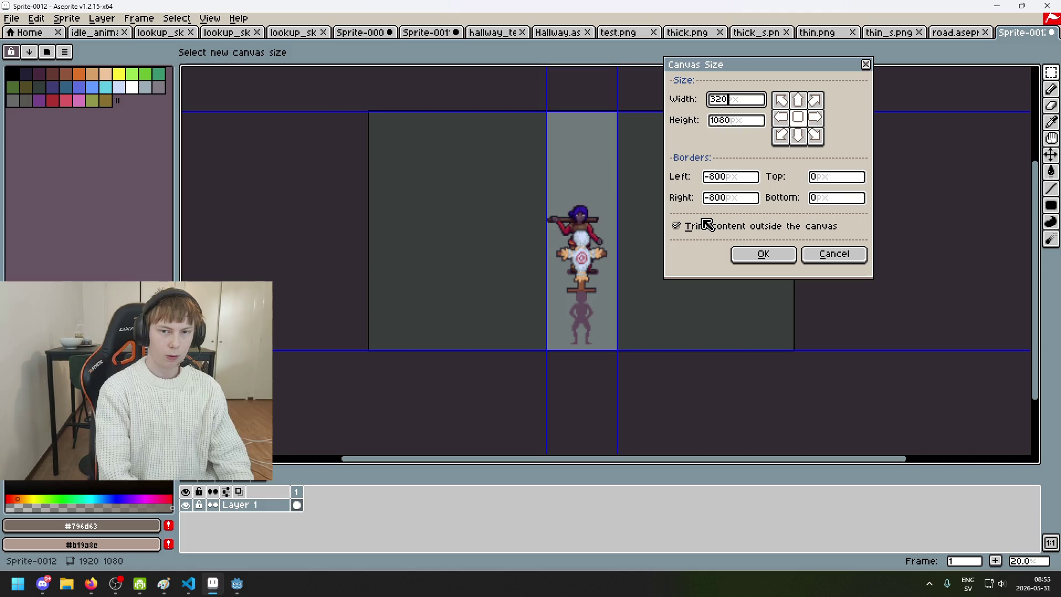
{"action": "left_click", "coordinate": [833, 255]}
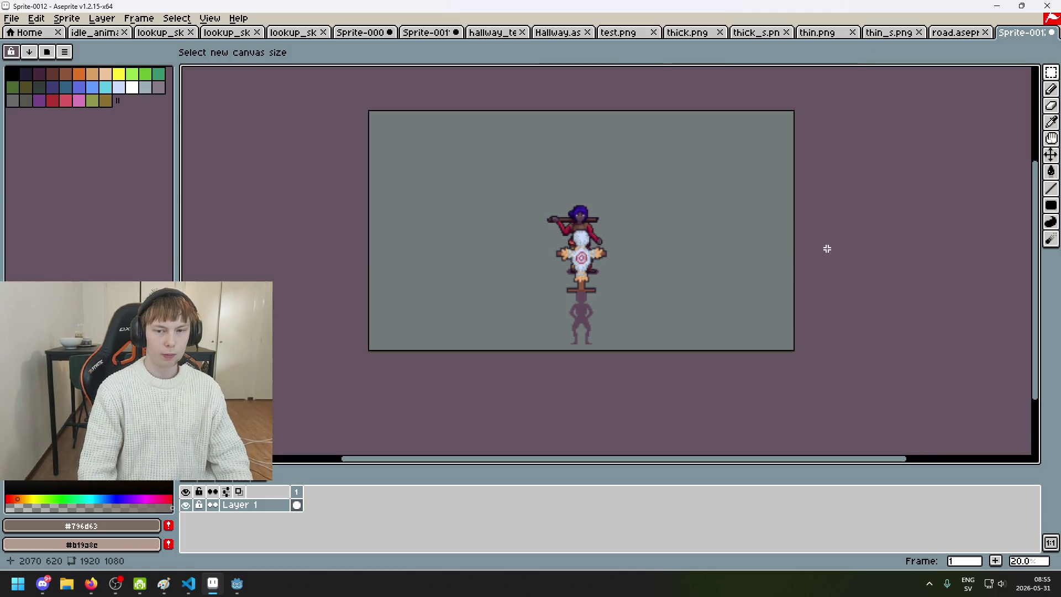
{"action": "left_click", "coordinate": [66, 18]}
{"action": "left_click", "coordinate": [83, 81]}
{"action": "type", "text": "20"}
{"action": "key", "text": "Return"}
{"action": "scroll", "coordinate": [729, 243], "scroll_direction": "up", "scroll_amount": 2}
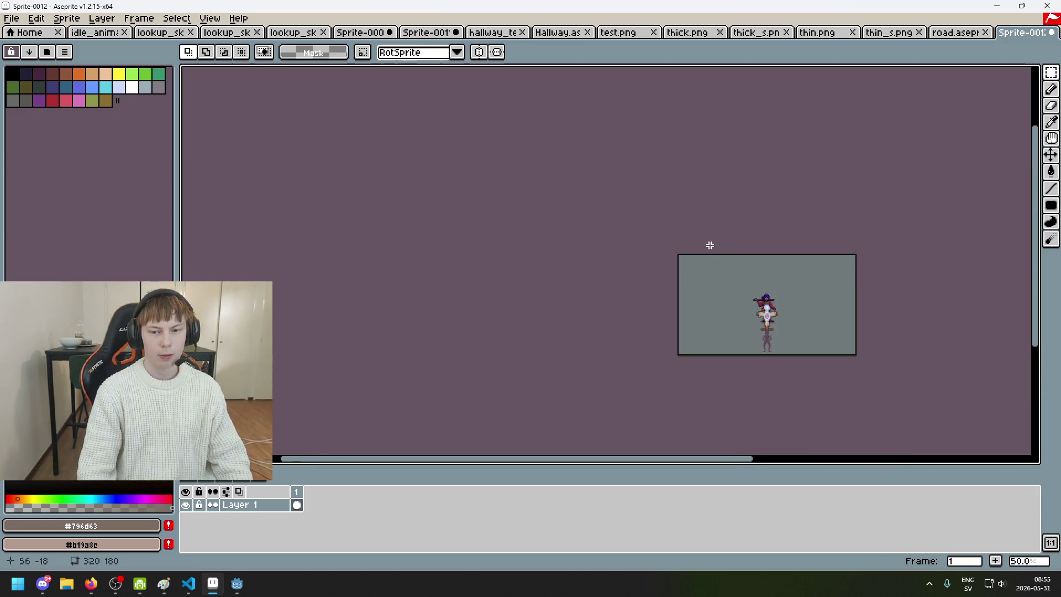
{"action": "scroll", "coordinate": [599, 184], "scroll_direction": "up", "scroll_amount": 4}
{"action": "scroll", "coordinate": [621, 184], "scroll_direction": "down", "scroll_amount": 2}
{"action": "scroll", "coordinate": [479, 232], "scroll_direction": "up", "scroll_amount": 4}
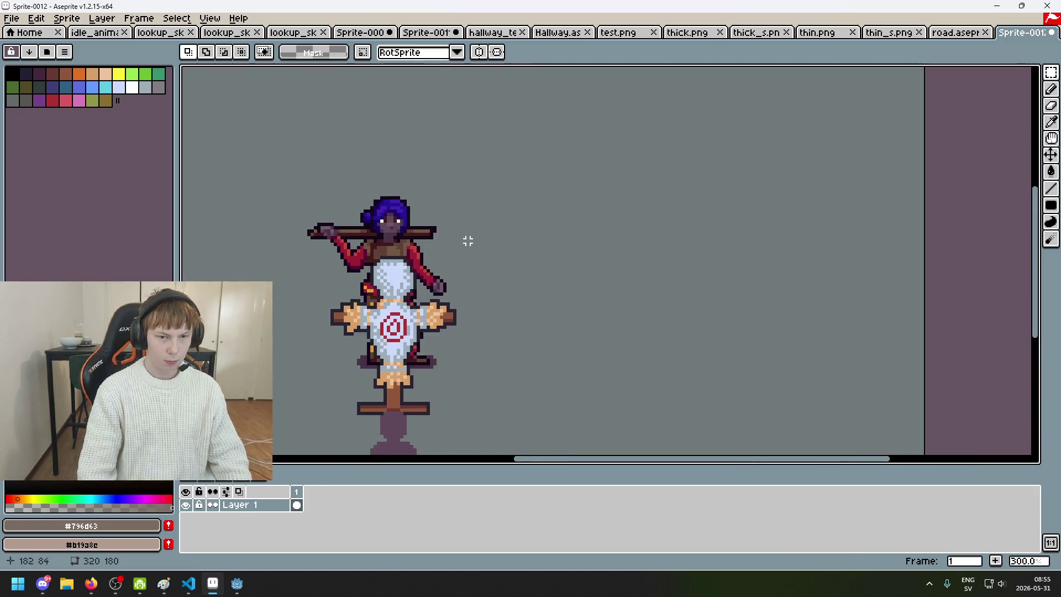
{"action": "scroll", "coordinate": [356, 224], "scroll_direction": "down", "scroll_amount": 5}
{"action": "key", "text": "ctrl+a"}
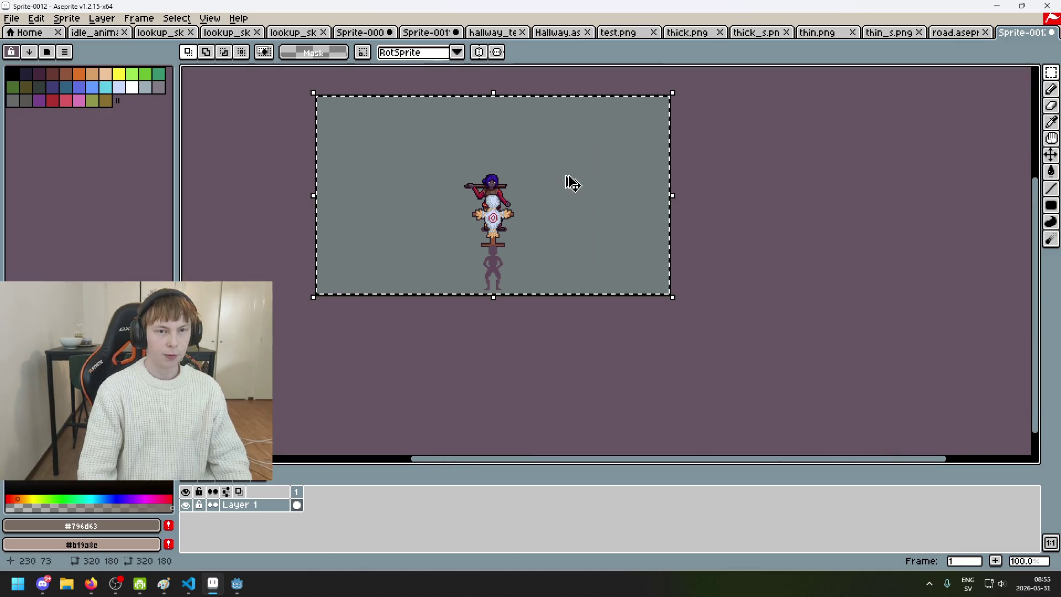
{"action": "left_click", "coordinate": [437, 32]}
{"action": "scroll", "coordinate": [596, 128], "scroll_direction": "up", "scroll_amount": 1}
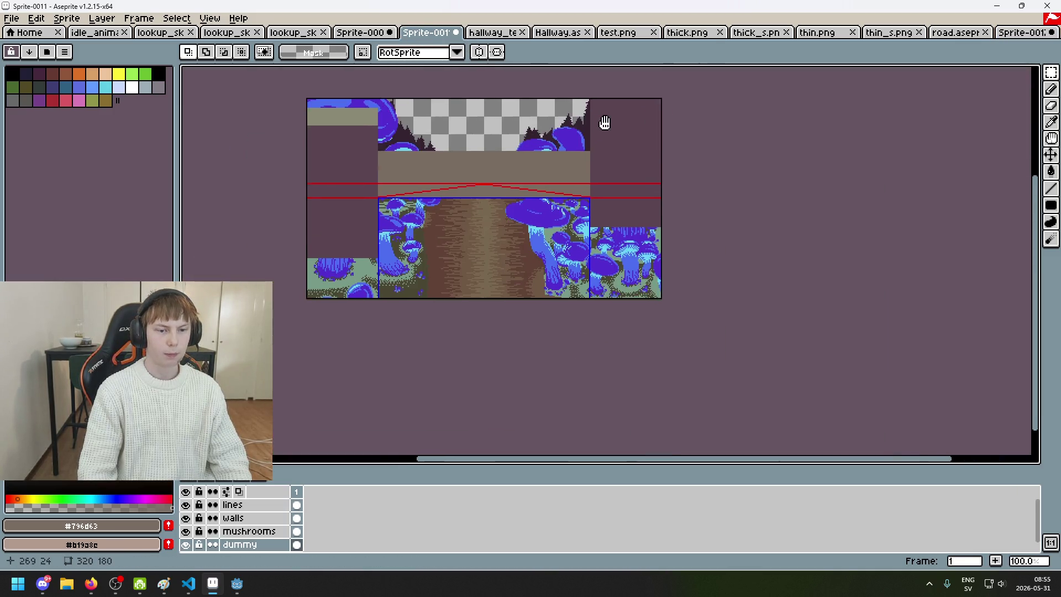
- Add a new layer to the hallway mockup and paste the screenshot onto it
{"action": "right_click", "coordinate": [253, 522]}
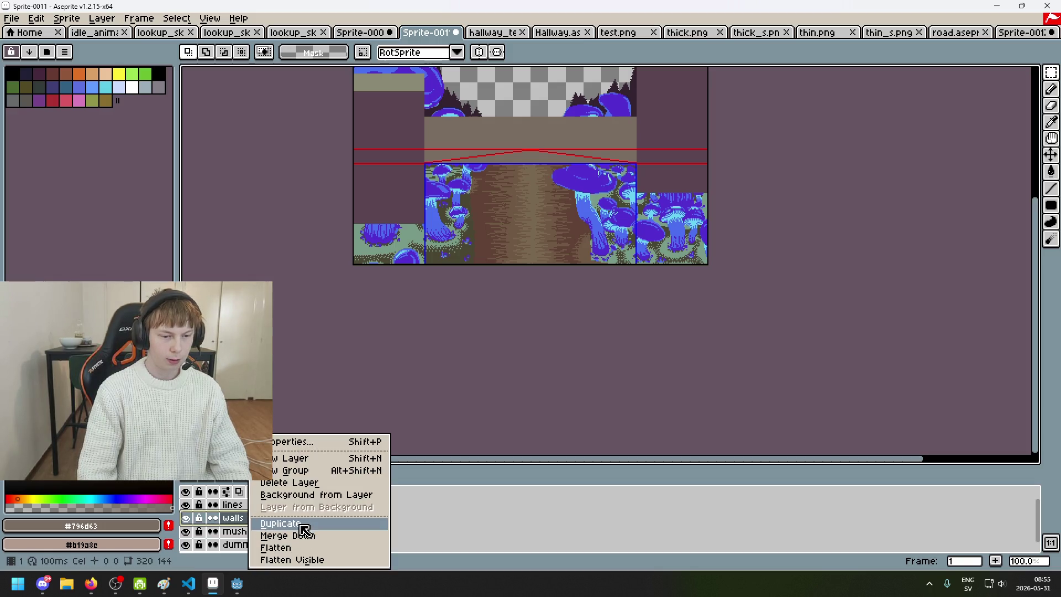
{"action": "left_click", "coordinate": [304, 460]}
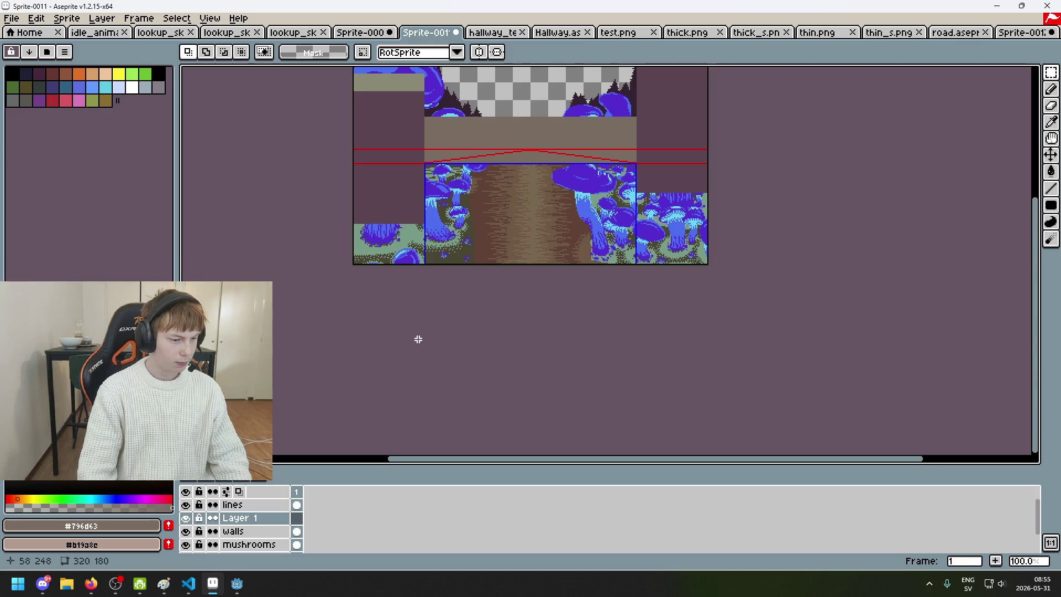
{"action": "key", "text": "ctrl+v"}
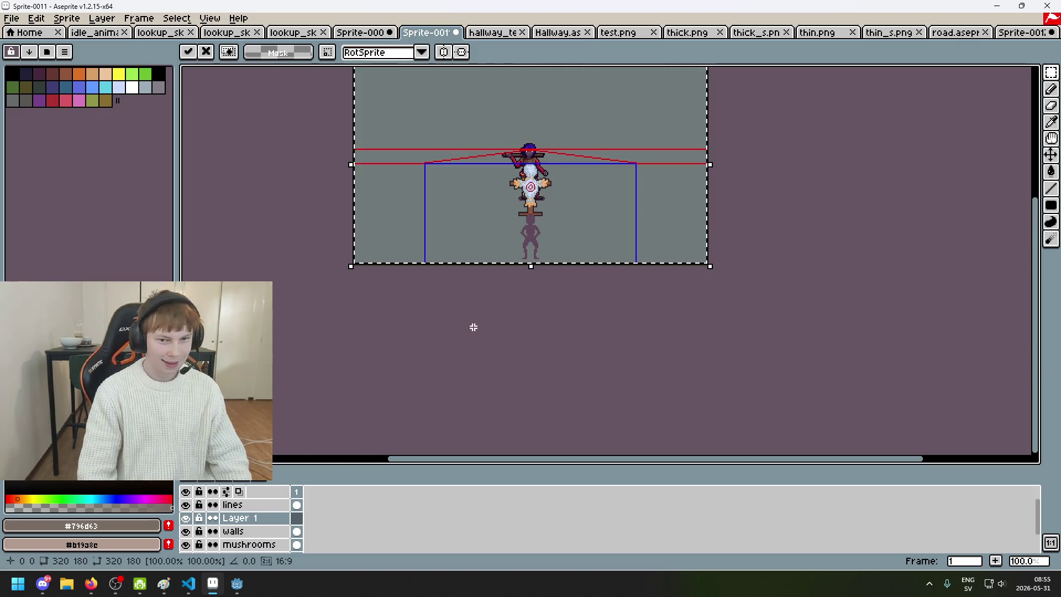
{"action": "scroll", "coordinate": [551, 246], "scroll_direction": "up", "scroll_amount": 1}
{"action": "scroll", "coordinate": [544, 253], "scroll_direction": "up", "scroll_amount": 1}
{"action": "scroll", "coordinate": [538, 257], "scroll_direction": "down", "scroll_amount": 1}
{"action": "left_click_drag", "start_coordinate": [559, 221], "coordinate": [619, 188]}
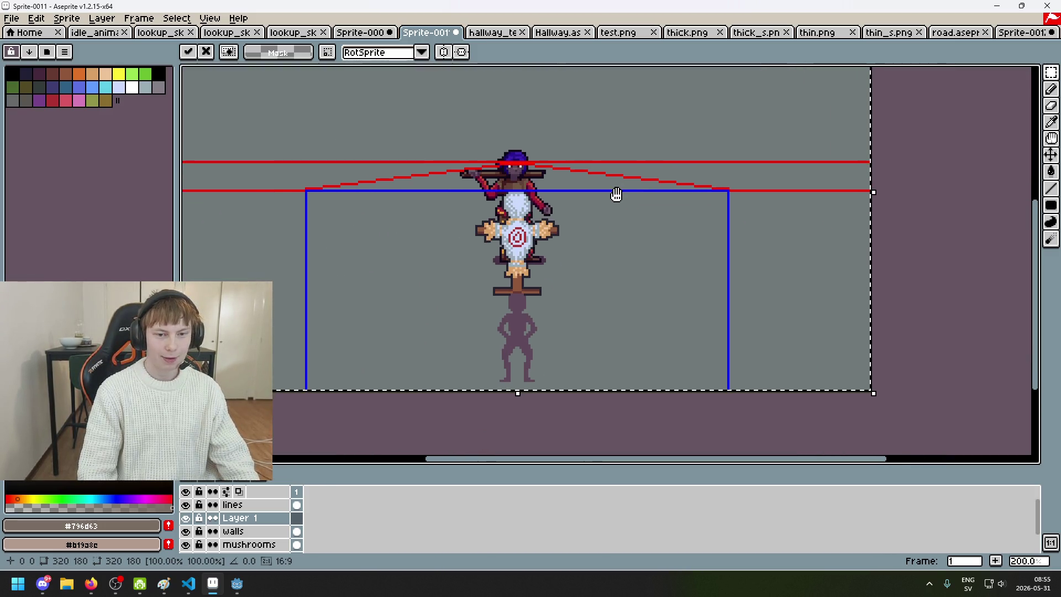
{"action": "key", "text": "Return"}
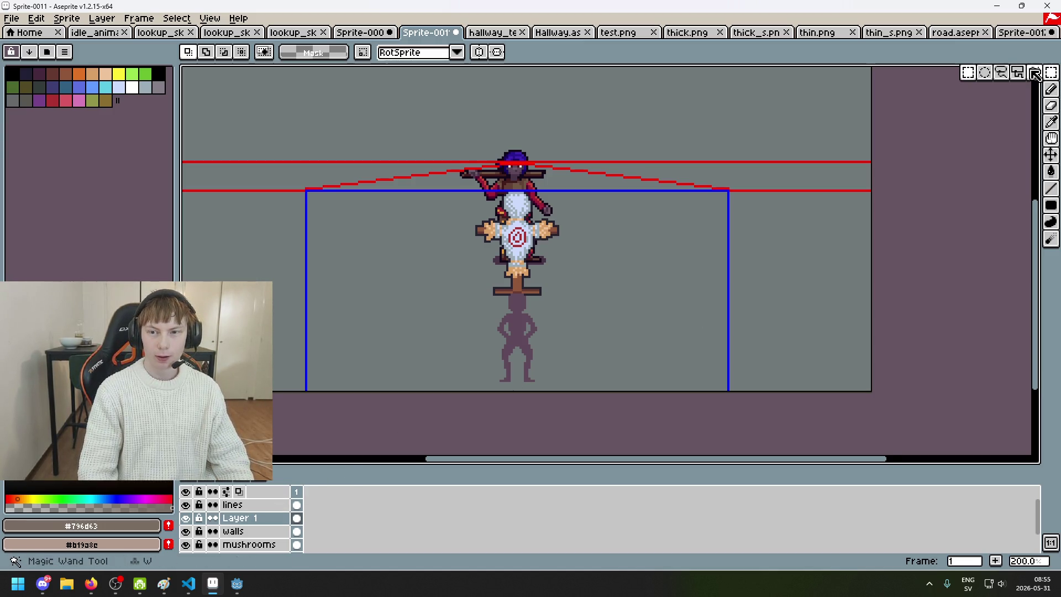
- Magic-wand select the screenshot's grey background and remove it
{"action": "left_click", "coordinate": [1034, 72]}
{"action": "left_click", "coordinate": [443, 310]}
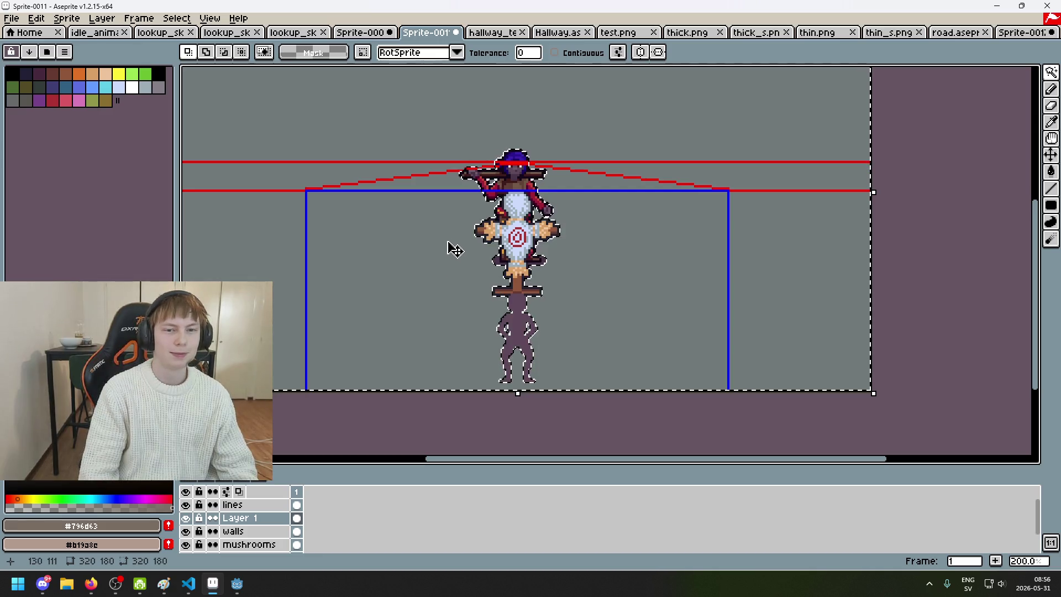
{"action": "scroll", "coordinate": [434, 253], "scroll_direction": "down", "scroll_amount": 1}
{"action": "key", "text": "Escape"}
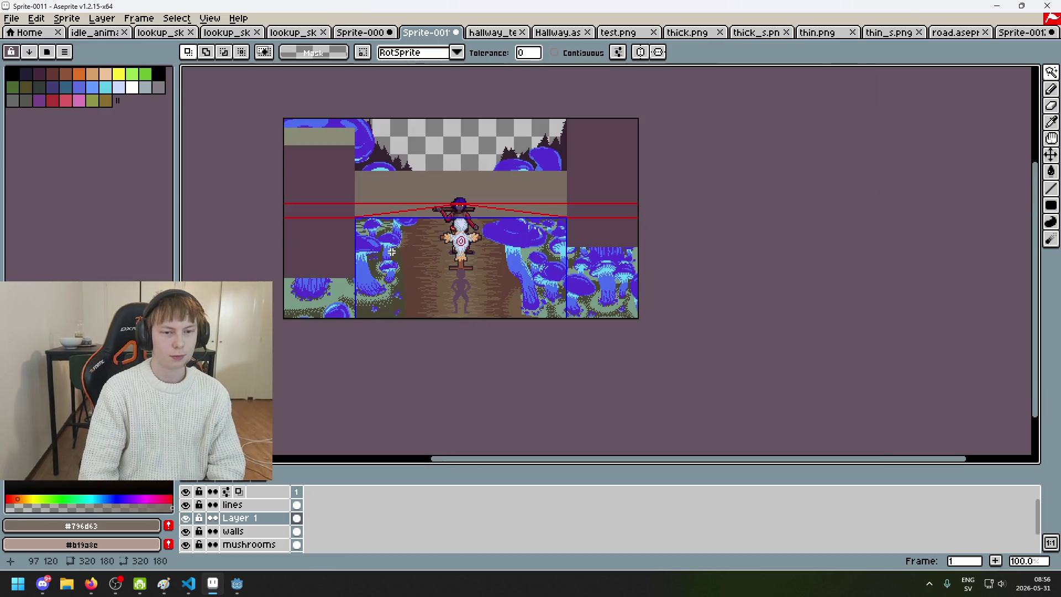
{"action": "scroll", "coordinate": [424, 242], "scroll_direction": "up", "scroll_amount": 1}
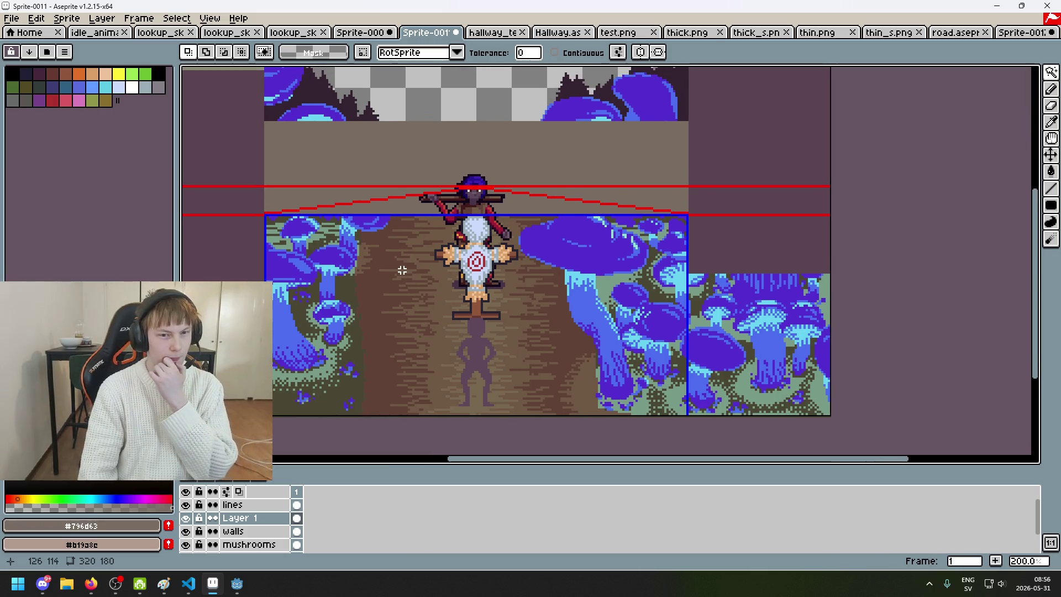